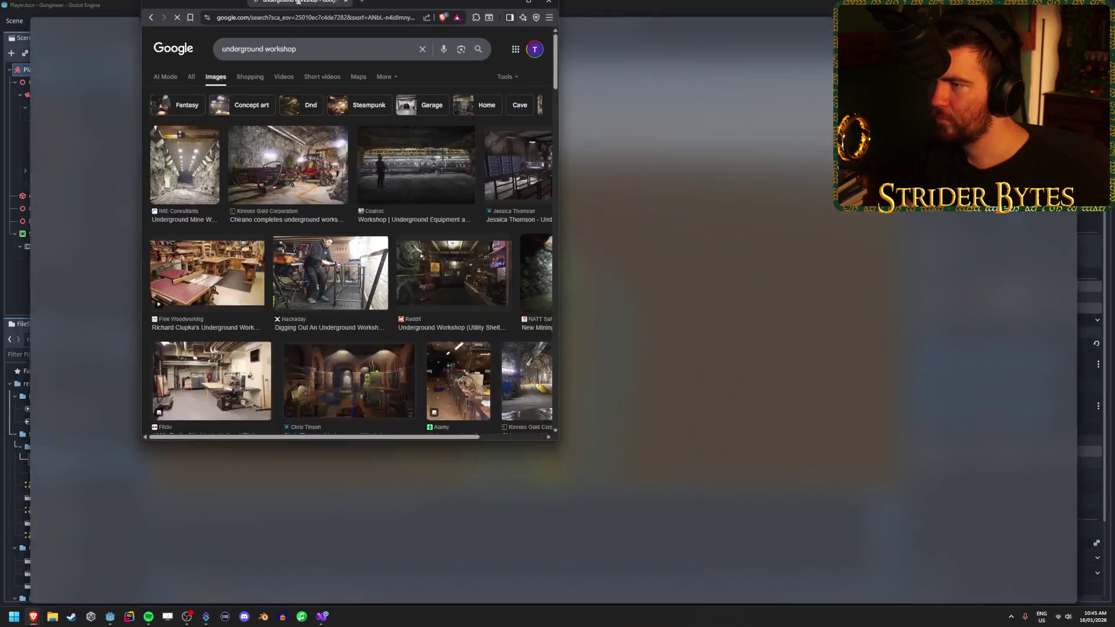
Bring the Brave window with the 'underground workshop' Google Images results to the front, maximized
double_click(313, 7)
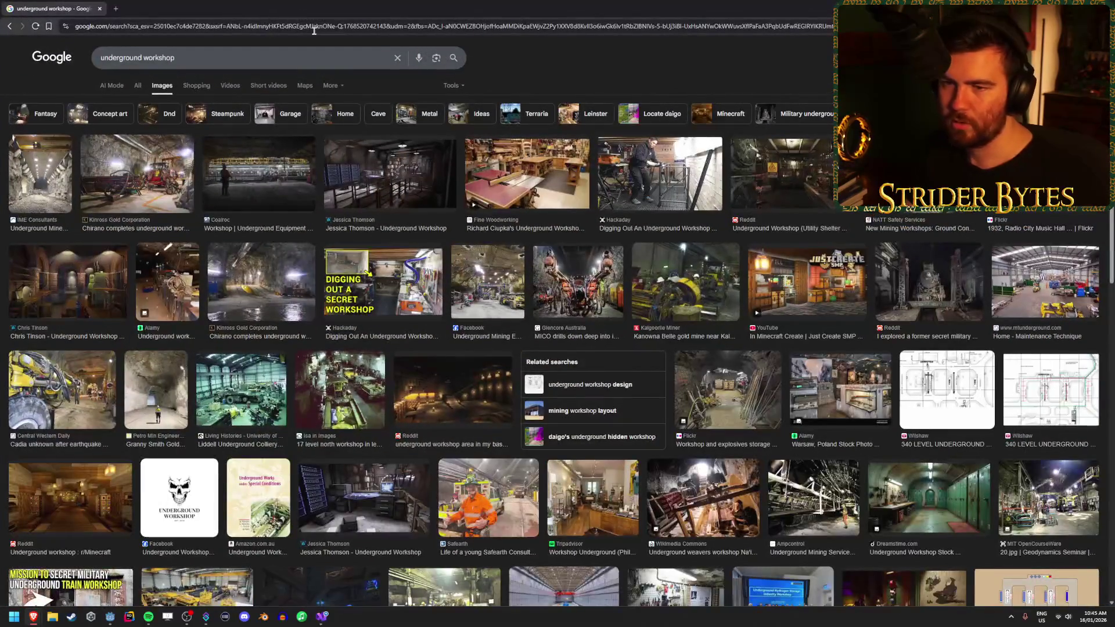
Preview the underground workshop images, ending on the Underground Workshop (Busted Fuse) render
click(407, 170)
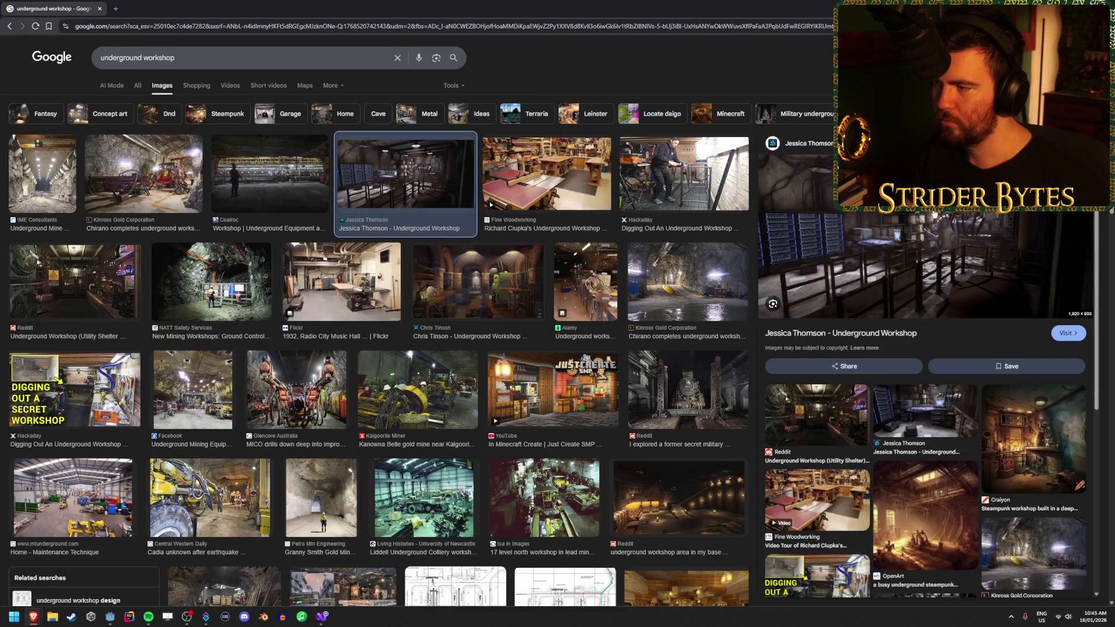
click(285, 176)
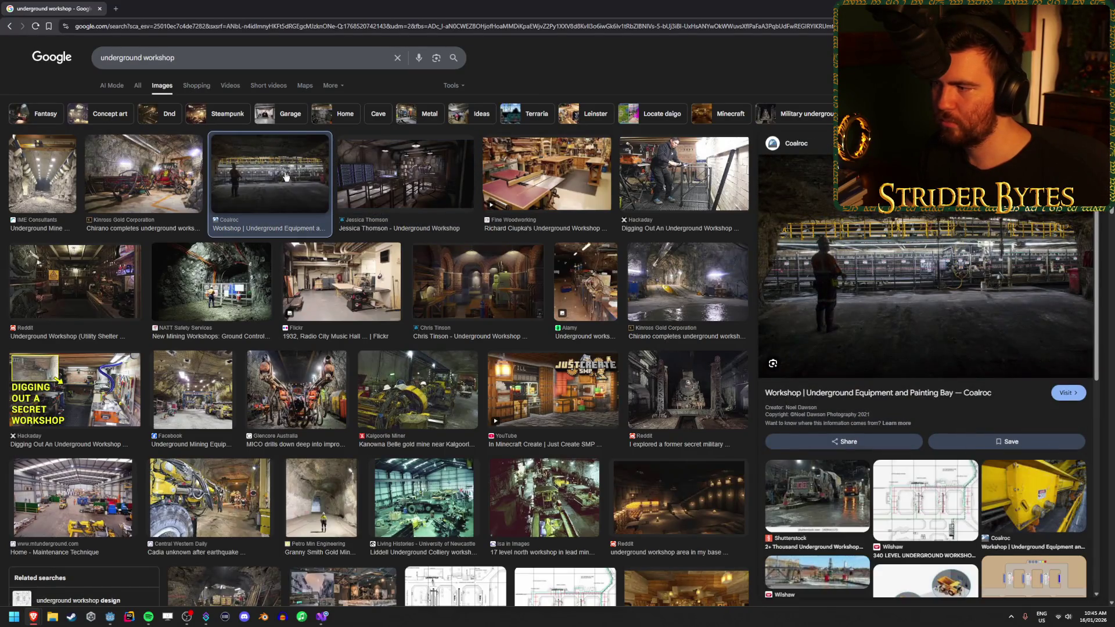
click(482, 283)
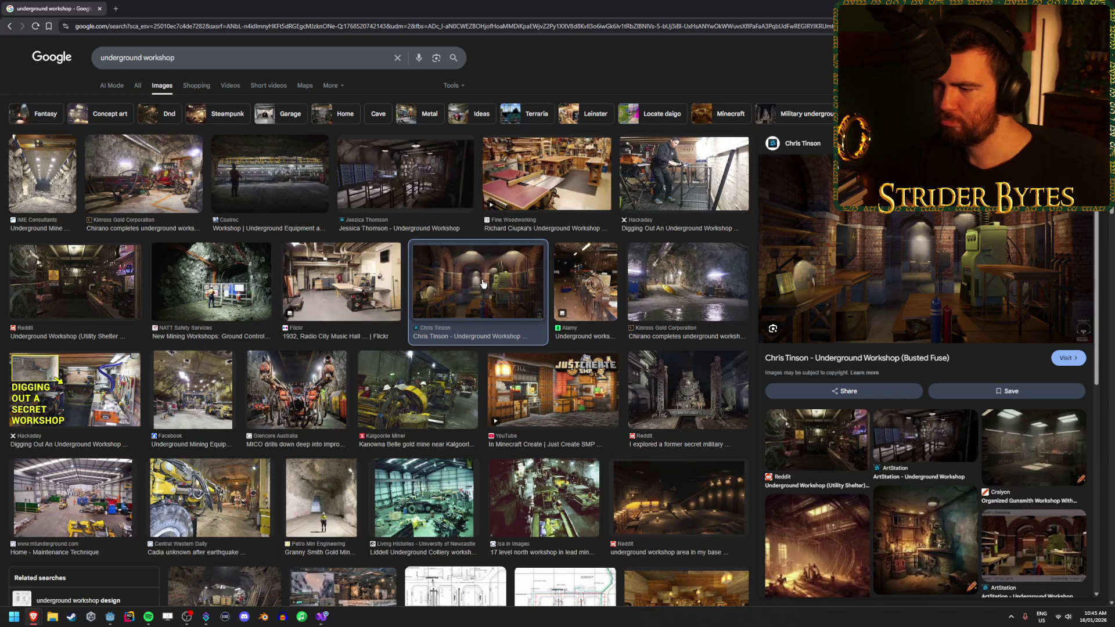
scroll(543, 454, down, 1)
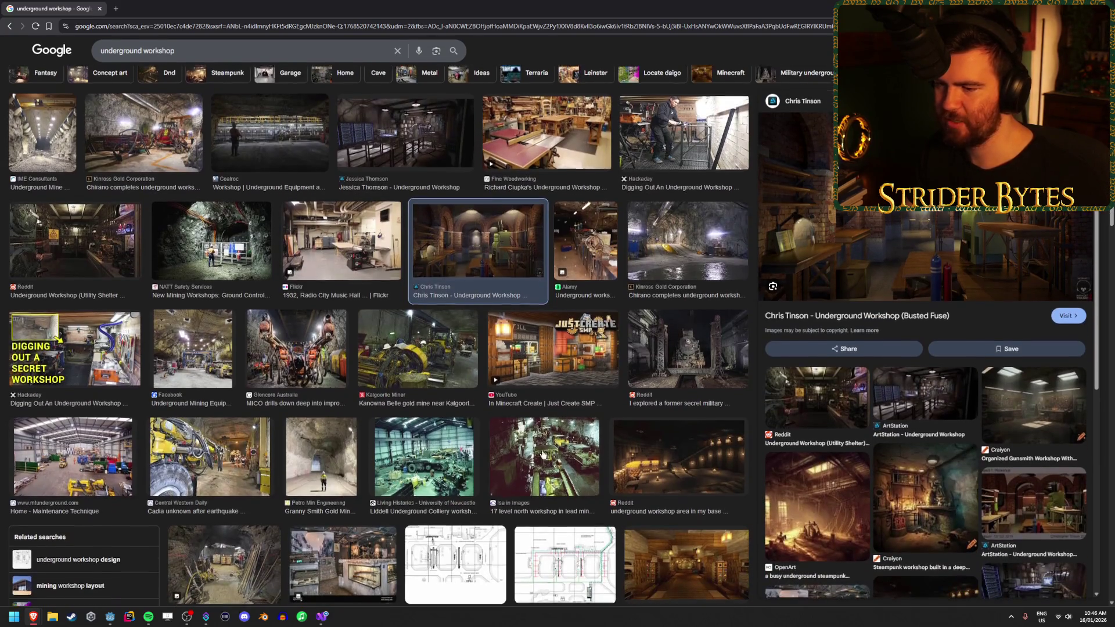
scroll(543, 454, up, 1)
click(195, 60)
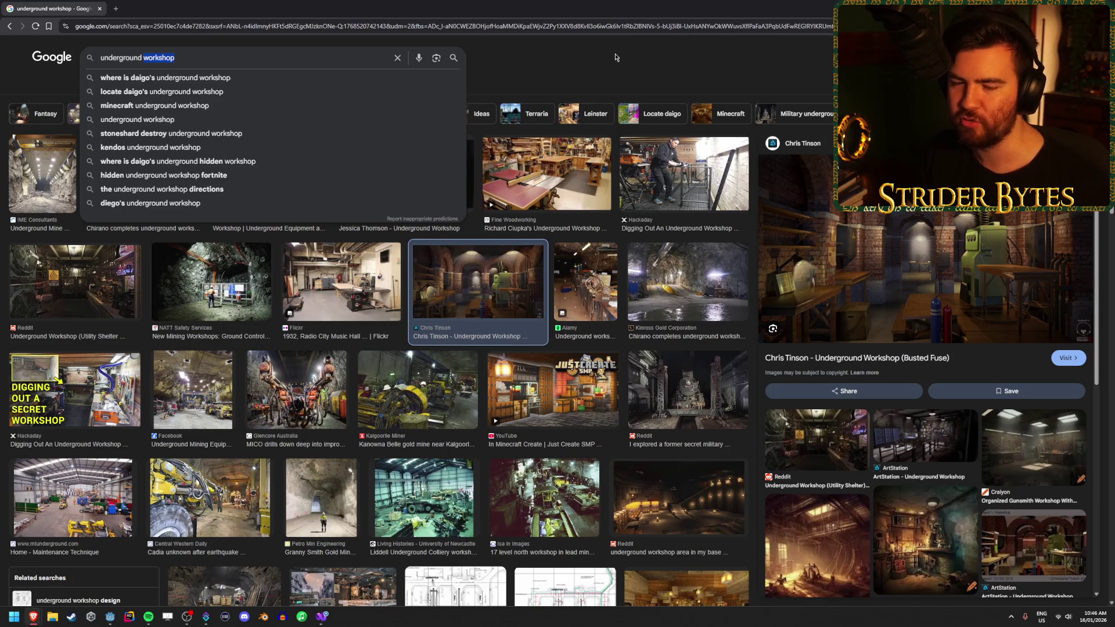
Search images for 'shooting range' and preview the Zamalek Tours shooting range image
key(BackSpace)
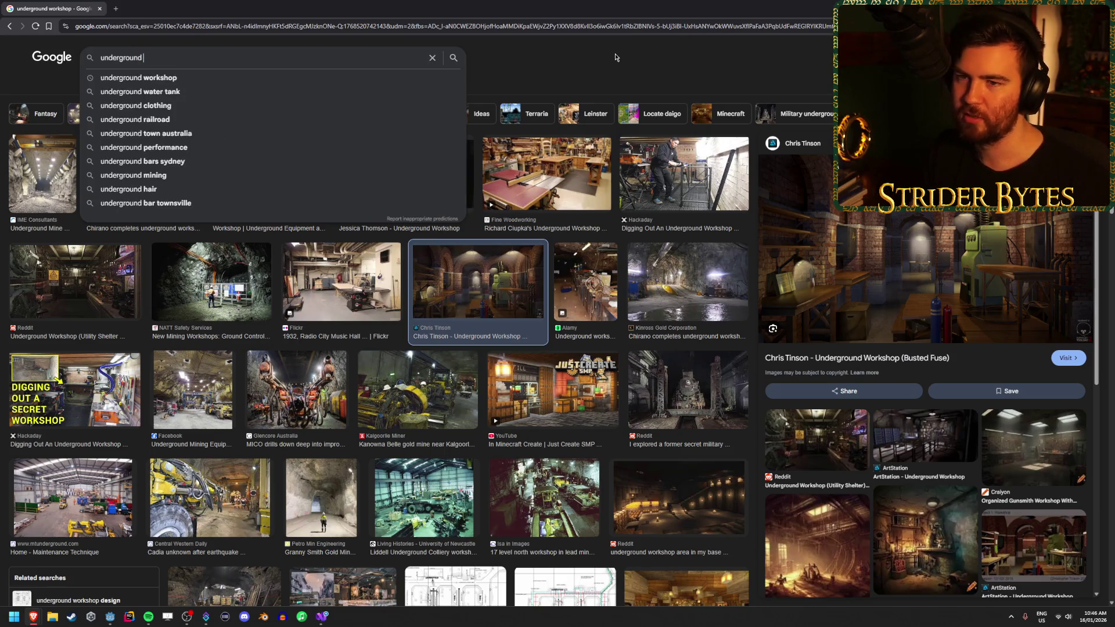
key(ctrl+BackSpace)
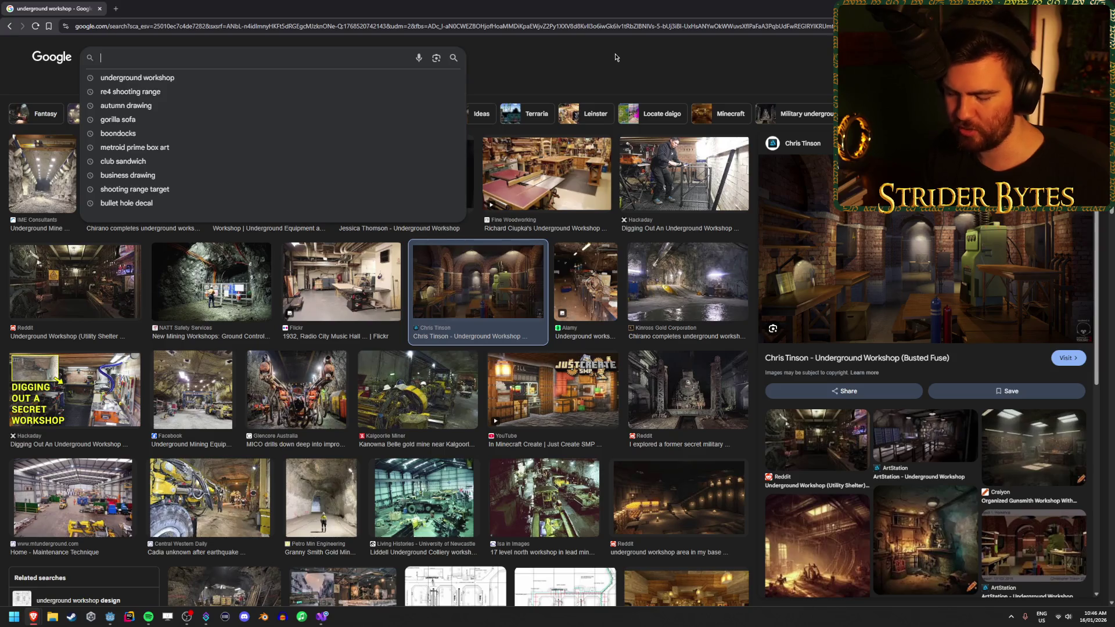
text(shooting range)
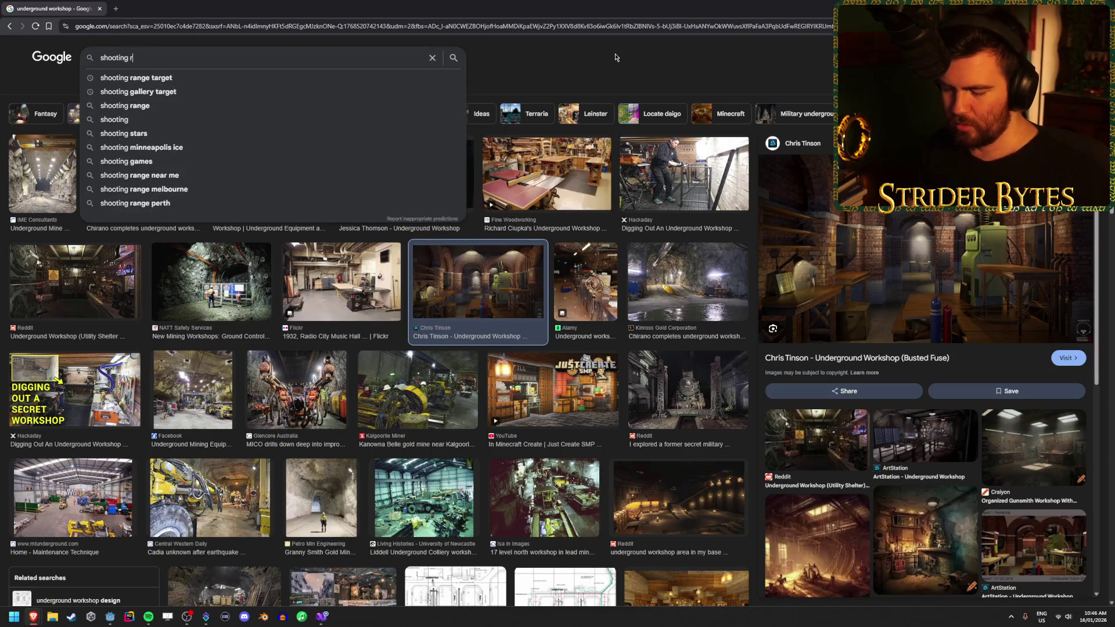
key(Return)
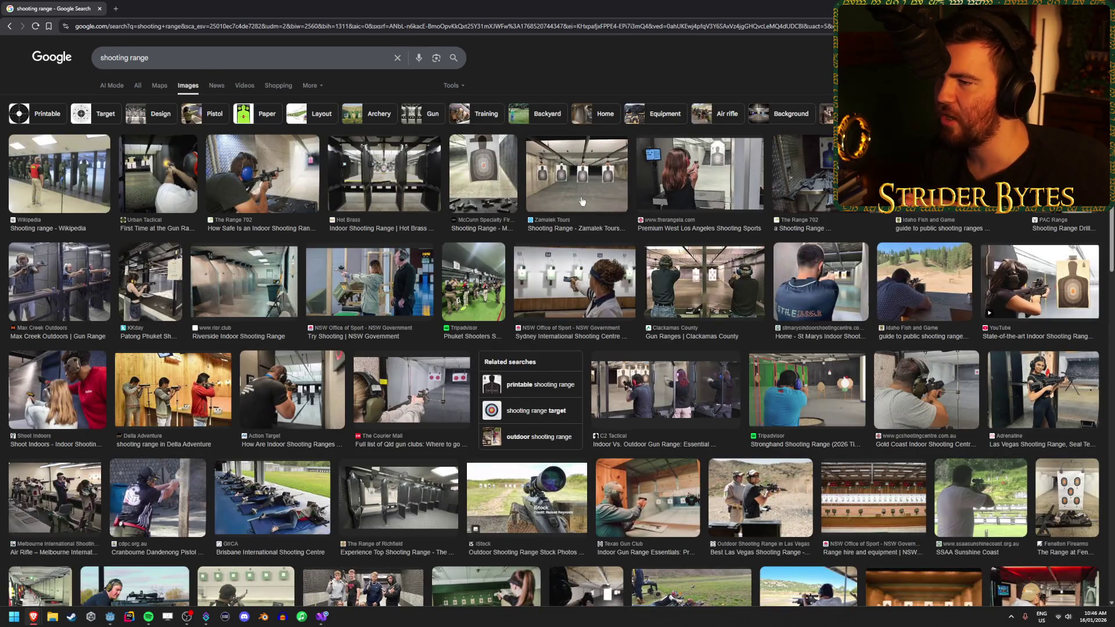
click(604, 227)
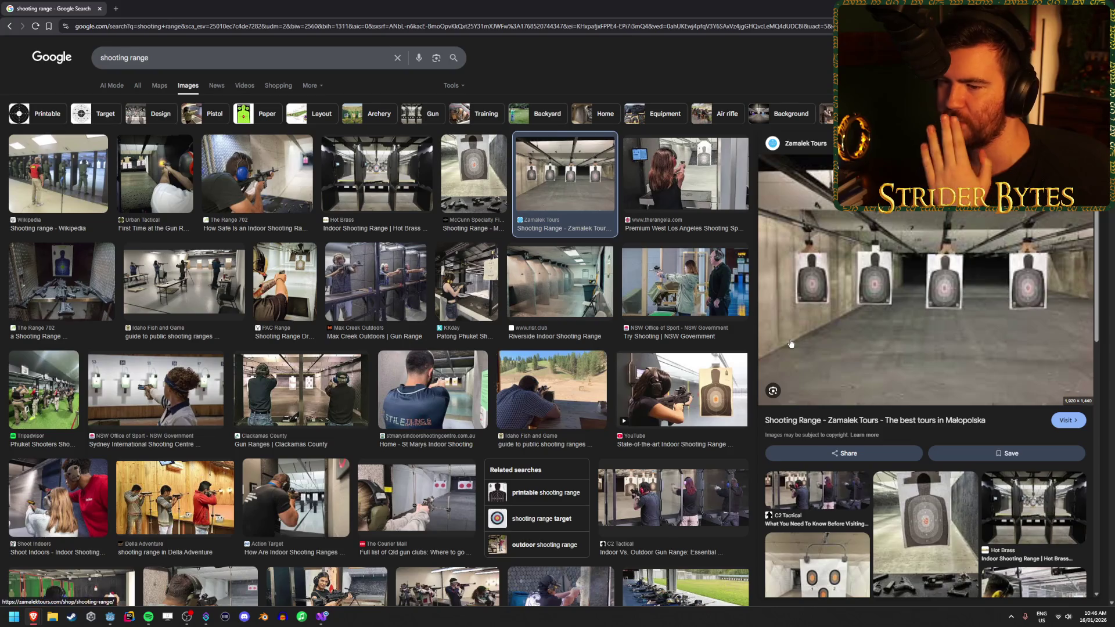
Change the image search to 'tarkov shooting range'
click(182, 67)
key(ctrl+a)
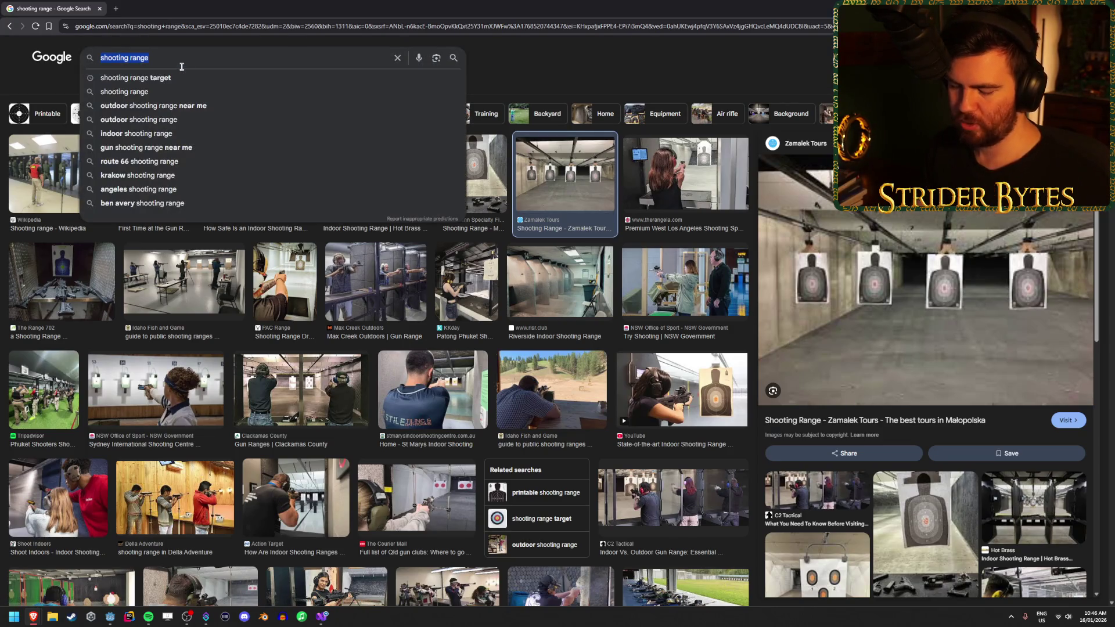
text(tarkov)
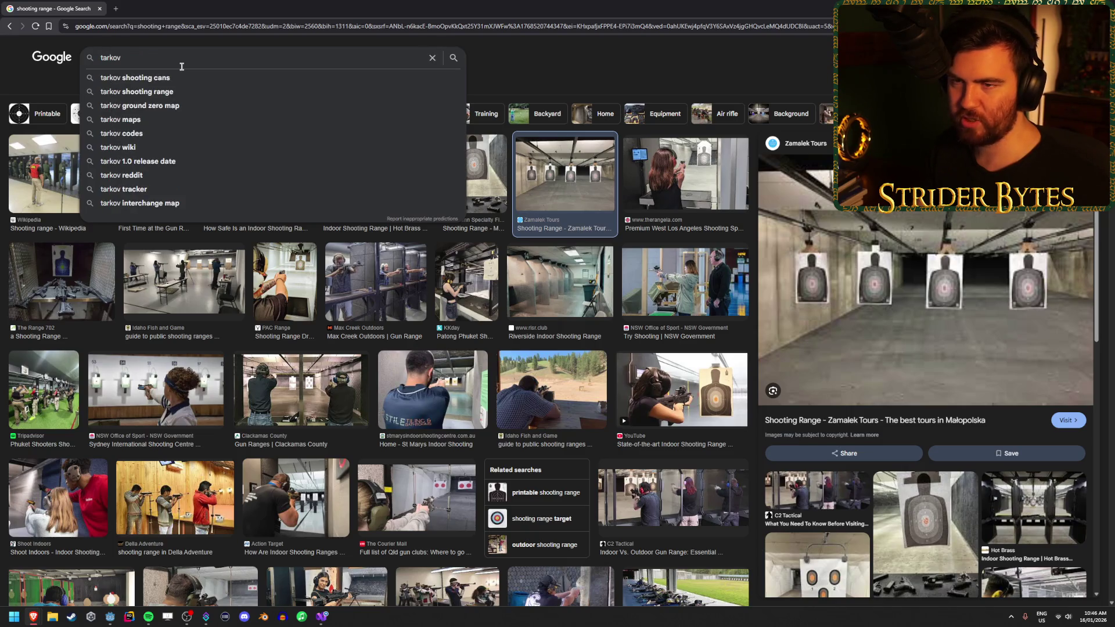
text( shooting range)
key(Return)
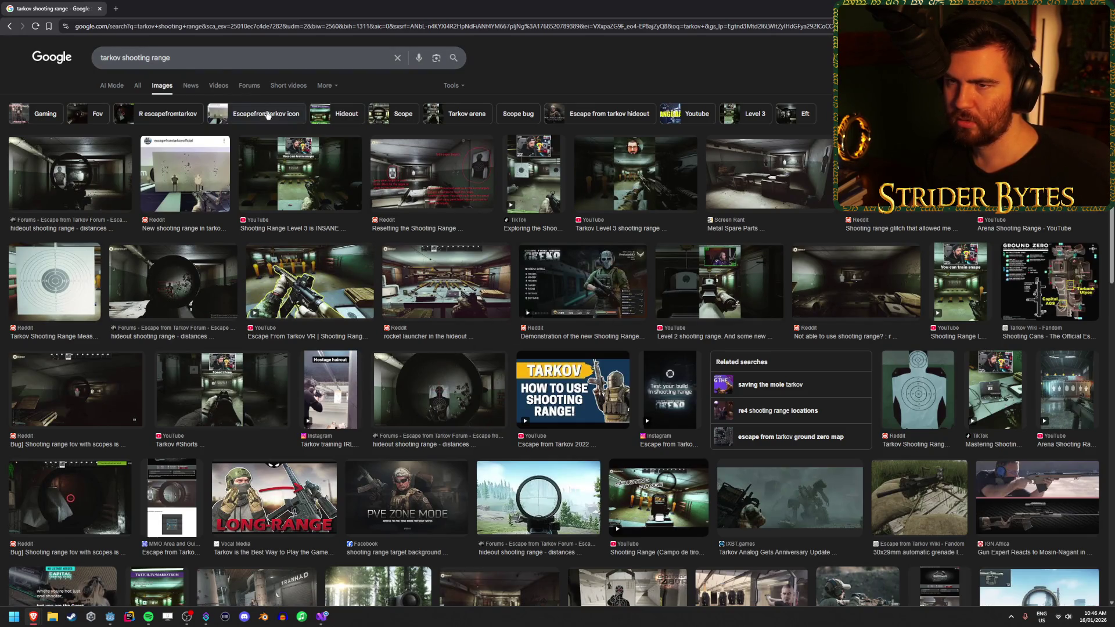
Search 'tarkov hideout' and preview The Hideout - Escape from Tarkov workbench image
double_click(221, 61)
drag(213, 62, 139, 61)
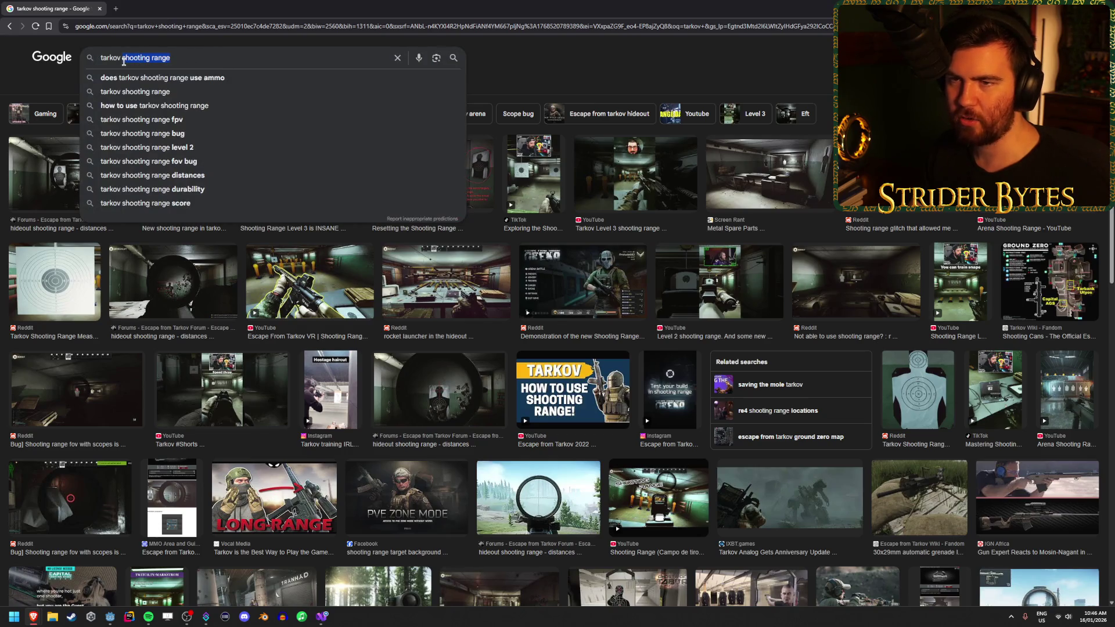
text(hideout)
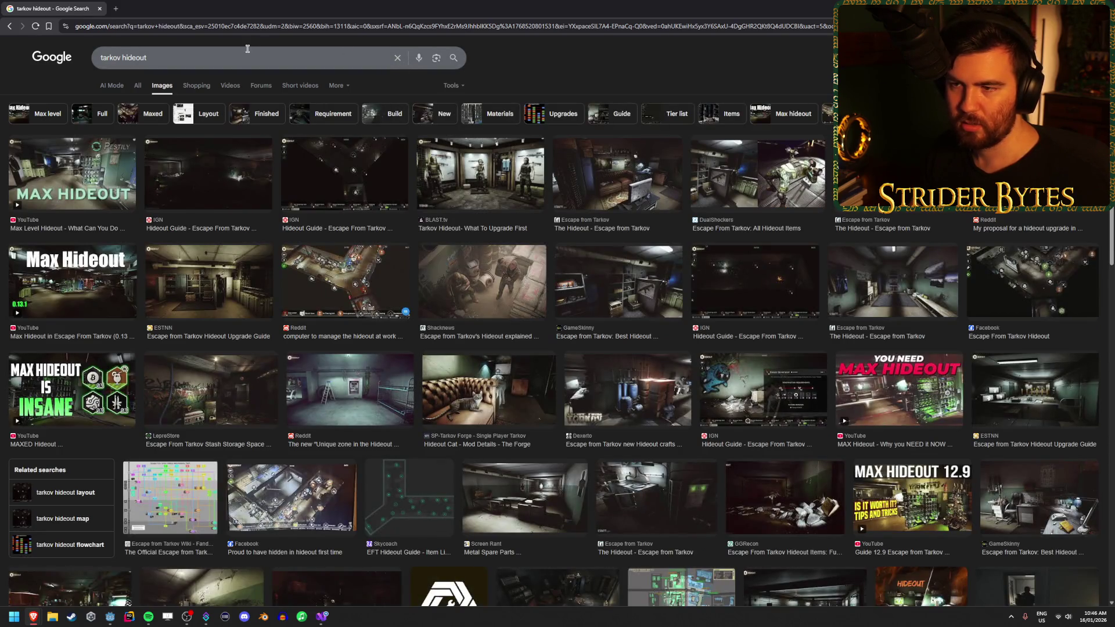
click(340, 166)
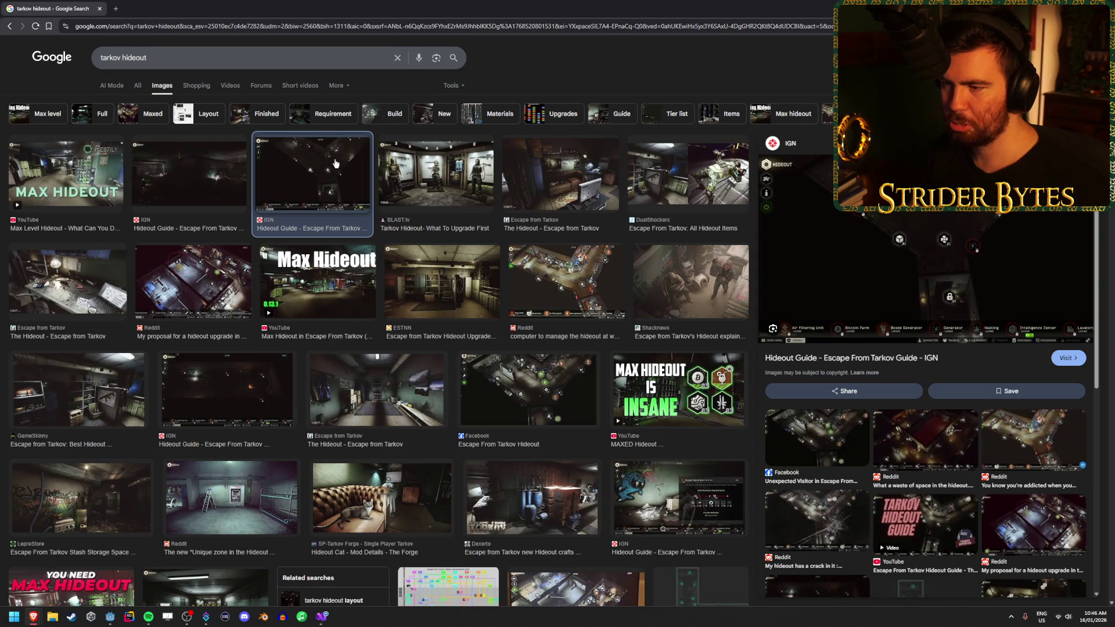
click(98, 273)
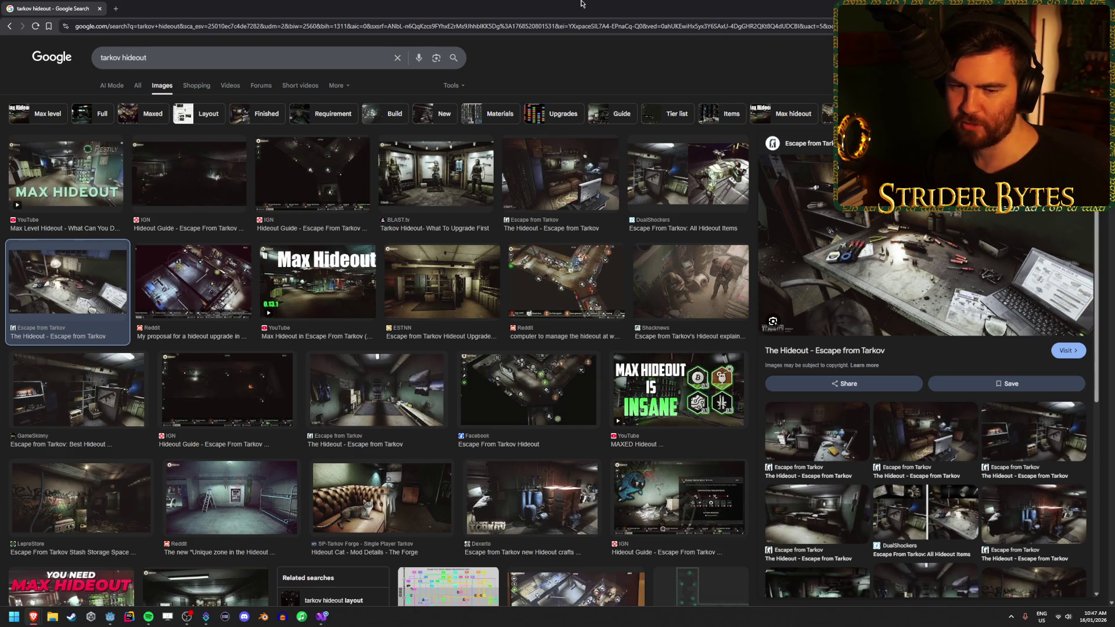
click(164, 58)
Search 'payday 2 hideout', view the Laundromat Safe House gun wall image full-size, then close it
key(ctrl+a)
text(pa)
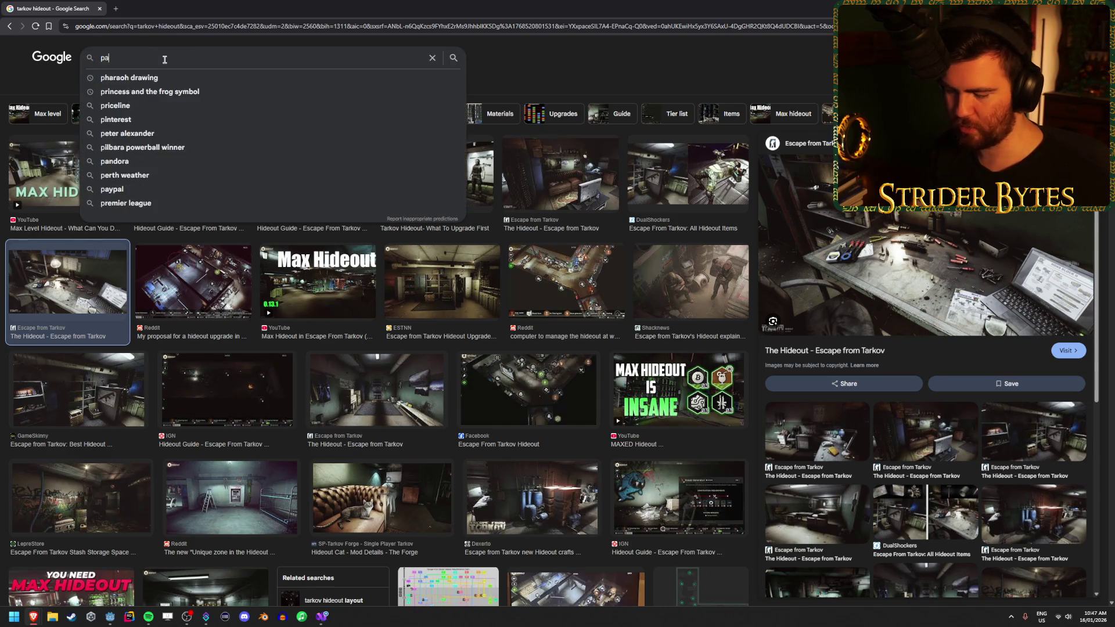
text(yday 2 hideout)
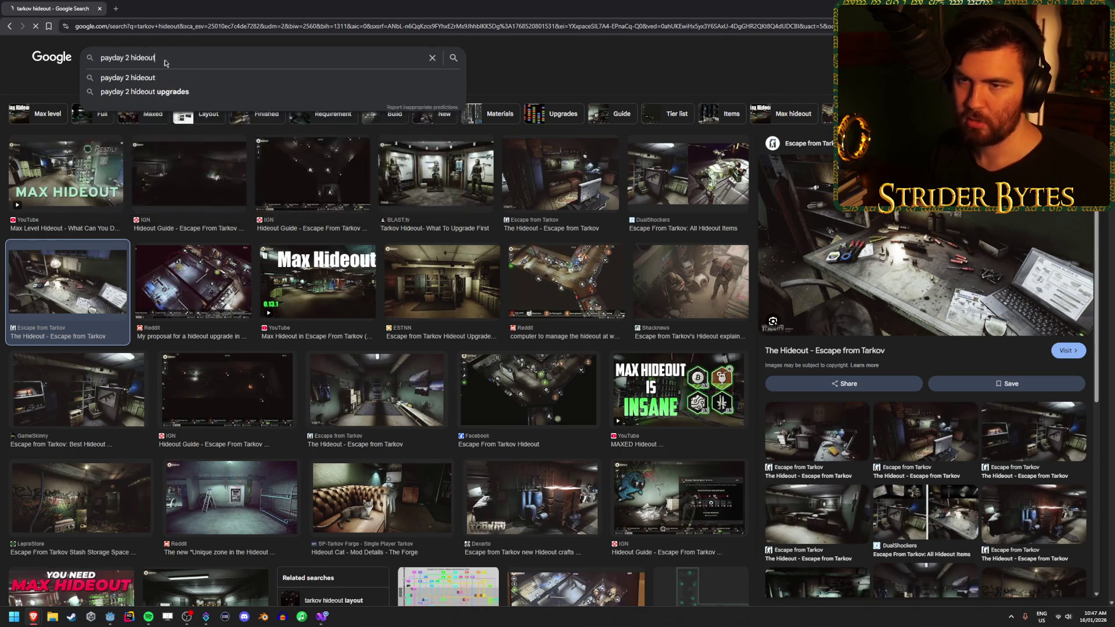
key(Return)
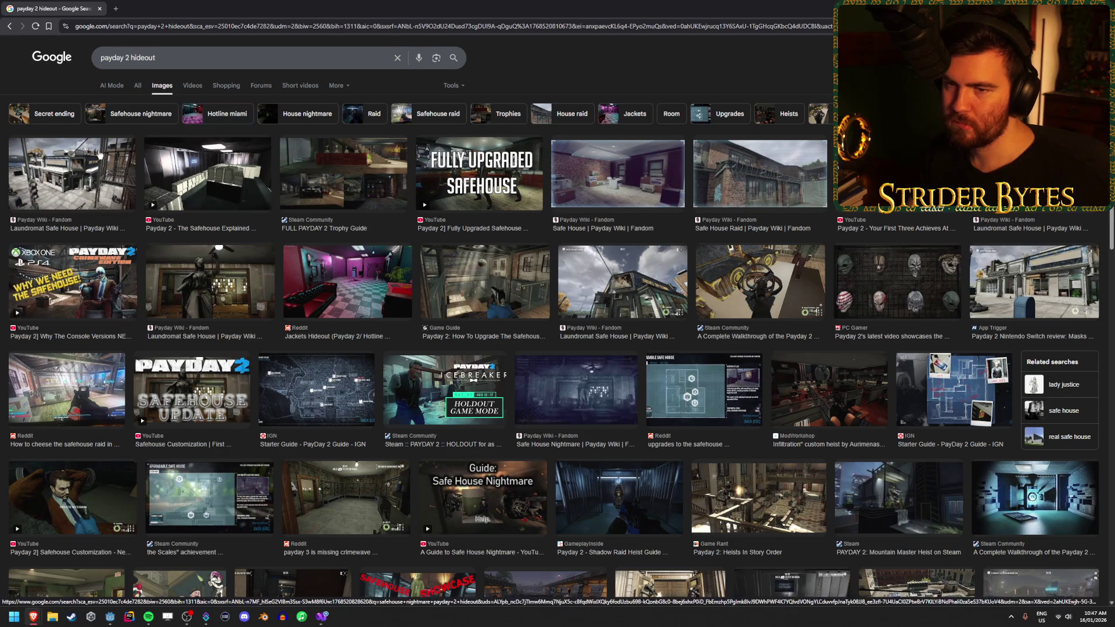
click(87, 174)
click(93, 289)
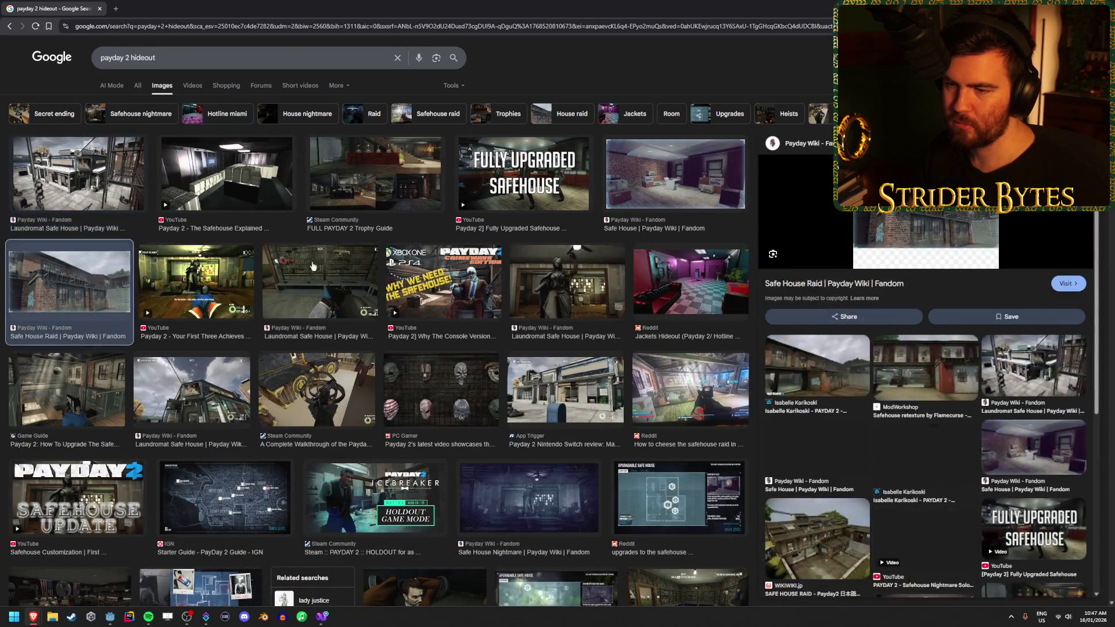
click(313, 265)
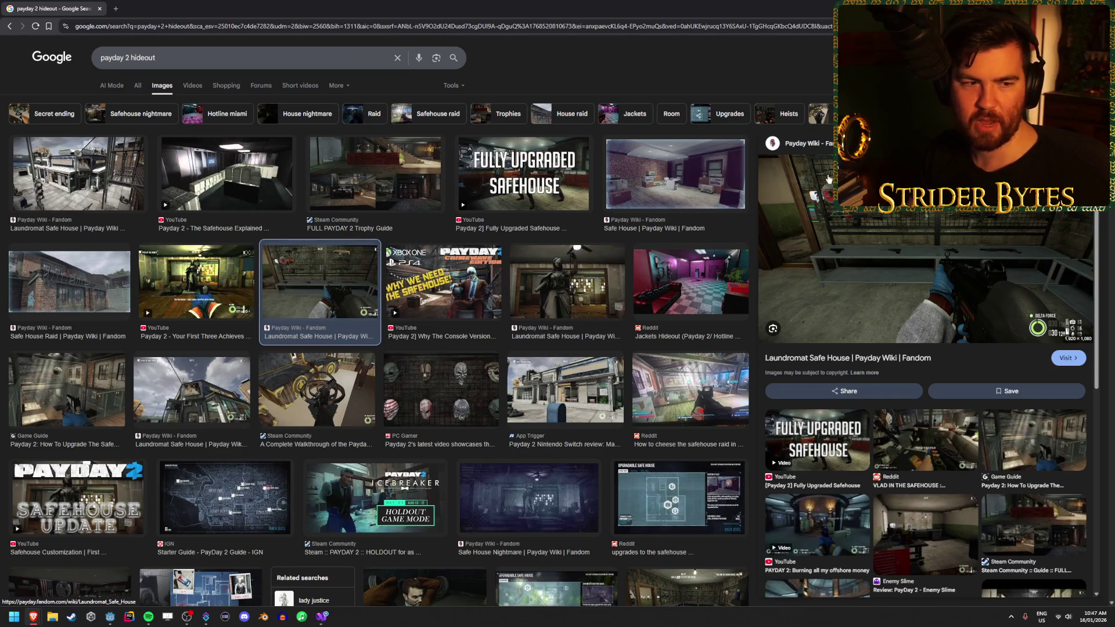
scroll(853, 255, down, 1)
scroll(879, 289, up, 1)
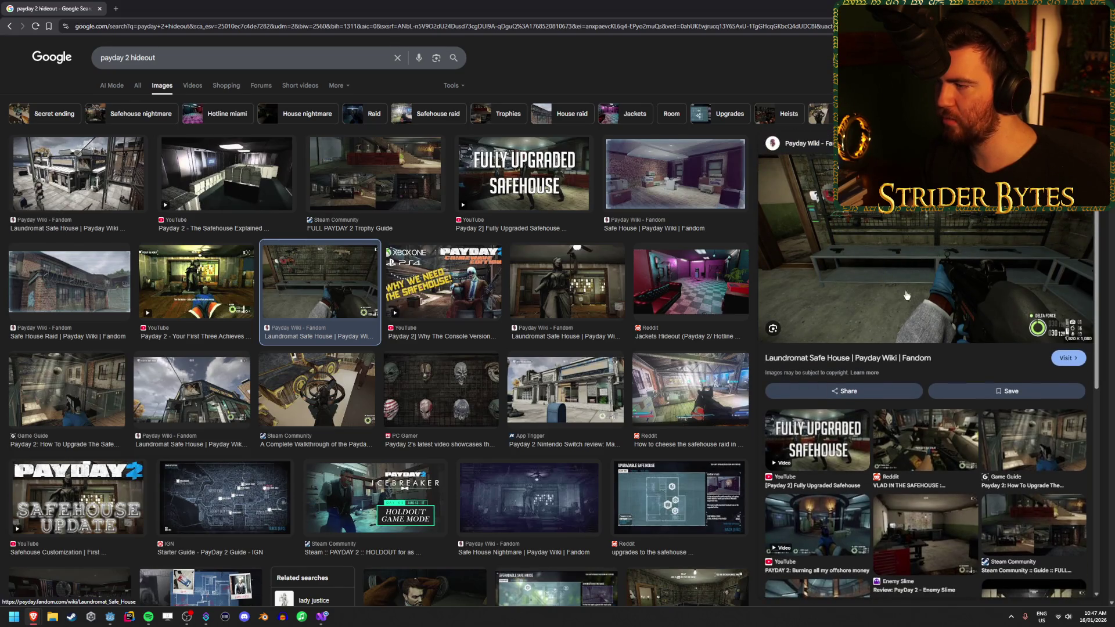
right_click(910, 252)
click(962, 383)
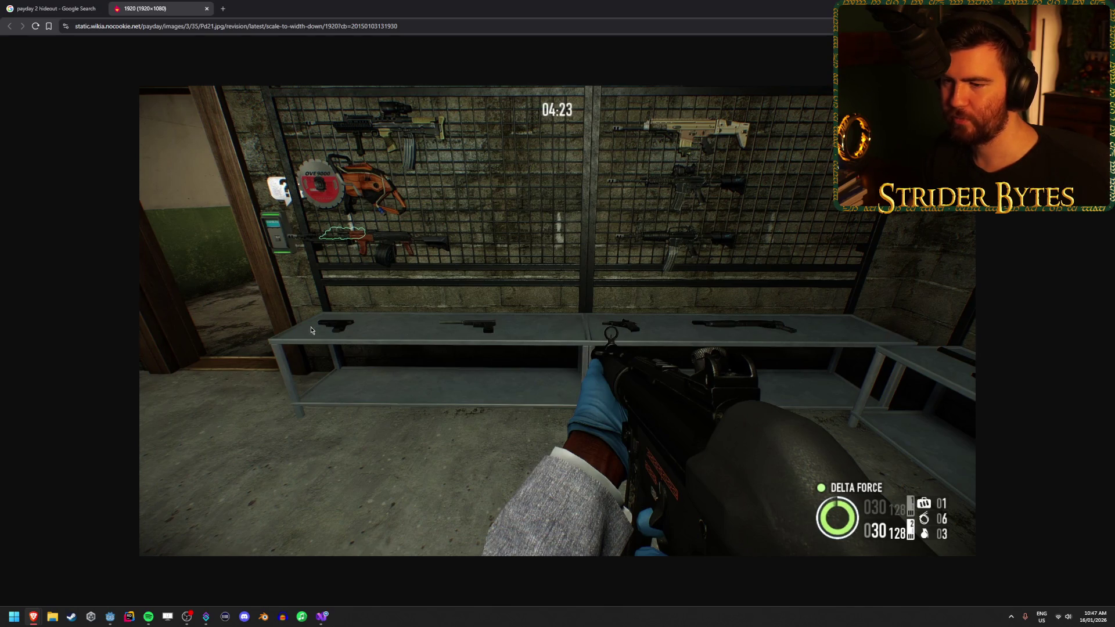
middle_click(158, 5)
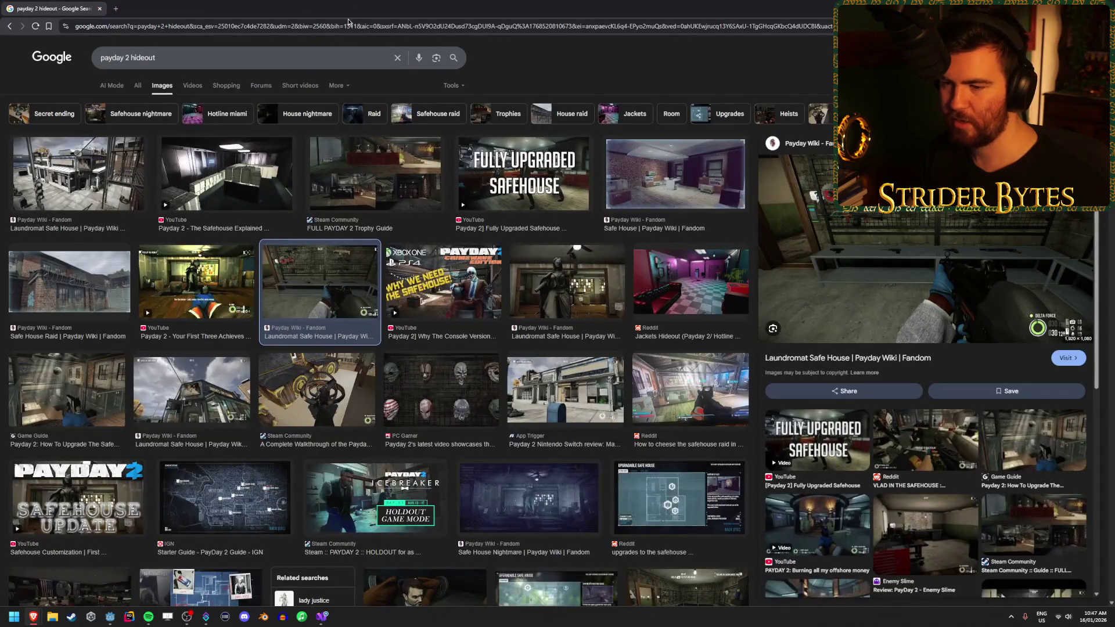
Open the Payday 2 safehouse upgrade guide image in its own tab, then return to results
click(325, 393)
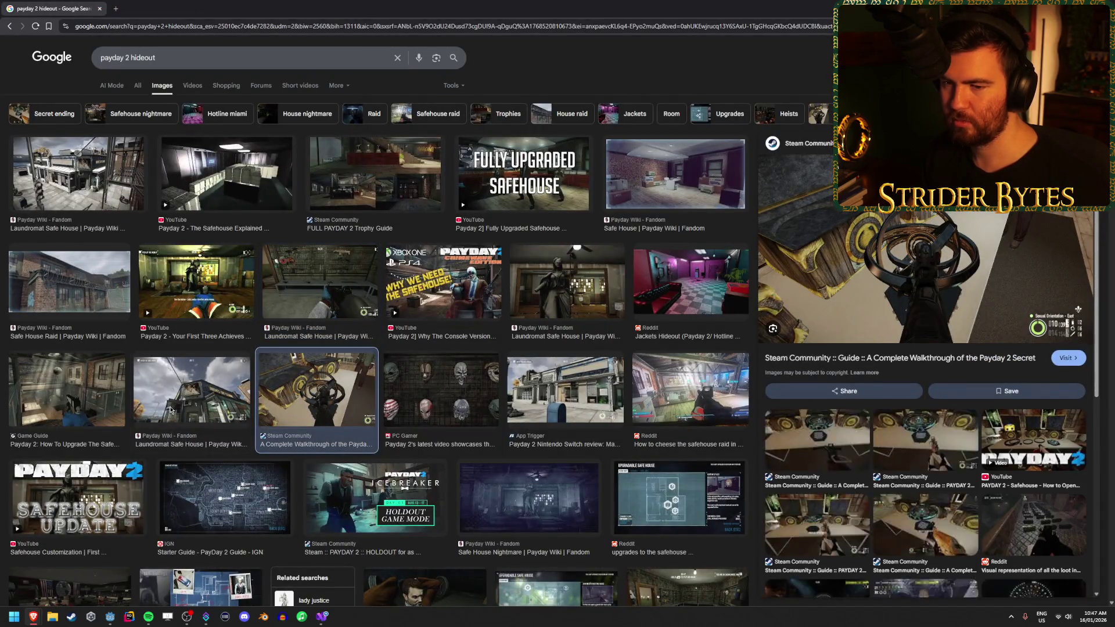
click(162, 414)
click(57, 410)
right_click(894, 234)
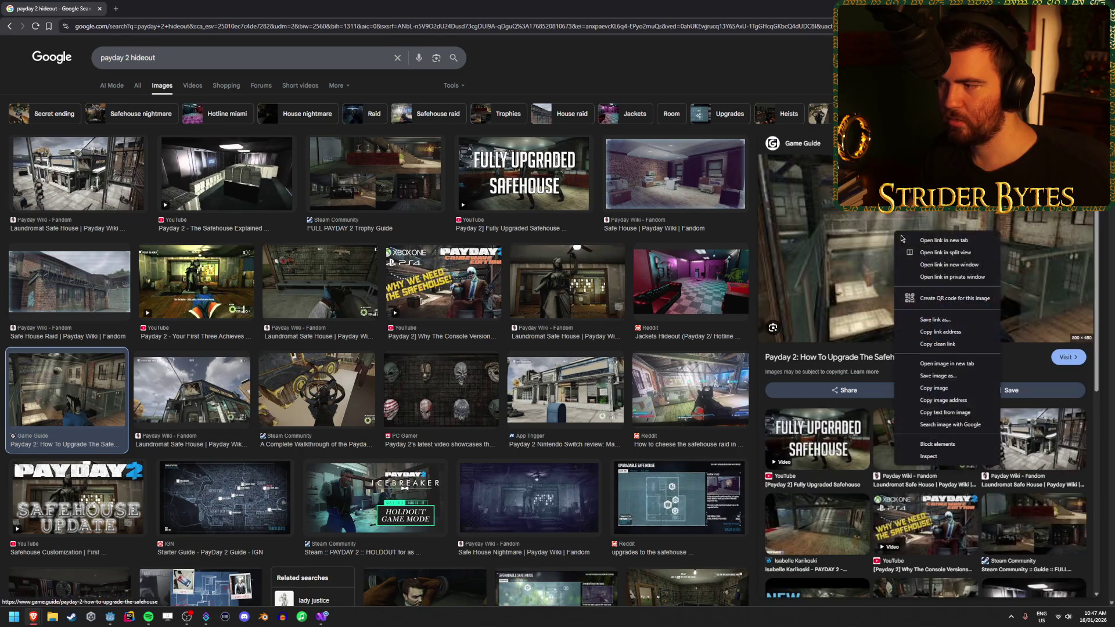
click(944, 363)
click(144, 8)
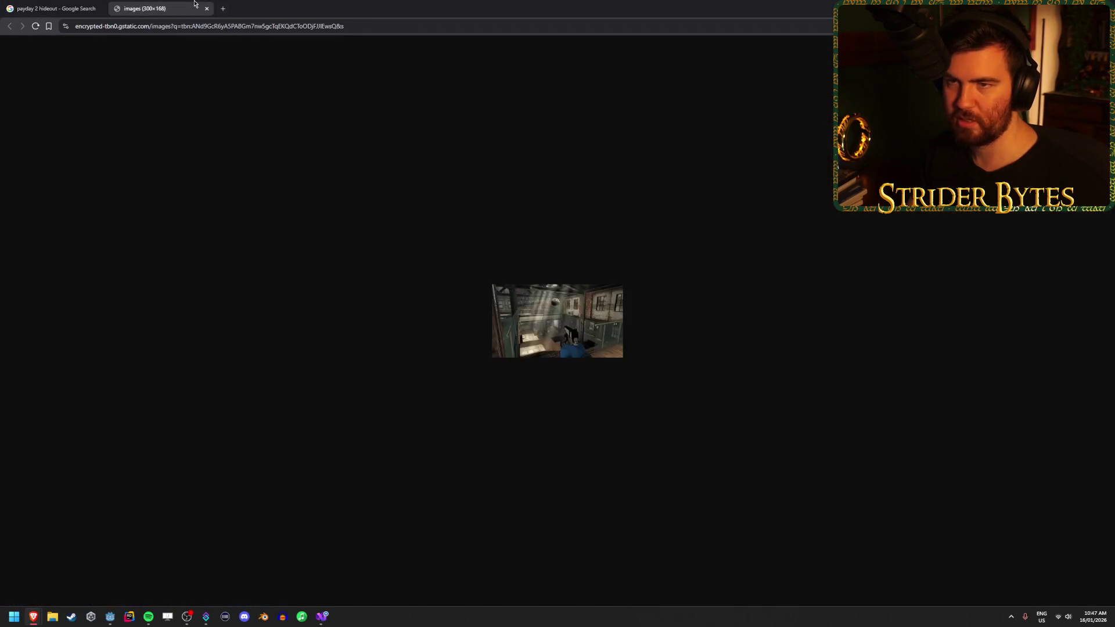
click(207, 8)
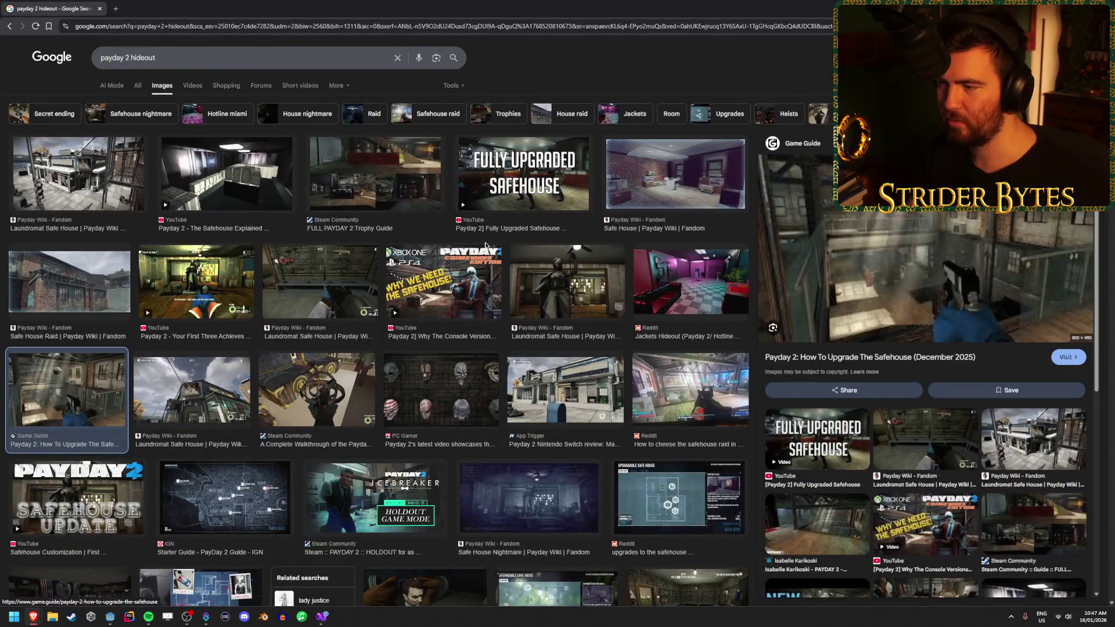
click(193, 58)
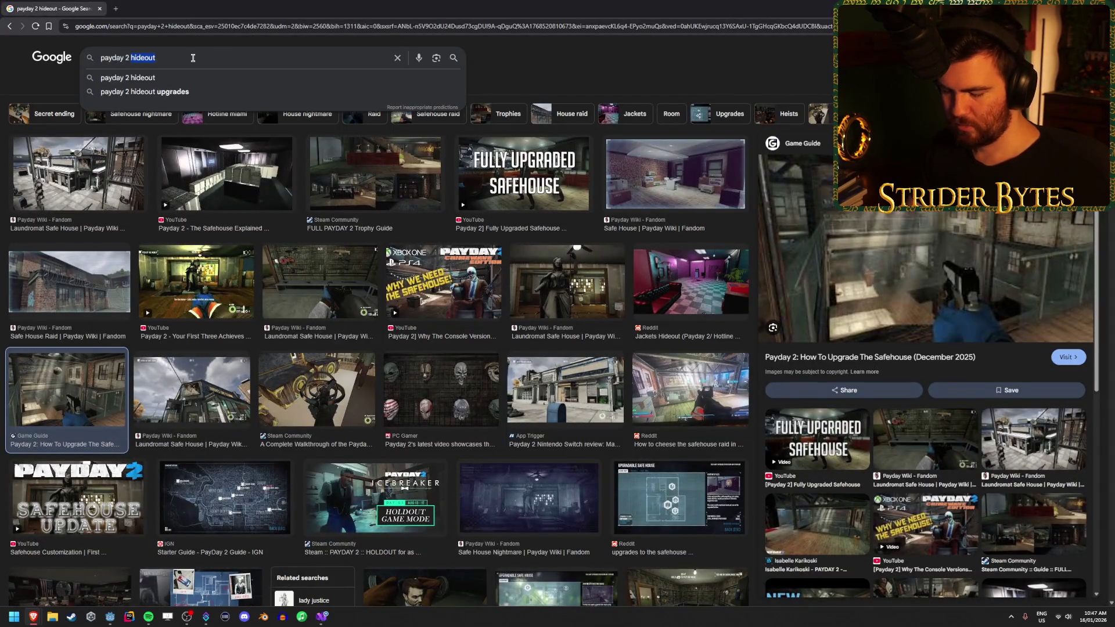
Search 'payday 2 shooting range' and preview the shooting gallery and John Wick range images
key(ctrl+BackSpace)
text(shooting range)
key(Return)
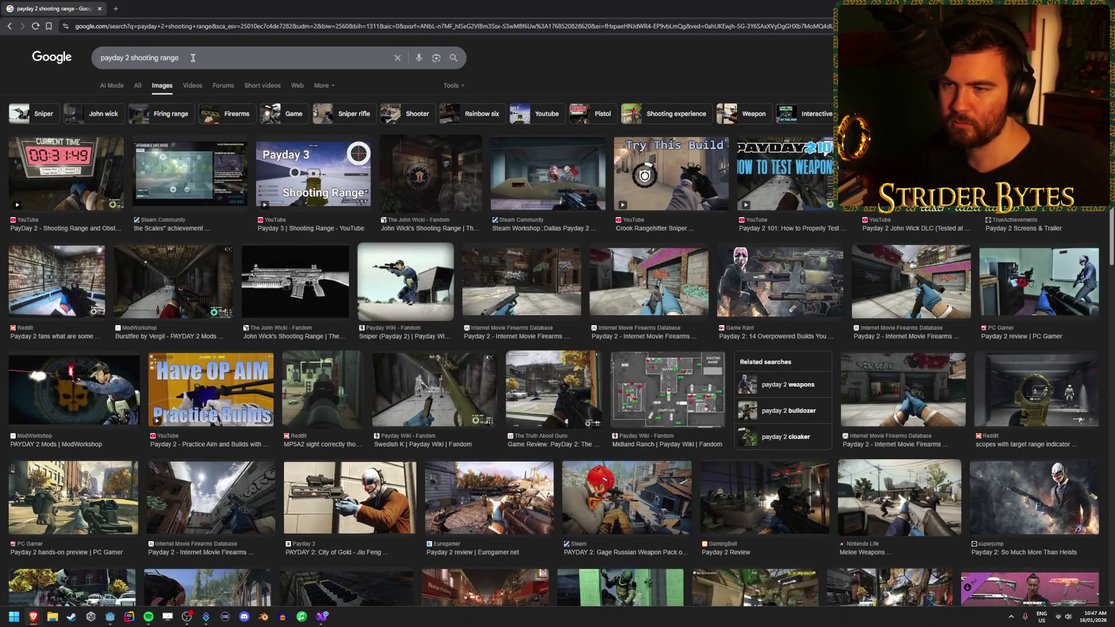
click(544, 176)
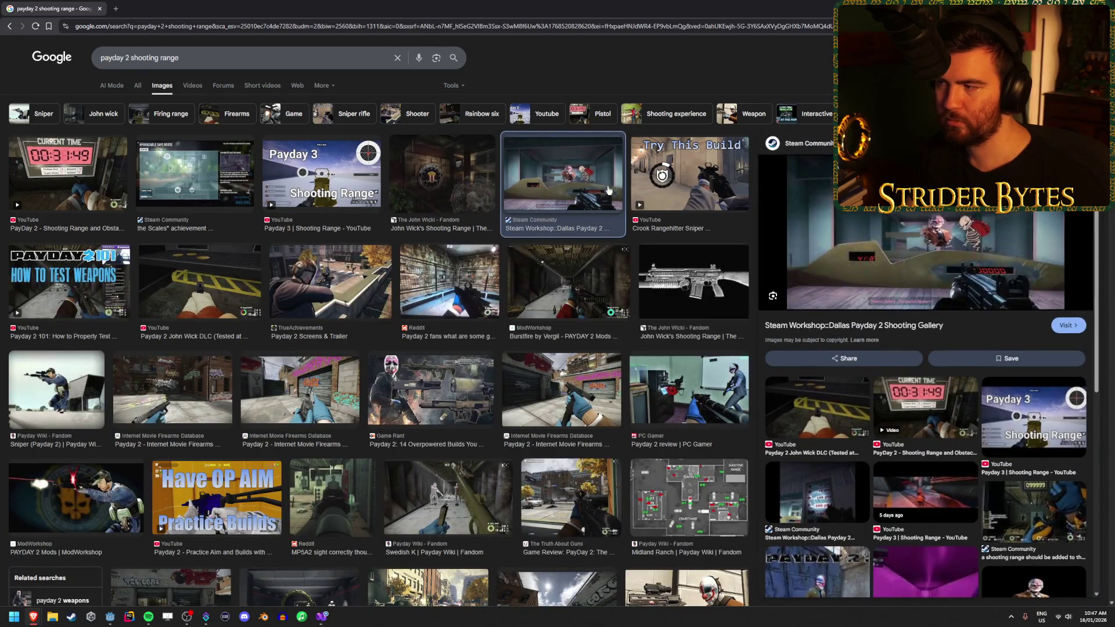
click(473, 185)
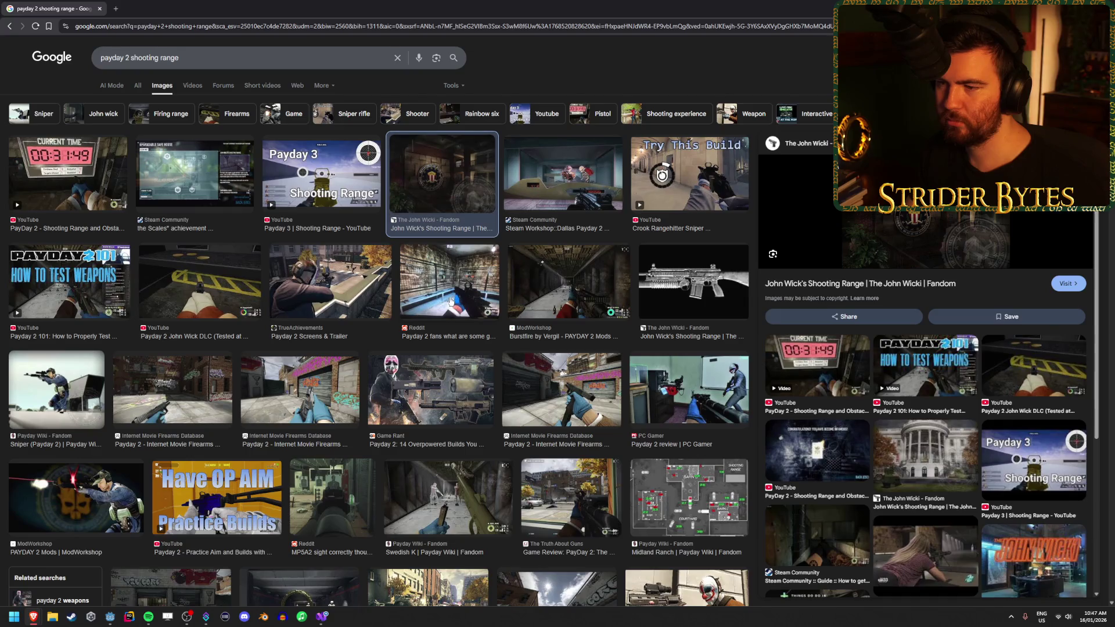
click(451, 299)
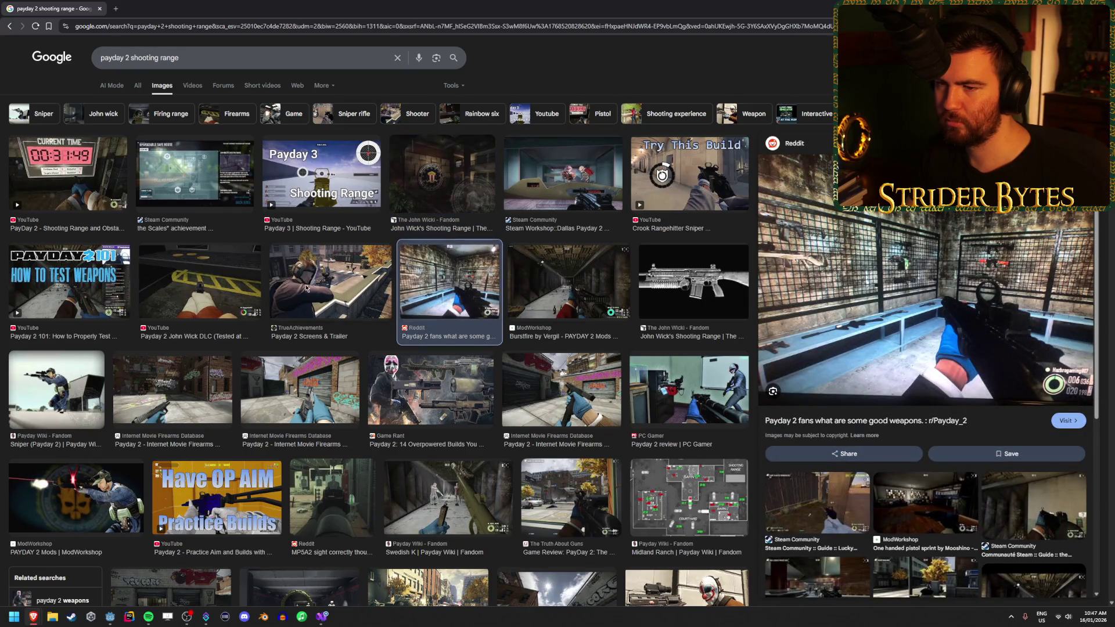
click(311, 289)
click(213, 297)
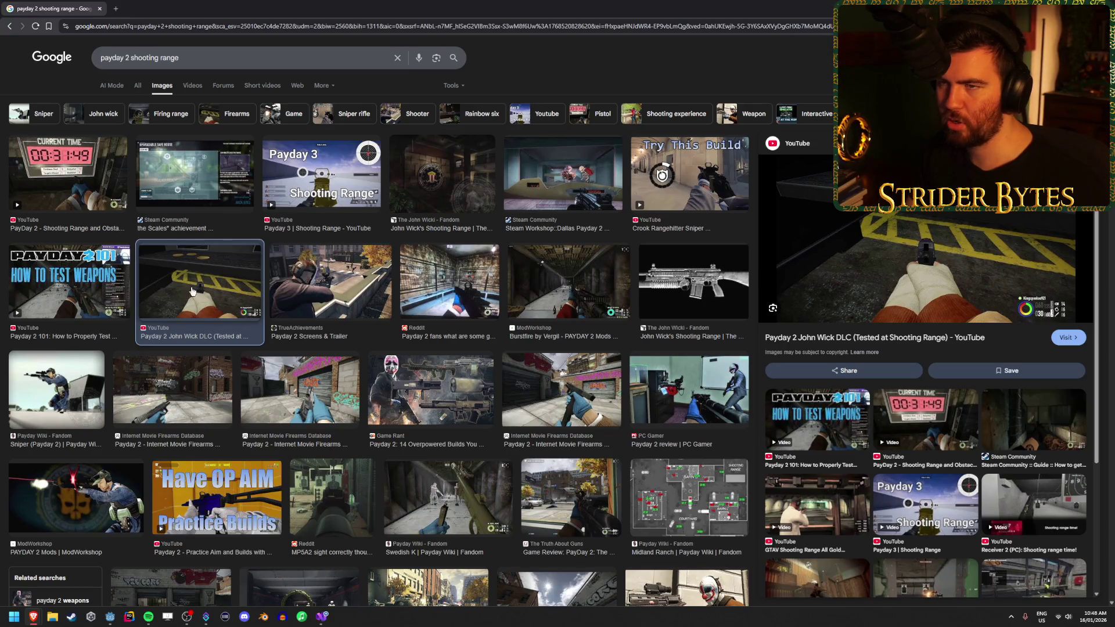
Preview the Shooting Range and Obstacle Course and Tip the Scales images, browsing further down
key(slash)
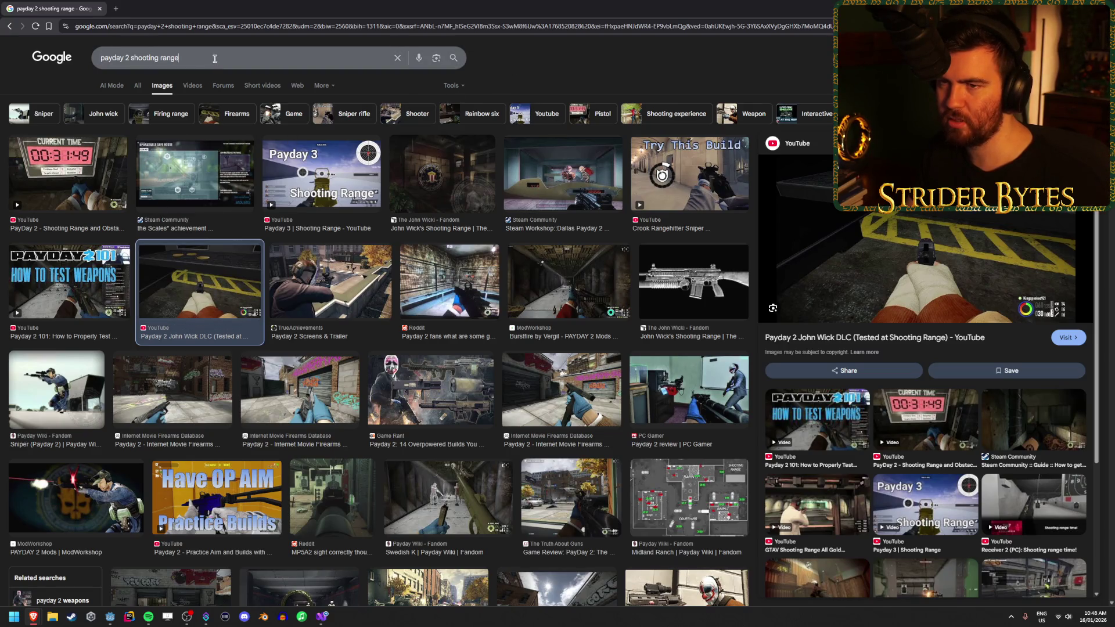
key(shift+Left)
key(shift+Left)
key(shift+Left)
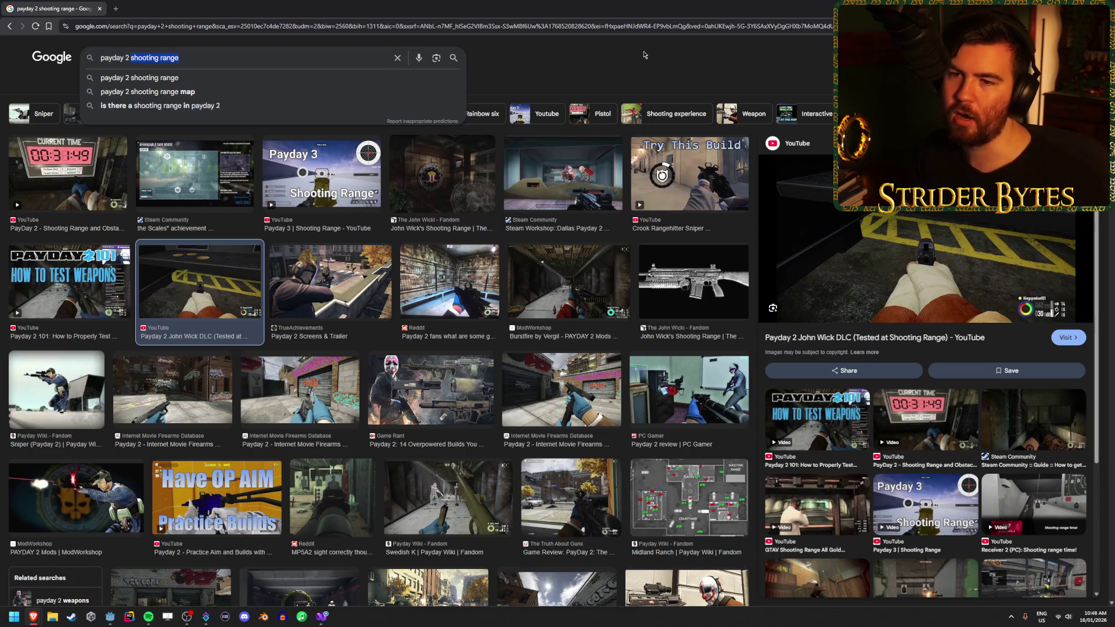
click(644, 55)
click(88, 163)
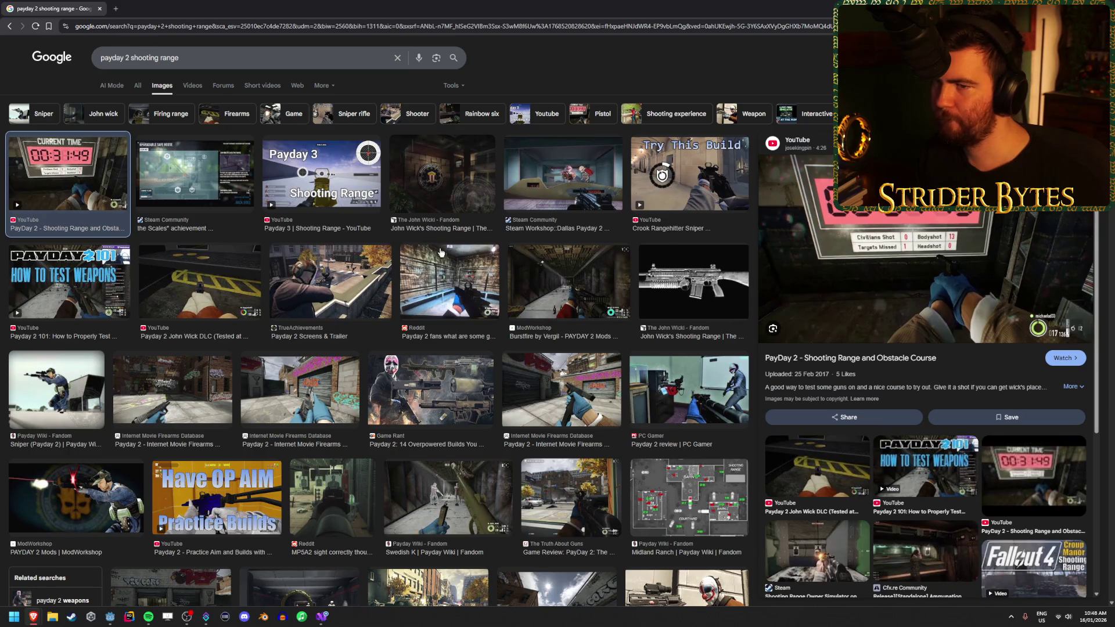
click(185, 168)
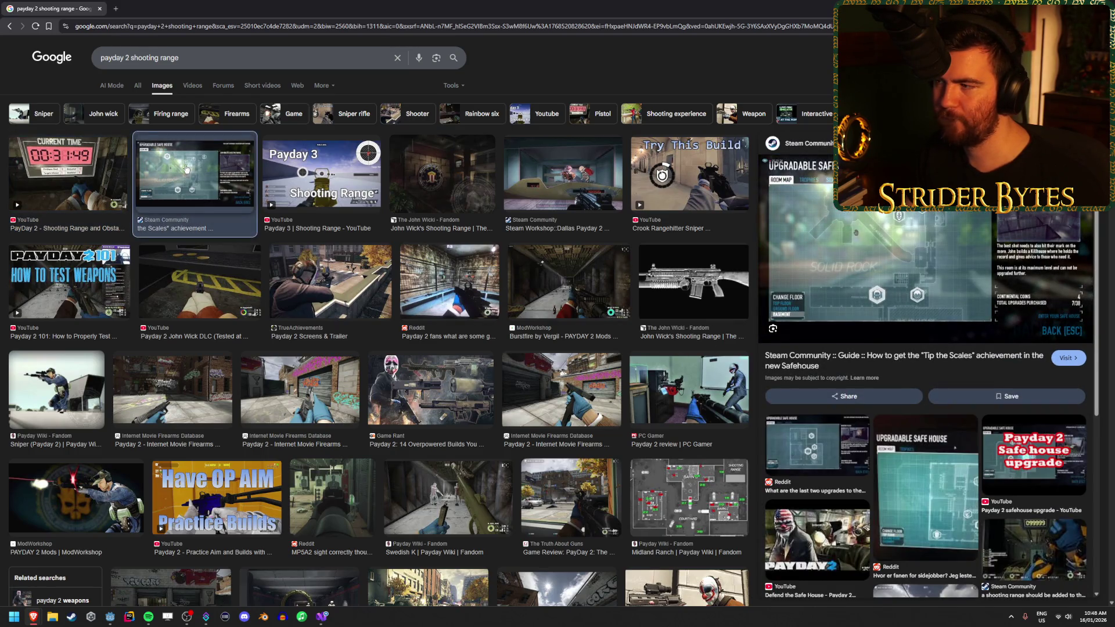
scroll(515, 348, down, 2)
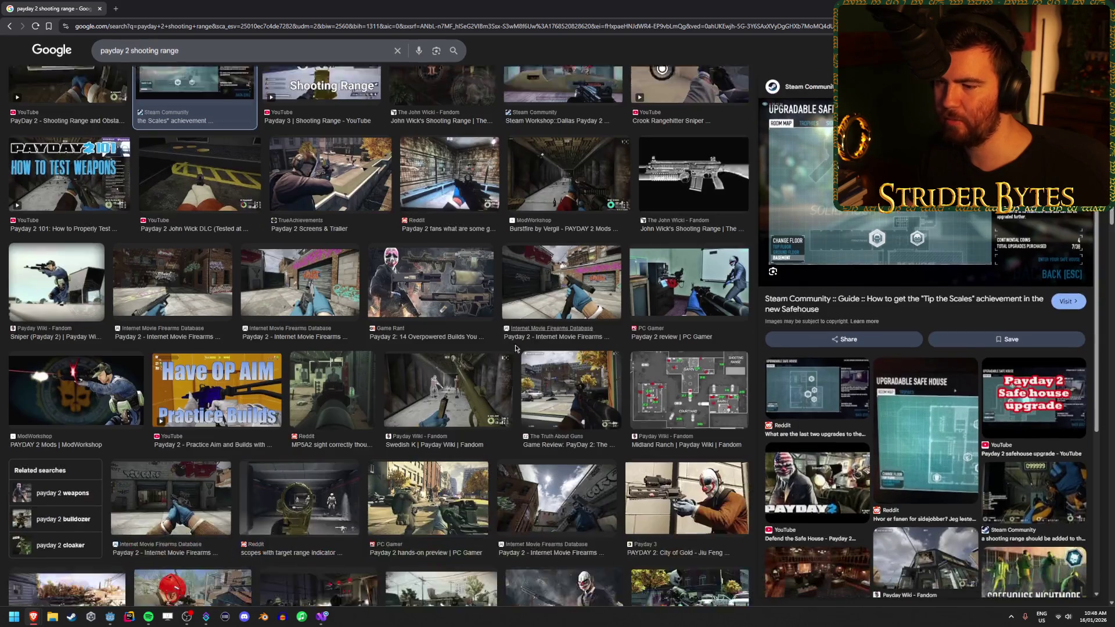
scroll(515, 348, down, 2)
scroll(468, 376, up, 4)
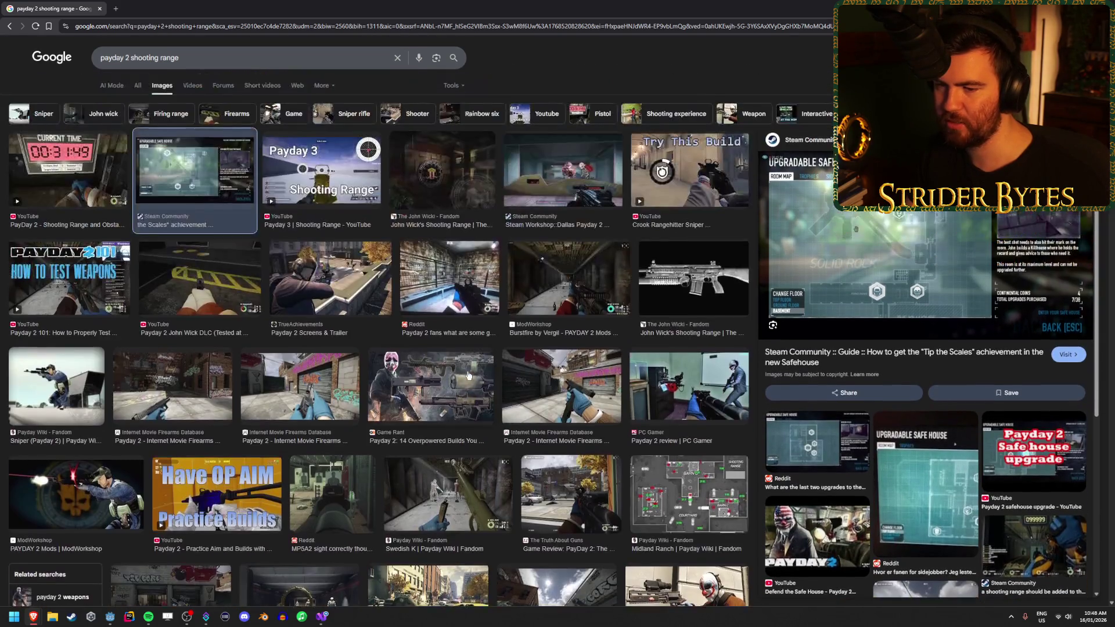
scroll(468, 375, down, 2)
Open the Reddit scope-in-firing-range image full-size in a new tab, then return to results
click(299, 519)
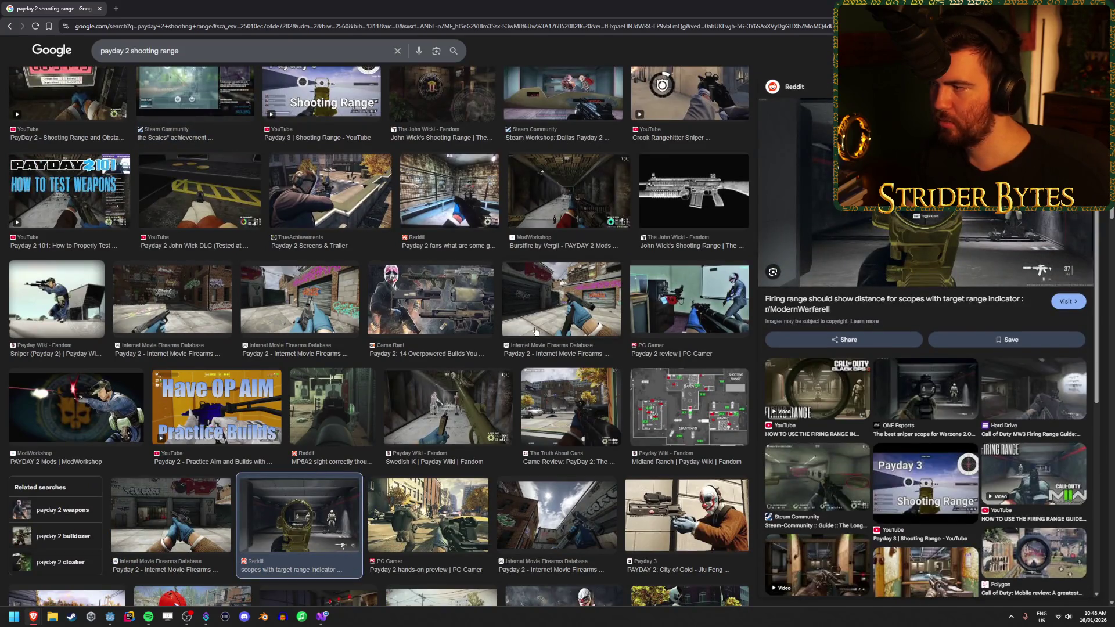
right_click(915, 213)
click(958, 331)
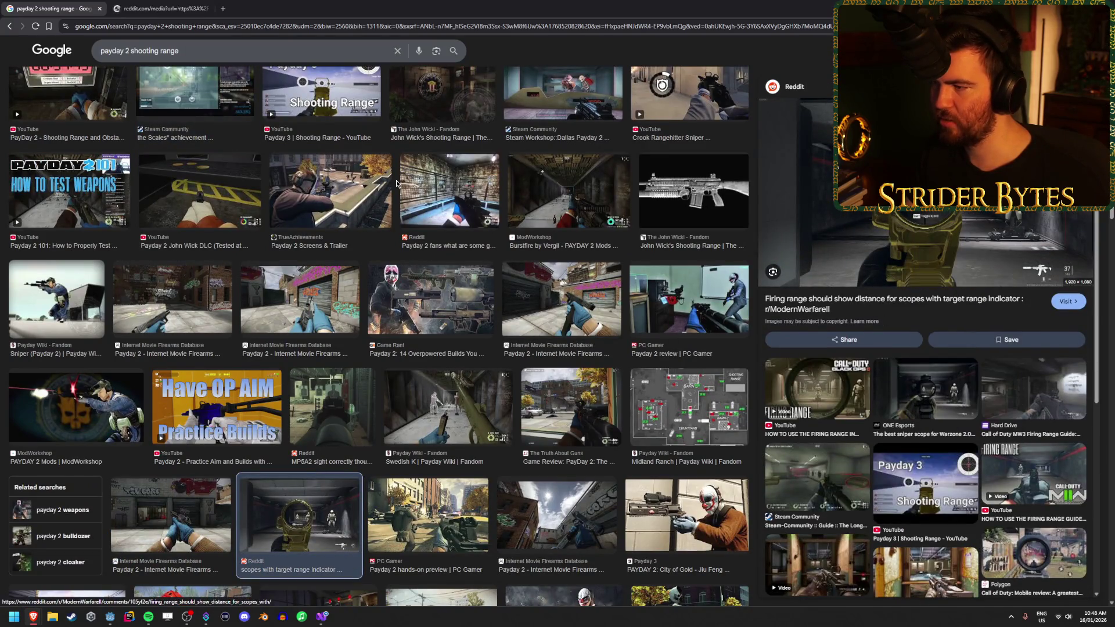
click(133, 4)
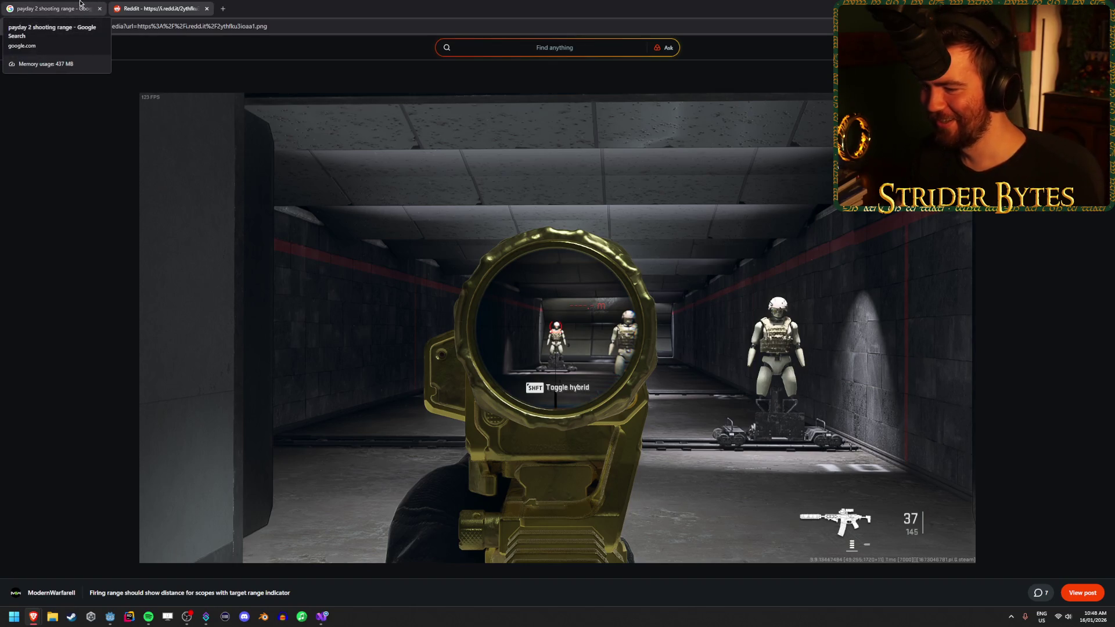
click(80, 7)
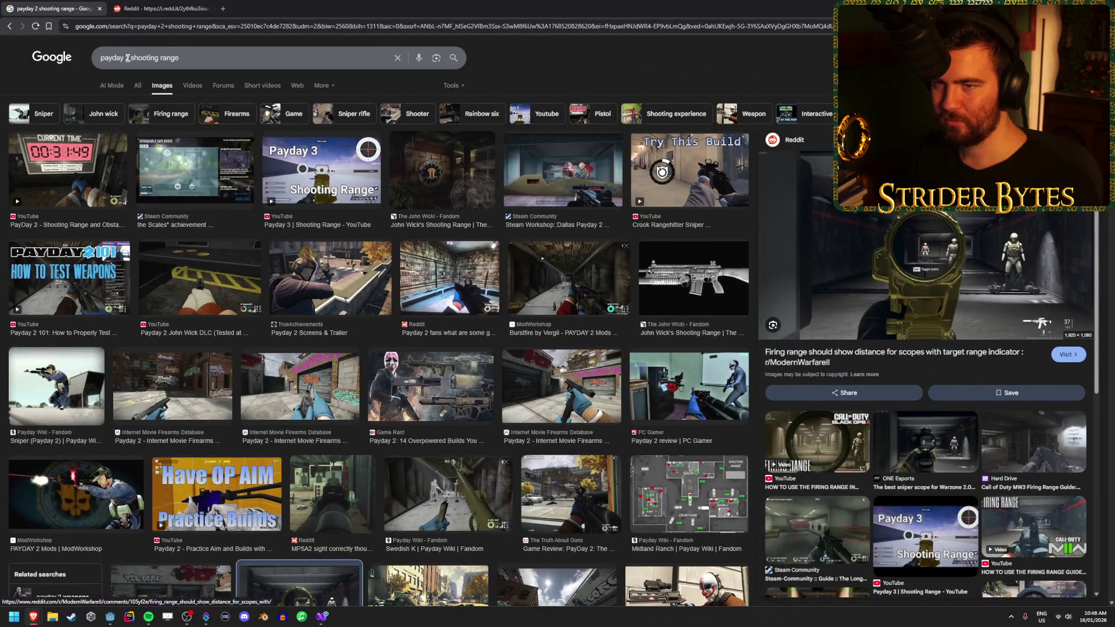
drag(131, 58, 100, 58)
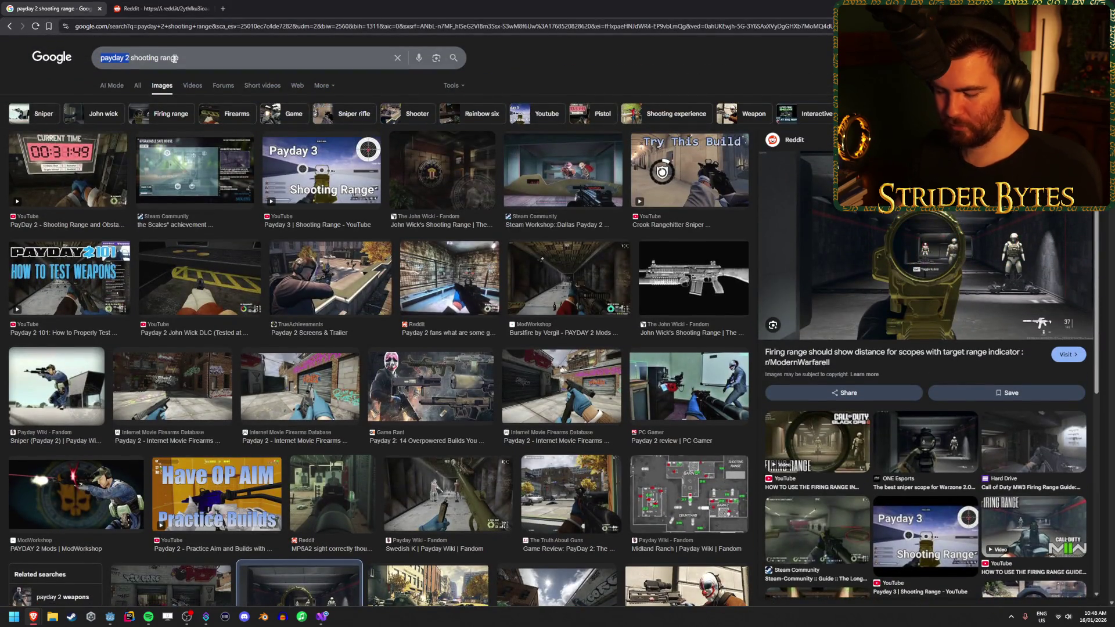
Search 'call of duty shooting range' and open the MW3 firing range image in a new tab
text(call of duty)
key(Return)
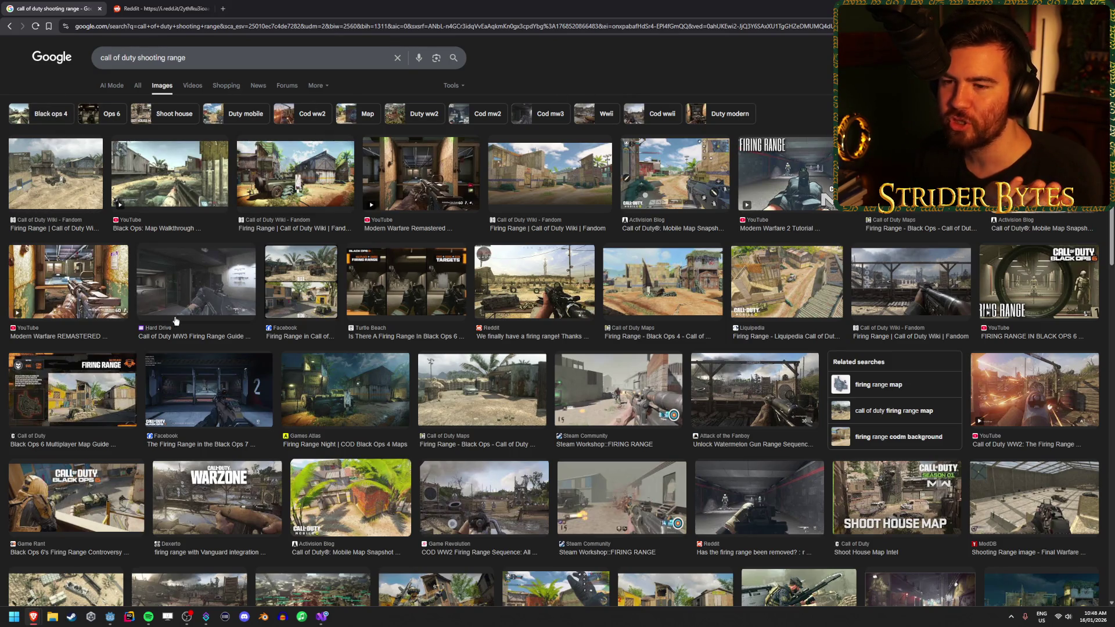
click(194, 292)
right_click(975, 265)
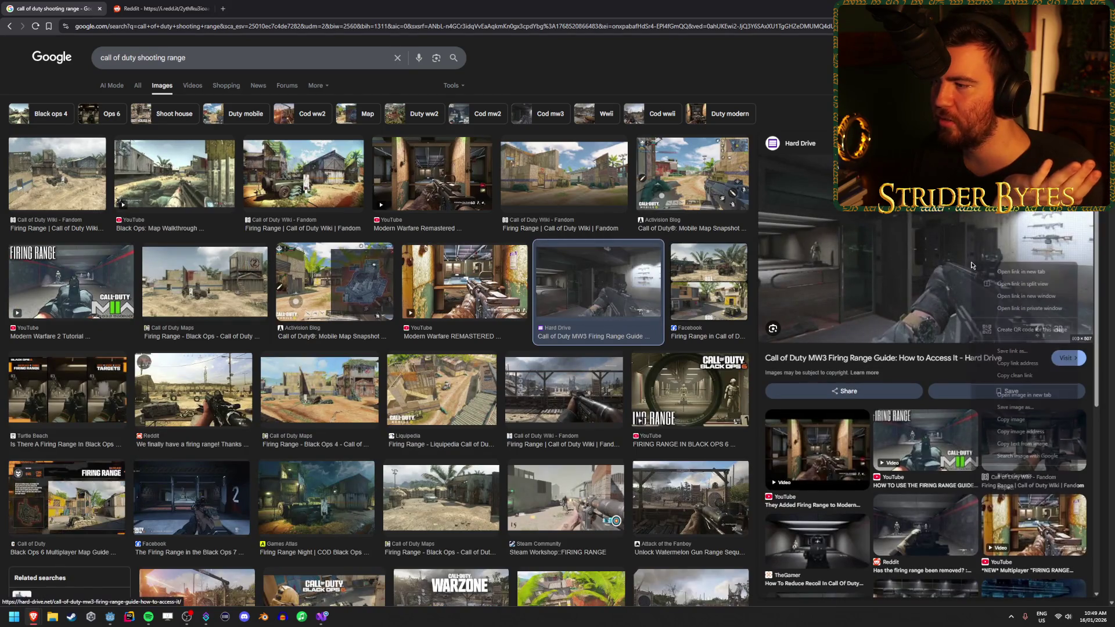
click(1024, 395)
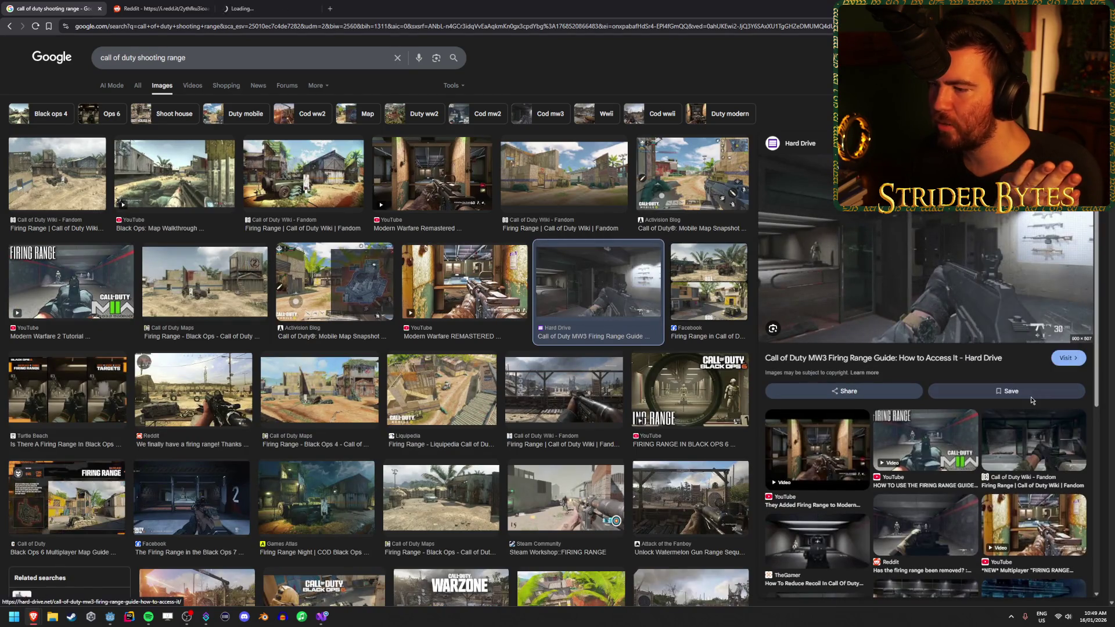
Preview the recoil guide, WZM, Modern Warfare Remastered and World Records firing range images
click(816, 543)
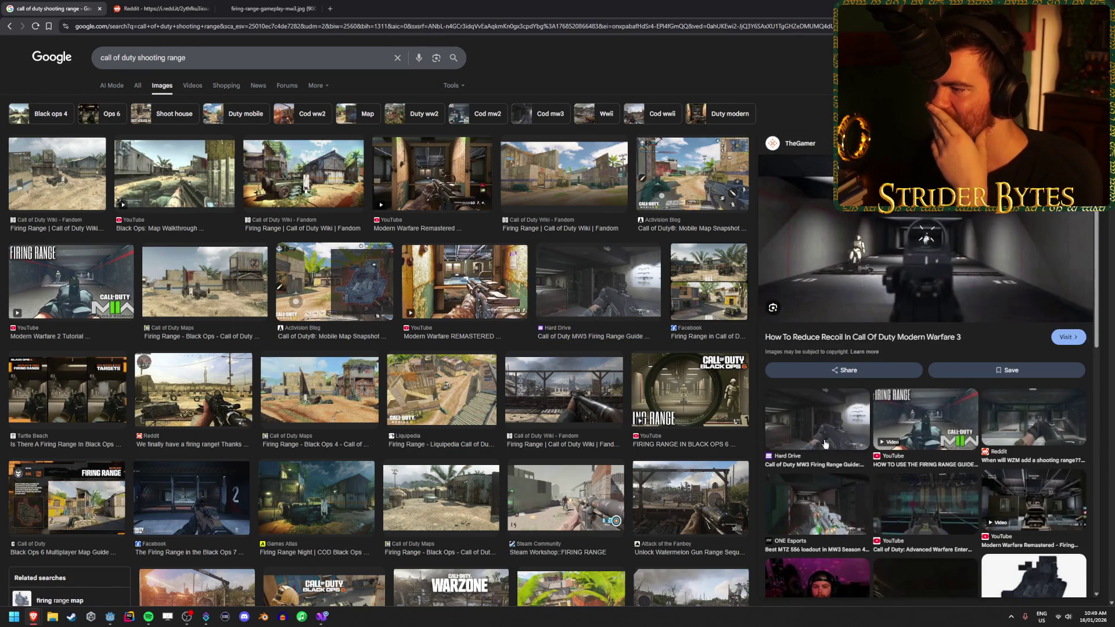
click(1036, 426)
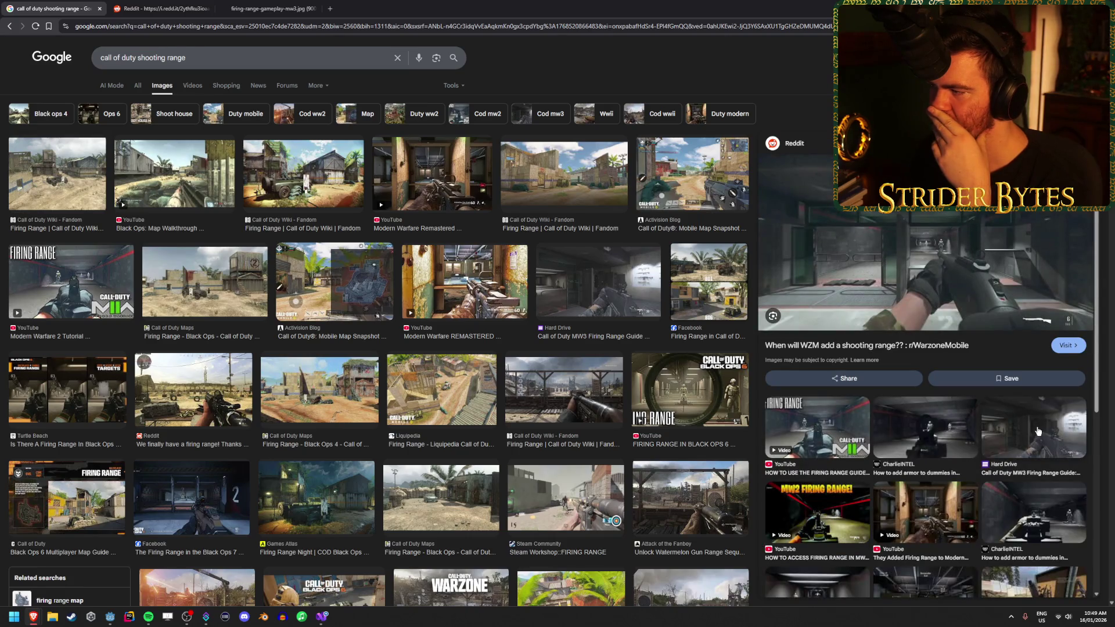
click(1036, 429)
click(934, 456)
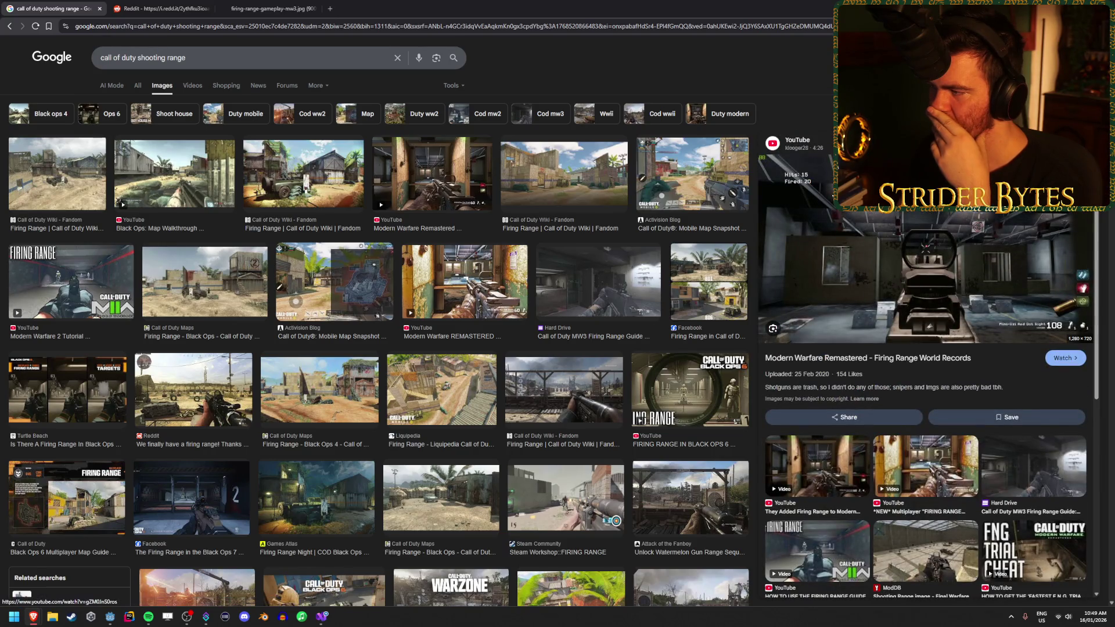
key(Escape)
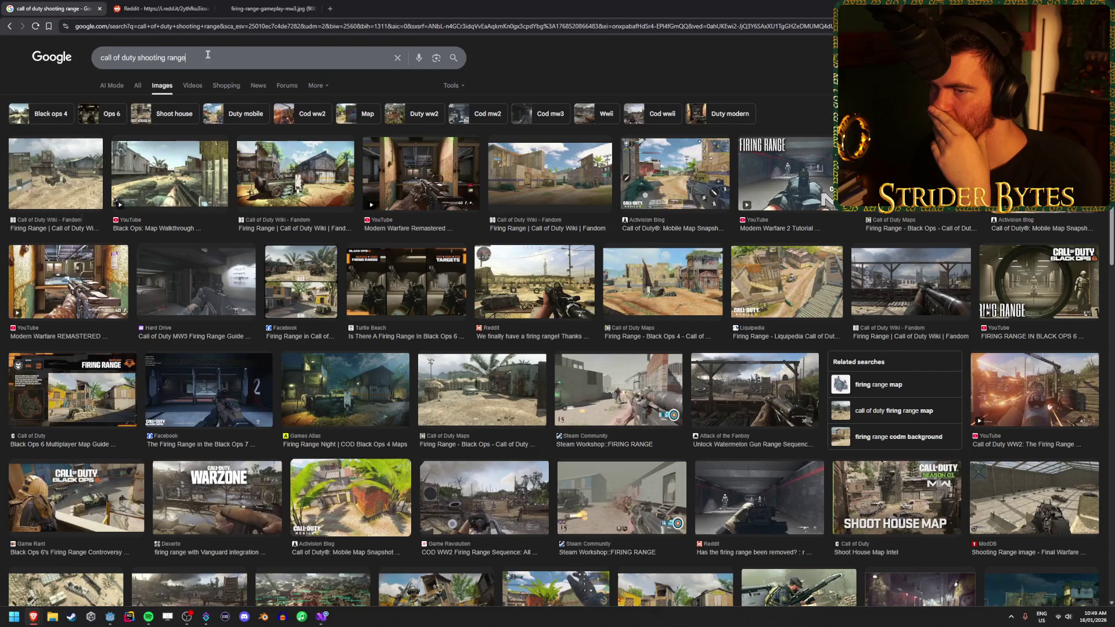
click(207, 56)
Search 'gun workshop', preview gun room and Hollywood and Guns images, then open a blank tab
text(gun wo)
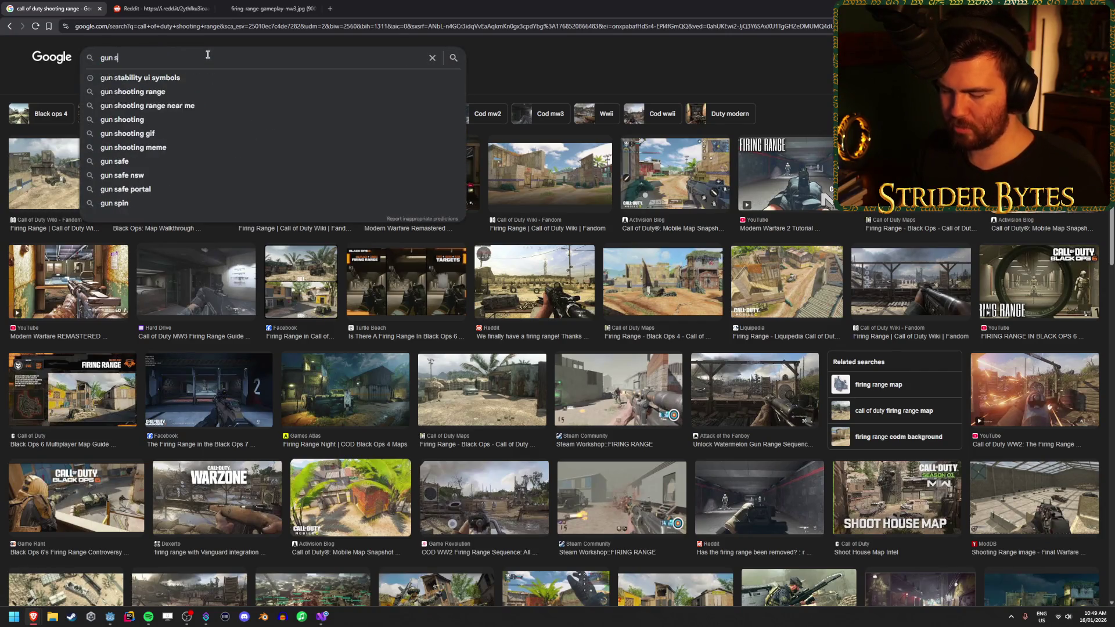
text(rkshop)
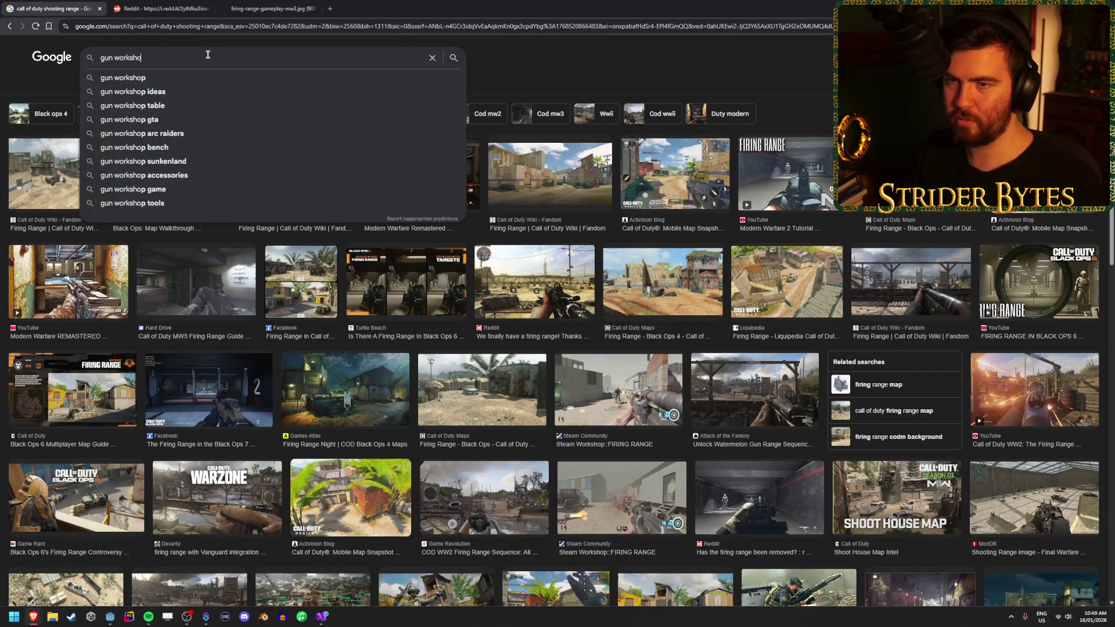
key(Return)
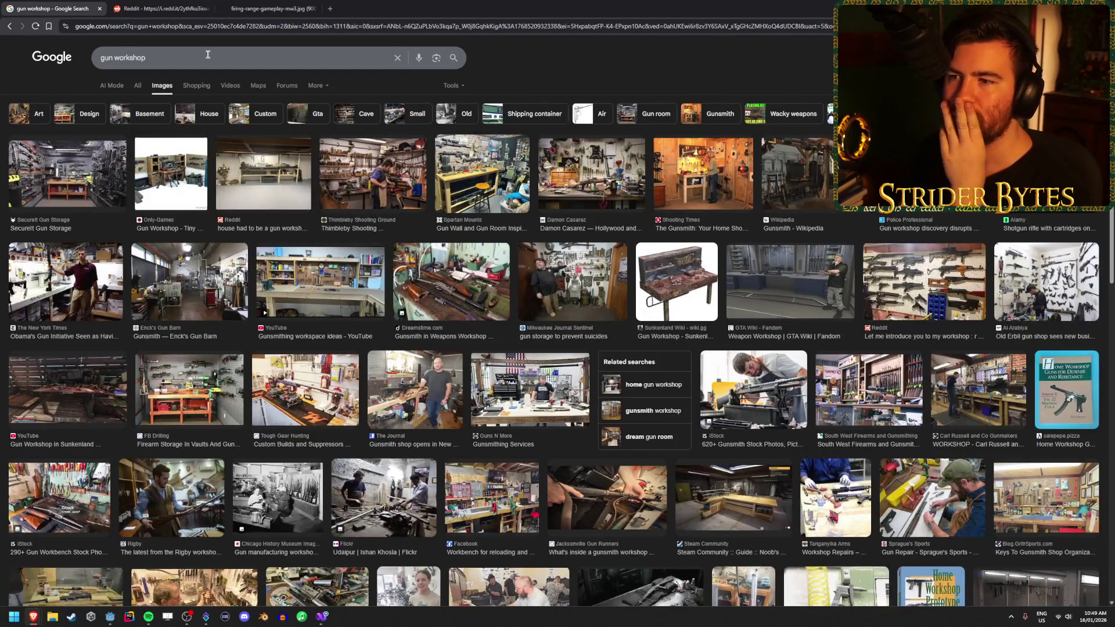
click(67, 173)
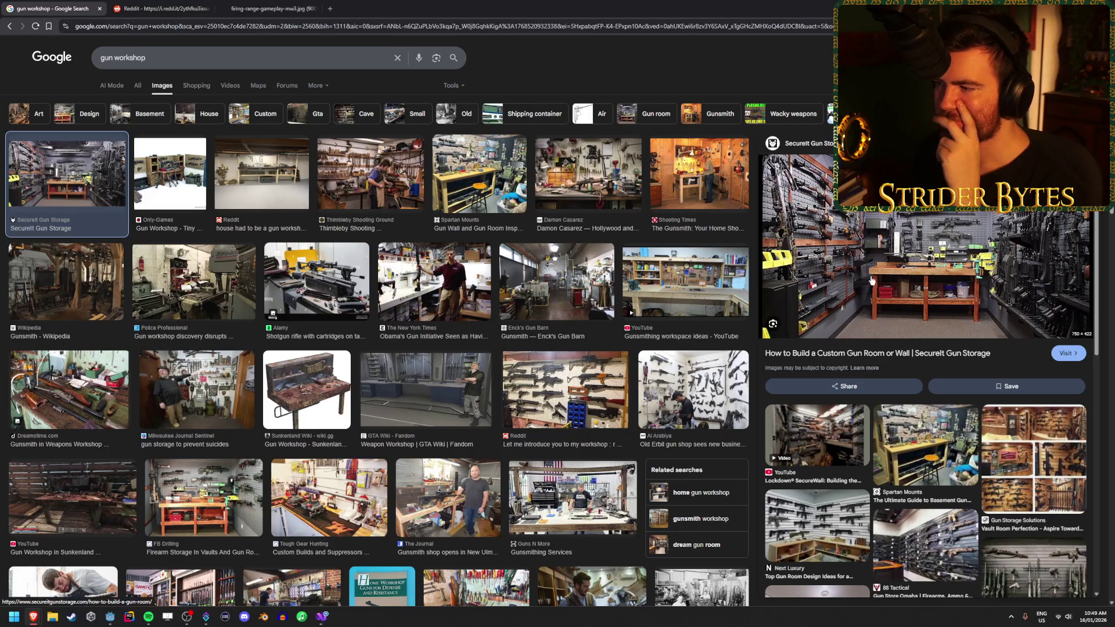
click(504, 193)
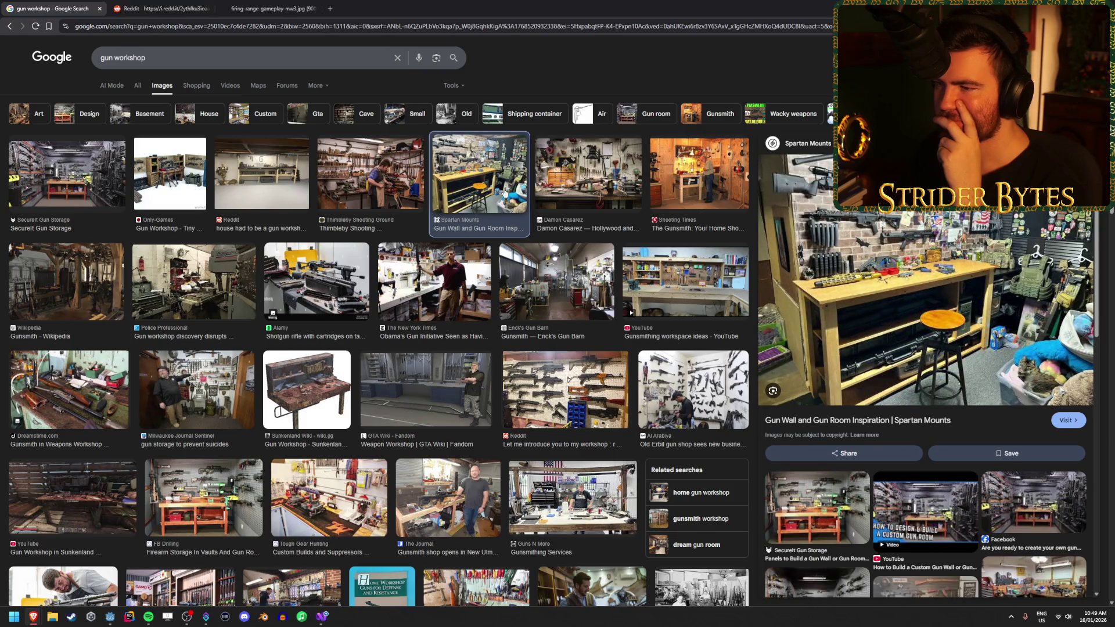
click(588, 174)
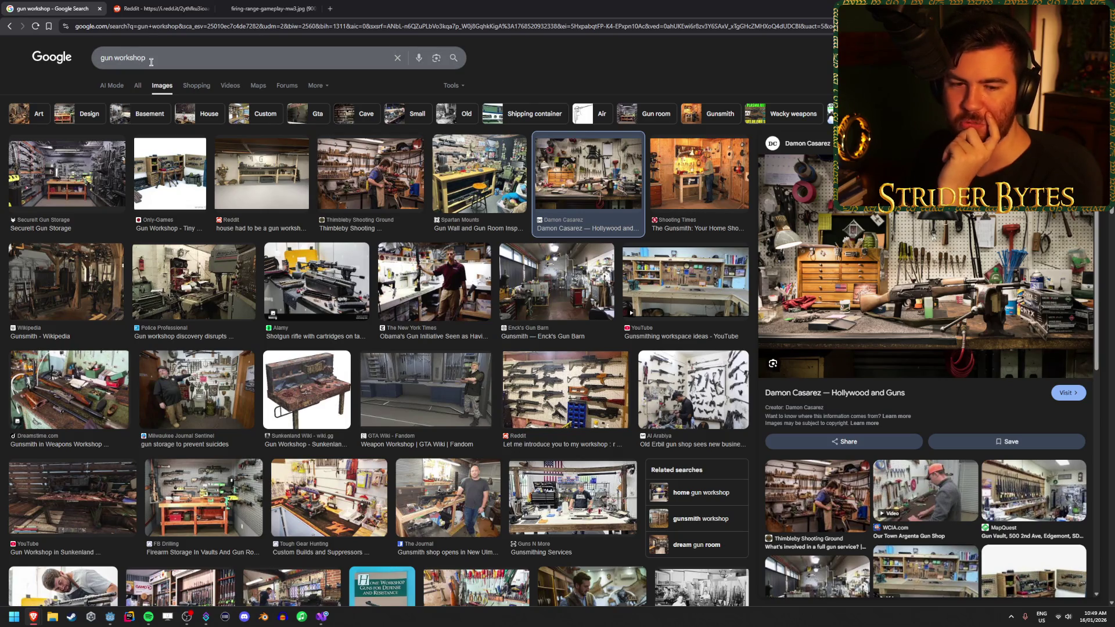
click(330, 8)
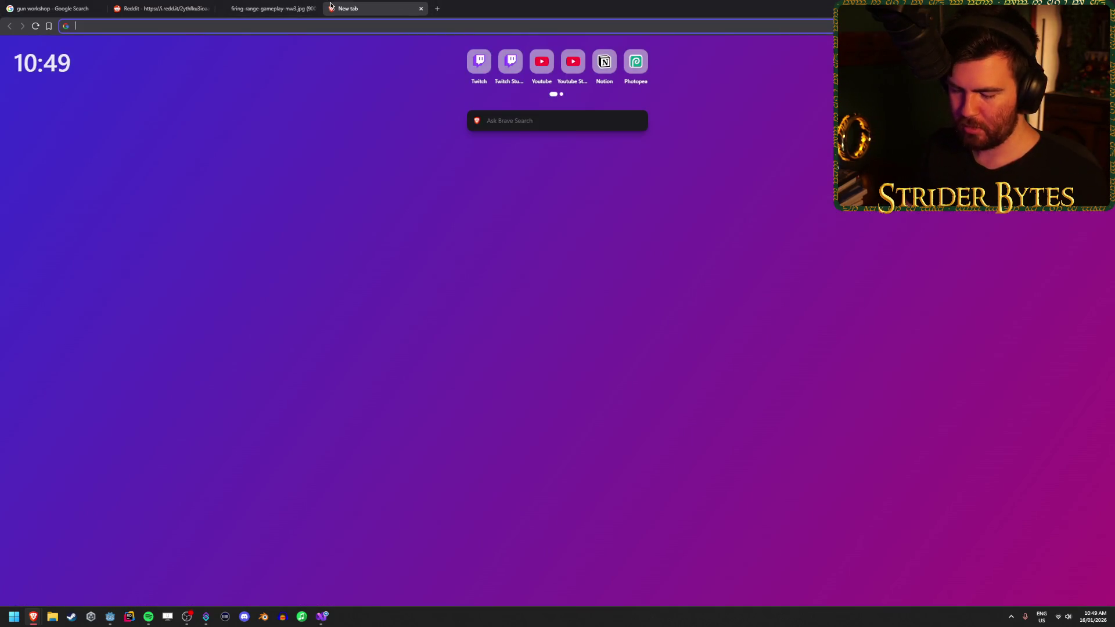
Search images for 'tlou2 upgrade bench' and open the VG247 workbench preview, closing the low-resolution tab
text(tlou2 u)
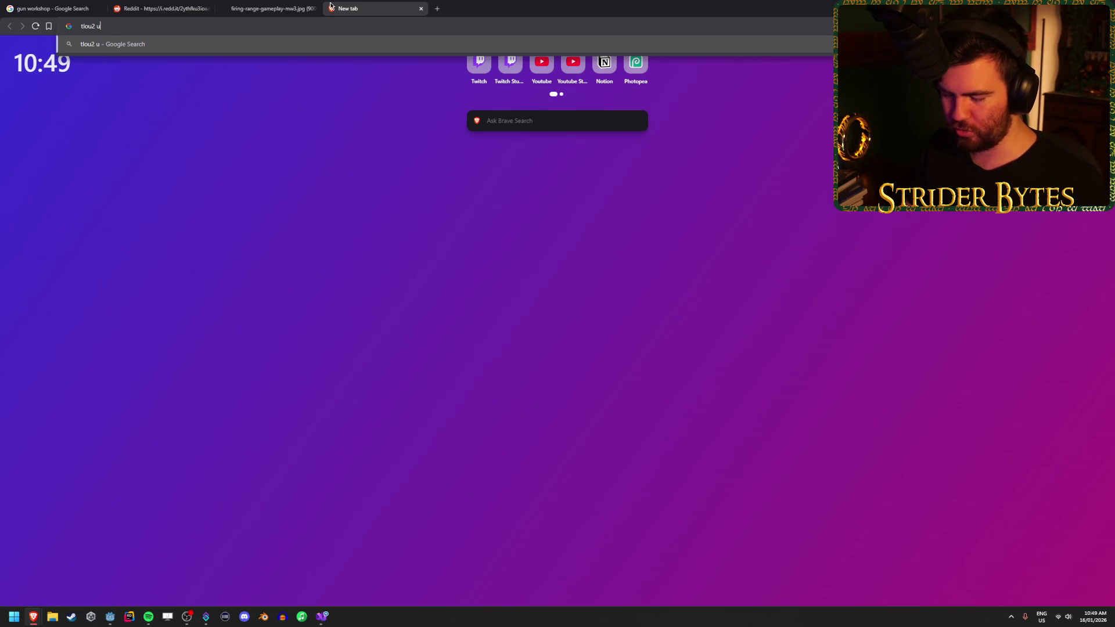
text(ch)
key(Return)
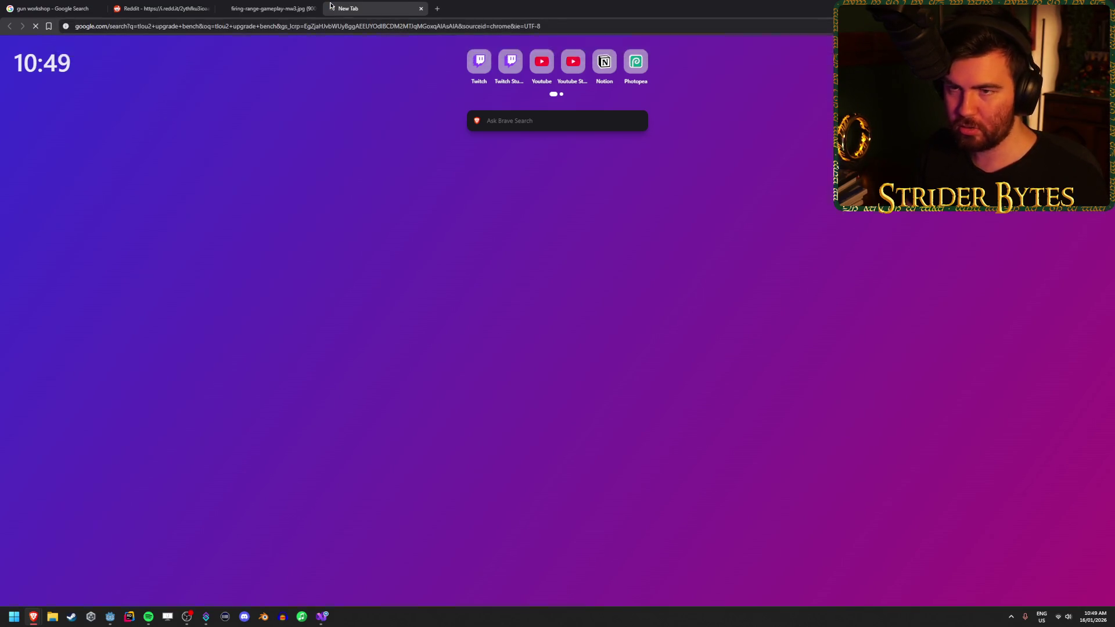
click(198, 87)
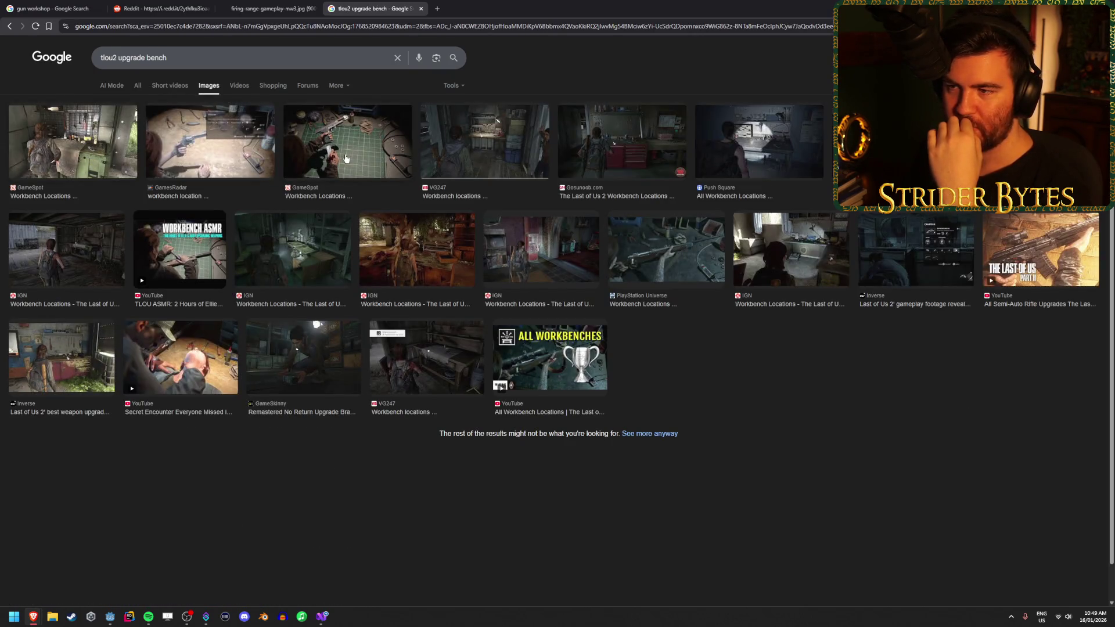
click(535, 144)
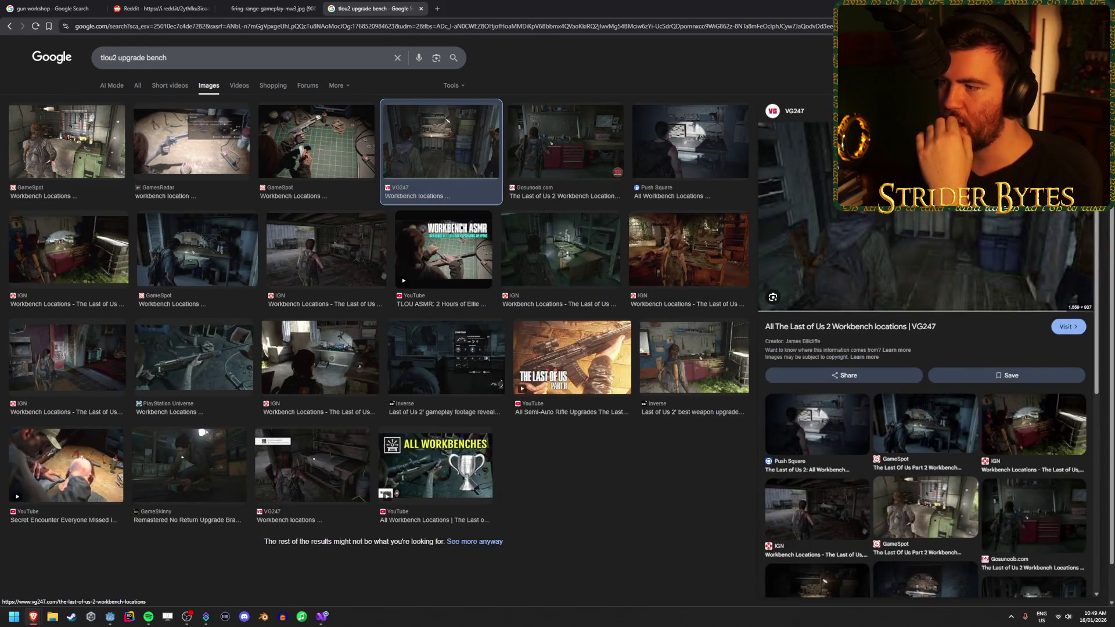
right_click(883, 210)
click(929, 357)
click(476, 8)
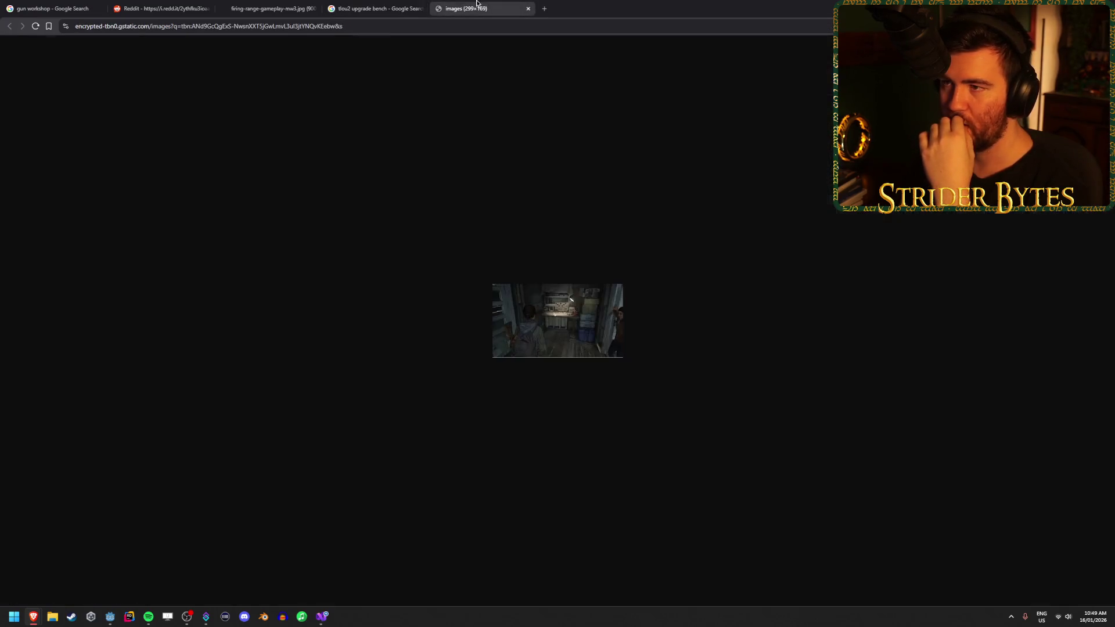
key(ctrl+w)
Open the full-size VG247 workbench image in its own tab, then return to results
right_click(912, 248)
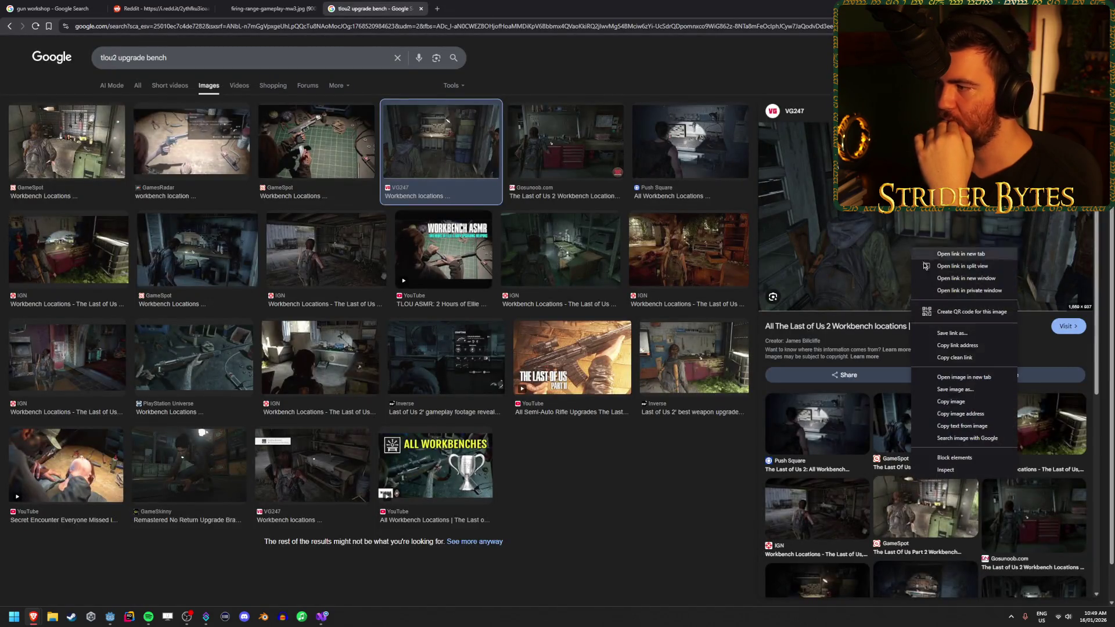
click(929, 377)
click(469, 6)
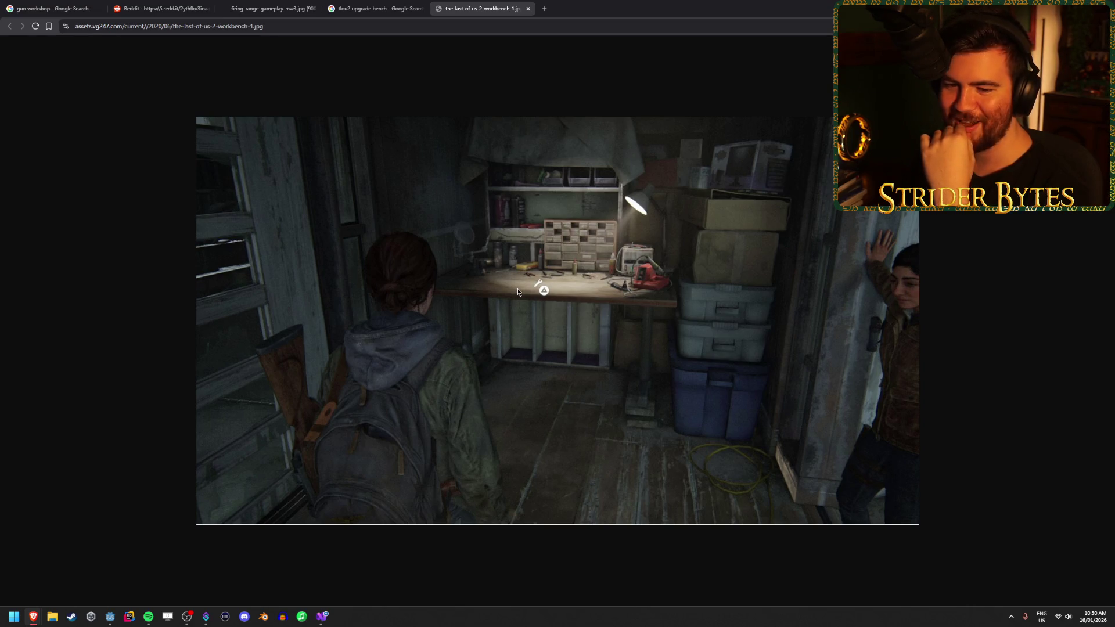
click(382, 5)
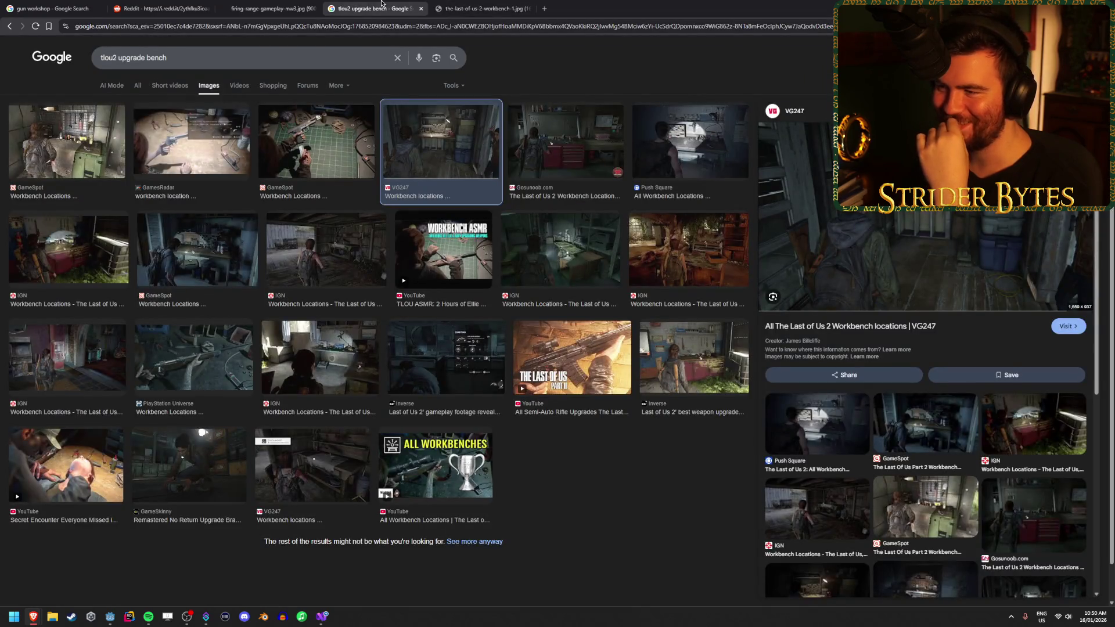
Preview the Gosunoob workbench image and glance at the open firing-range image tabs
click(569, 141)
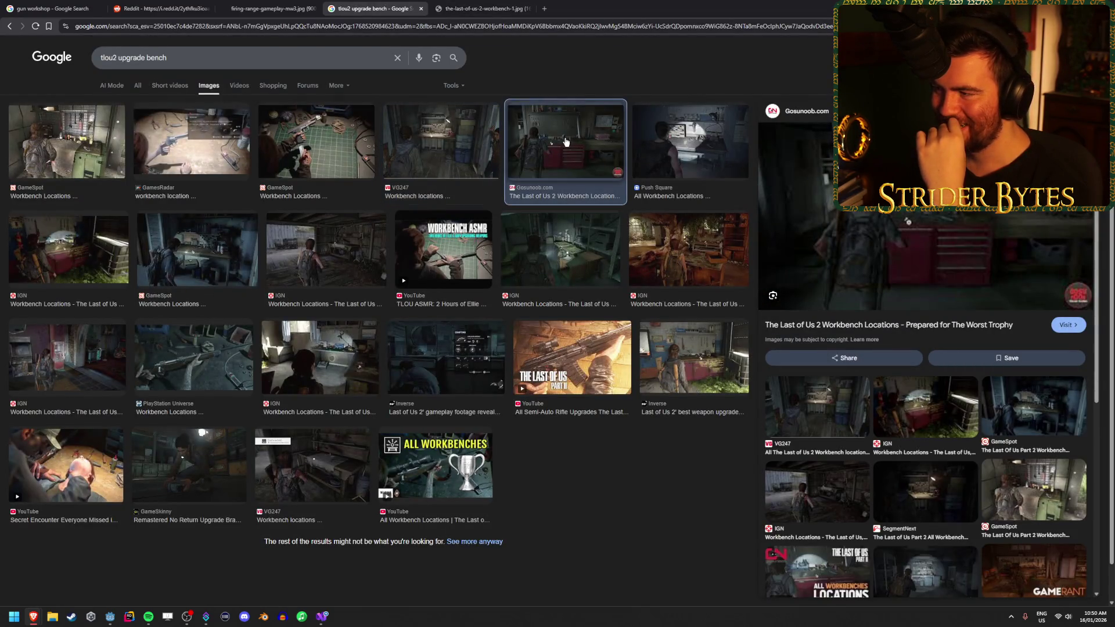
click(307, 8)
click(158, 4)
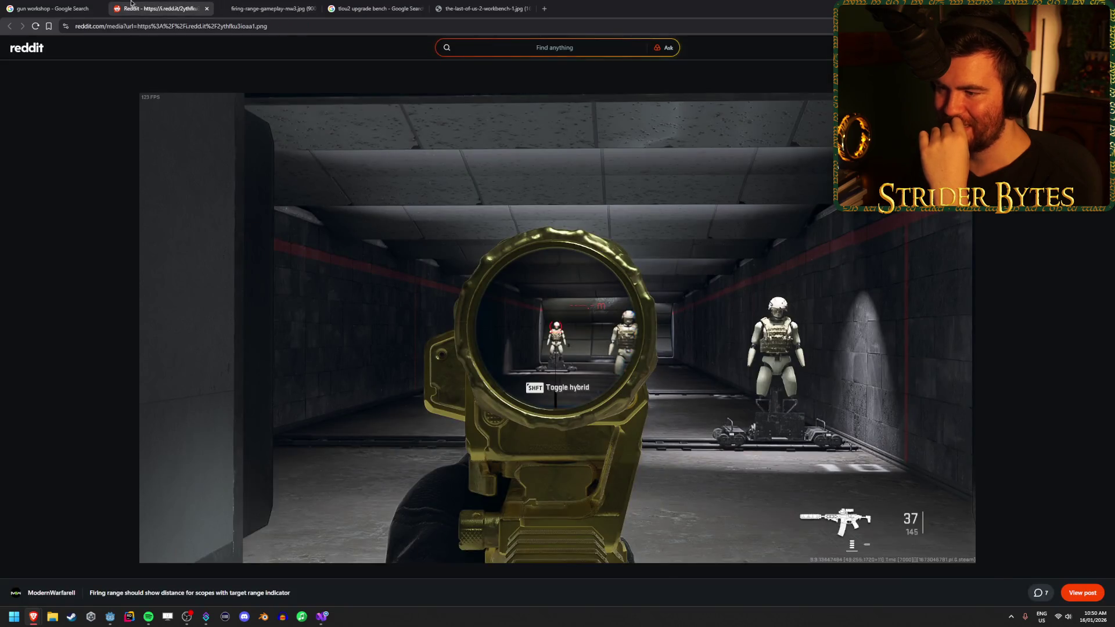
click(3, 3)
Preview the Alamy shotgun, Police Professional, Gunsmith, Sunkenland and gun-wall workshop images
click(284, 281)
click(192, 282)
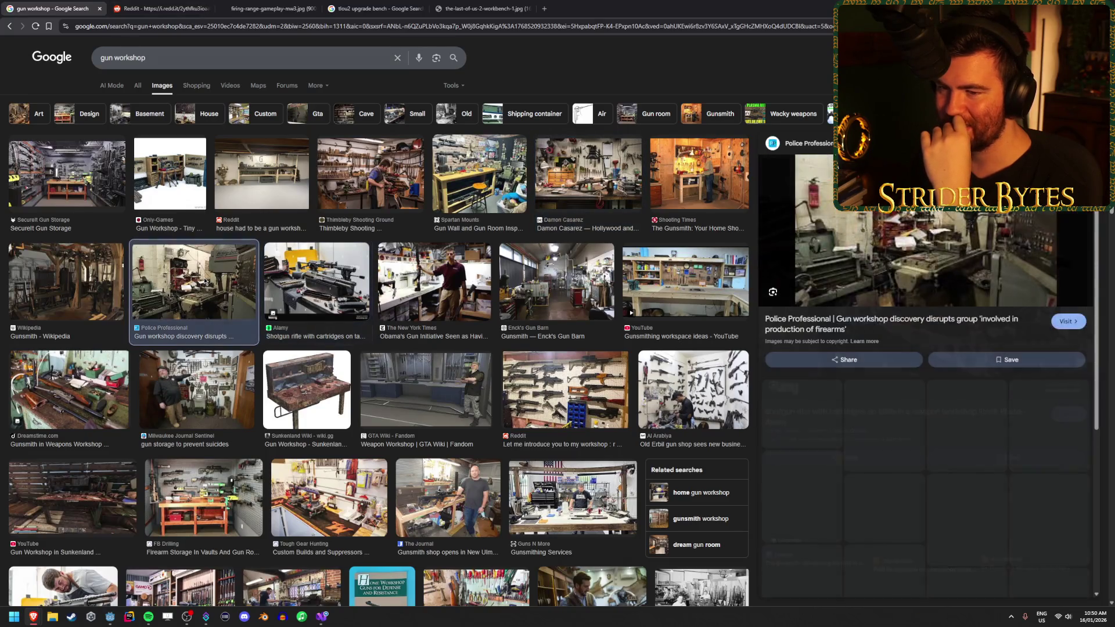
click(110, 283)
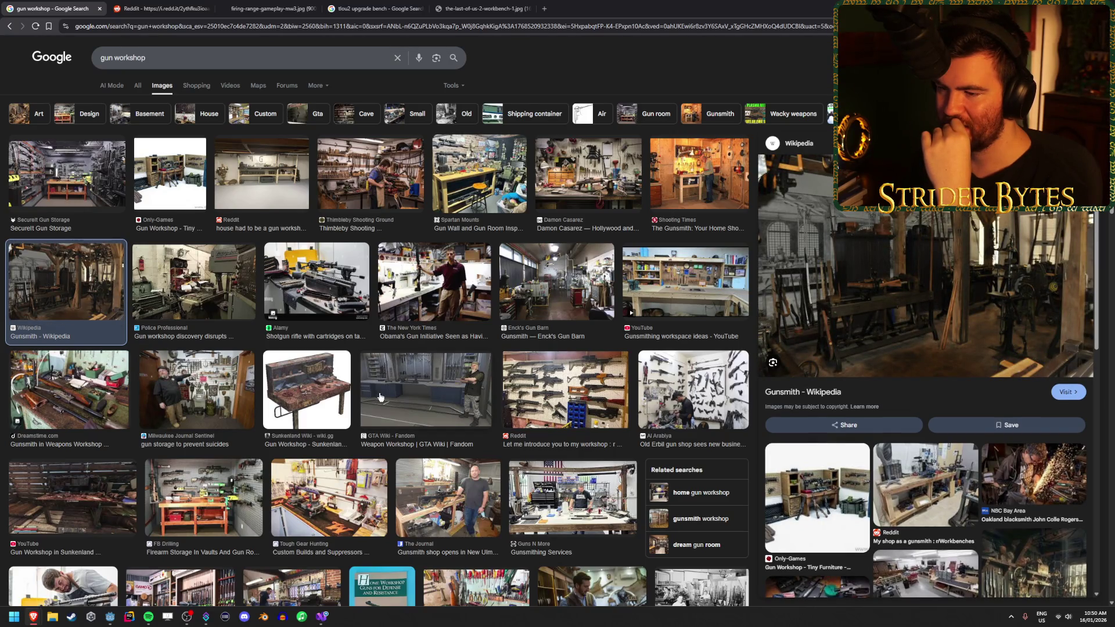
click(316, 398)
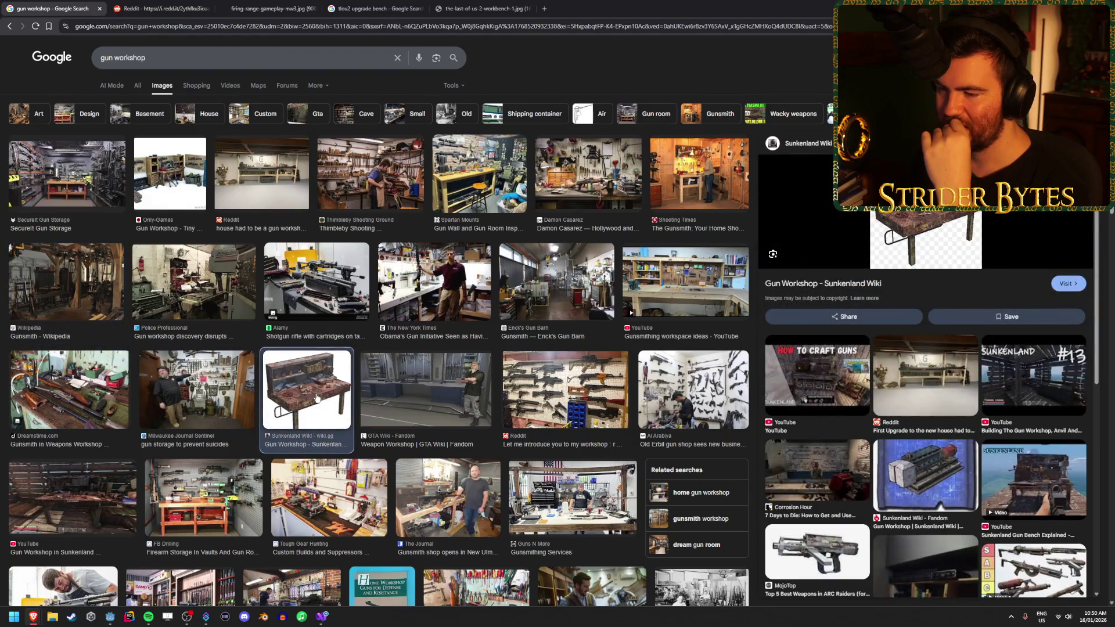
click(582, 402)
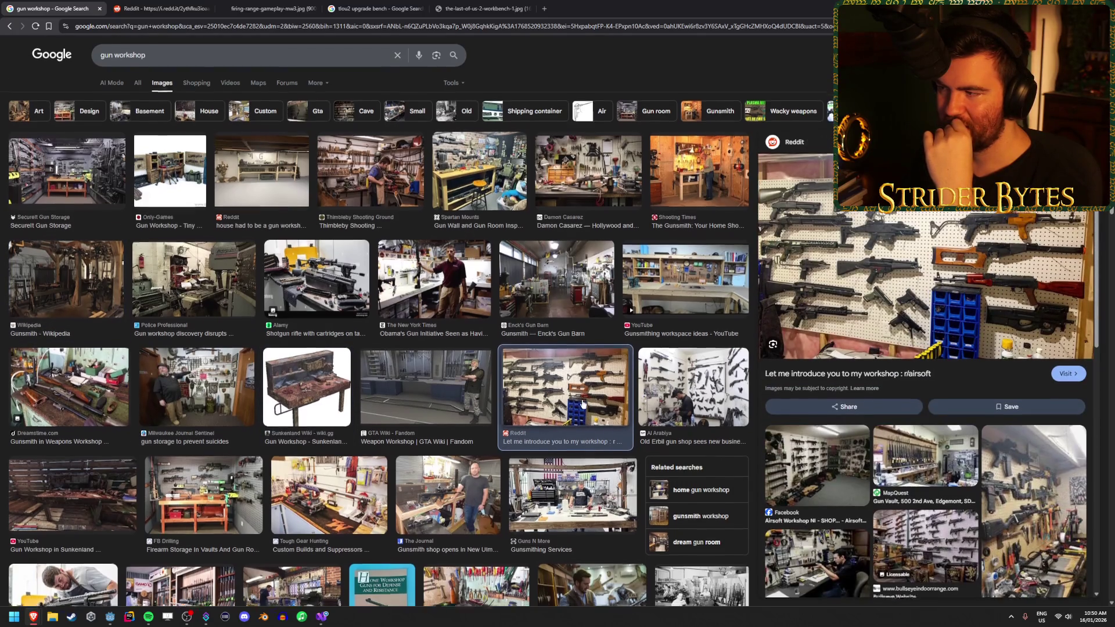
scroll(580, 401, down, 2)
click(580, 399)
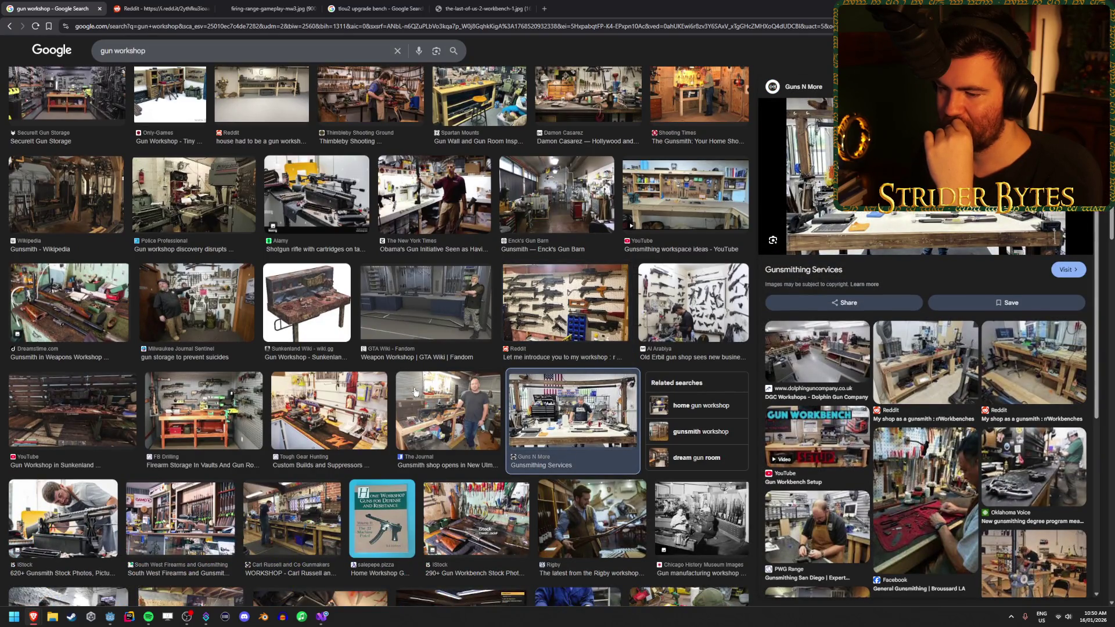
Preview the reloading workbench and Steam Workshop Modern Warfare 2019 images, then show All results
scroll(415, 391, down, 2)
scroll(180, 371, down, 3)
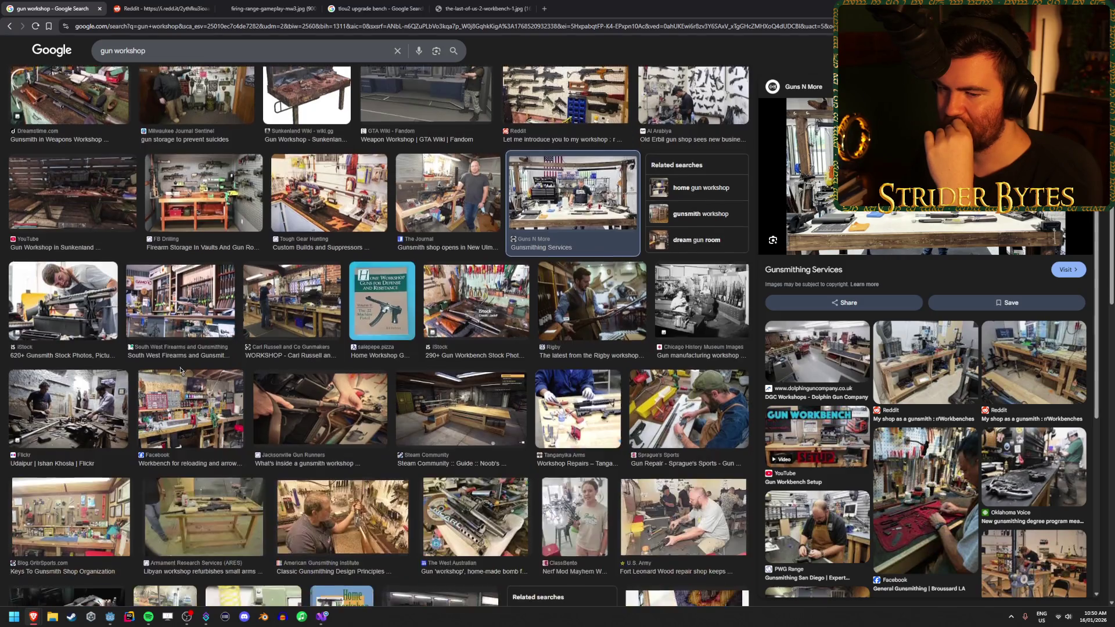
click(172, 408)
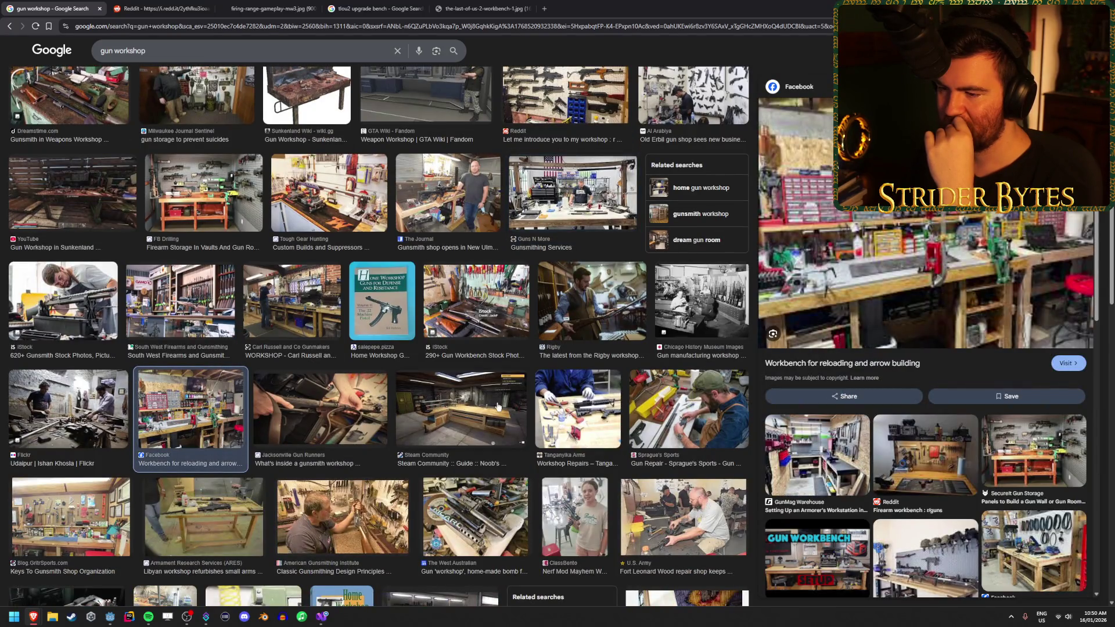
click(497, 407)
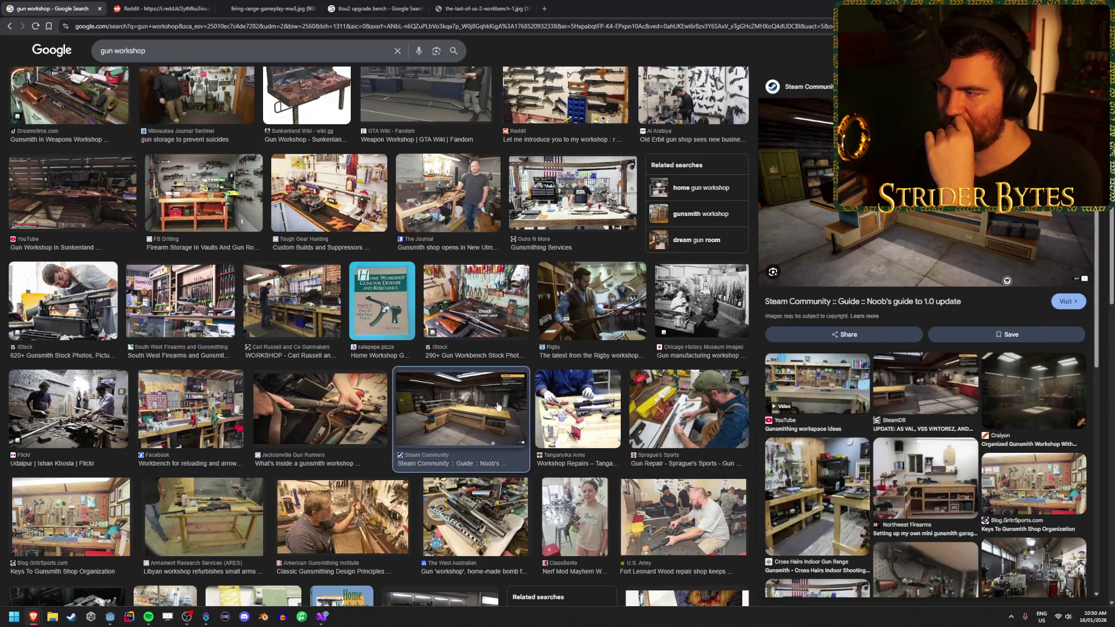
scroll(497, 406, down, 2)
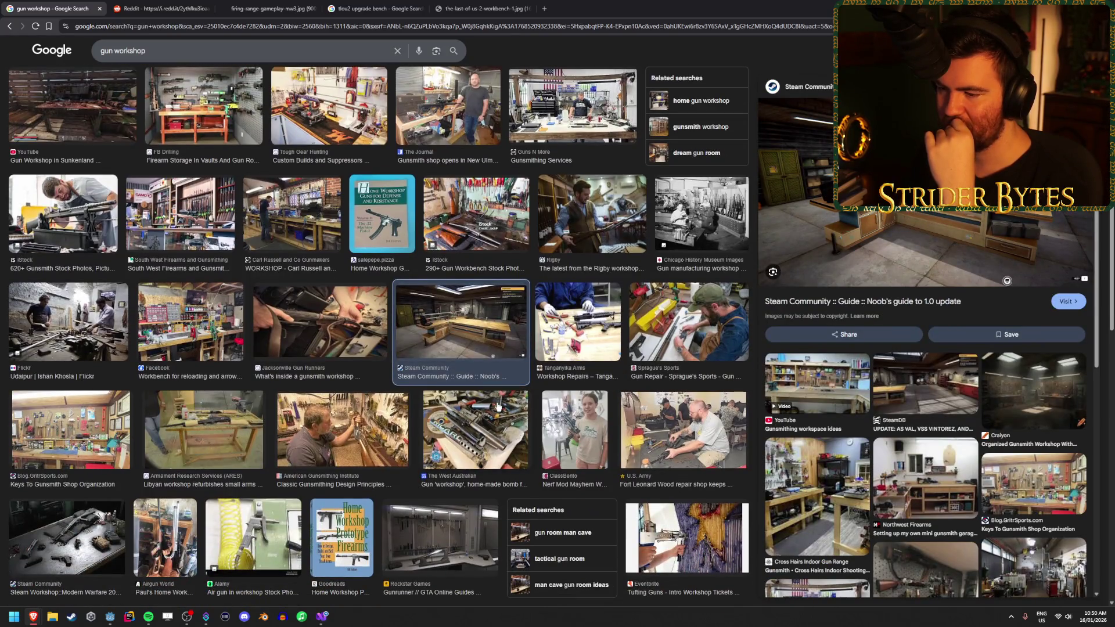
scroll(497, 406, down, 2)
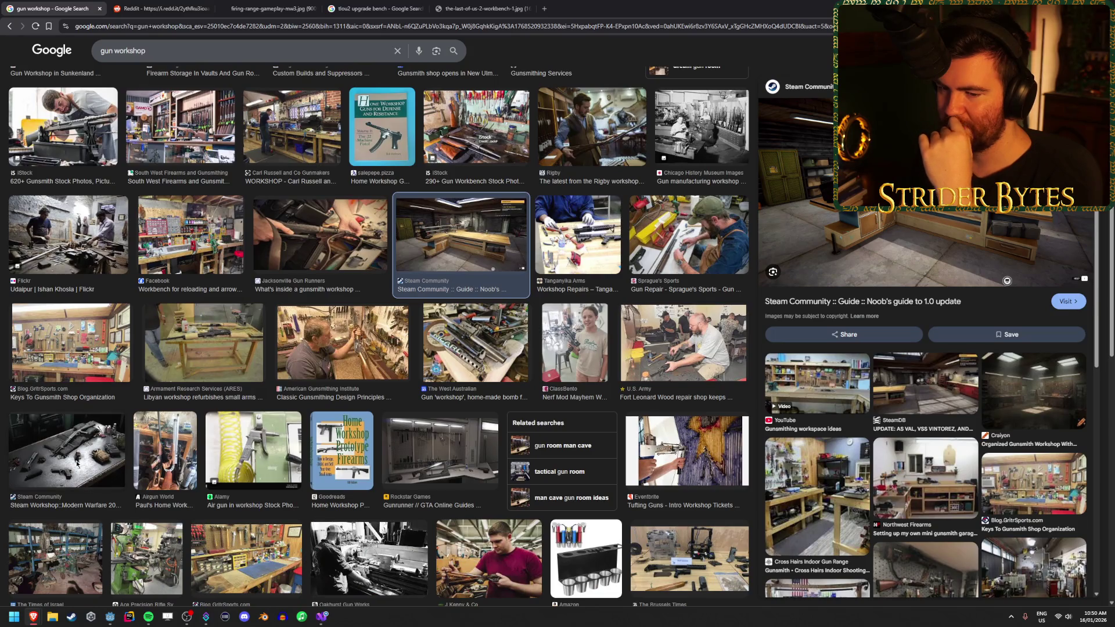
click(77, 465)
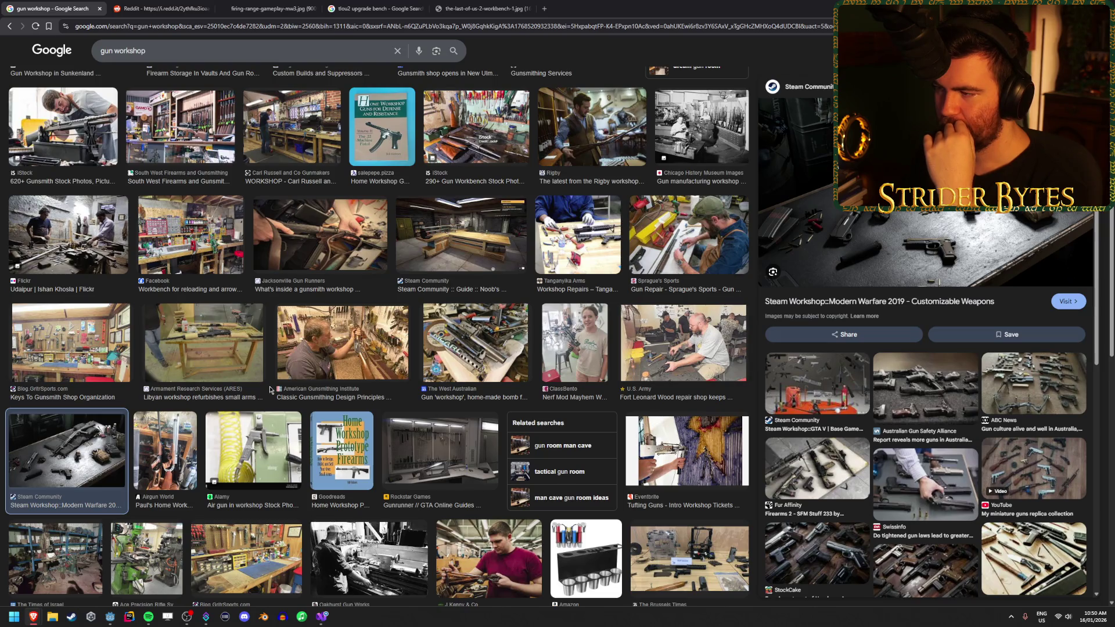
scroll(270, 390, down, 3)
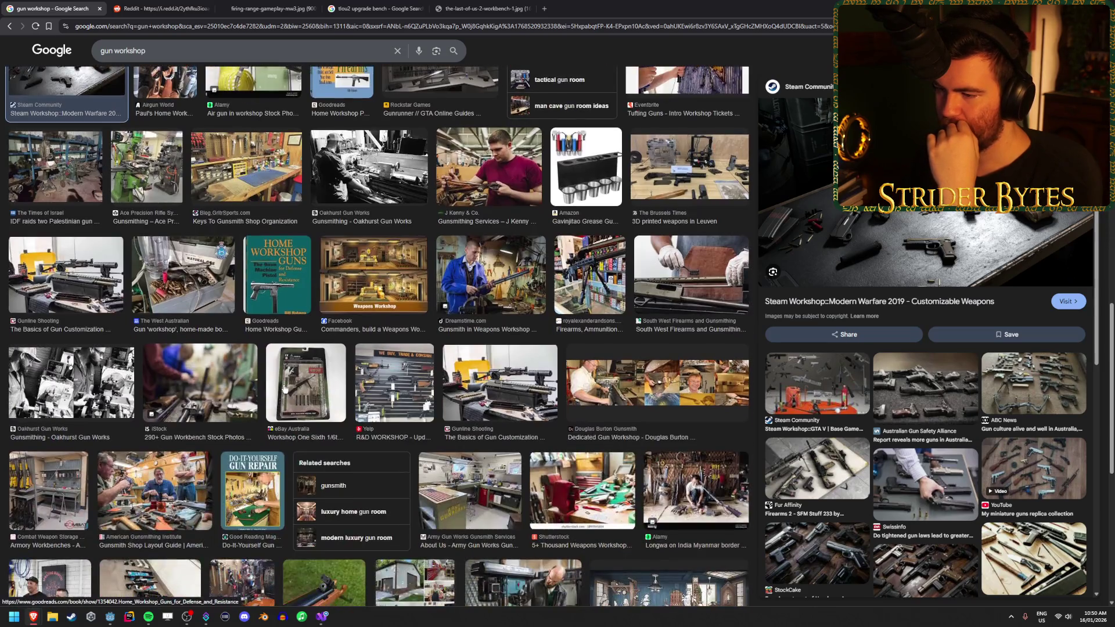
scroll(284, 388, up, 10)
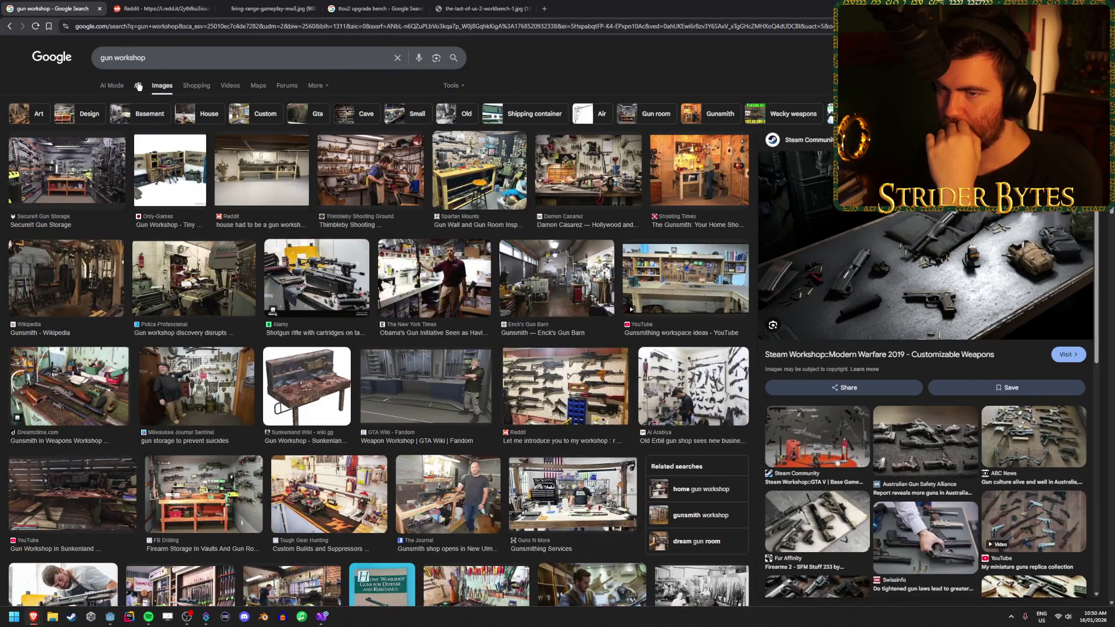
click(138, 86)
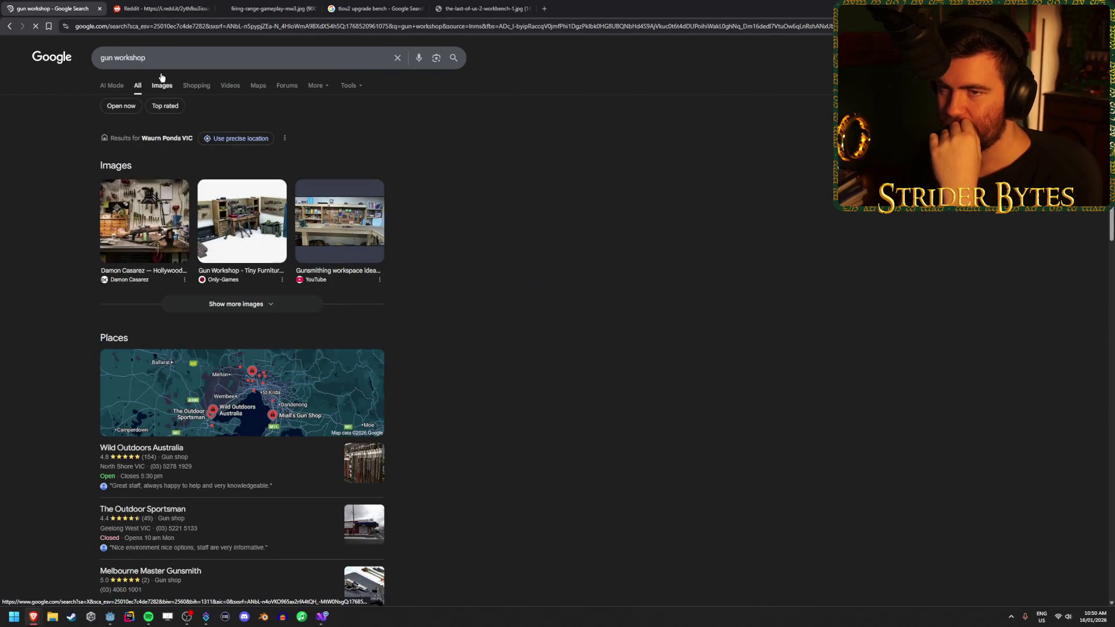
Close the gun workshop search tab and the firing-range image tab after reviewing the open tabs
middle_click(43, 3)
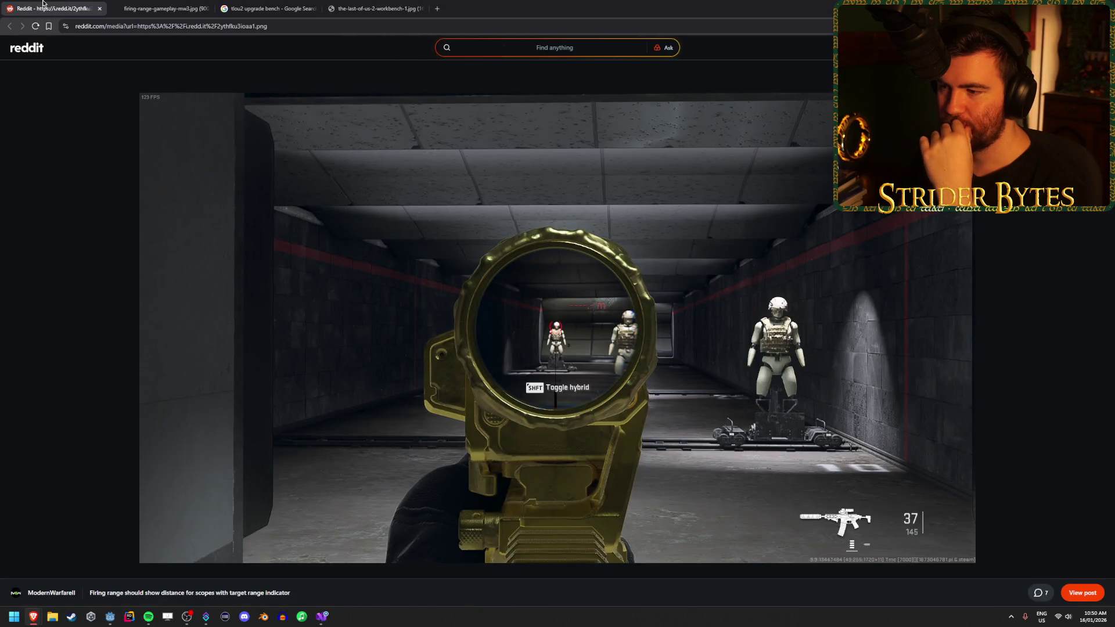
click(173, 5)
click(277, 6)
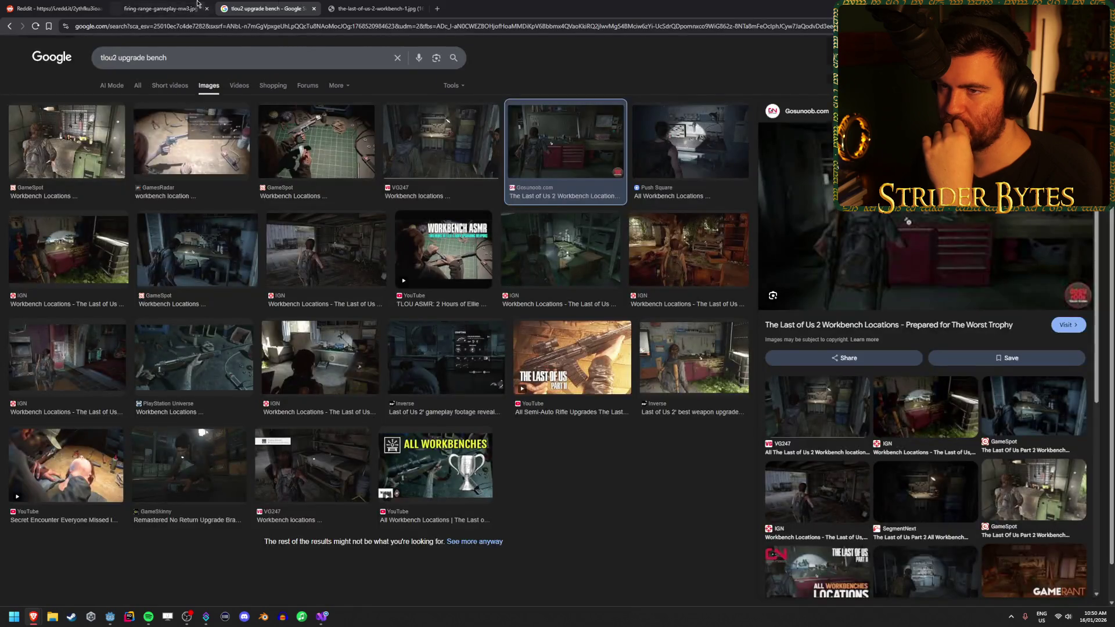
click(197, 6)
click(55, 8)
click(160, 8)
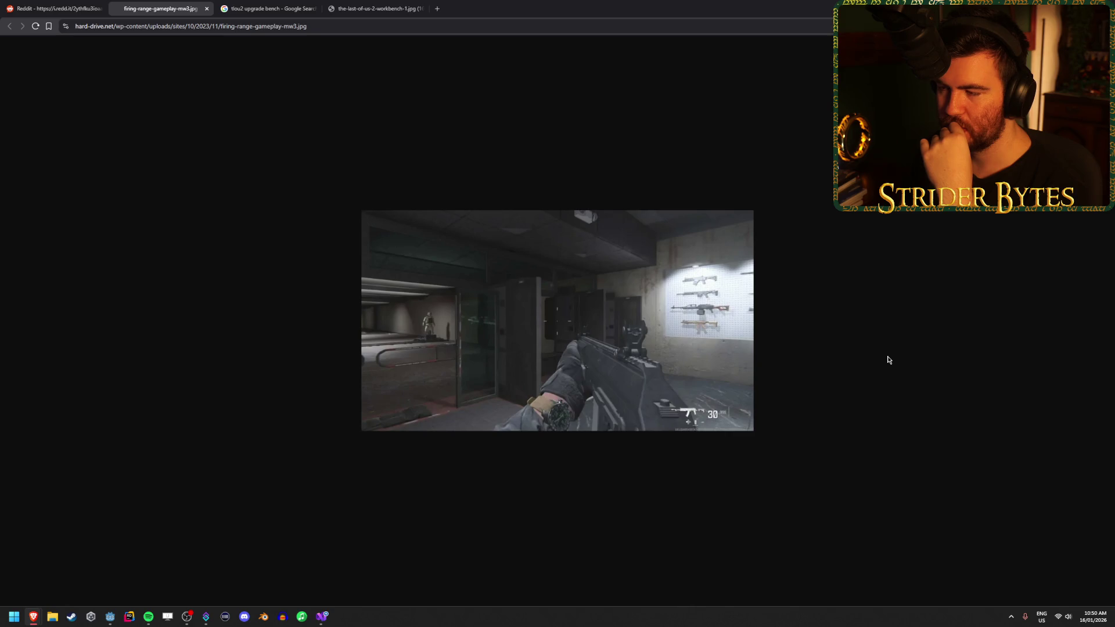
middle_click(172, 3)
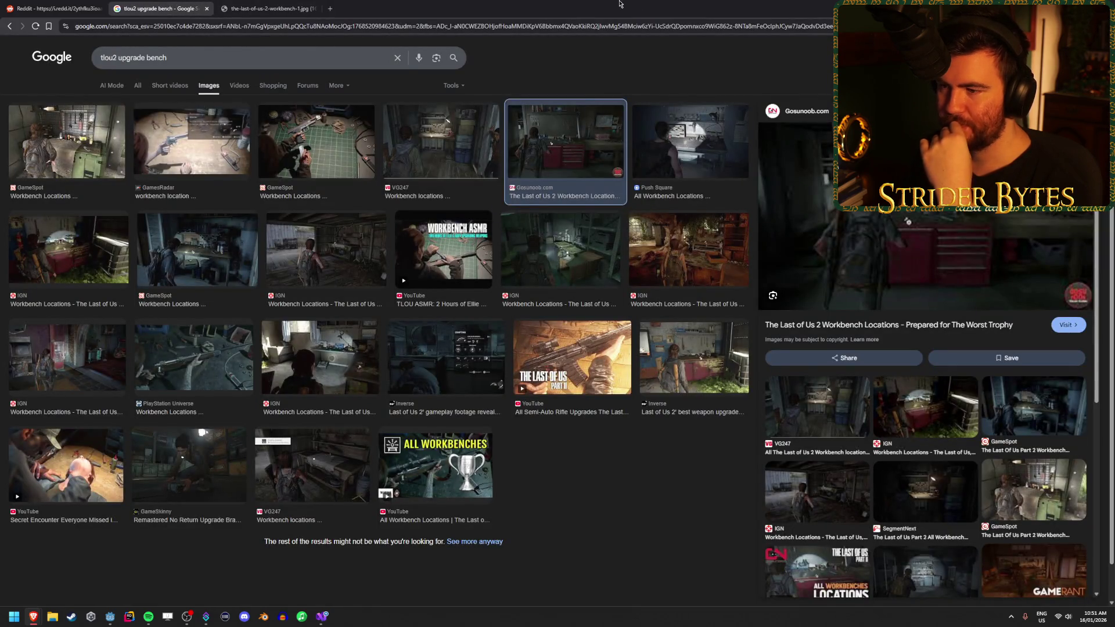
Preview the IGN and GameSpot workbench images, close those tabs, and return to Godot
click(354, 241)
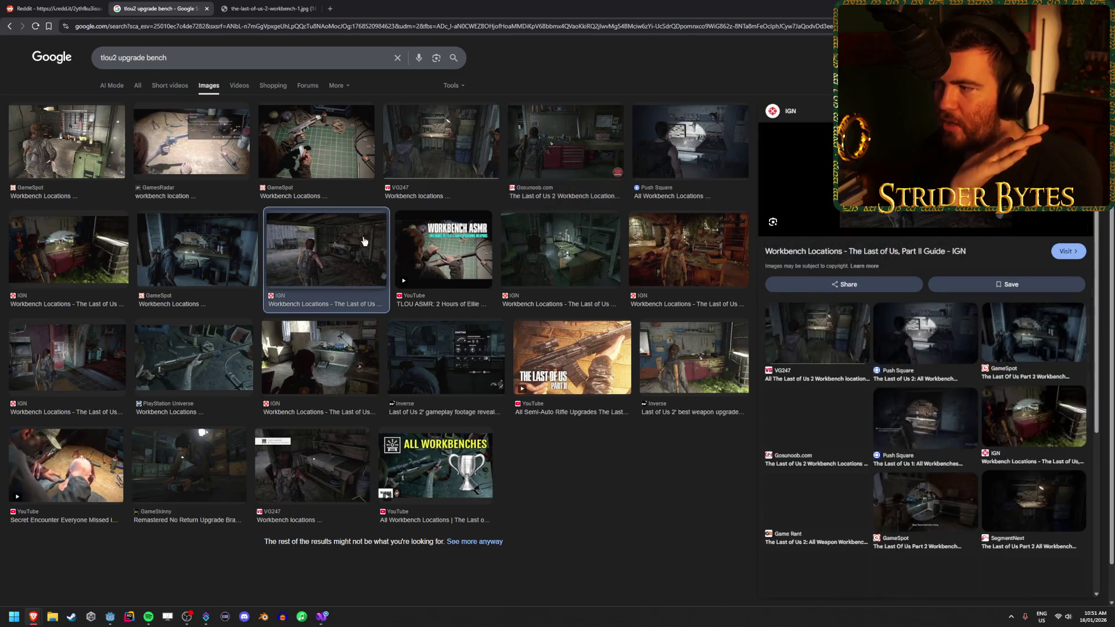
click(203, 247)
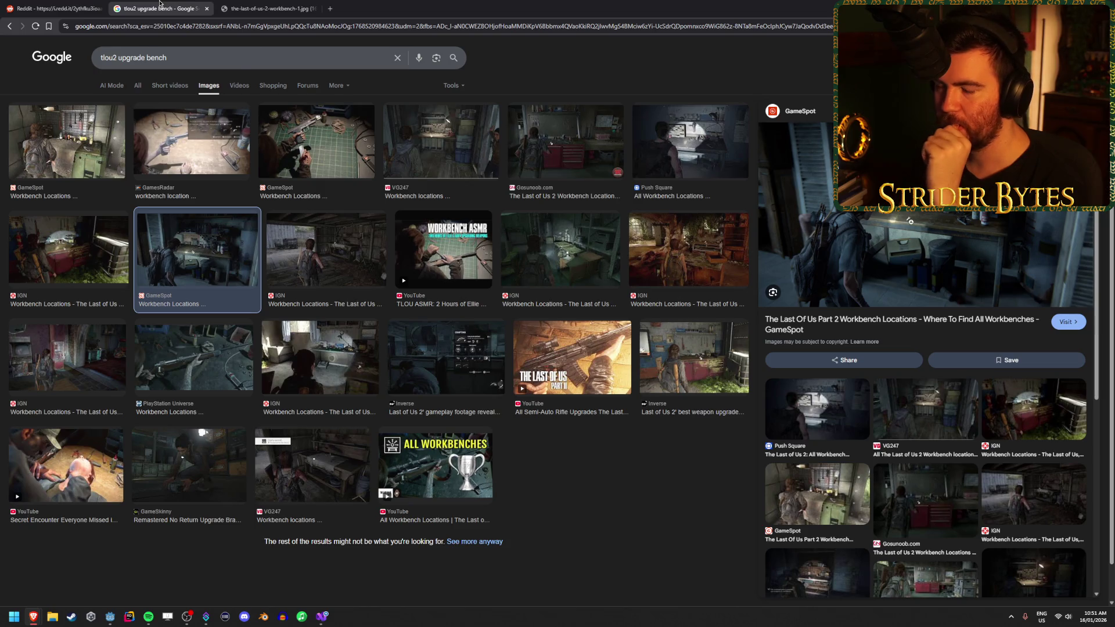
middle_click(160, 3)
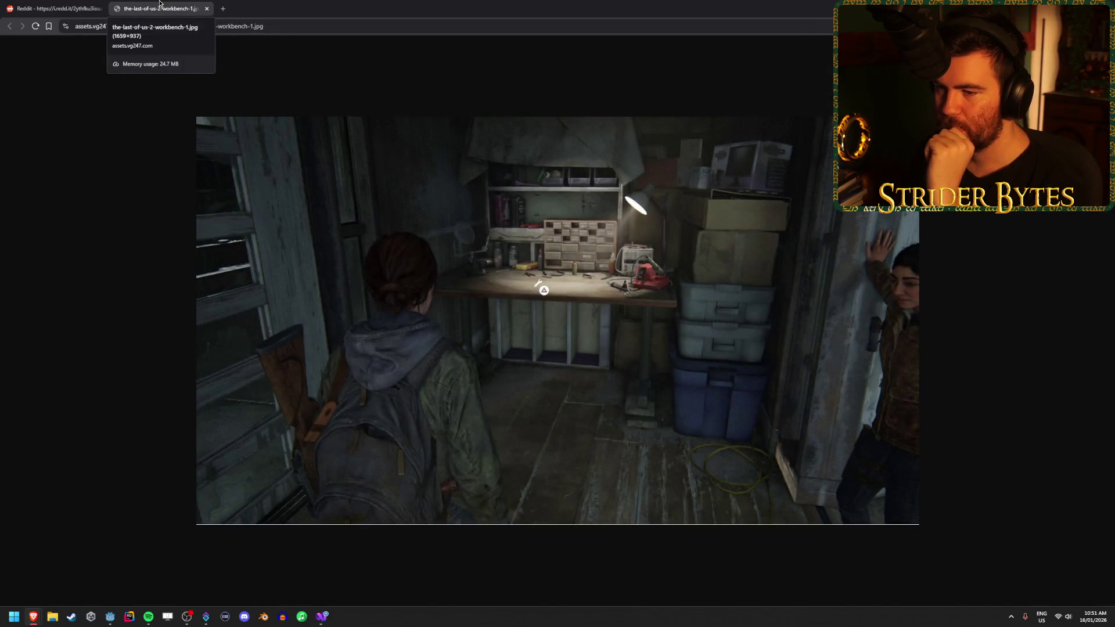
middle_click(160, 3)
key(alt+Tab)
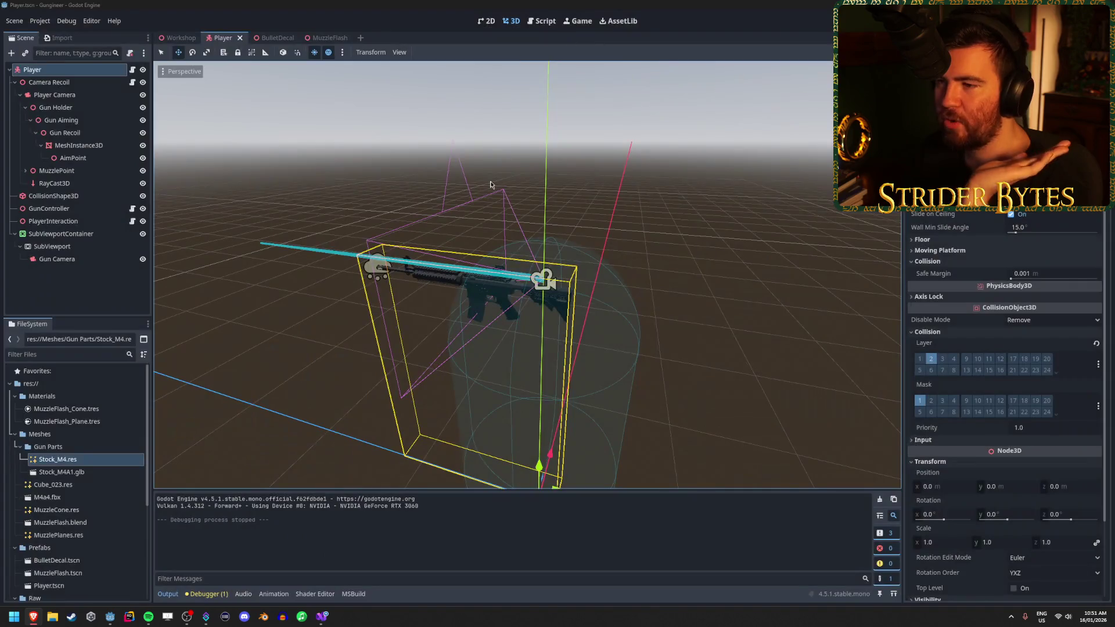
Switch to the Workshop scene and focus on OmniLight3D under Greyboxing
click(181, 38)
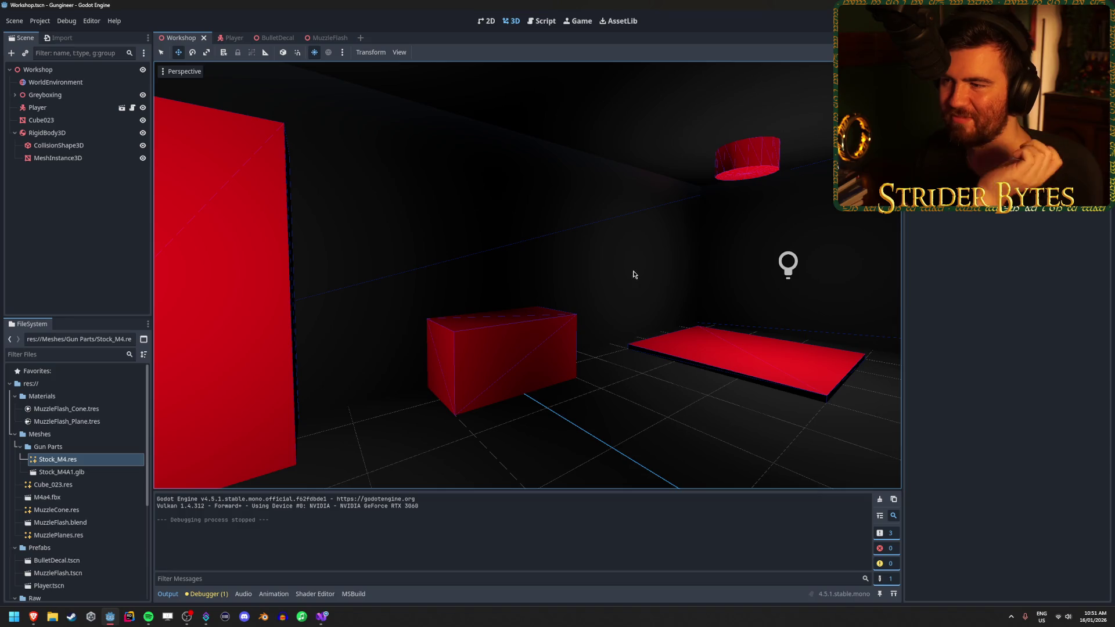
drag(613, 306, 454, 330)
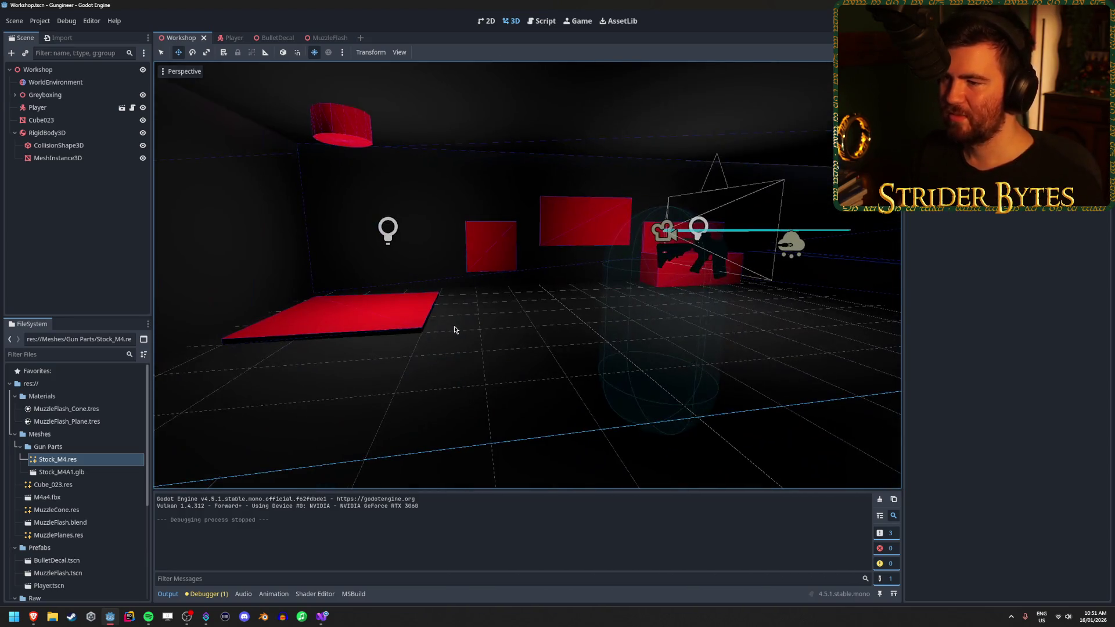
click(16, 98)
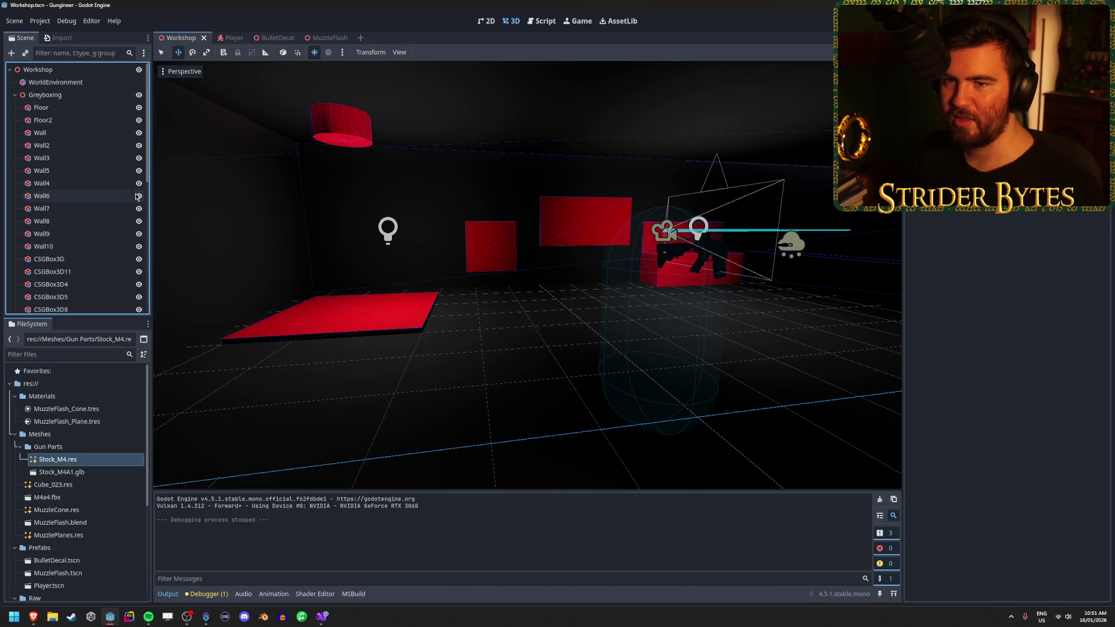
scroll(87, 192, down, 5)
double_click(86, 156)
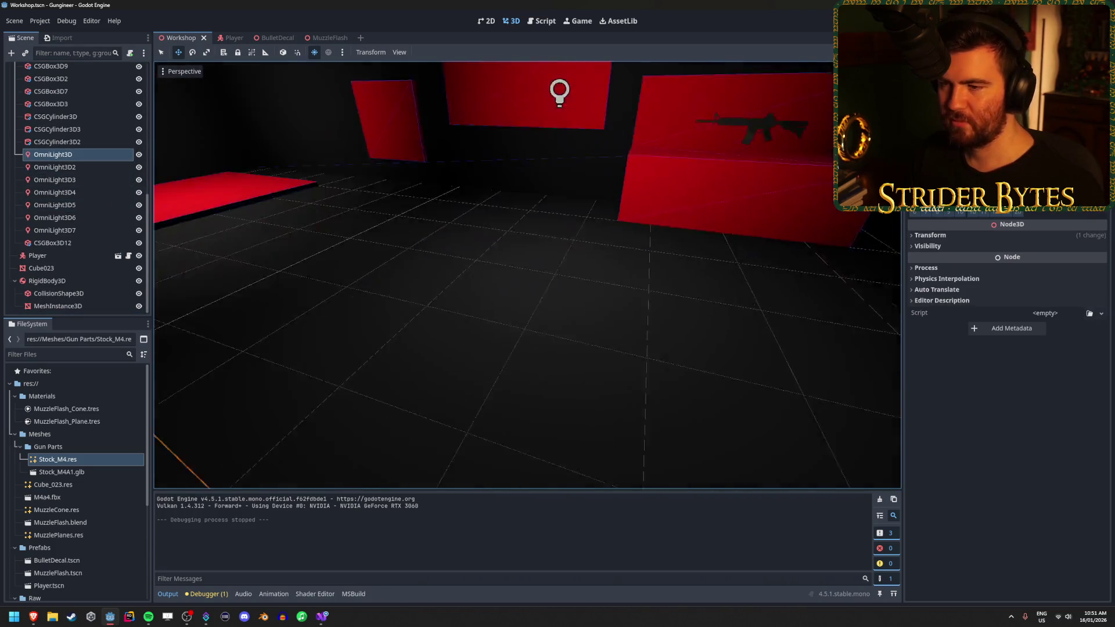
Raise OmniLight3D higher and shift it sideways along X
scroll(411, 255, down, 3)
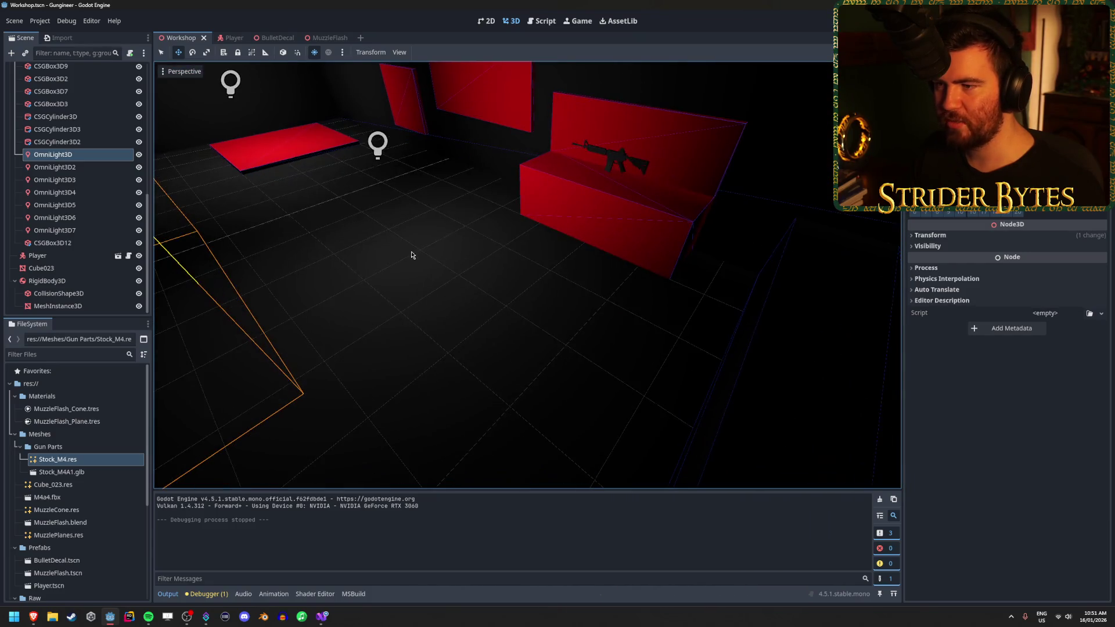
mouse_move(472, 186)
mouse_down()
mouse_move(407, 203)
mouse_move(370, 230)
mouse_up()
mouse_move(461, 232)
mouse_down()
mouse_move(314, 232)
mouse_move(386, 82)
mouse_move(384, 252)
mouse_up()
drag(319, 270, 303, 273)
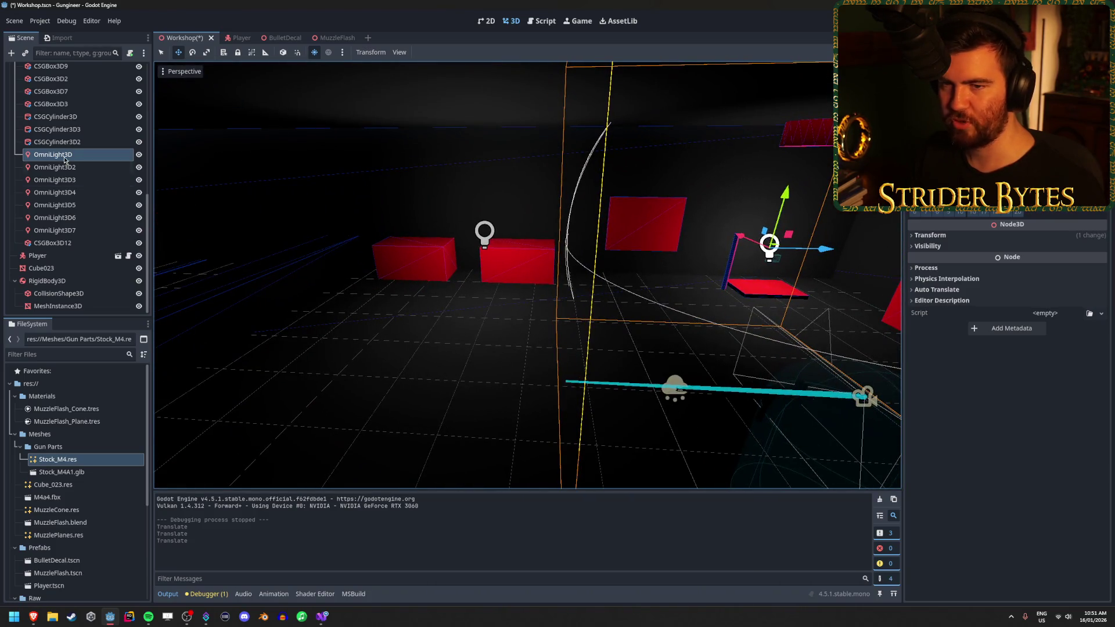
Move OmniLight3D4 across the floor and raise it higher
click(55, 167)
click(74, 180)
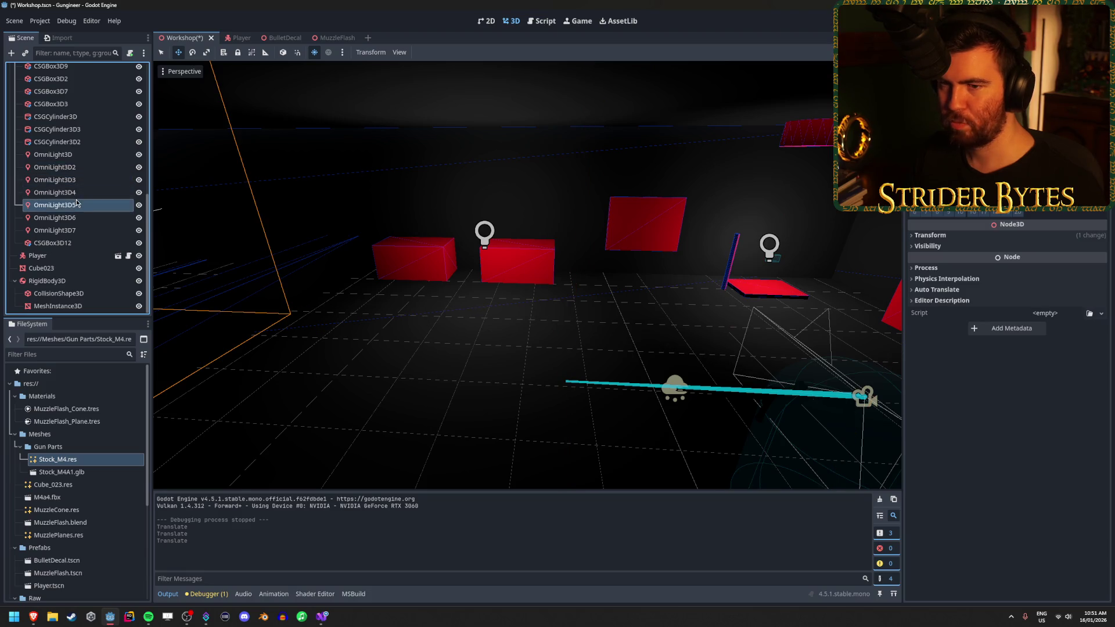
double_click(74, 192)
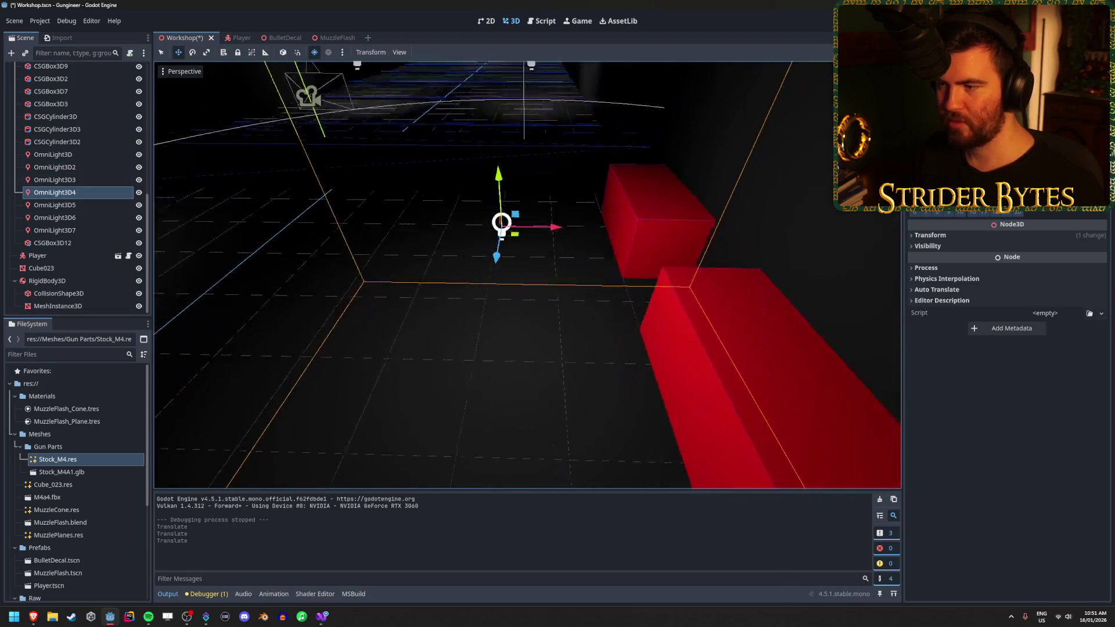
mouse_move(494, 290)
mouse_down()
mouse_move(687, 234)
mouse_move(644, 235)
mouse_up()
mouse_move(650, 182)
mouse_down()
mouse_move(637, 183)
mouse_move(651, 119)
mouse_up()
Check OmniLight3D5 and OmniLight3D6, then step the selection back up the light list
double_click(55, 205)
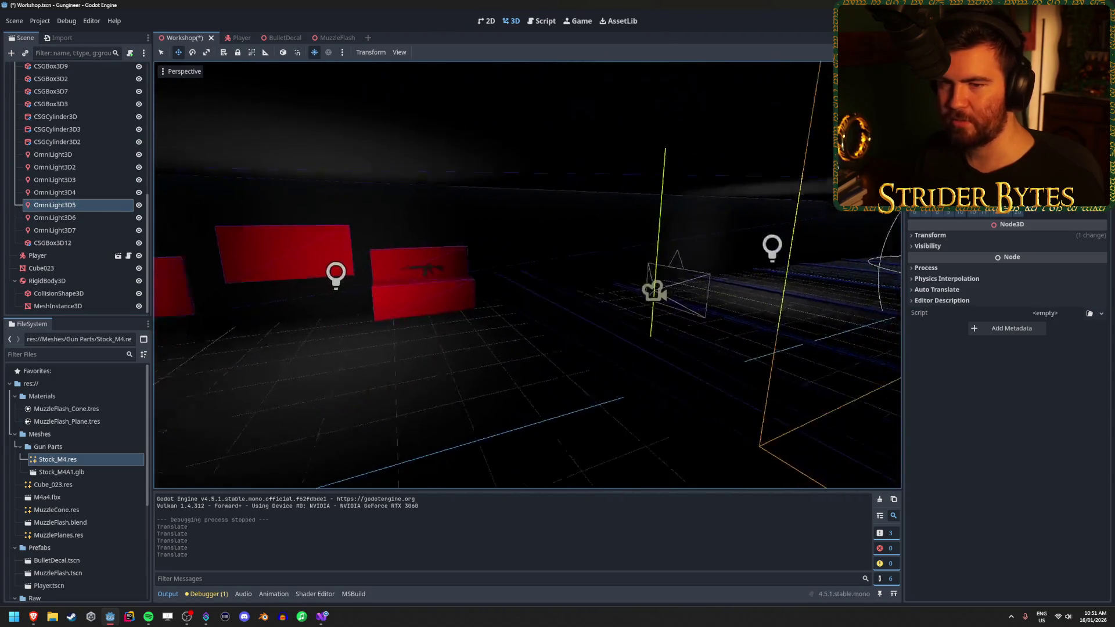
click(90, 222)
double_click(87, 221)
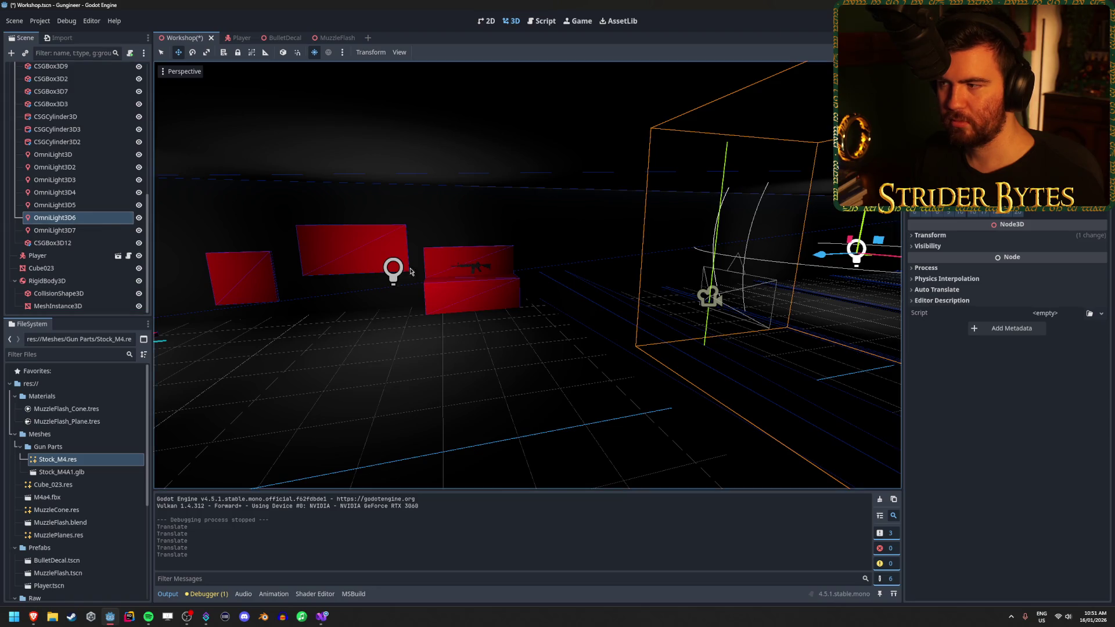
click(70, 230)
click(70, 205)
click(70, 184)
click(69, 180)
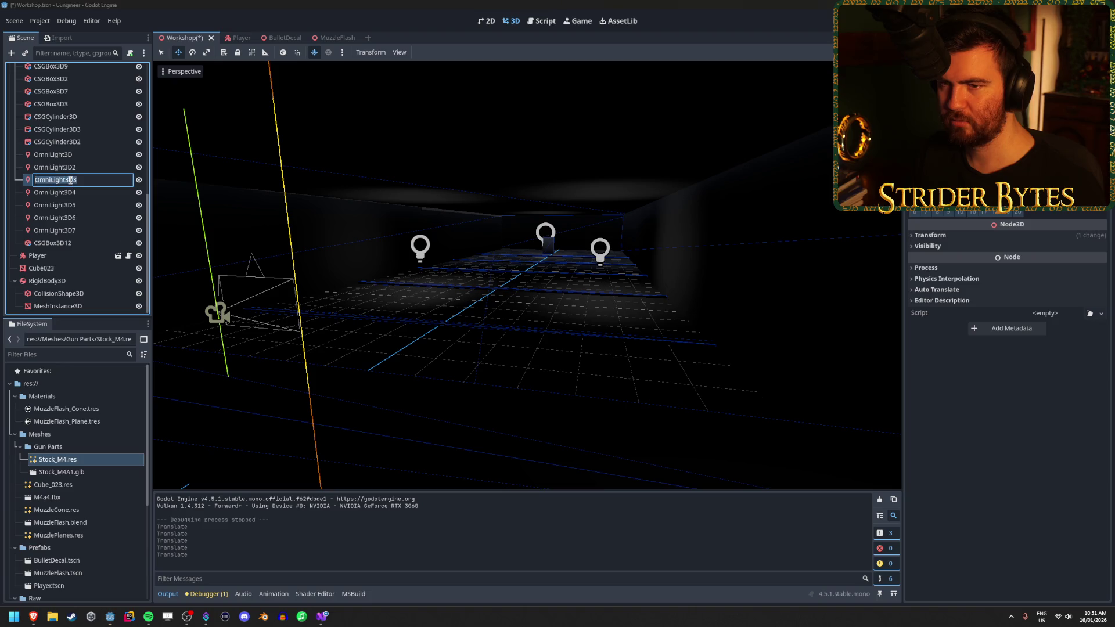
Place OmniLight3D2 over the red floor panel, slightly lower and nudged along X
double_click(74, 168)
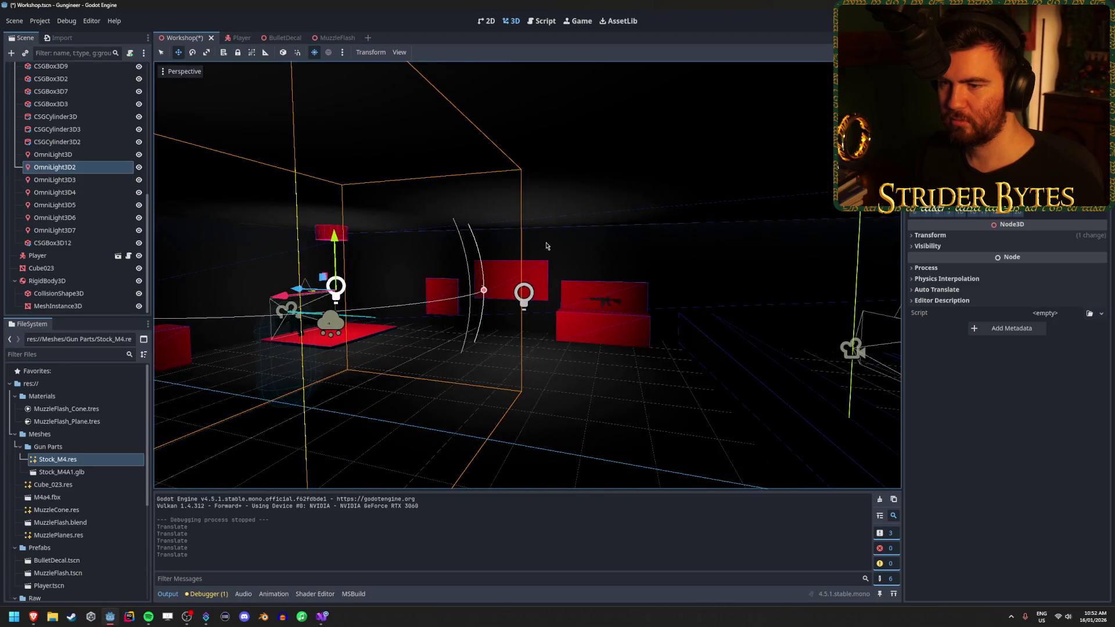
key(w)
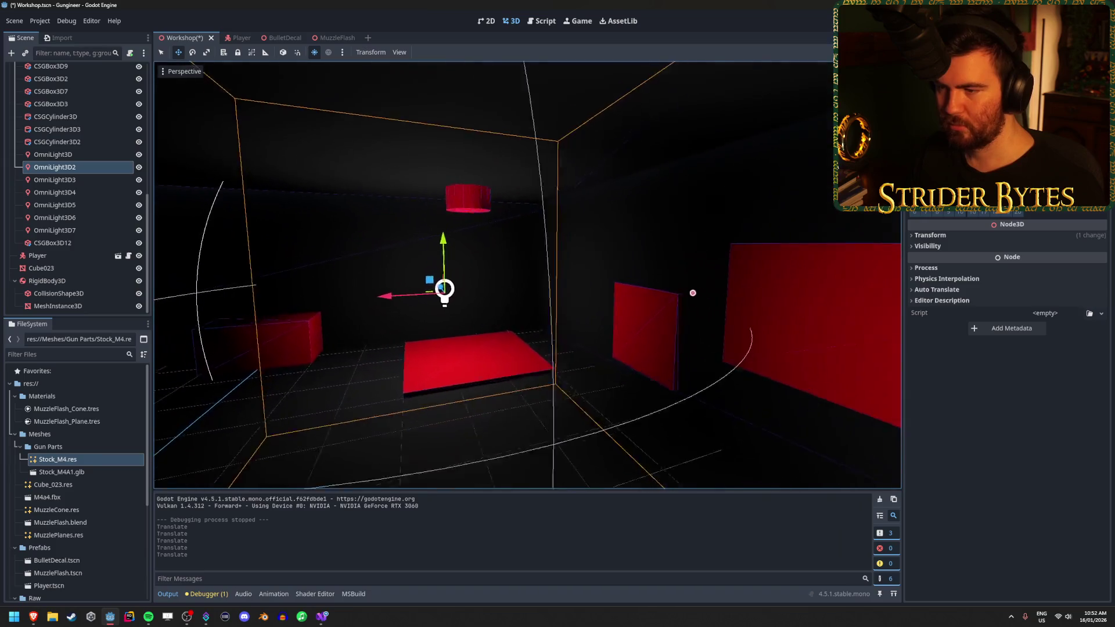
key(s)
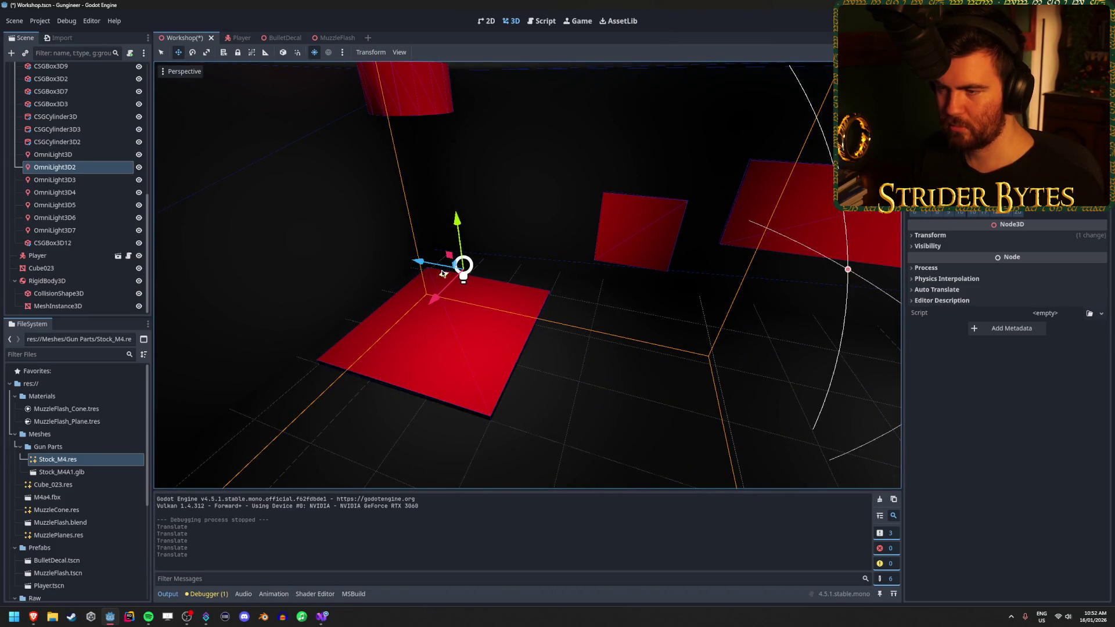
mouse_move(443, 272)
mouse_down()
mouse_move(417, 245)
mouse_move(402, 119)
mouse_up()
drag(391, 168, 410, 133)
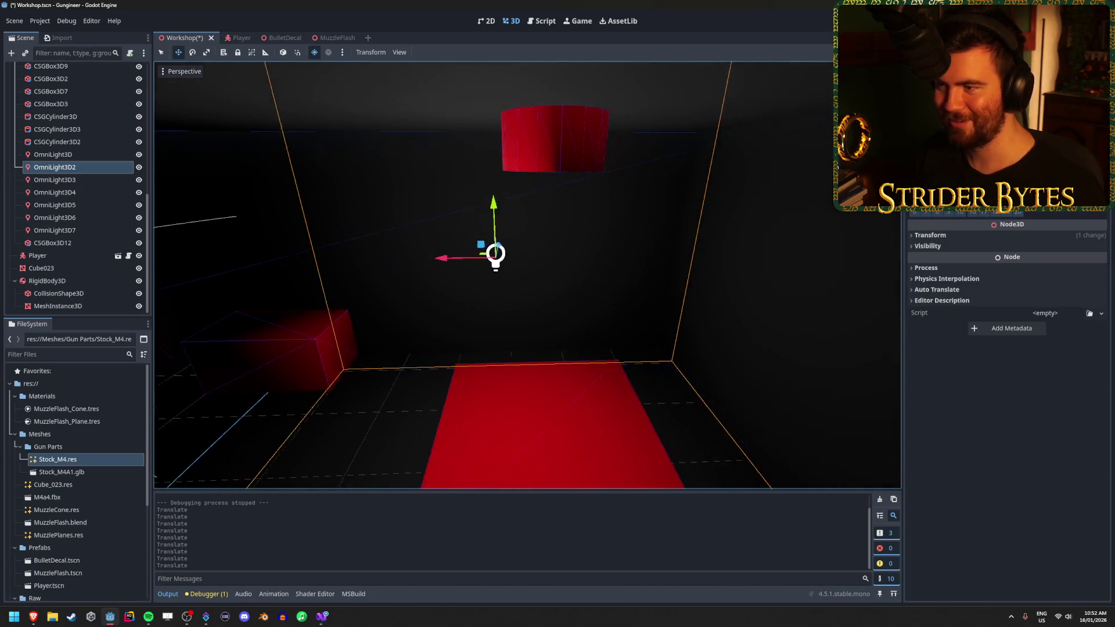
mouse_move(413, 259)
mouse_down()
mouse_move(462, 254)
mouse_move(369, 279)
mouse_up()
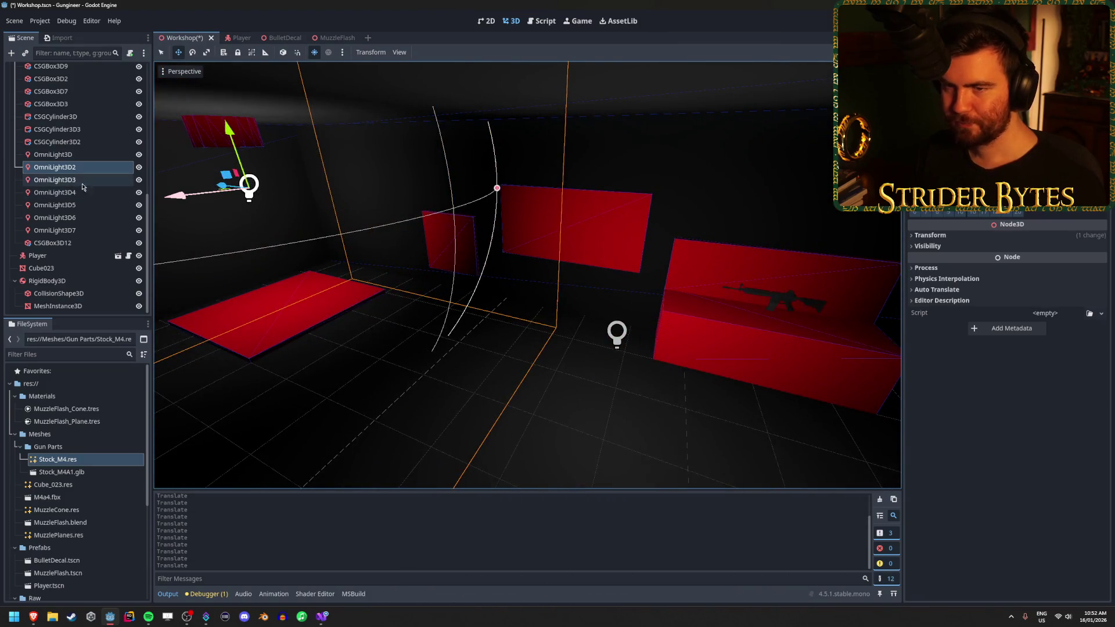
Move OmniLight3D3 to the red bench and lower it just above the rifle
double_click(82, 181)
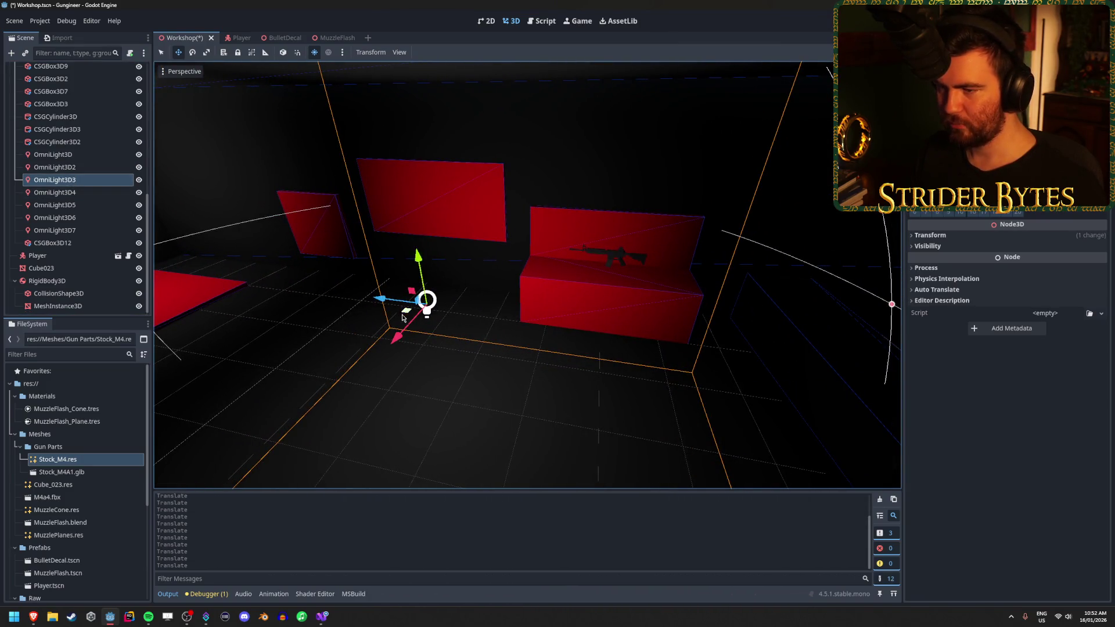
mouse_move(403, 318)
mouse_down()
mouse_move(616, 267)
mouse_move(621, 229)
mouse_up()
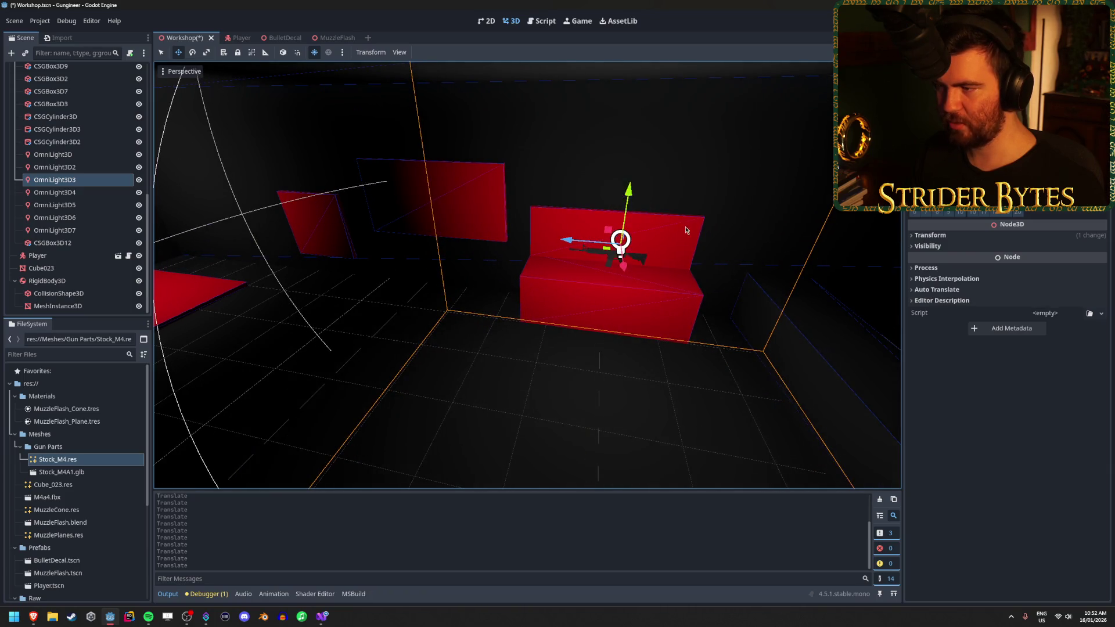
mouse_move(434, 241)
mouse_down()
mouse_move(679, 244)
mouse_move(601, 260)
mouse_up()
drag(677, 175, 673, 218)
mouse_move(603, 261)
mouse_down()
mouse_move(633, 260)
mouse_move(620, 259)
mouse_up()
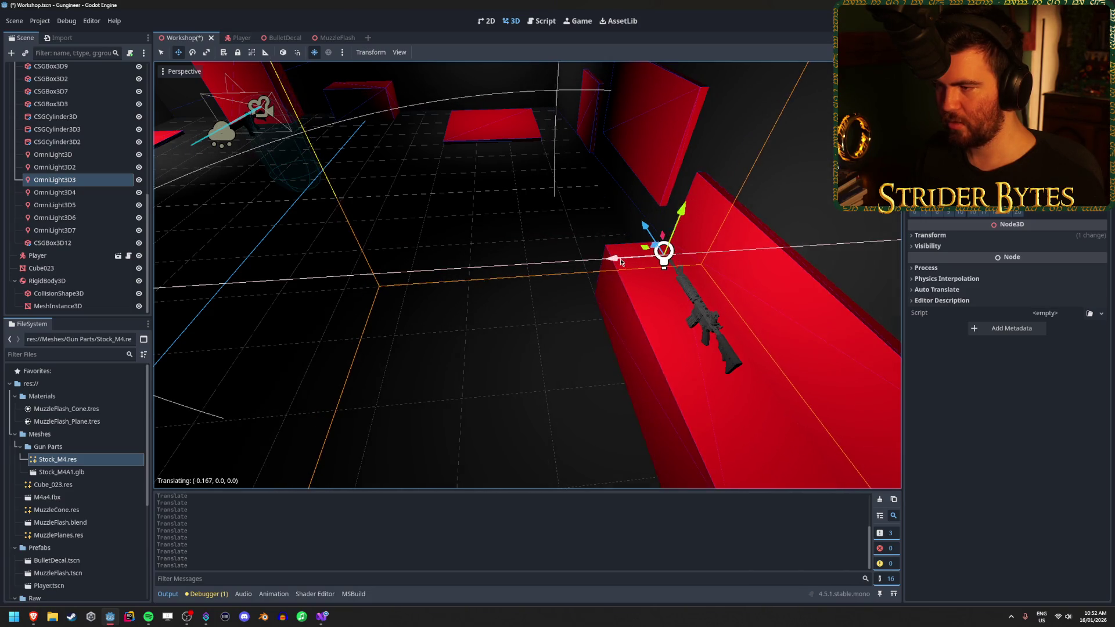
Duplicate the bench light as OmniLight3D8, place it above the left boxes, and save
key(ctrl+d)
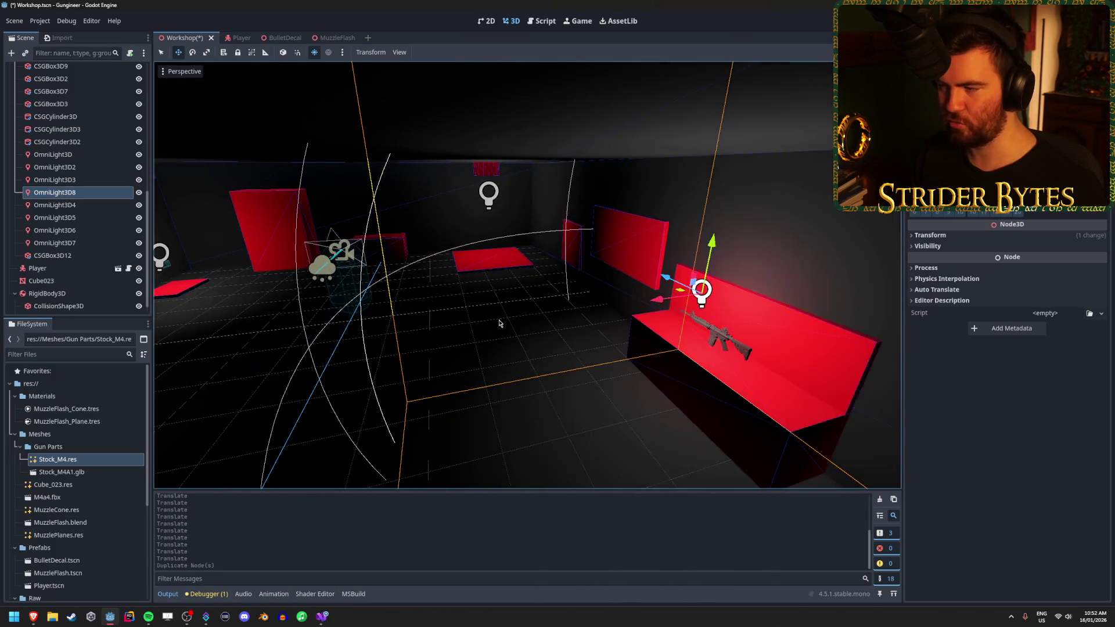
mouse_move(679, 294)
mouse_down()
mouse_move(313, 325)
mouse_move(328, 274)
mouse_up()
drag(325, 228, 333, 182)
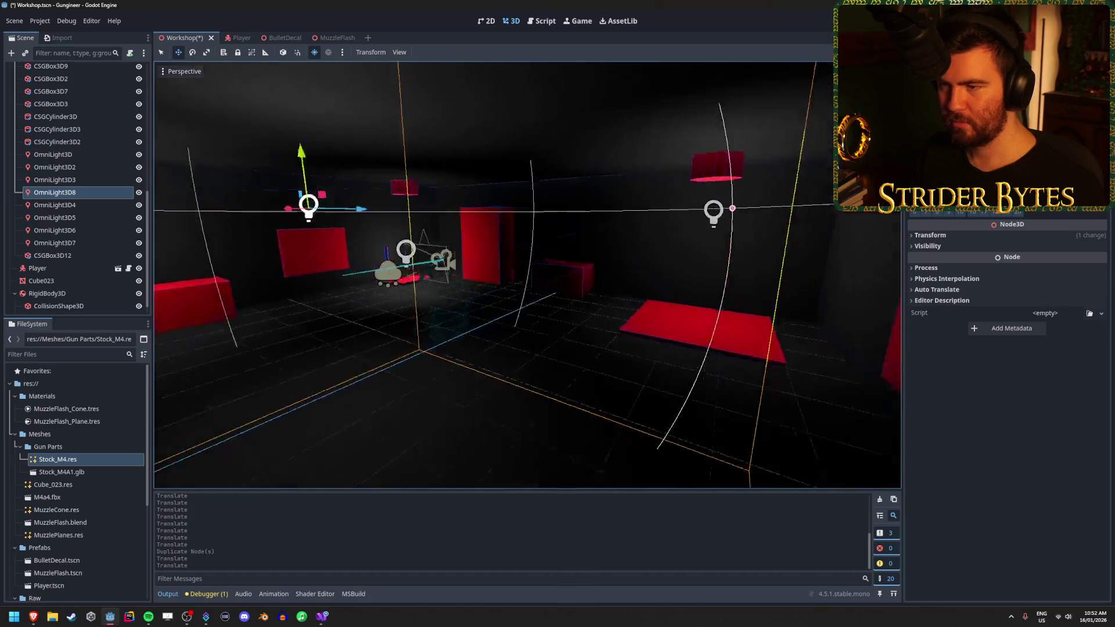
key(f)
scroll(447, 258, down, 3)
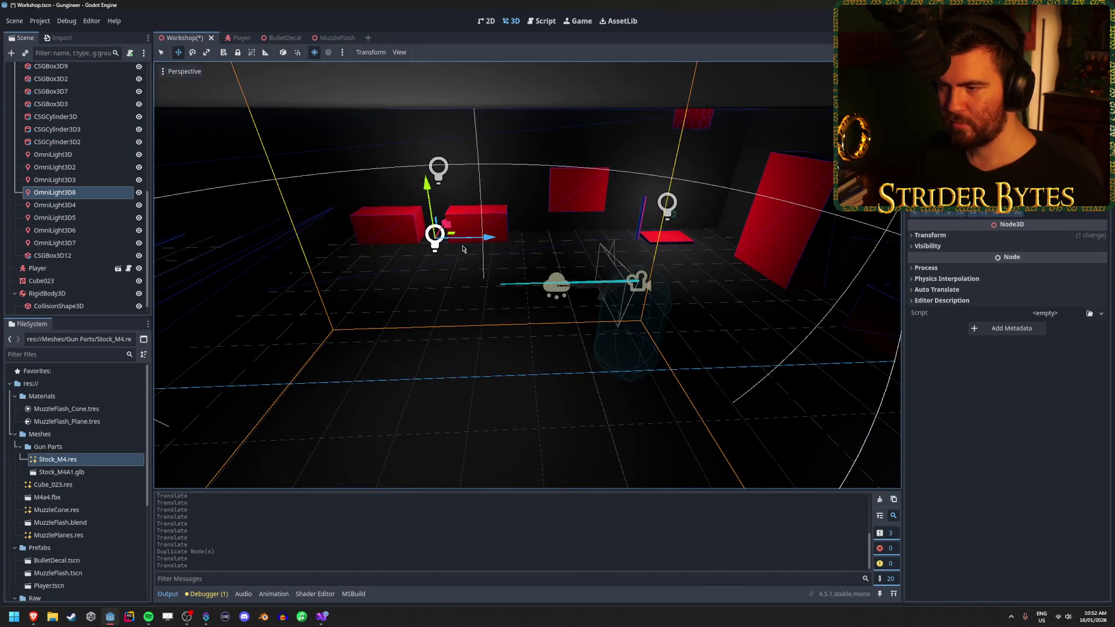
mouse_move(496, 245)
mouse_down()
mouse_move(696, 244)
mouse_move(646, 244)
mouse_up()
scroll(523, 261, up, 3)
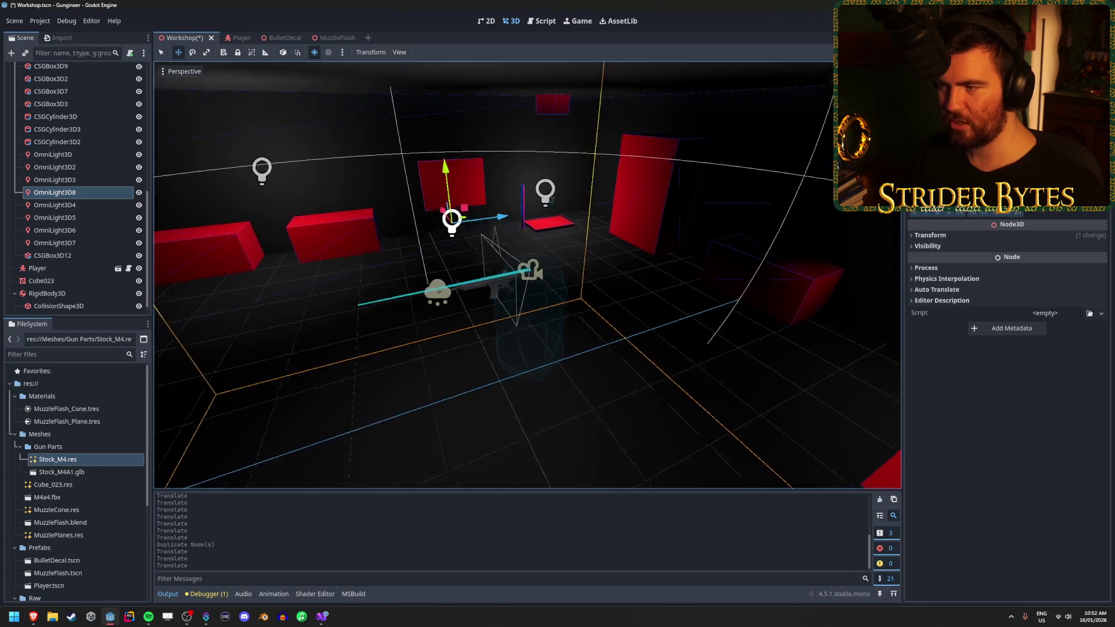
key(ctrl+s)
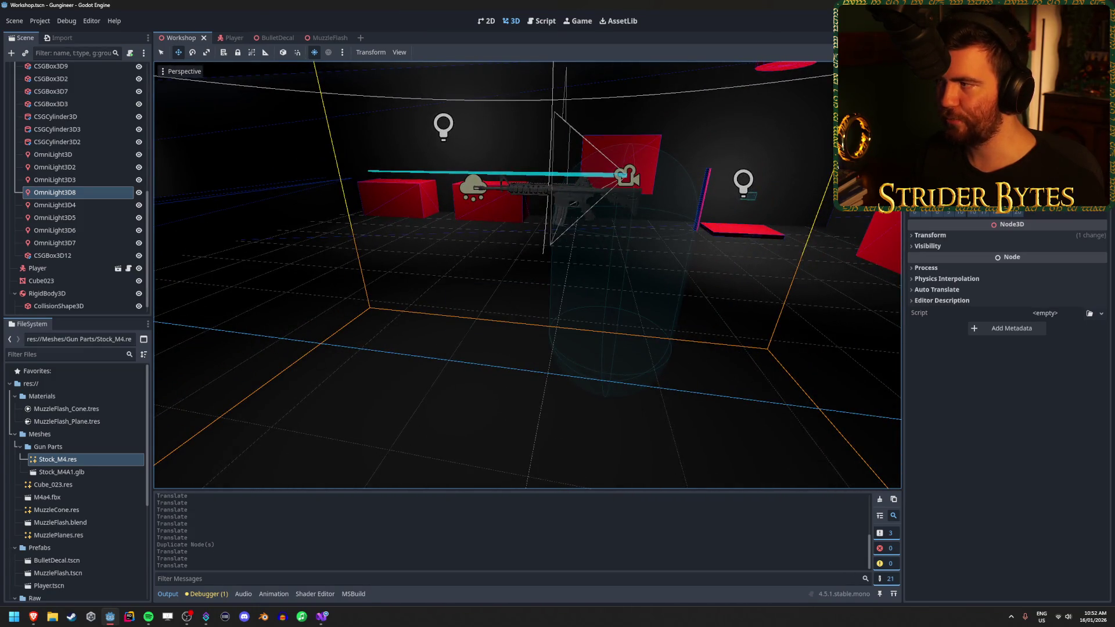
Run the game with F5, walk to the rifle bench and red boxes, then stop it
key(F5)
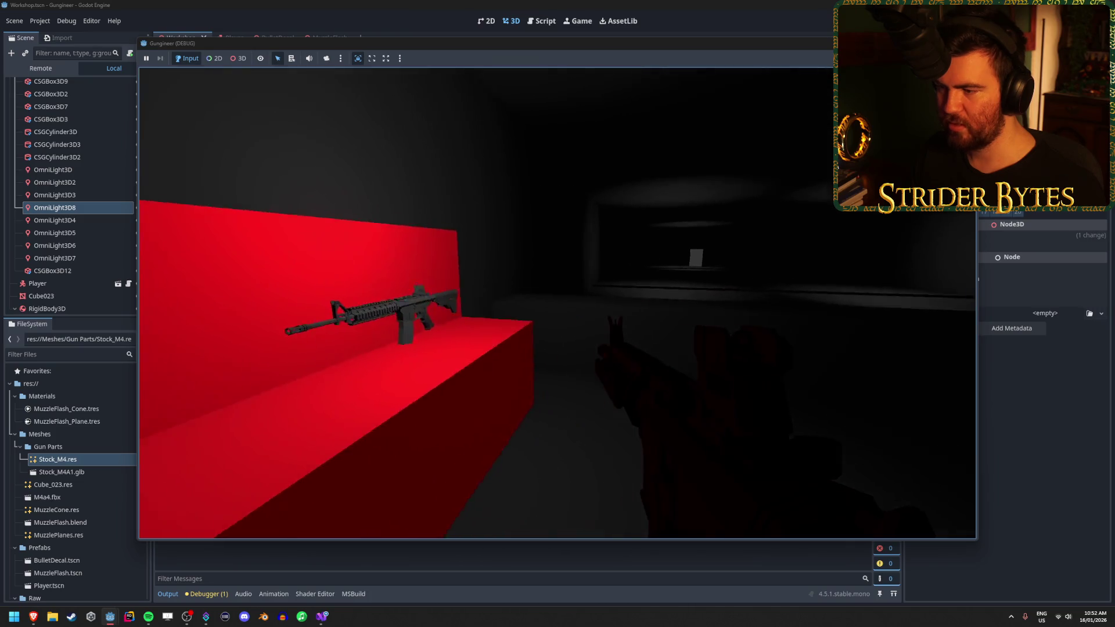
key(w)
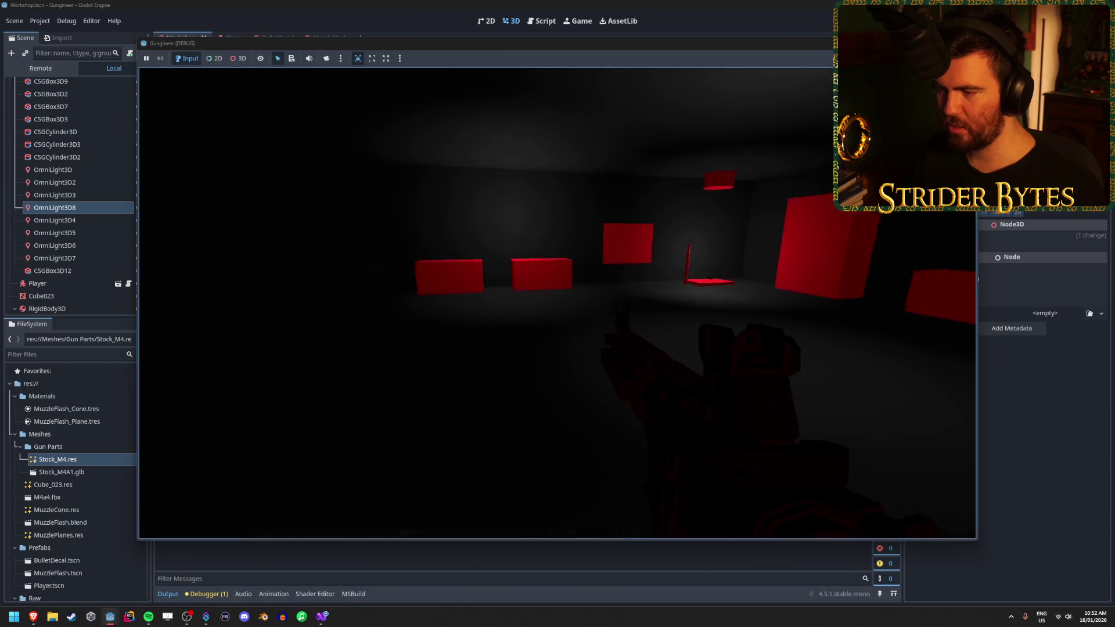
key(w)
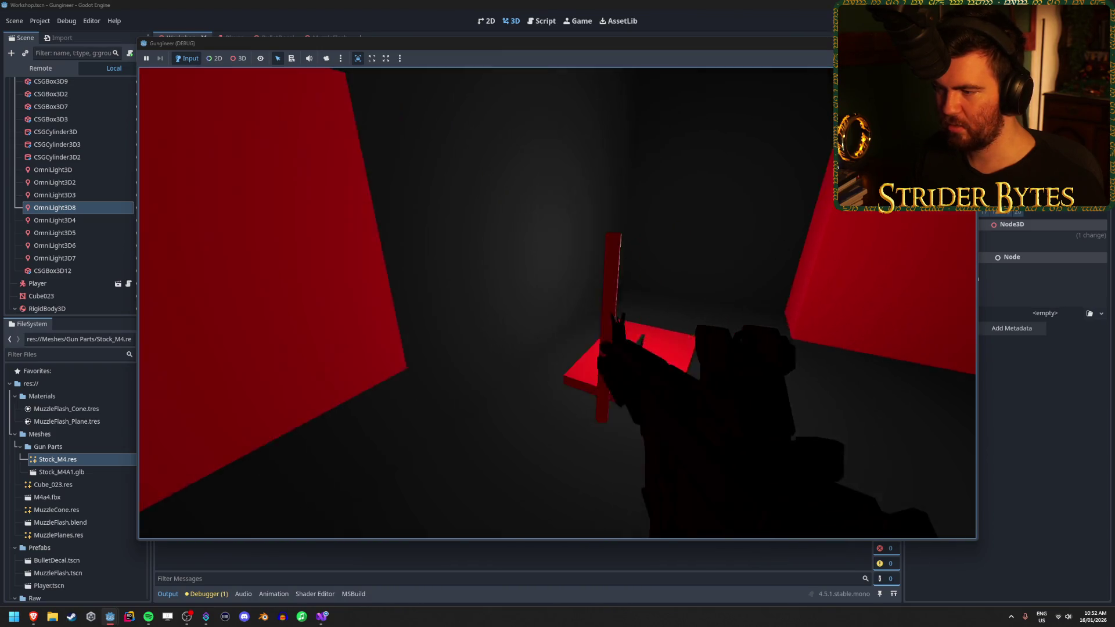
key(F8)
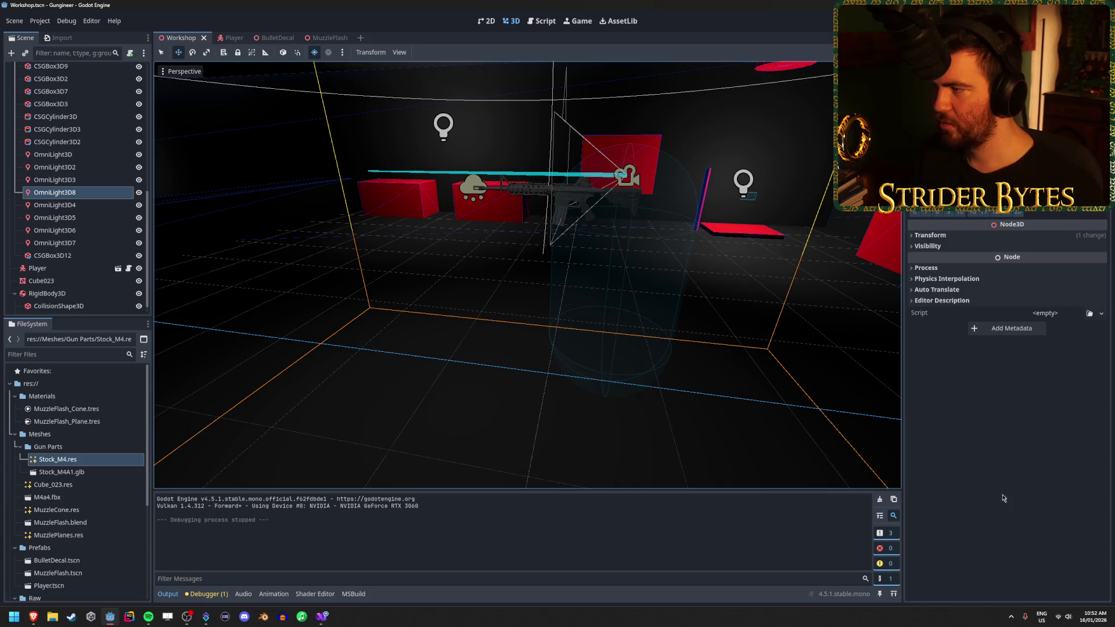
Select all lights from OmniLight3D through OmniLight3D7 in the Scene tree
click(105, 181)
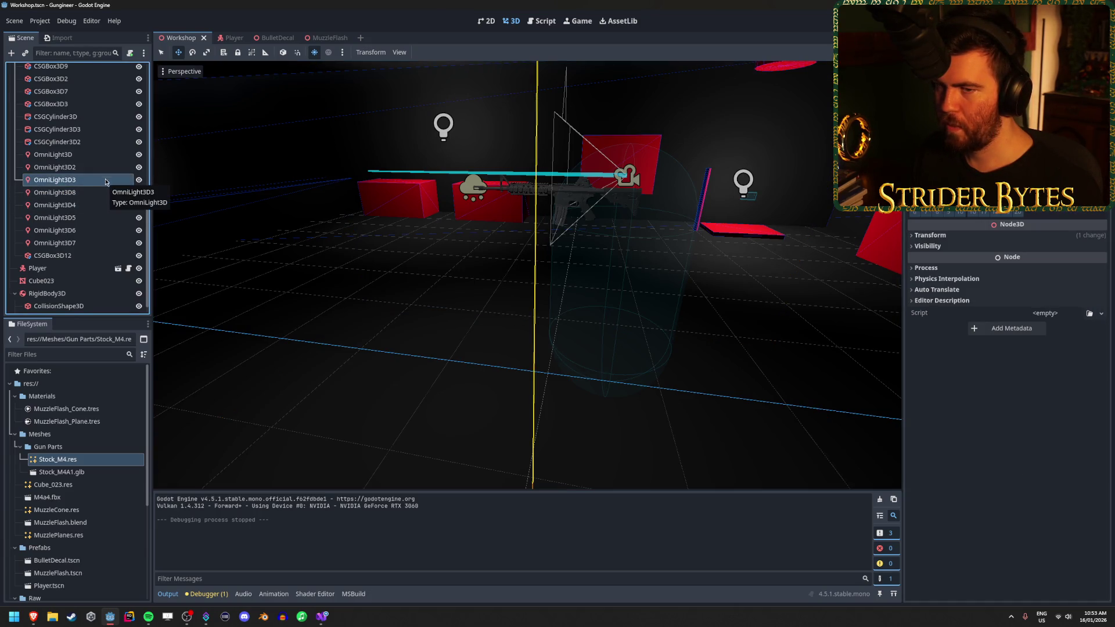
click(100, 156)
shift+click(81, 244)
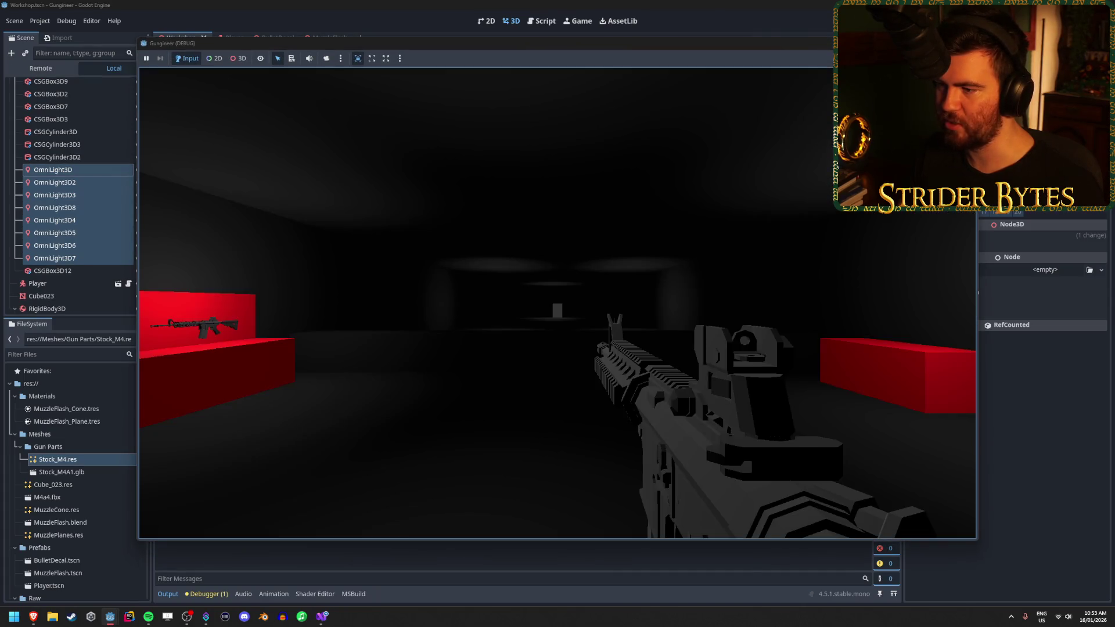
Walk the player around the rifle platform and doorway, then stop the game with F8
key(w)
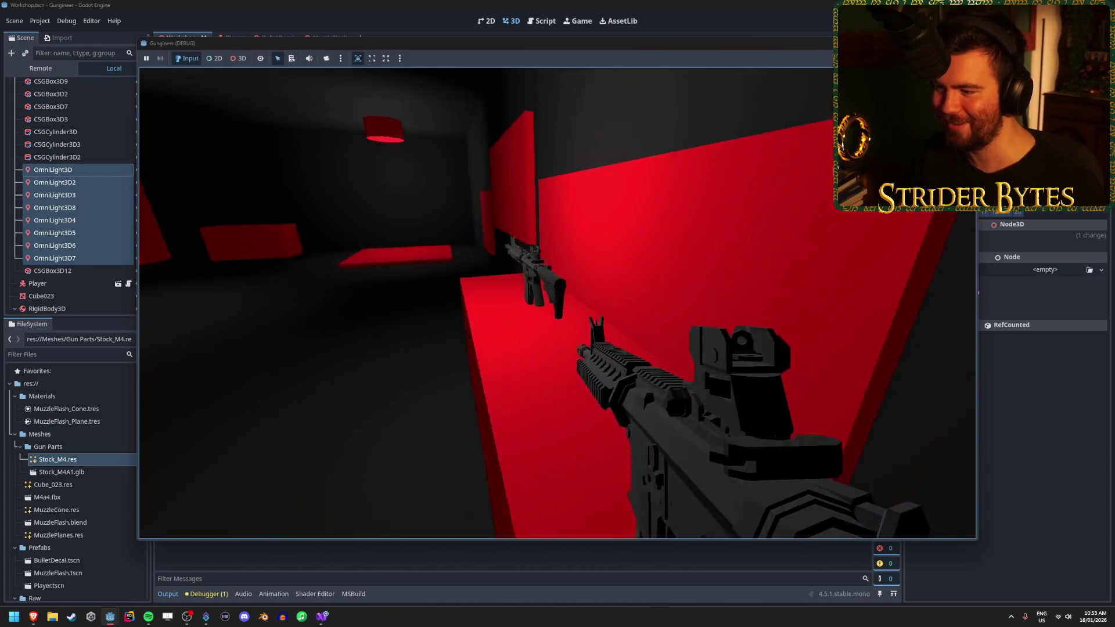
key(w)
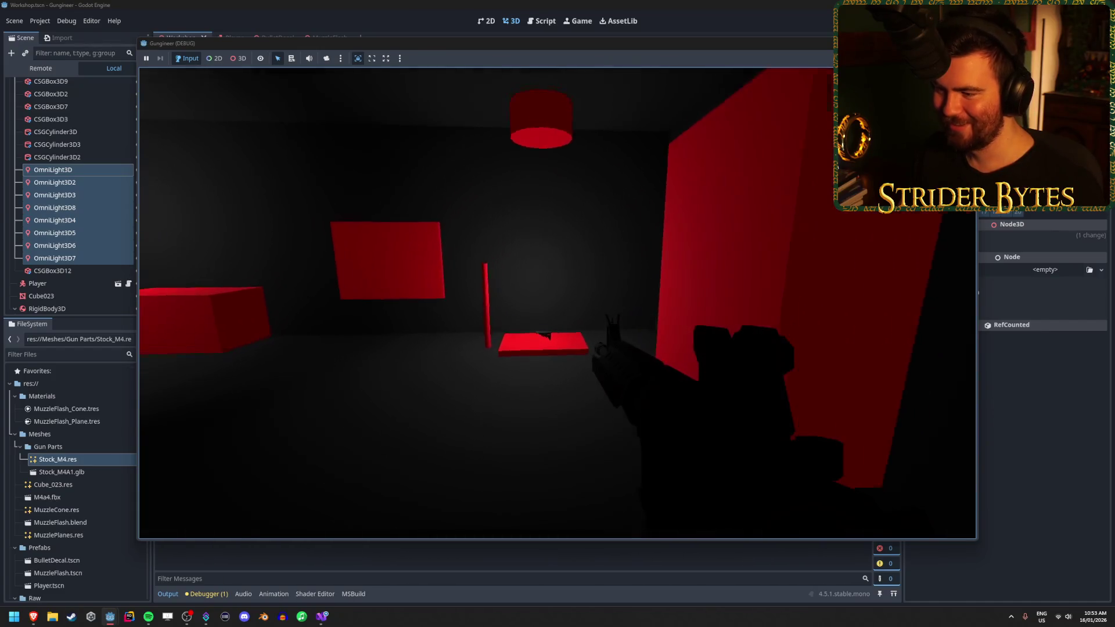
key(w)
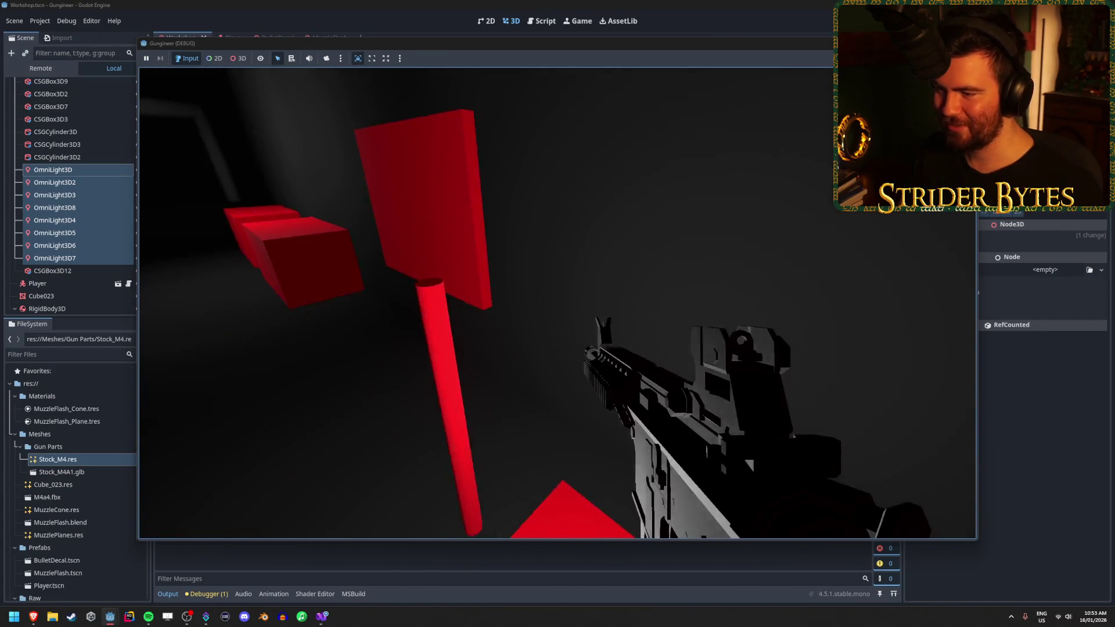
key(w)
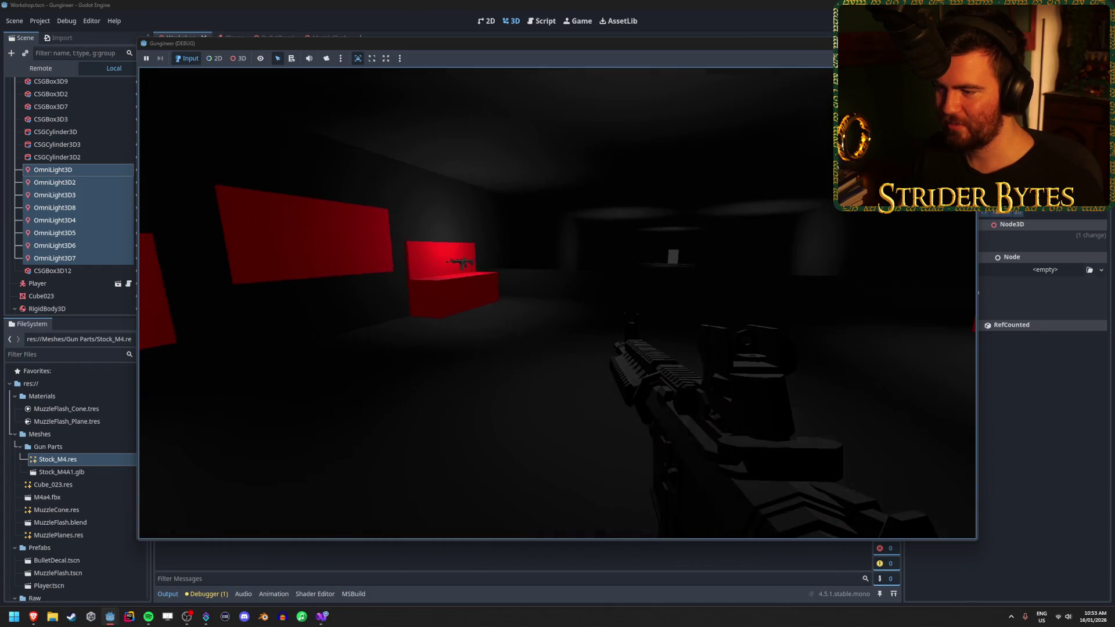
key(w)
key(F8)
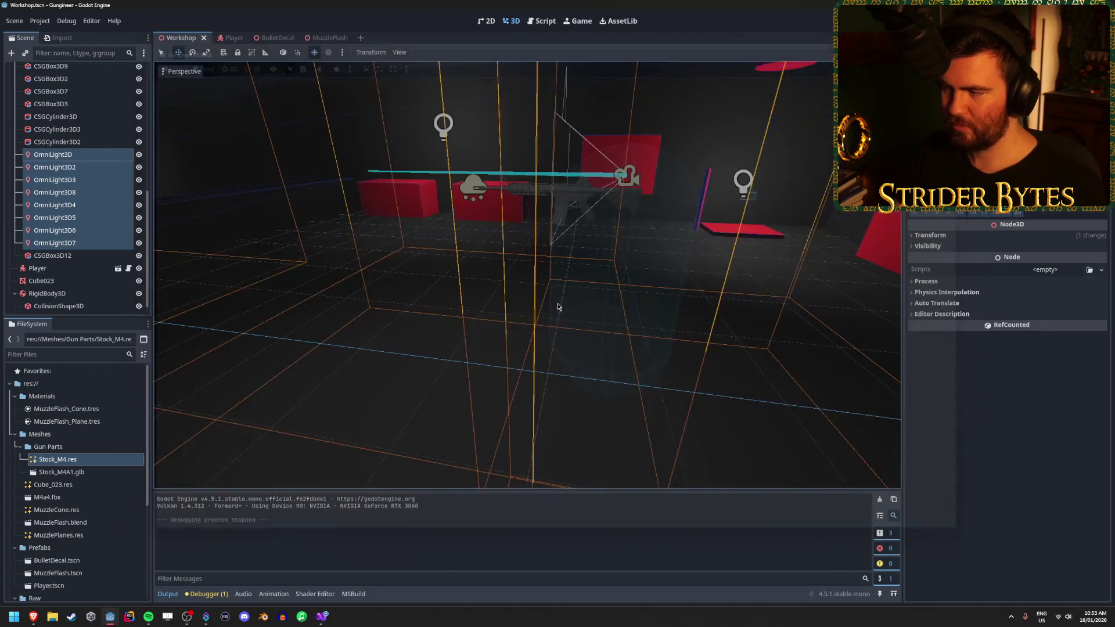
scroll(105, 224, up, 5)
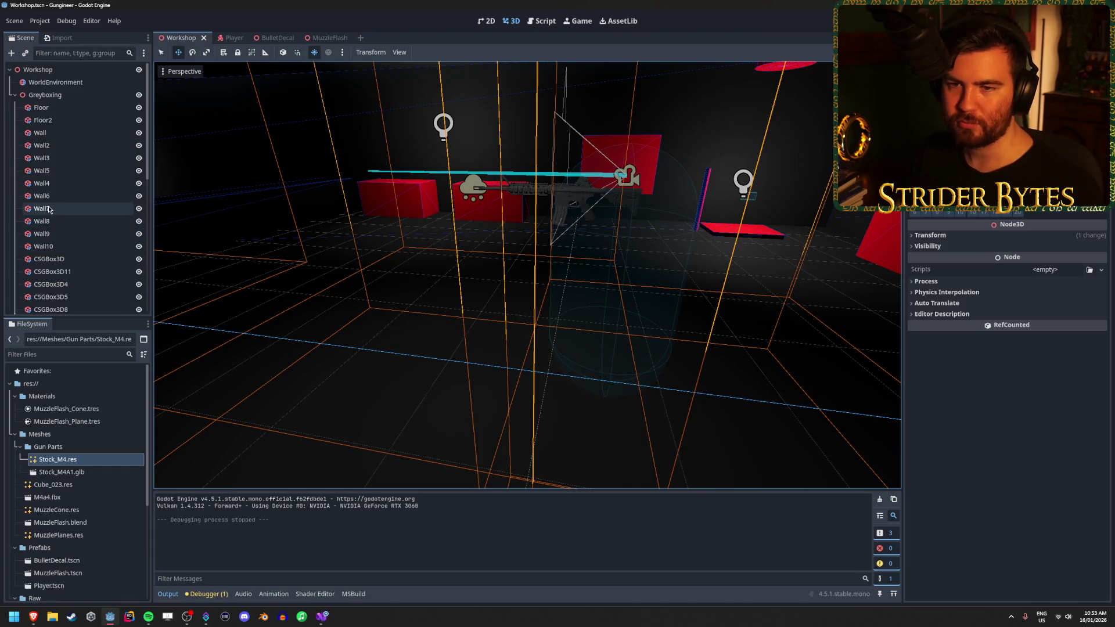
Fold the Greyboxing group in the Scene dock and clear the selection
click(16, 95)
click(64, 233)
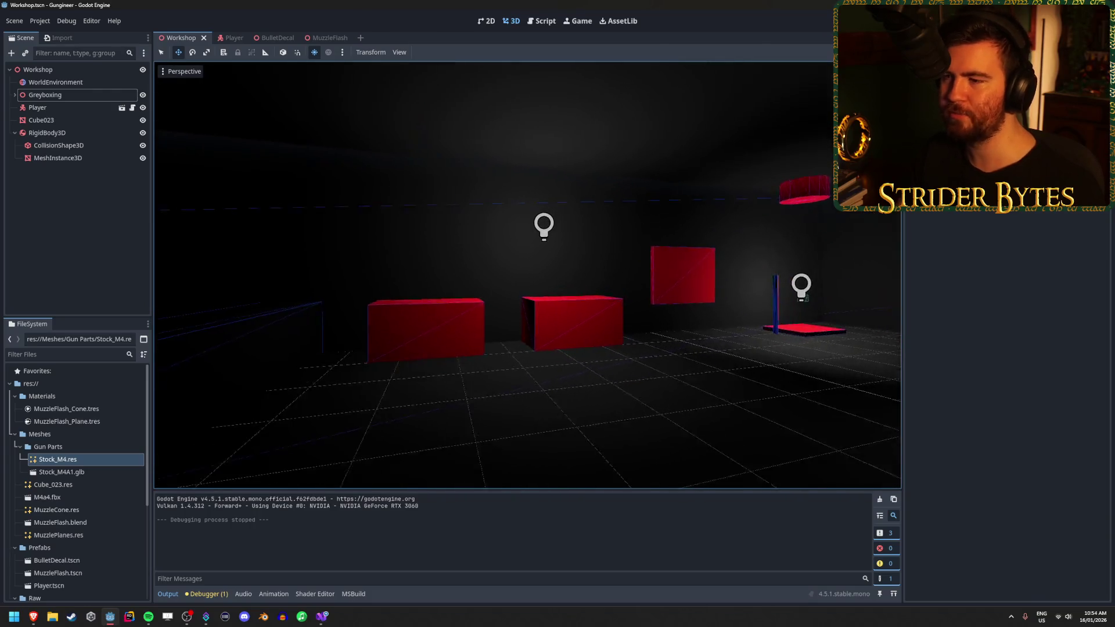
Select OmniLight3D4 and move it slightly sideways and down
click(15, 95)
scroll(86, 222, down, 6)
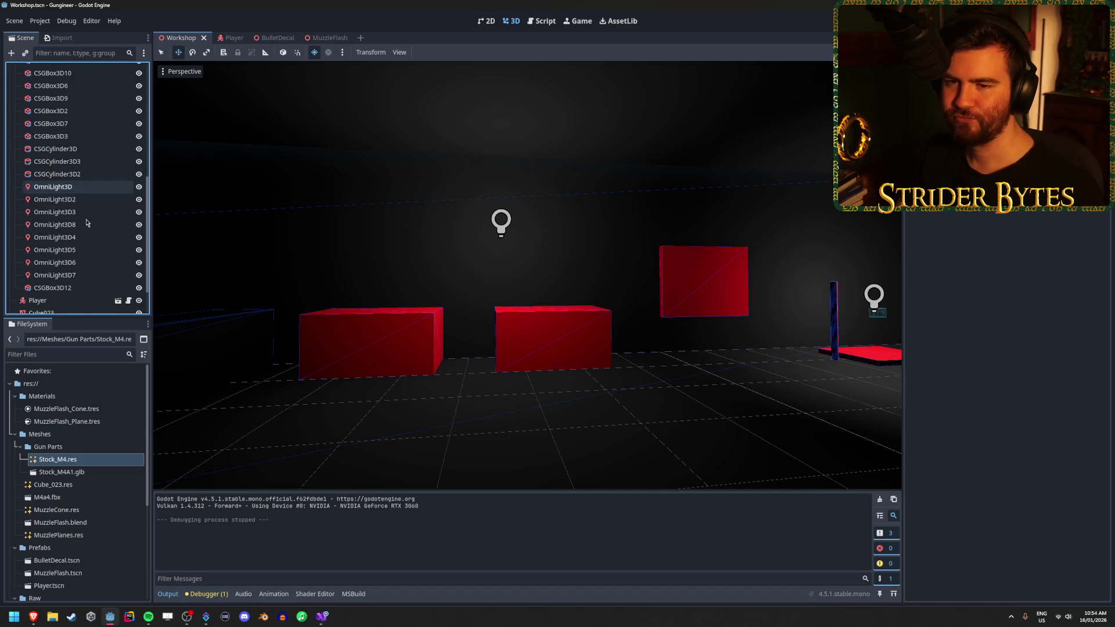
click(80, 186)
key(Down)
key(Down)
key(Down)
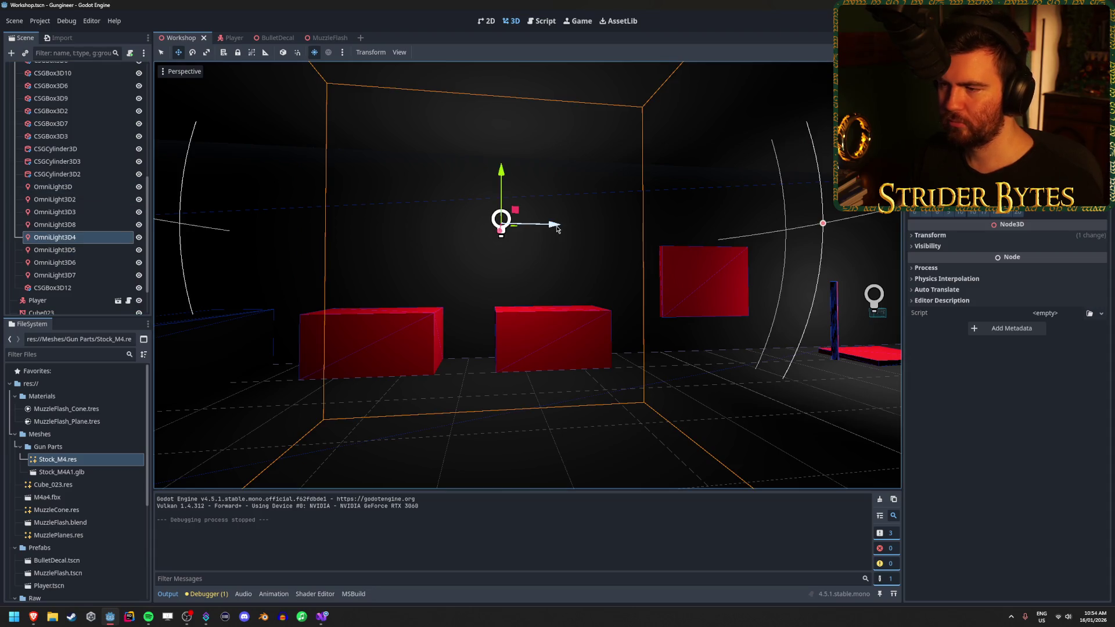
mouse_move(556, 229)
mouse_down()
mouse_move(504, 226)
mouse_move(517, 228)
mouse_up()
drag(458, 168, 458, 211)
Fly the view around the red boxes and Wall2, then collapse the Greyboxing group
key(w)
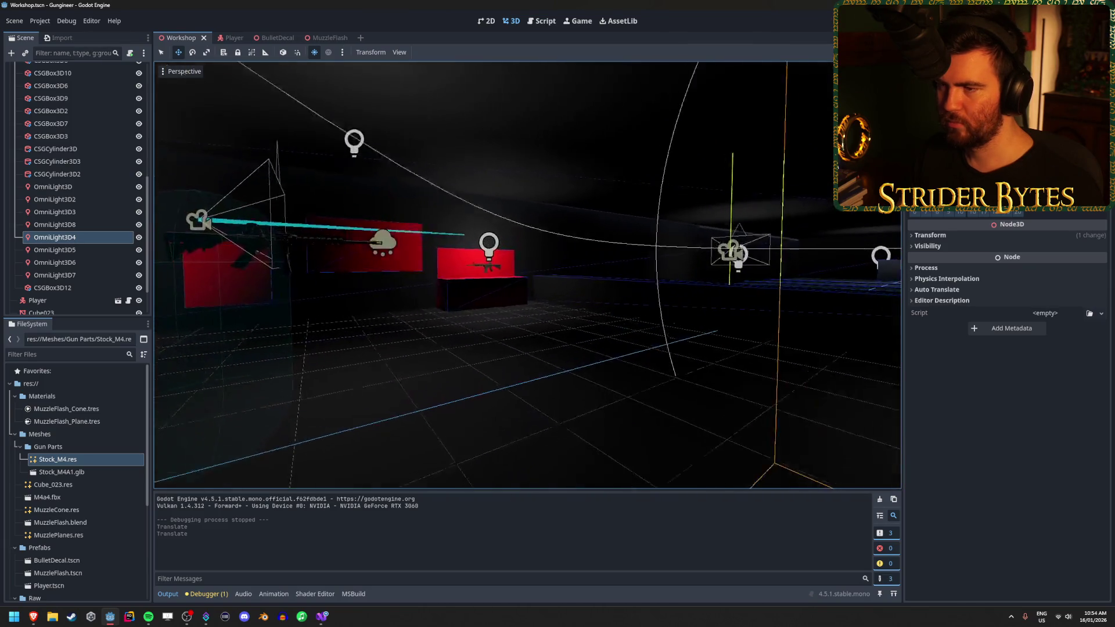
click(696, 271)
key(s)
key(w)
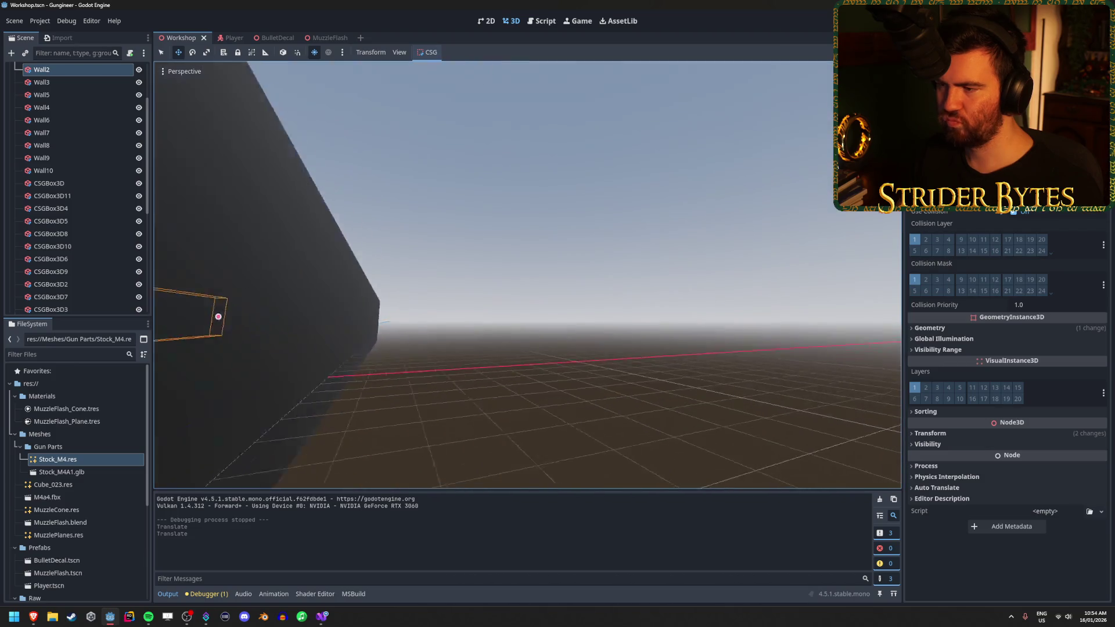
key(s)
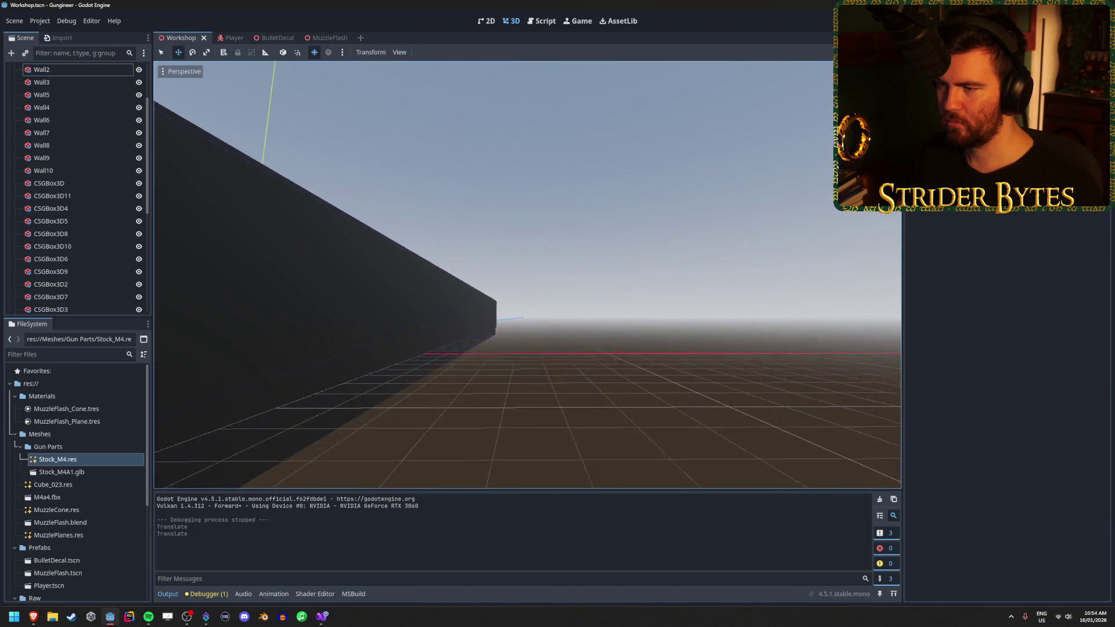
key(w)
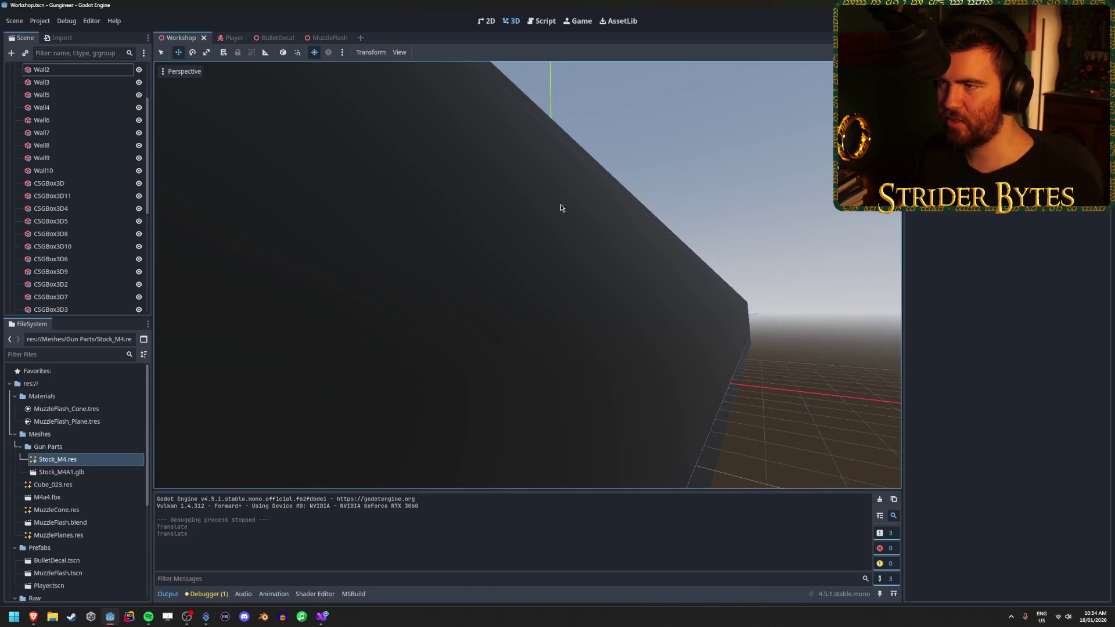
scroll(81, 103, up, 3)
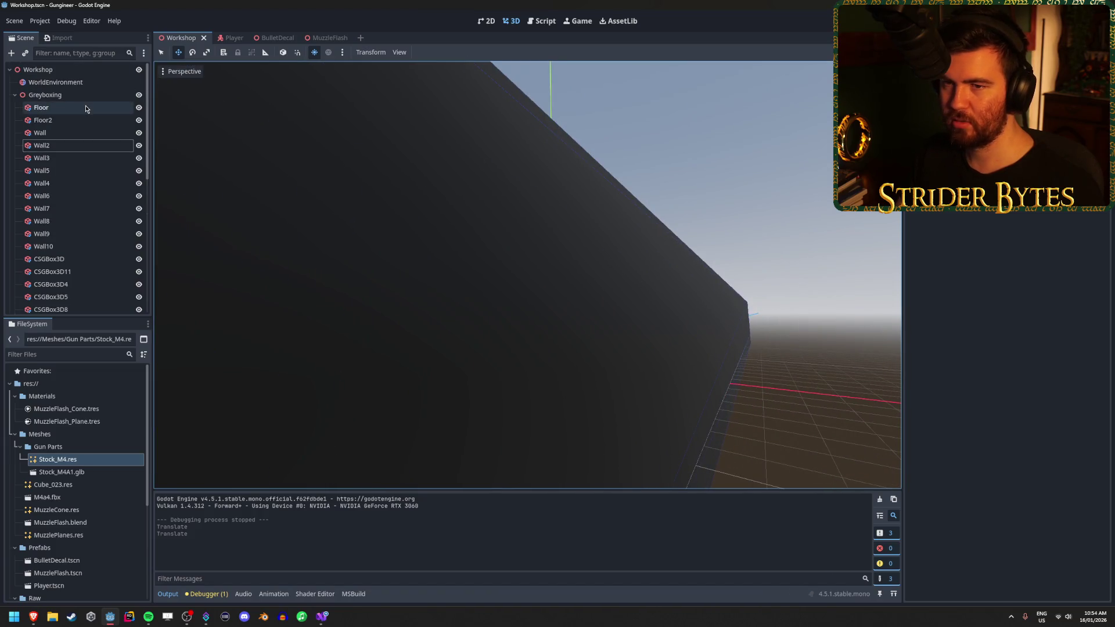
click(15, 95)
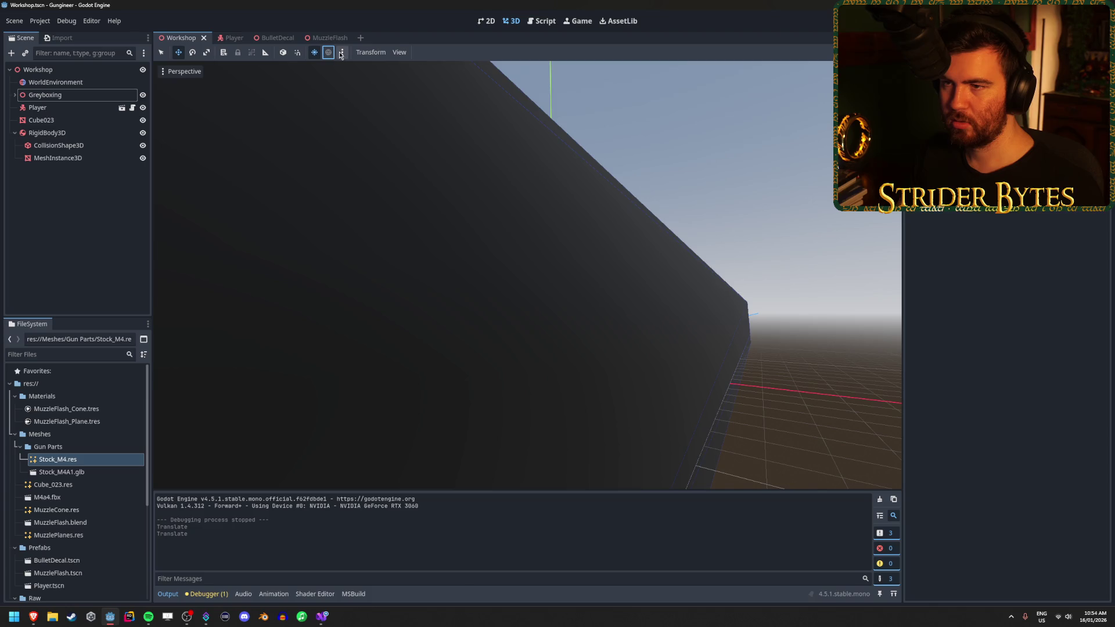
Clear the Sky resource from WorldEnvironment and save the Workshop scene
click(341, 53)
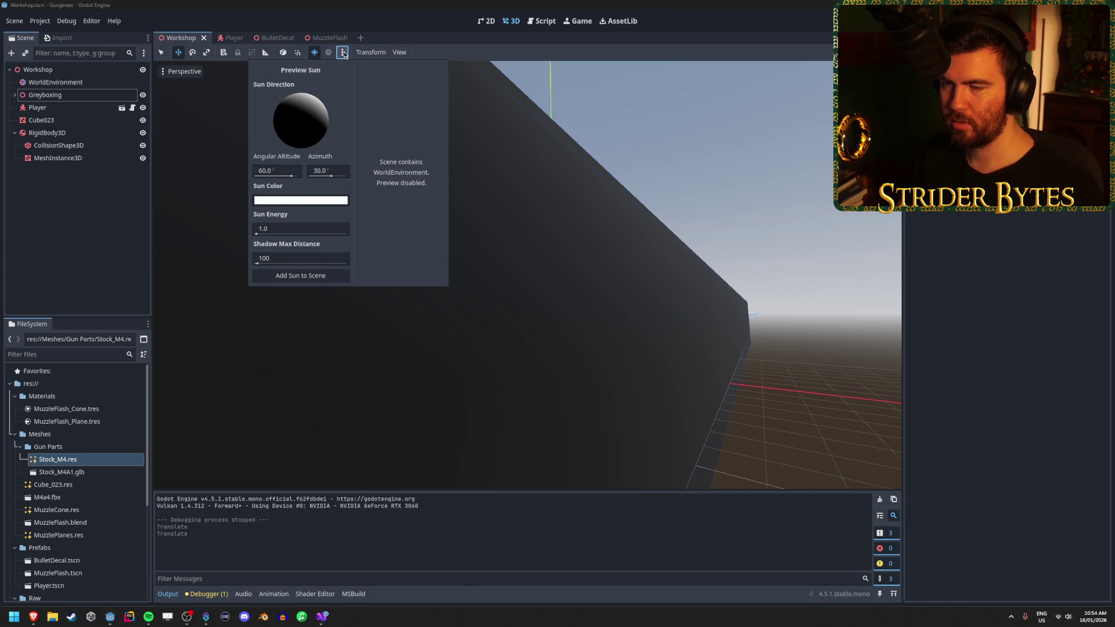
click(81, 93)
click(55, 82)
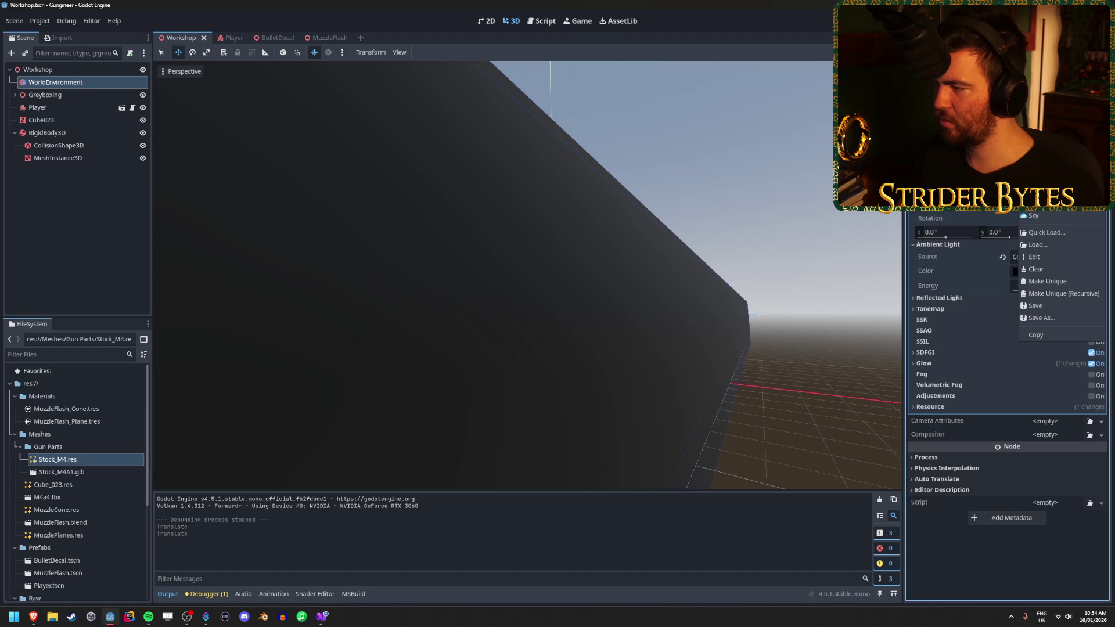
click(1035, 269)
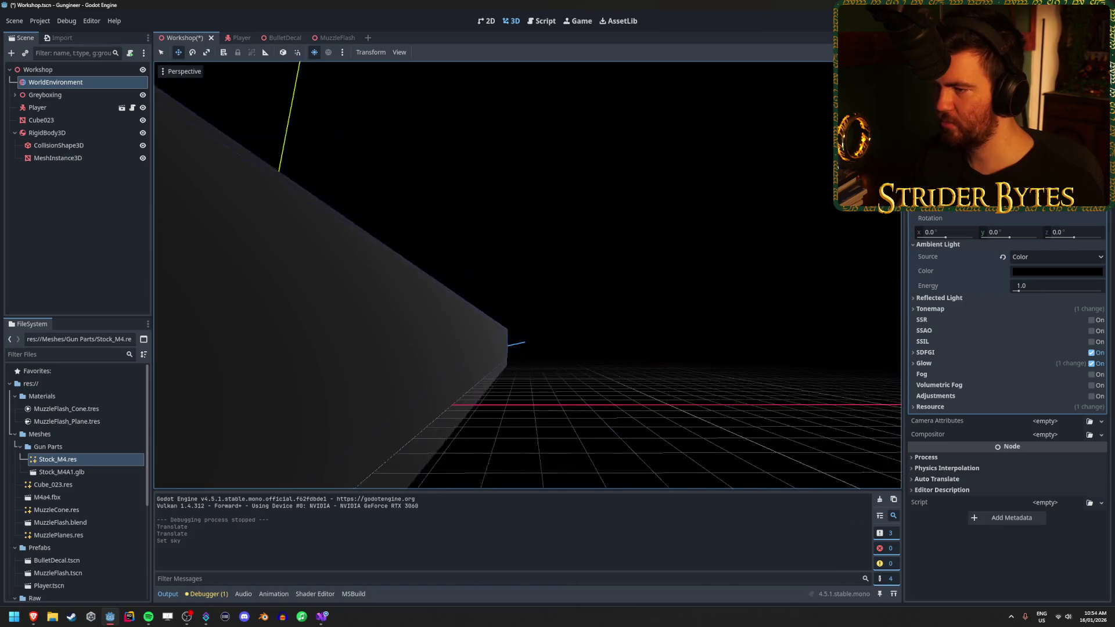
key(ctrl+s)
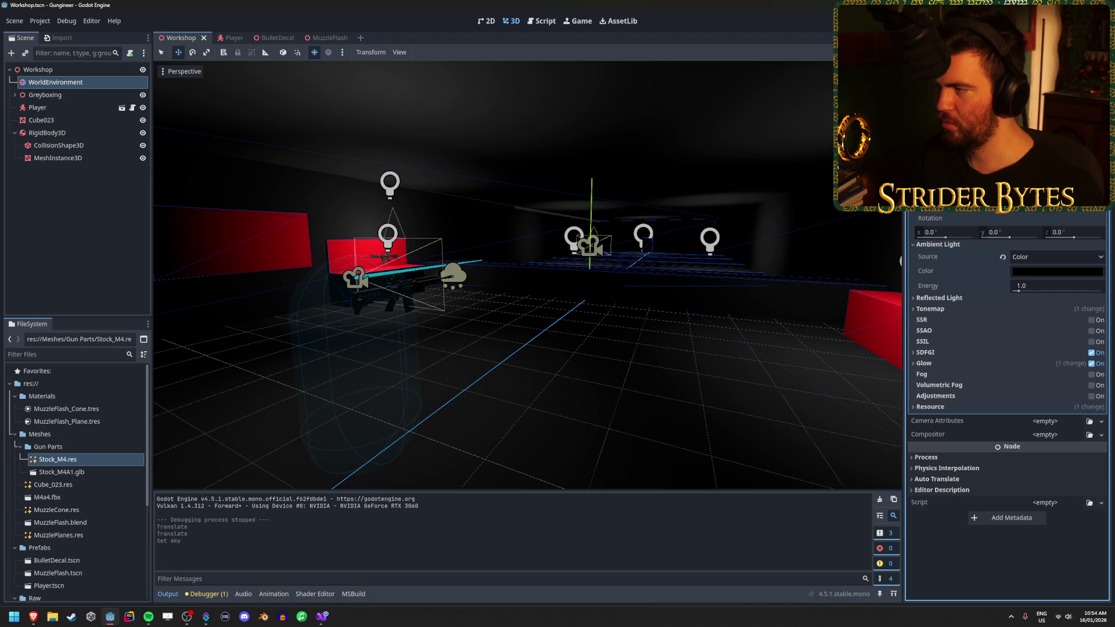
Change the background mode and save, then try a black backdrop before returning to grey
click(1056, 140)
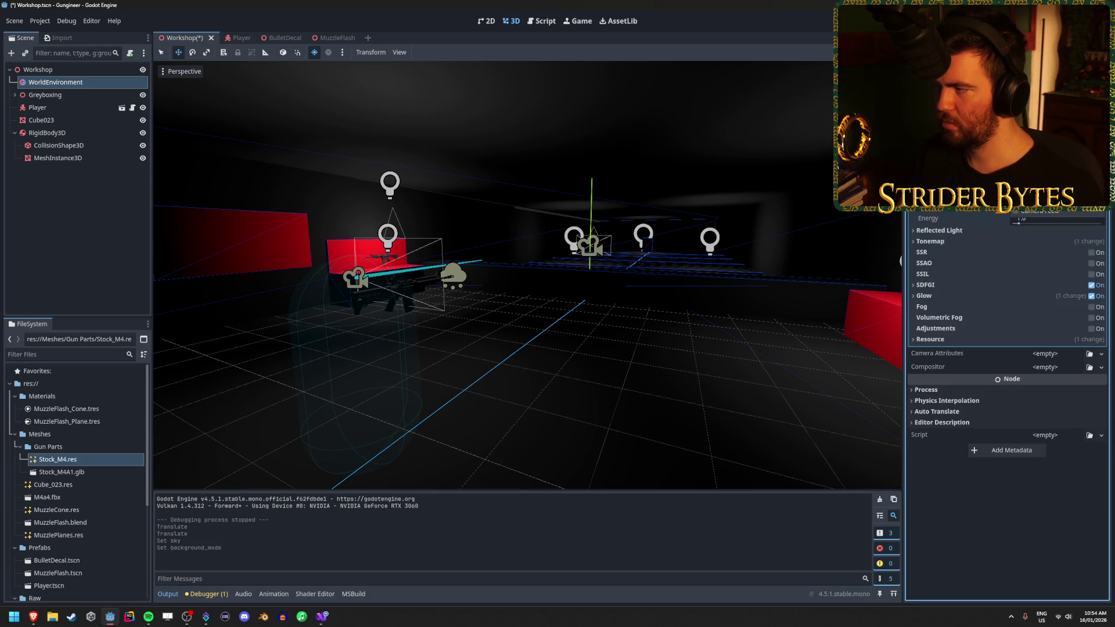
key(ctrl+s)
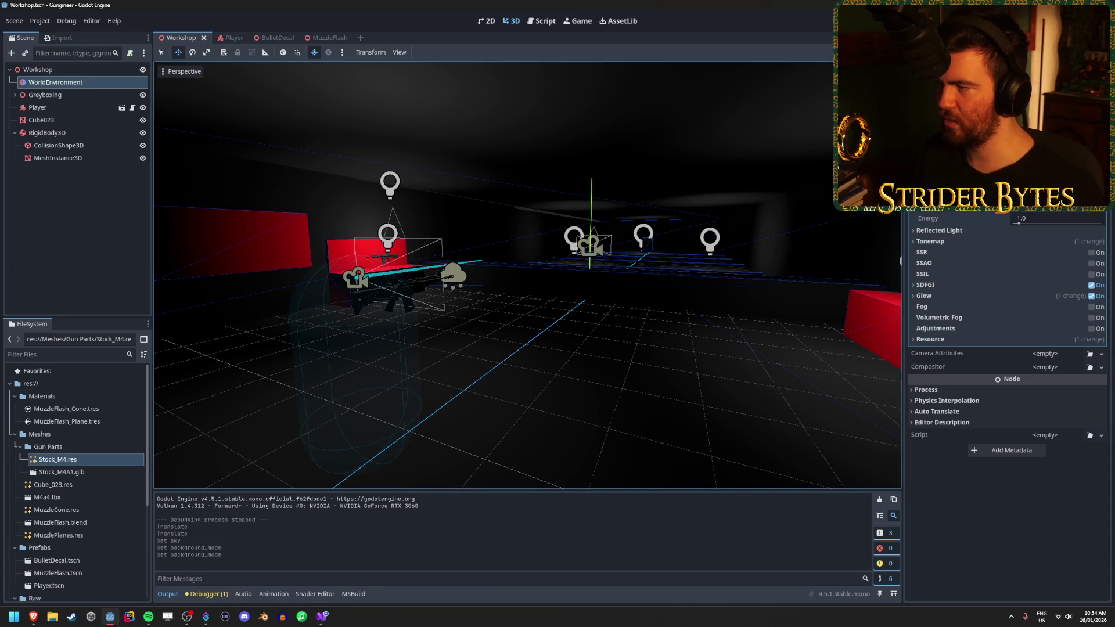
scroll(1008, 291, down, 2)
key(w)
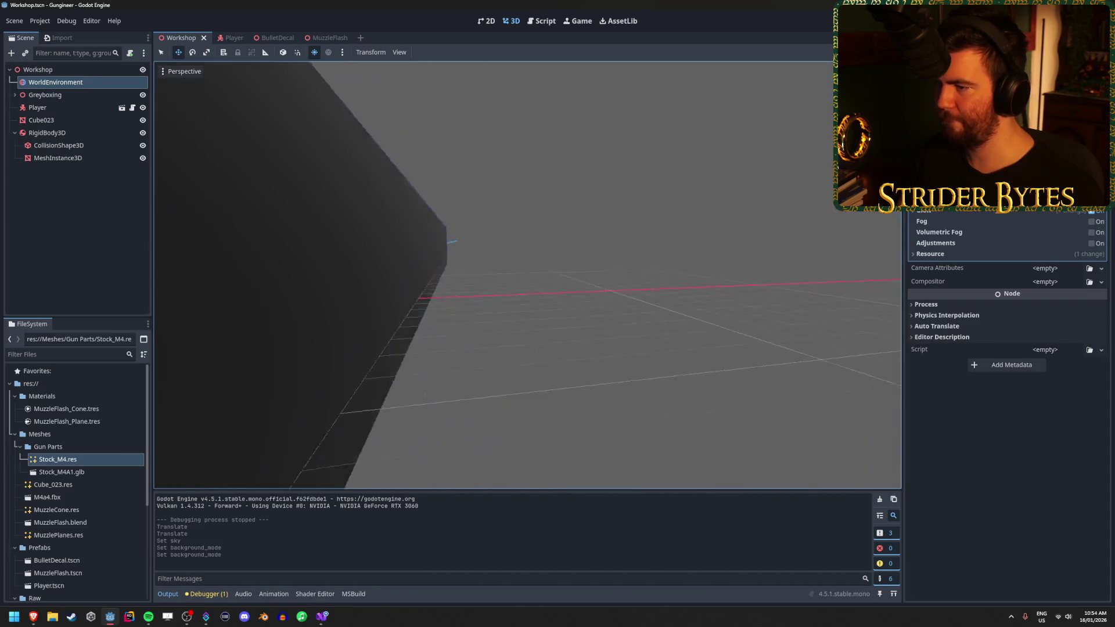
key(w)
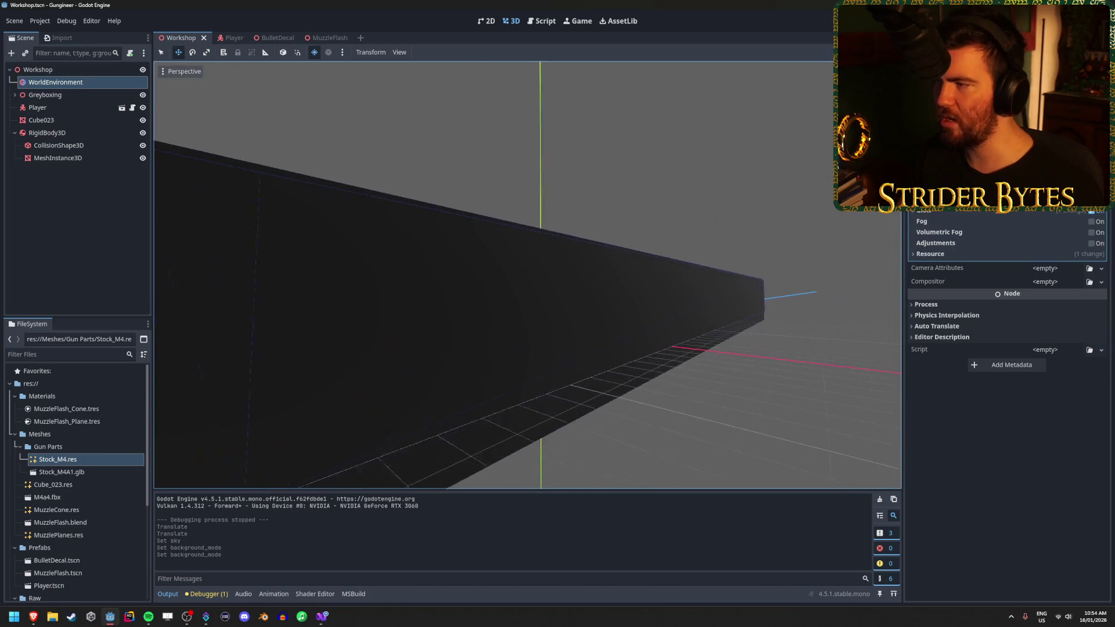
key(a)
scroll(1007, 348, up, 1)
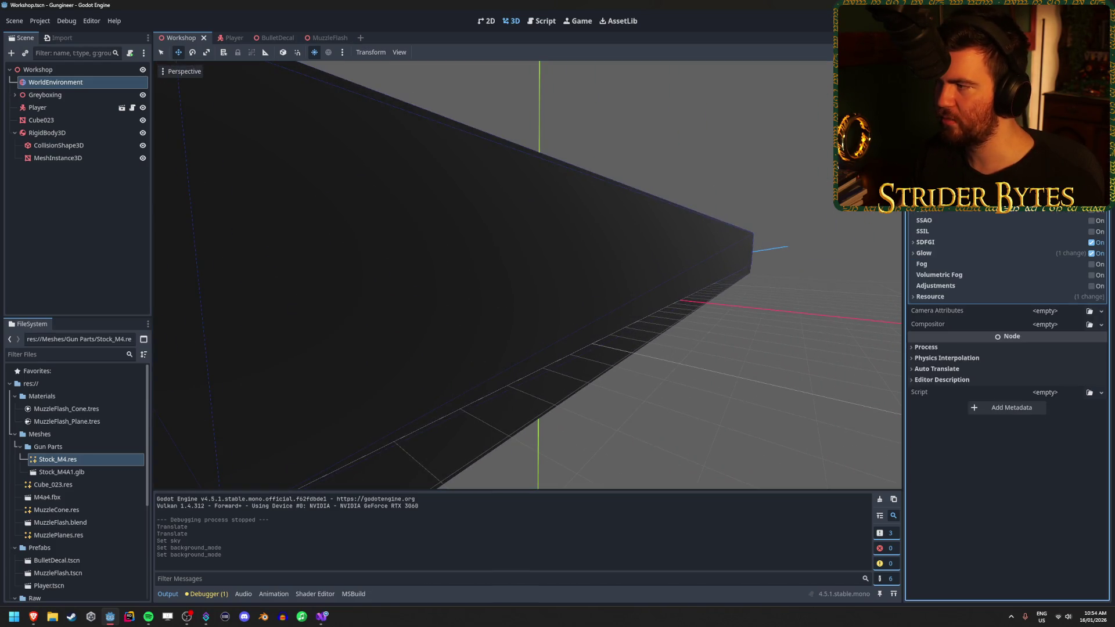
click(1044, 174)
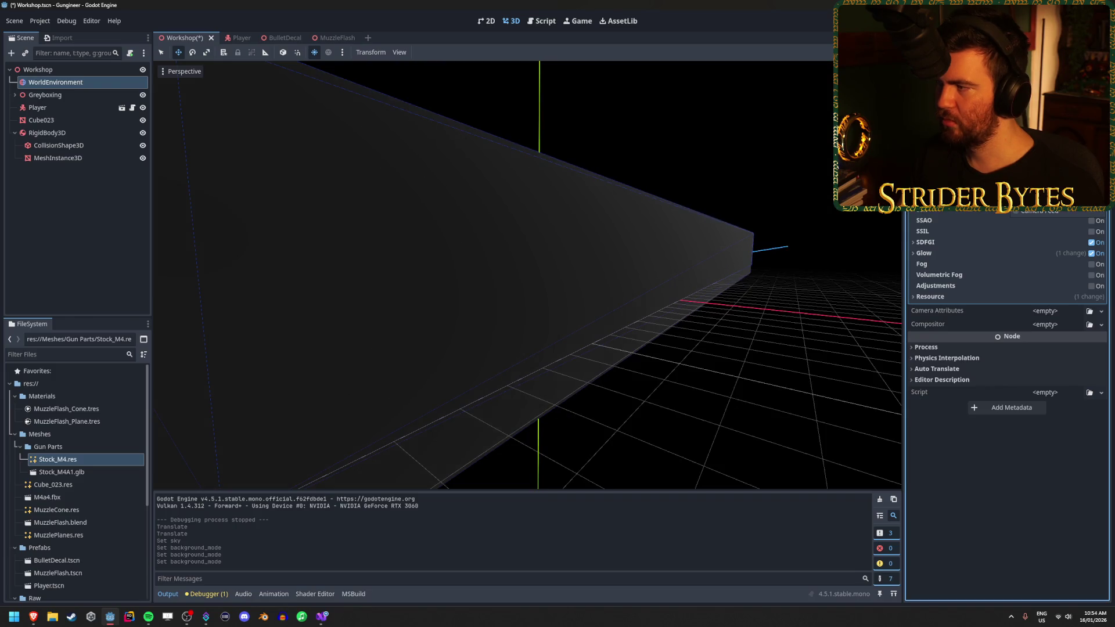
click(1044, 174)
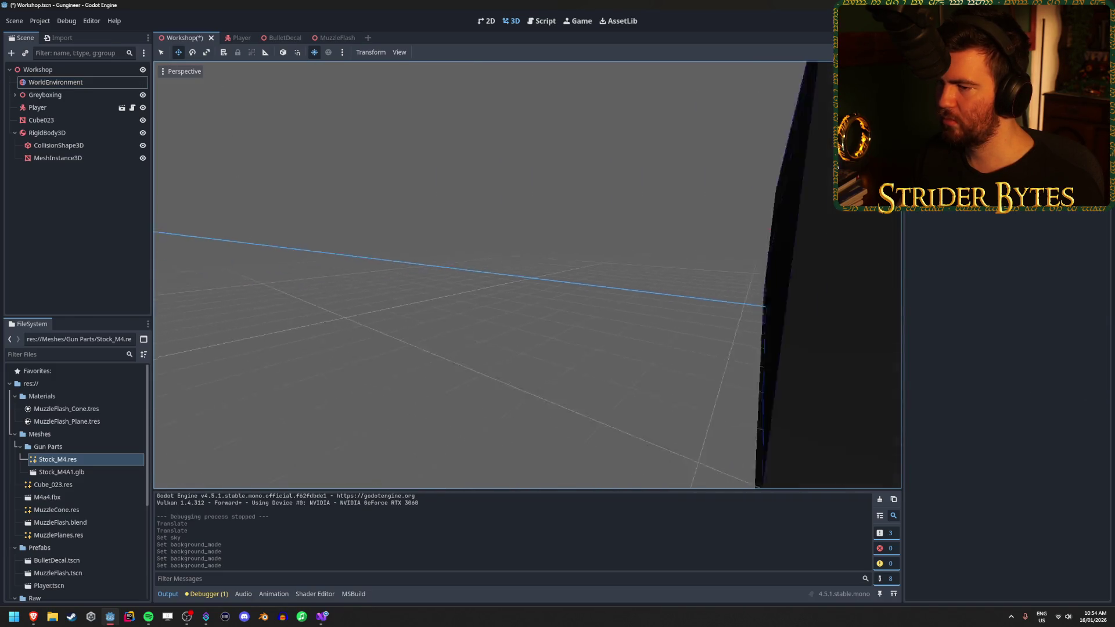
Select OmniLight3D3 above the rifle display stand and move it slightly left
key(s)
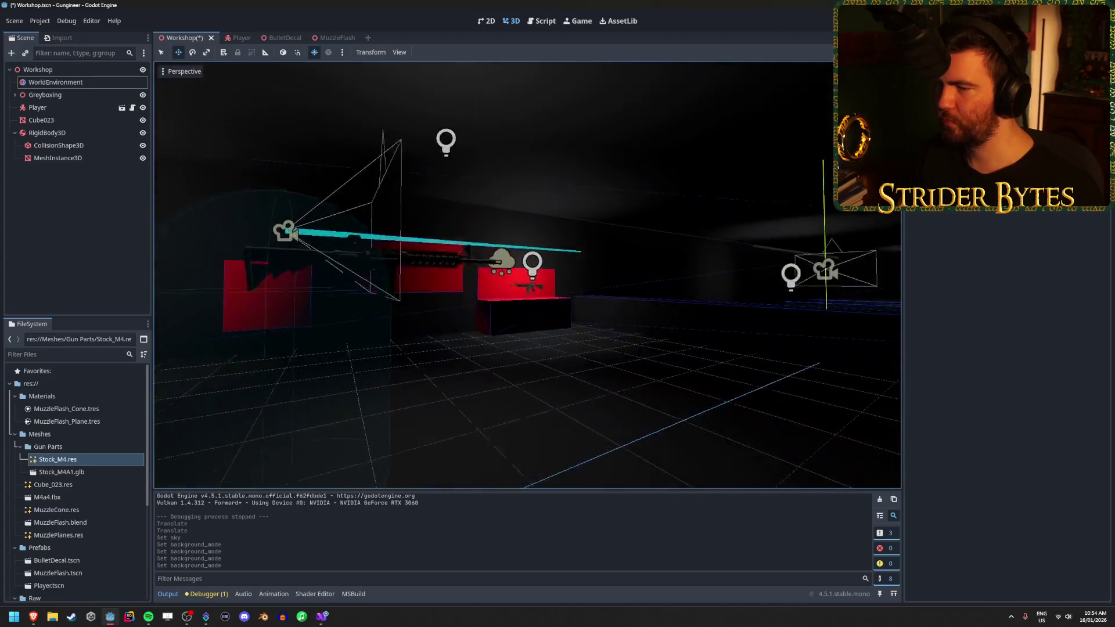
key(w)
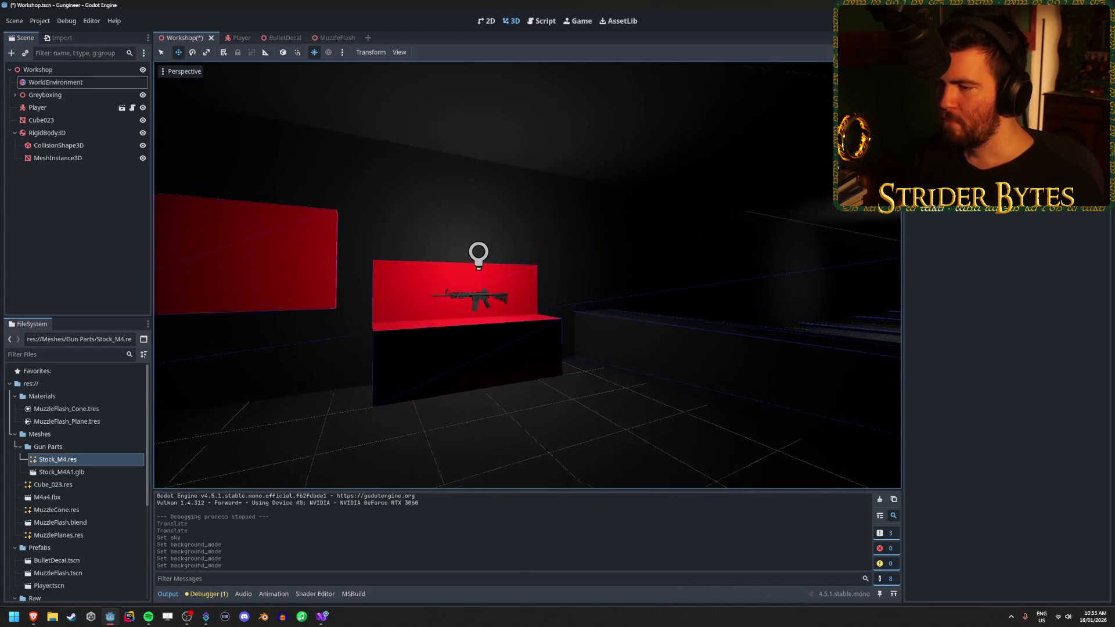
key(w)
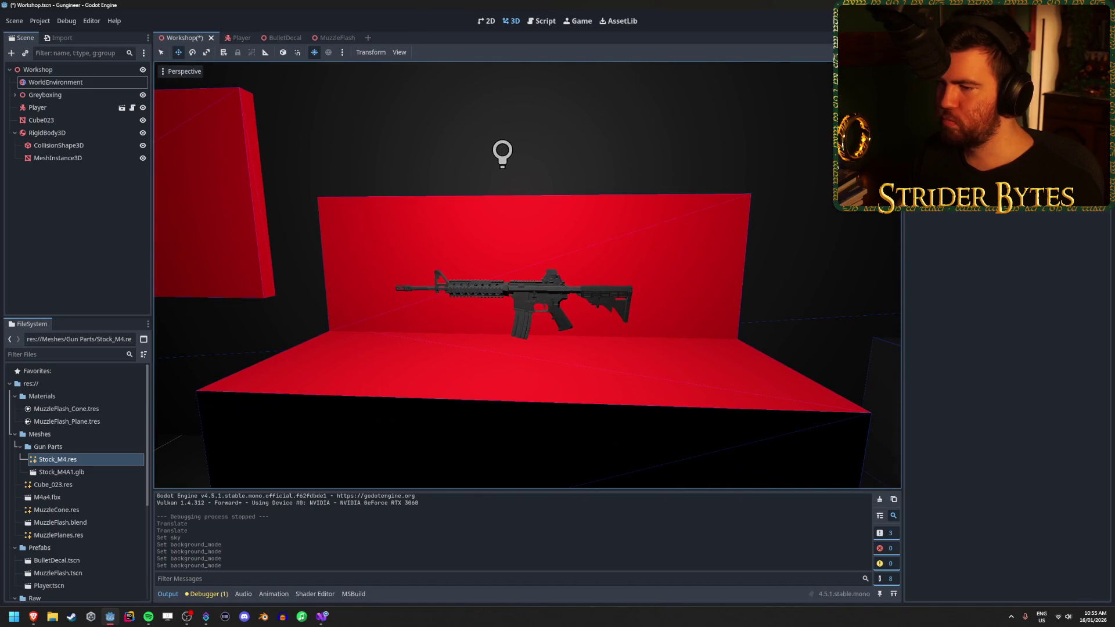
click(503, 153)
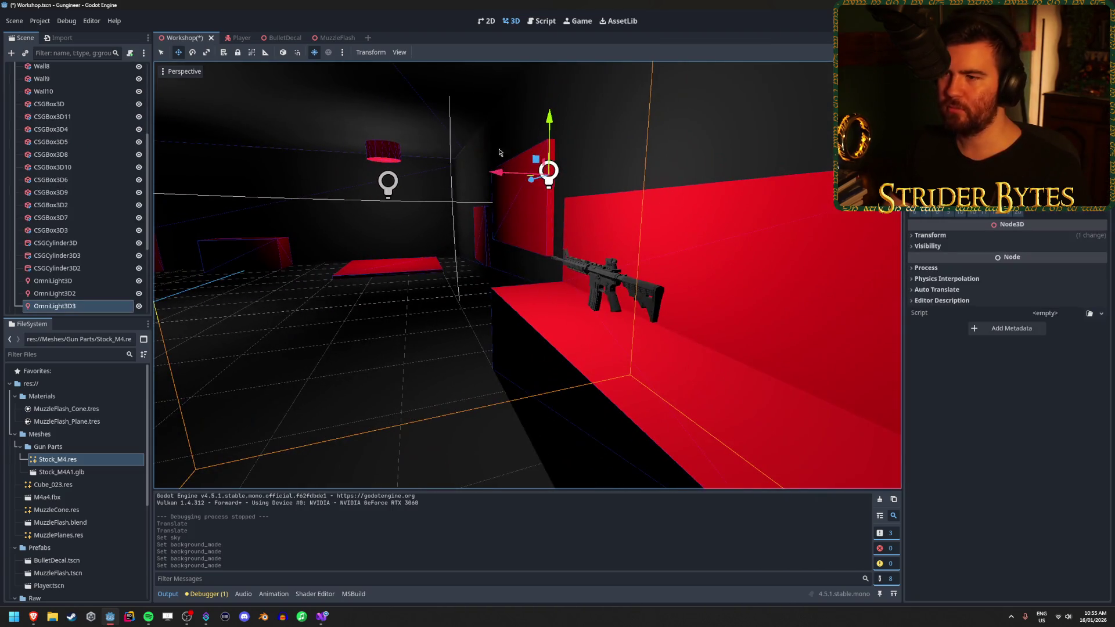
drag(496, 172, 415, 196)
Inspect the rifle stock on the stand up close, then run the game with F5
drag(419, 256, 342, 258)
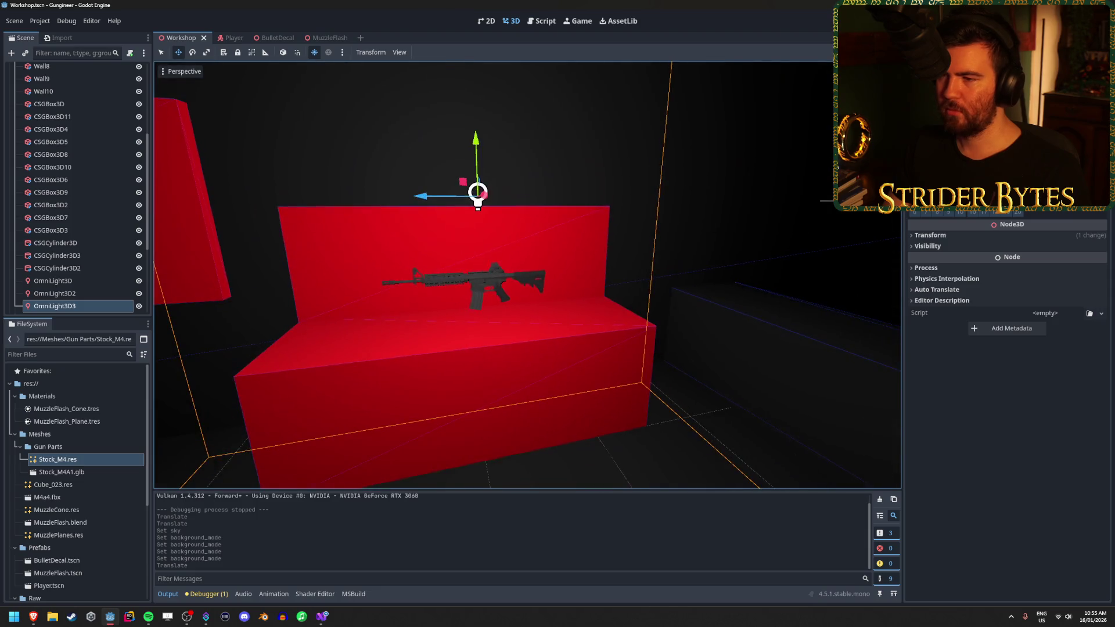
mouse_move(536, 301)
mouse_down()
mouse_move(706, 319)
mouse_move(580, 308)
mouse_move(638, 308)
mouse_up()
drag(705, 319, 706, 319)
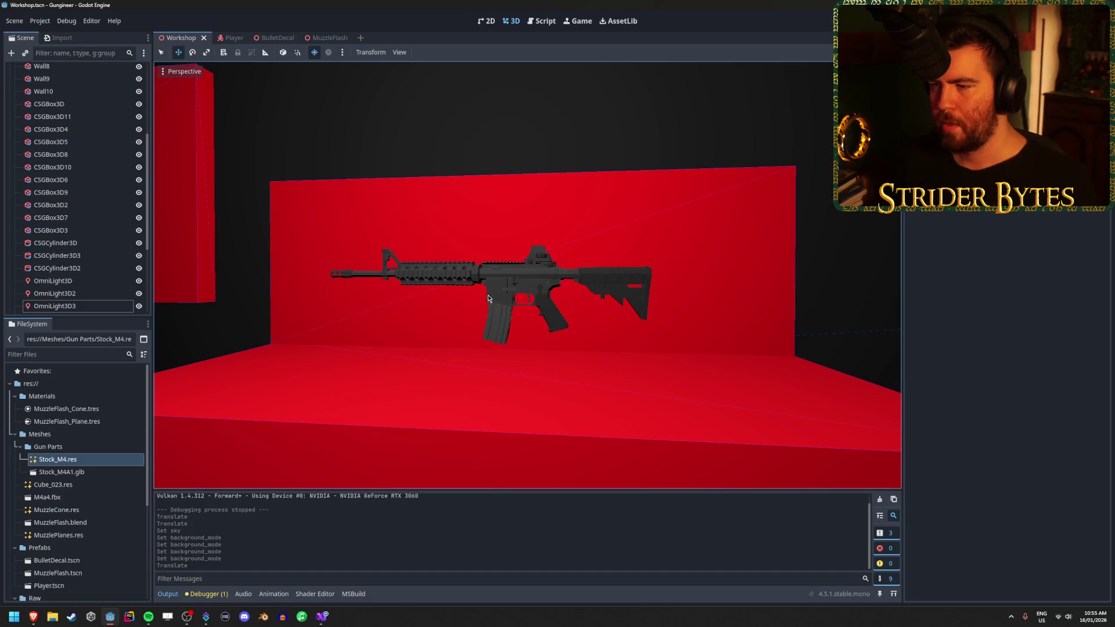
drag(487, 299, 465, 298)
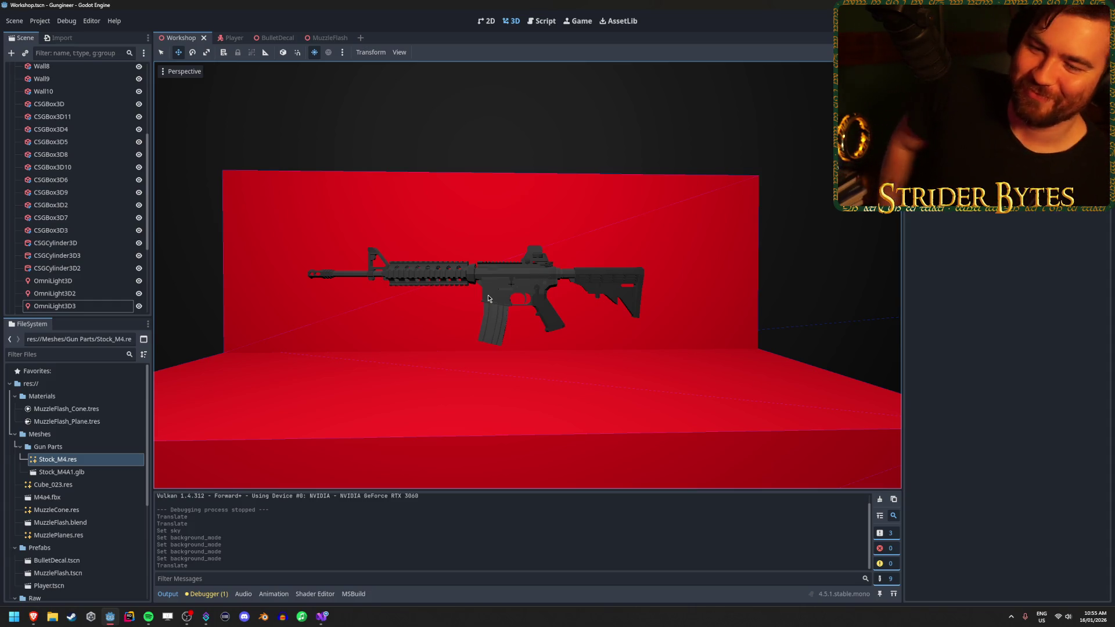
drag(495, 282, 495, 283)
key(F5)
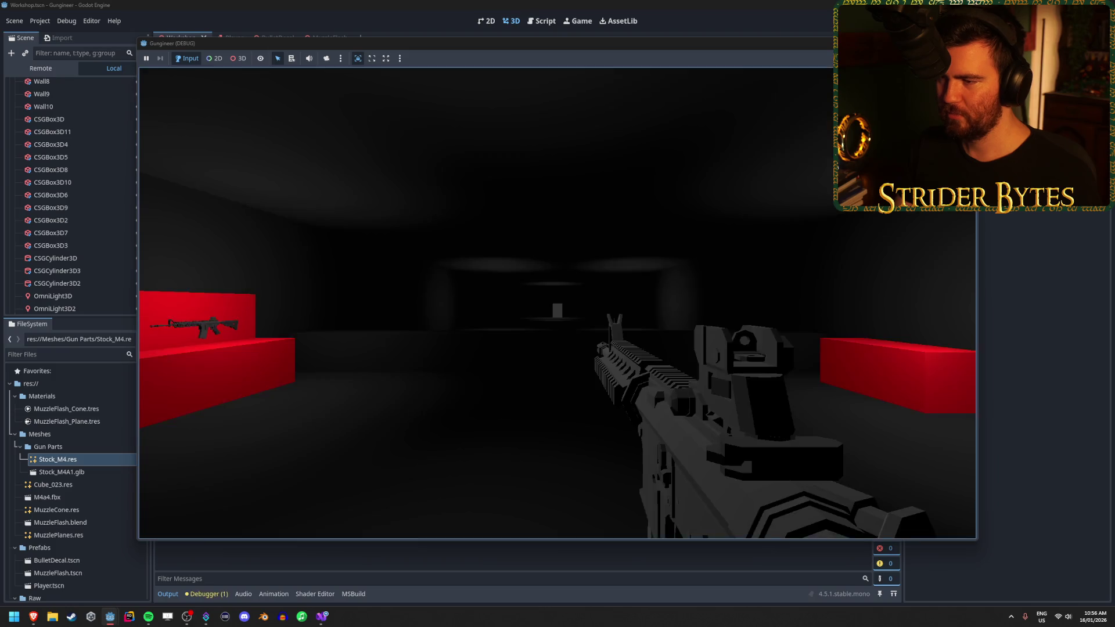
key(w)
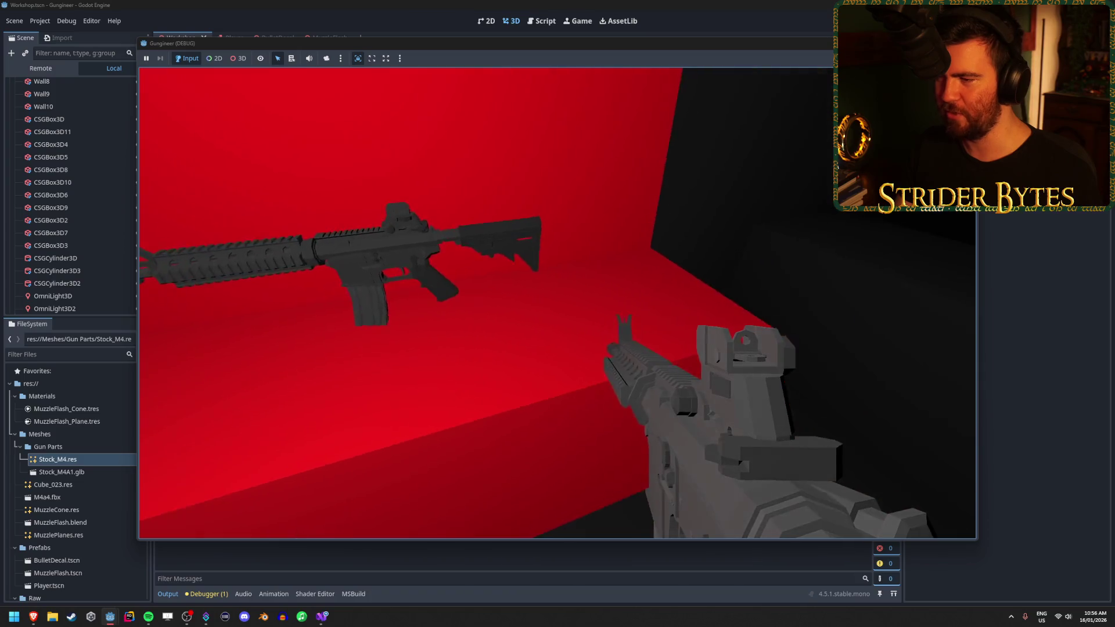
key(s)
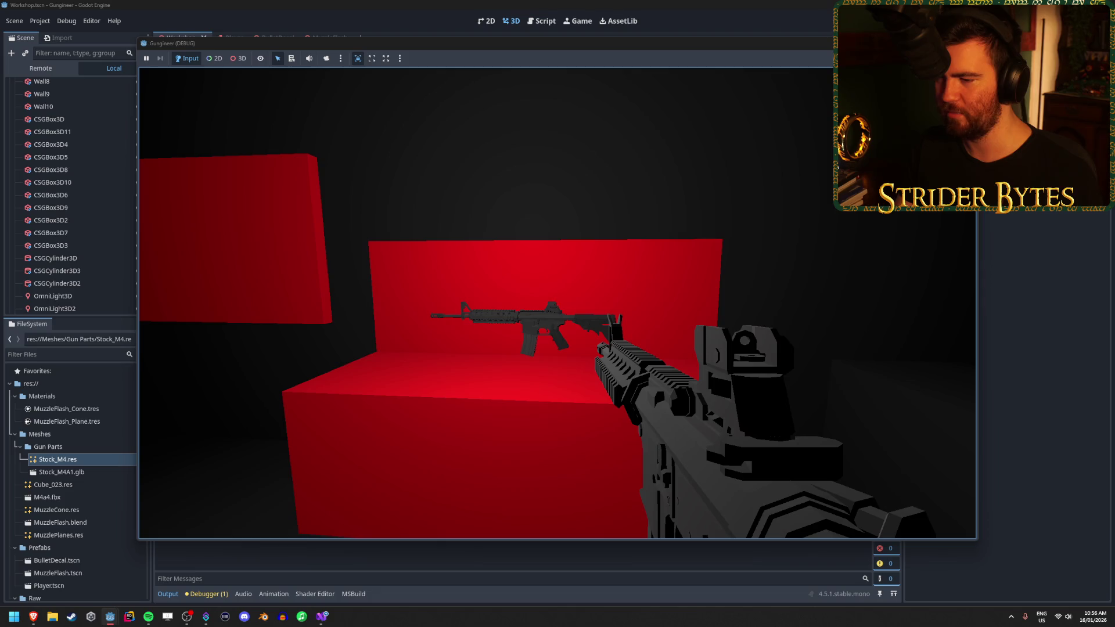
key(w)
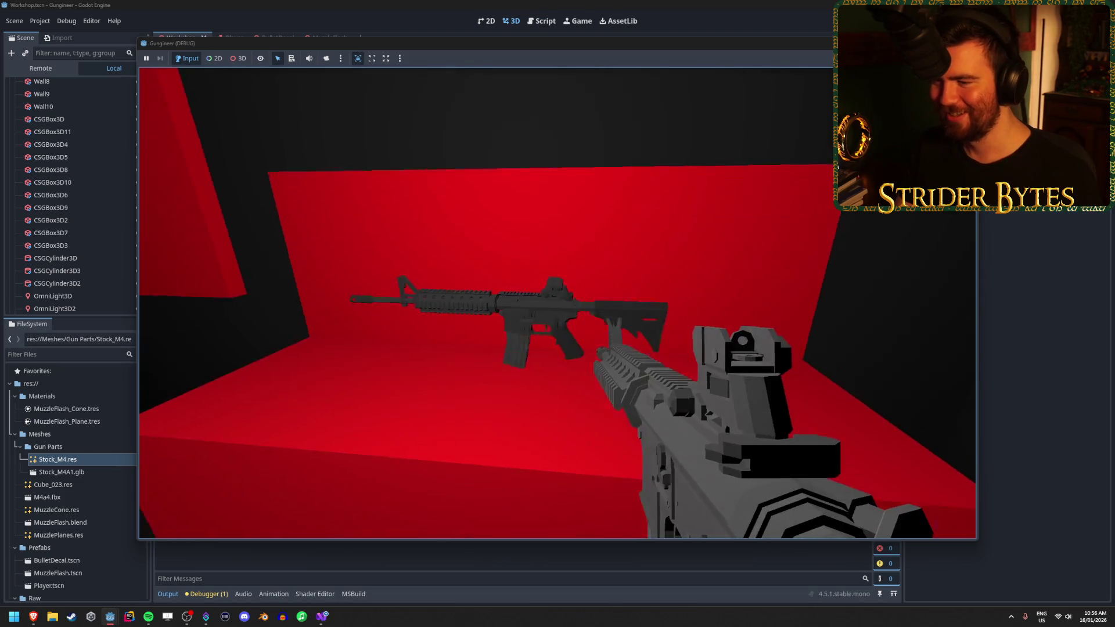
key(s)
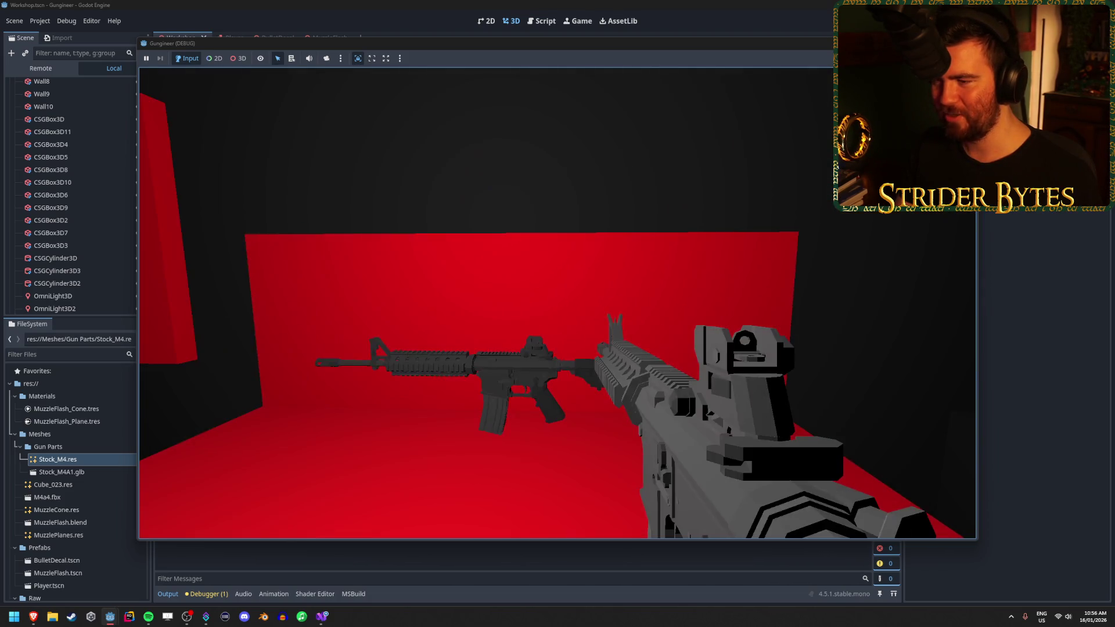
key(Escape)
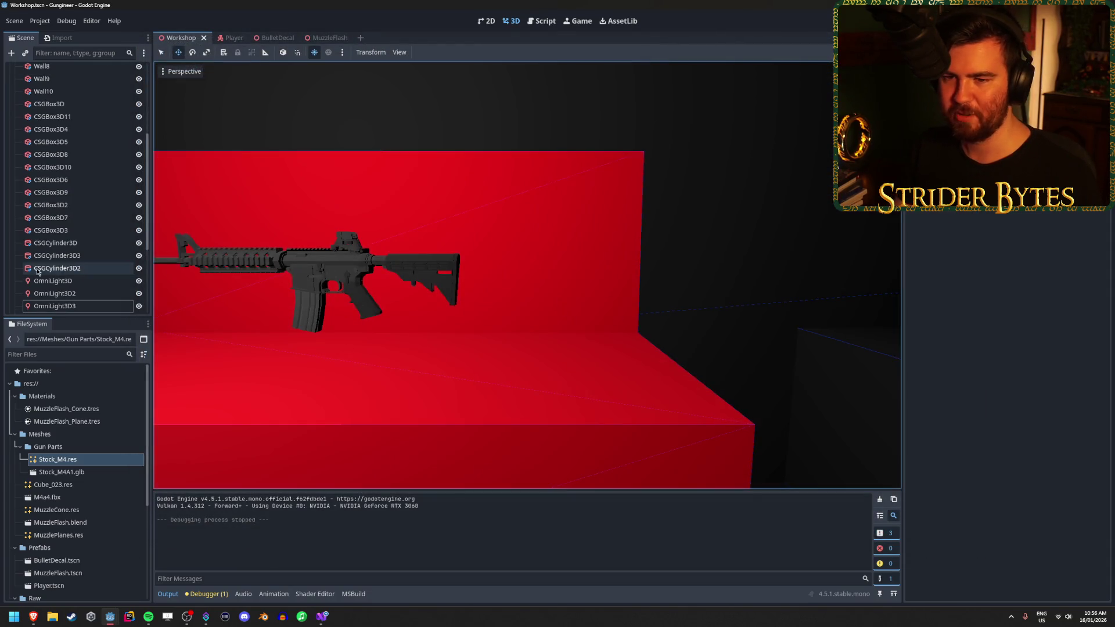
Make the back wall behind the rifle taller, raise gun Cube023 on the stand, and save
scroll(67, 103, up, 5)
click(15, 95)
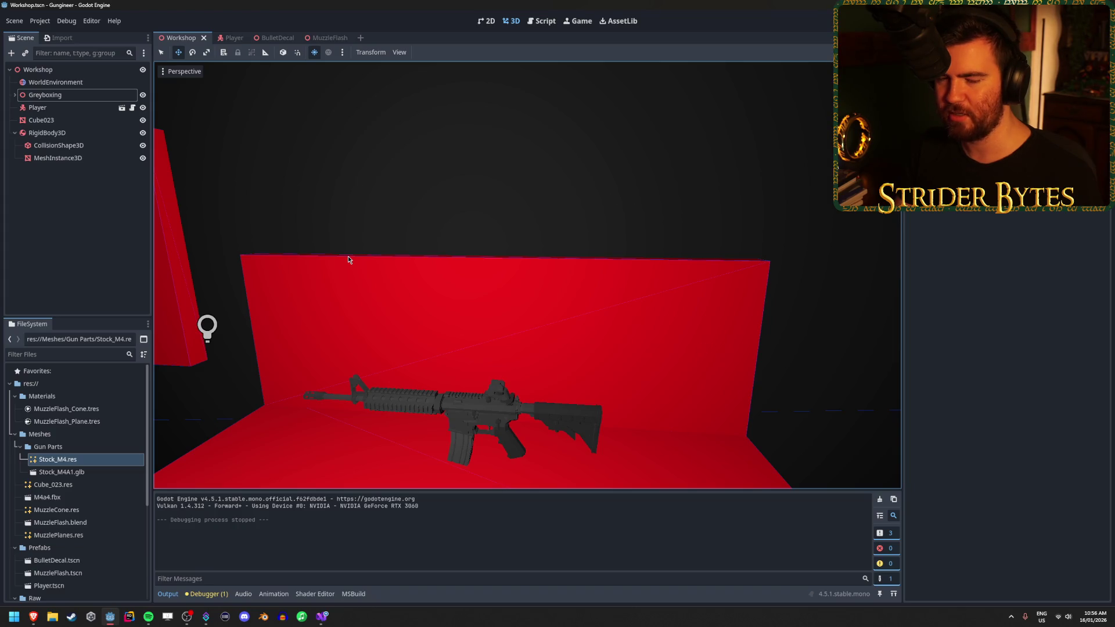
click(560, 279)
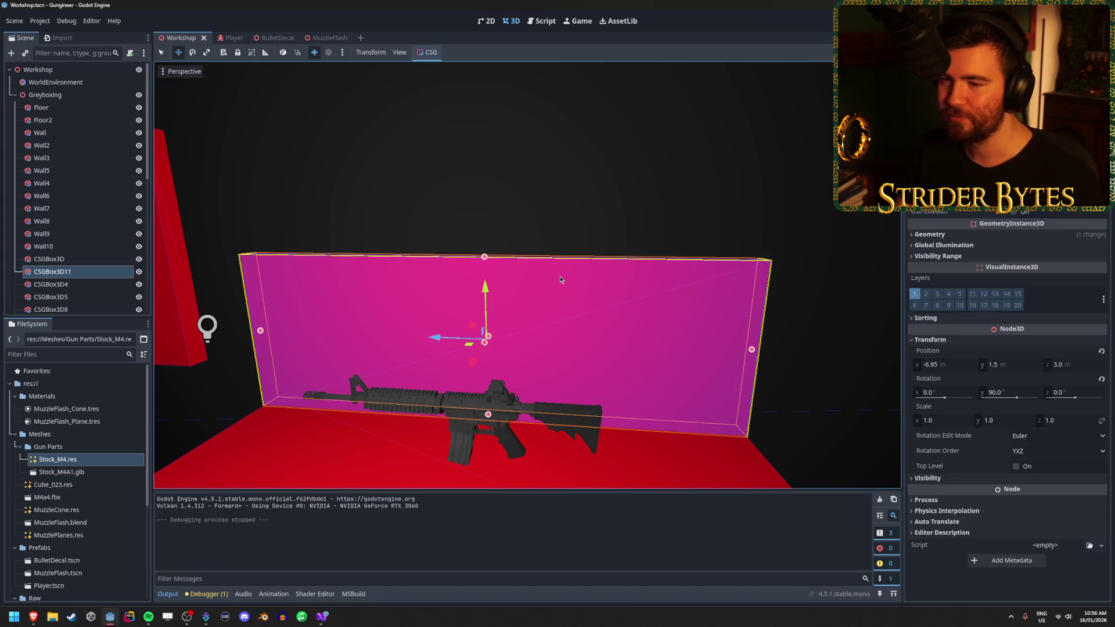
drag(485, 258, 483, 177)
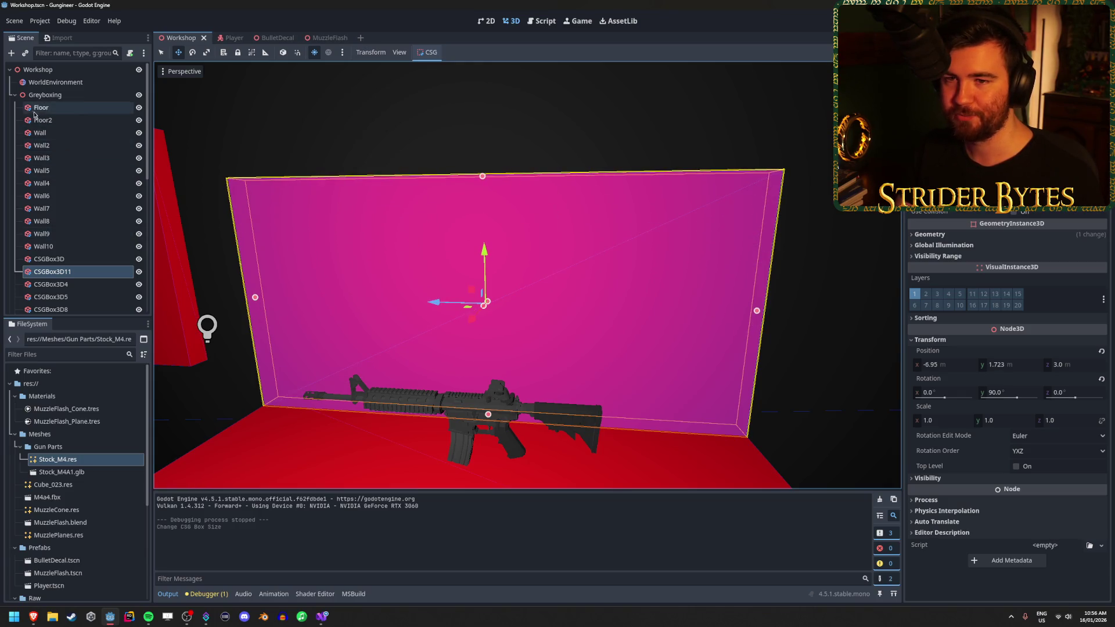
click(15, 94)
click(41, 120)
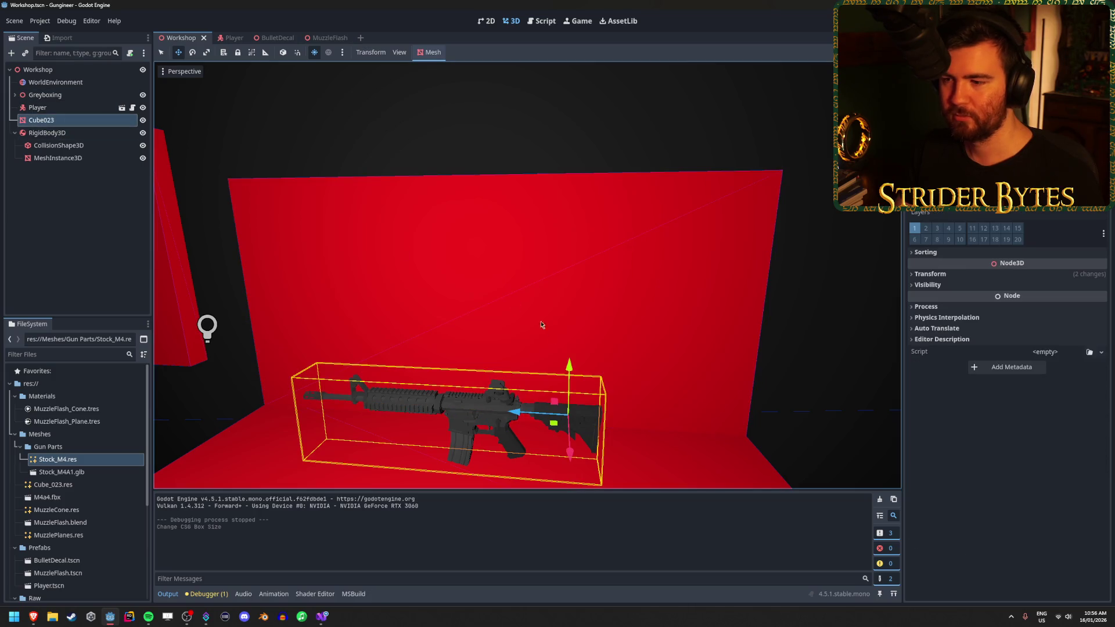
drag(568, 375, 569, 317)
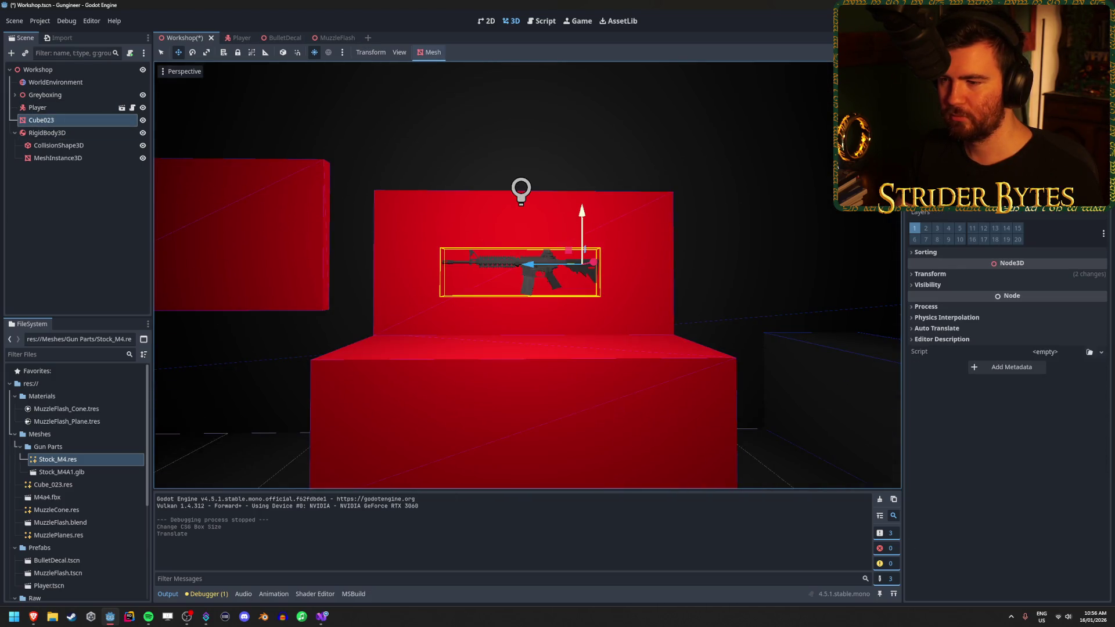
key(ctrl+s)
Lower the gun slightly, shorten the back wall a bit, and run the game
drag(582, 212, 582, 226)
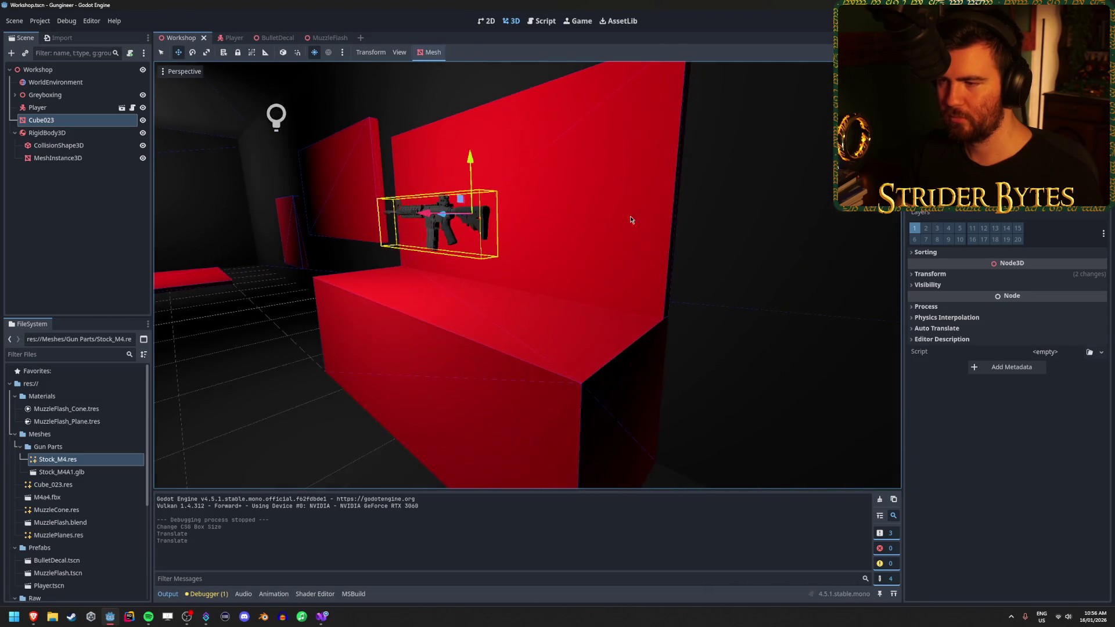
click(641, 176)
drag(486, 108, 486, 123)
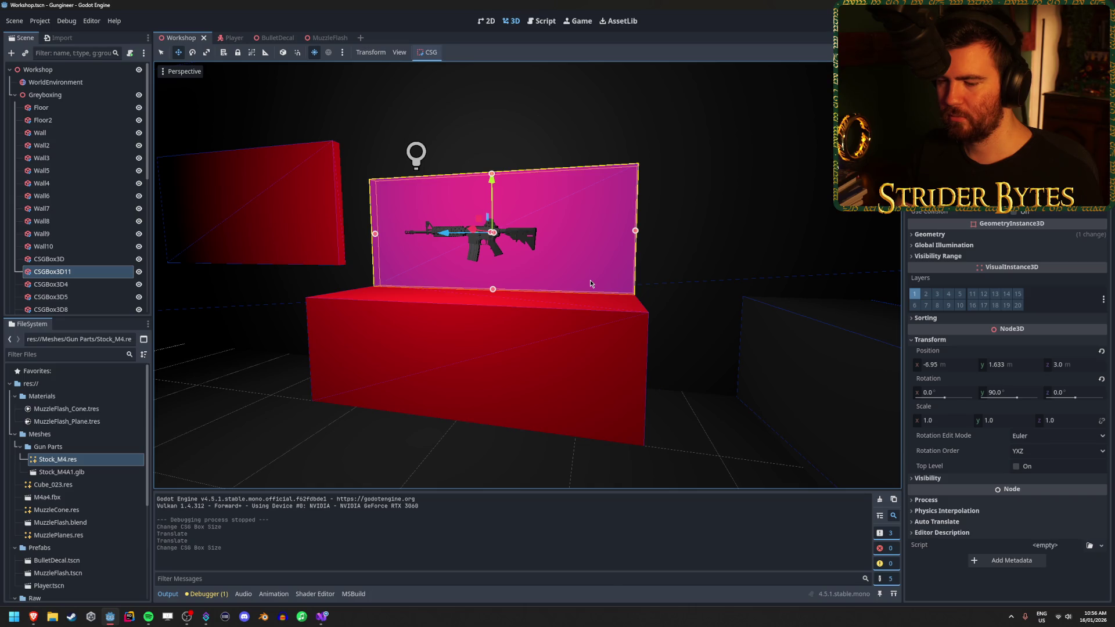
key(F5)
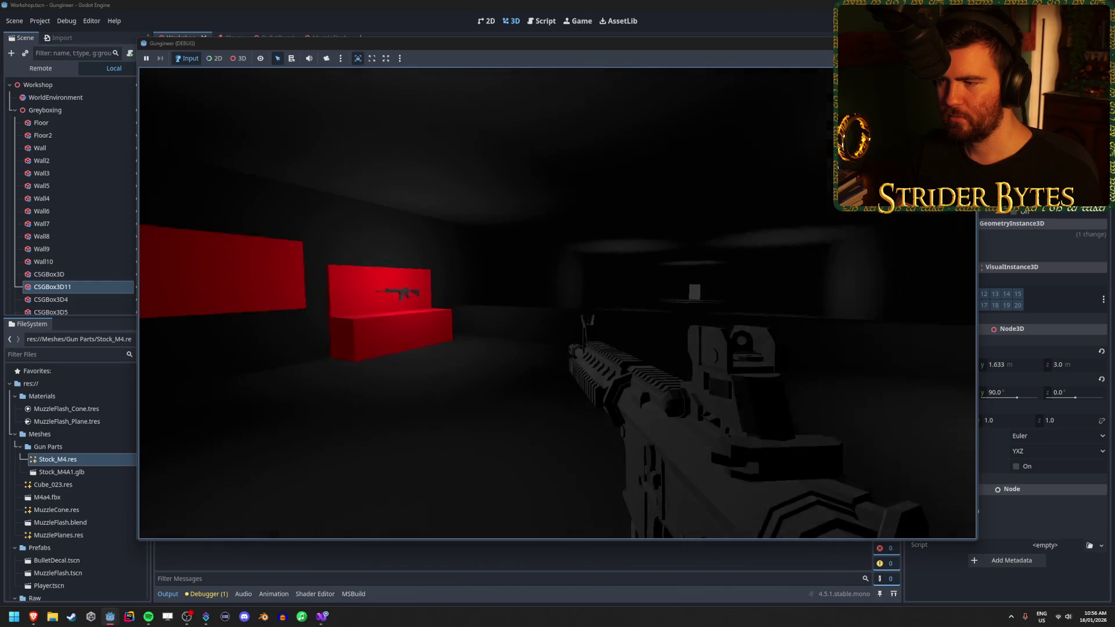
Walk to the red gun display and into the red room, then quit with Escape
key(w)
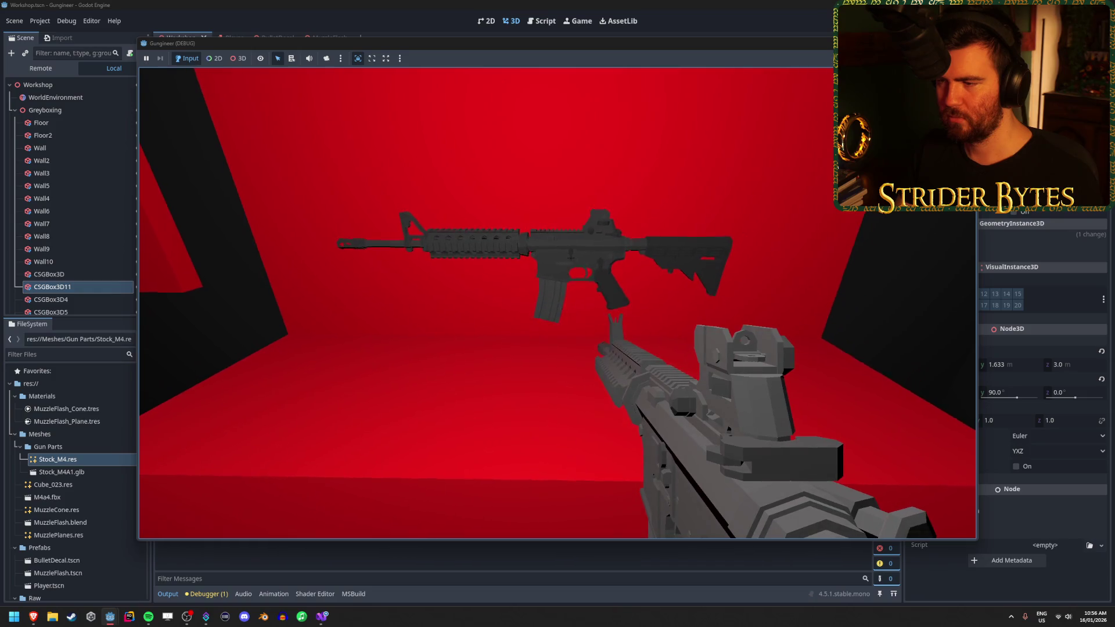
key(s)
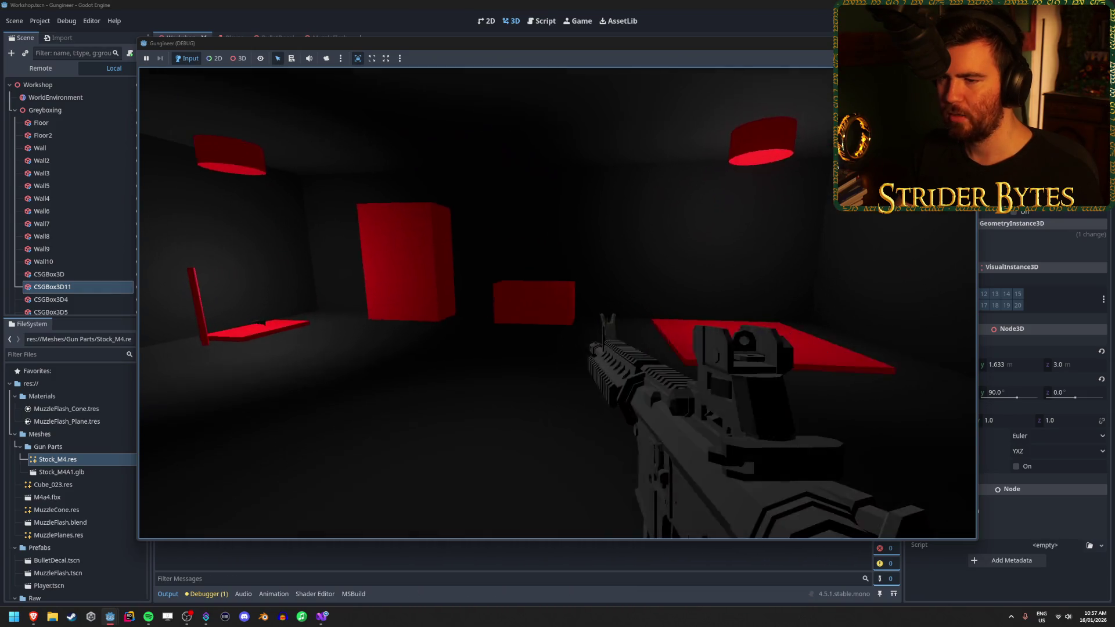
key(w)
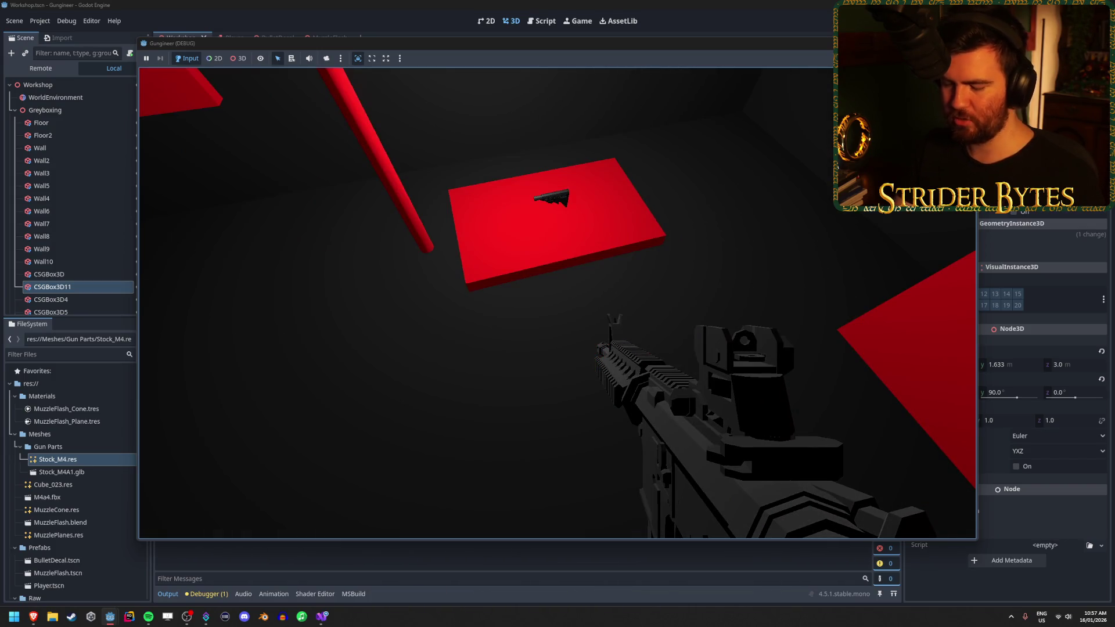
key(Escape)
mouse_move(710, 299)
mouse_down()
mouse_move(685, 302)
mouse_move(726, 296)
mouse_move(507, 249)
mouse_move(540, 308)
mouse_up()
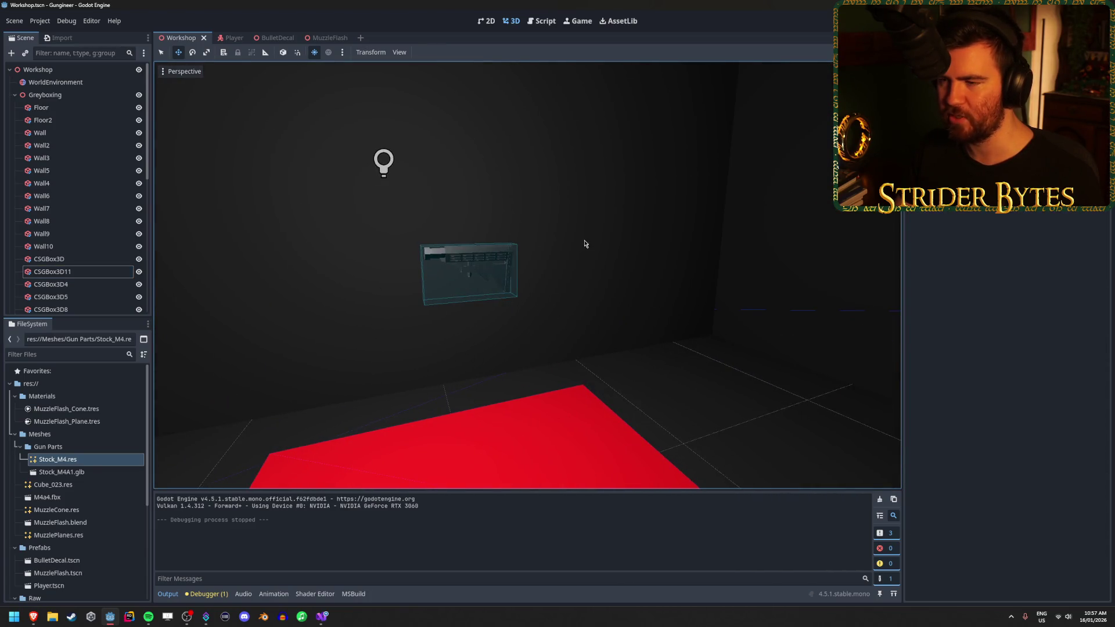
Collapse Greyboxing and switch to the Player scene
drag(584, 244, 584, 244)
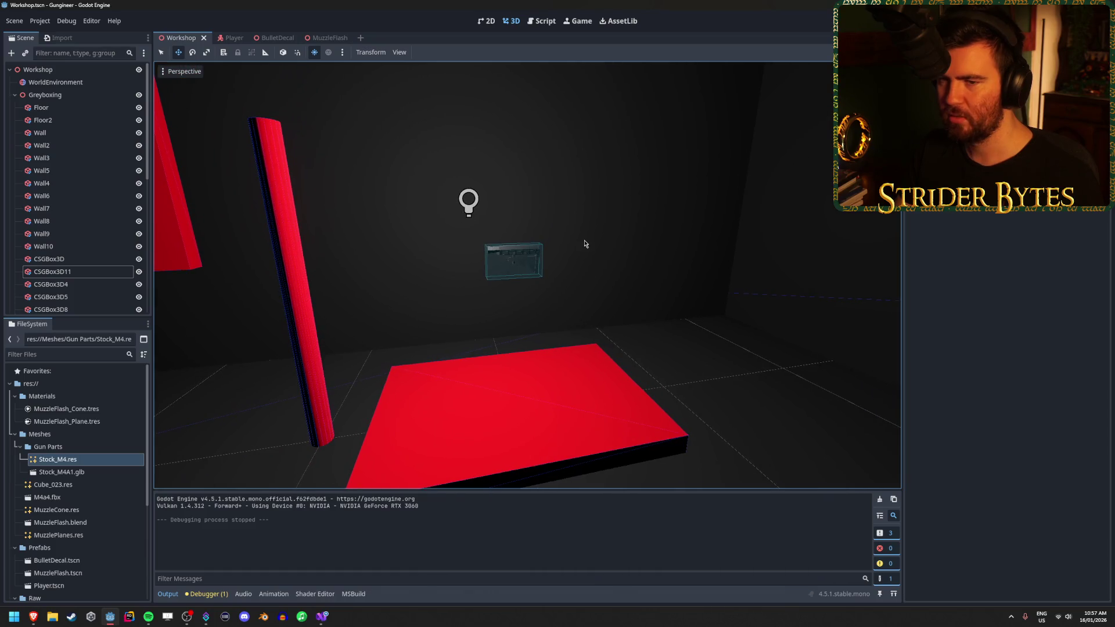
click(12, 95)
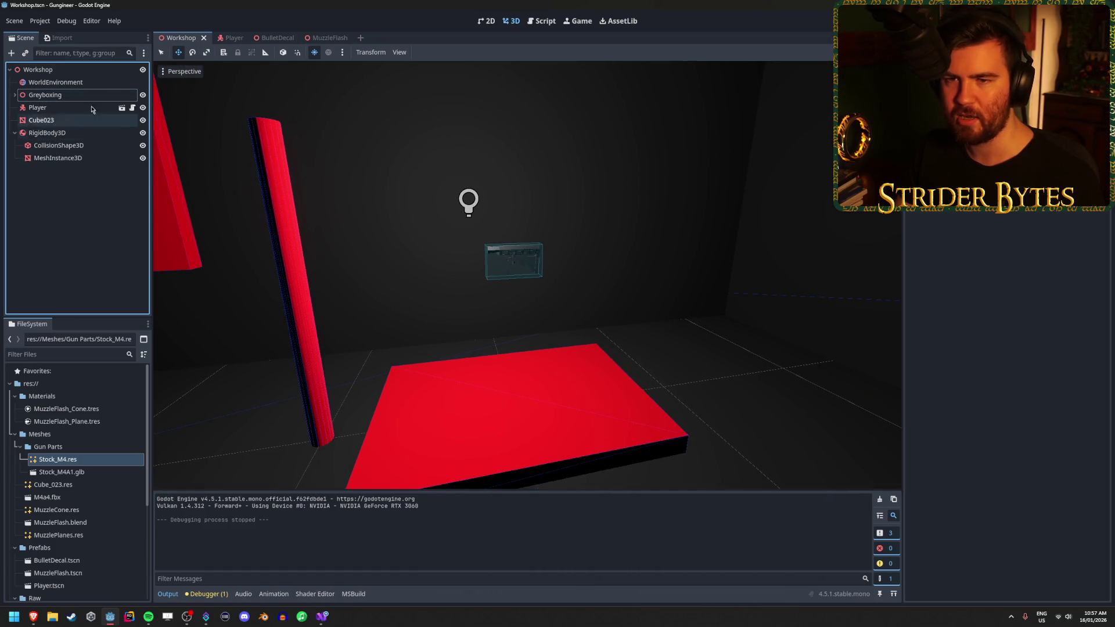
click(224, 38)
click(74, 183)
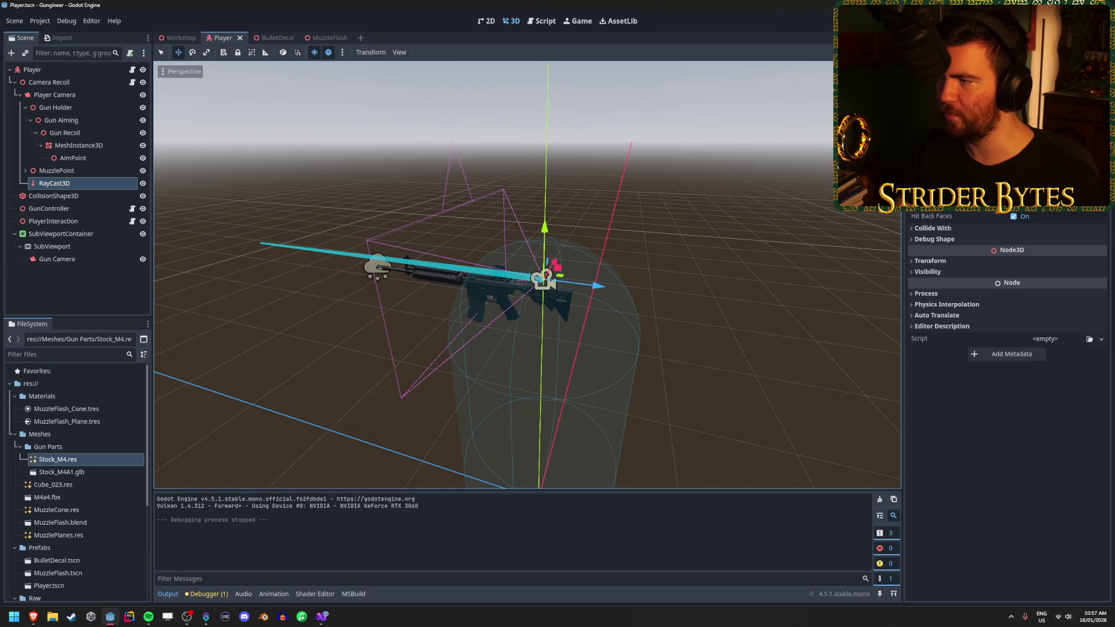
Rename layer 2 to 'Player' and layer 3 to 'Gun', then deselect RayCast3D
click(1039, 186)
text(Defau)
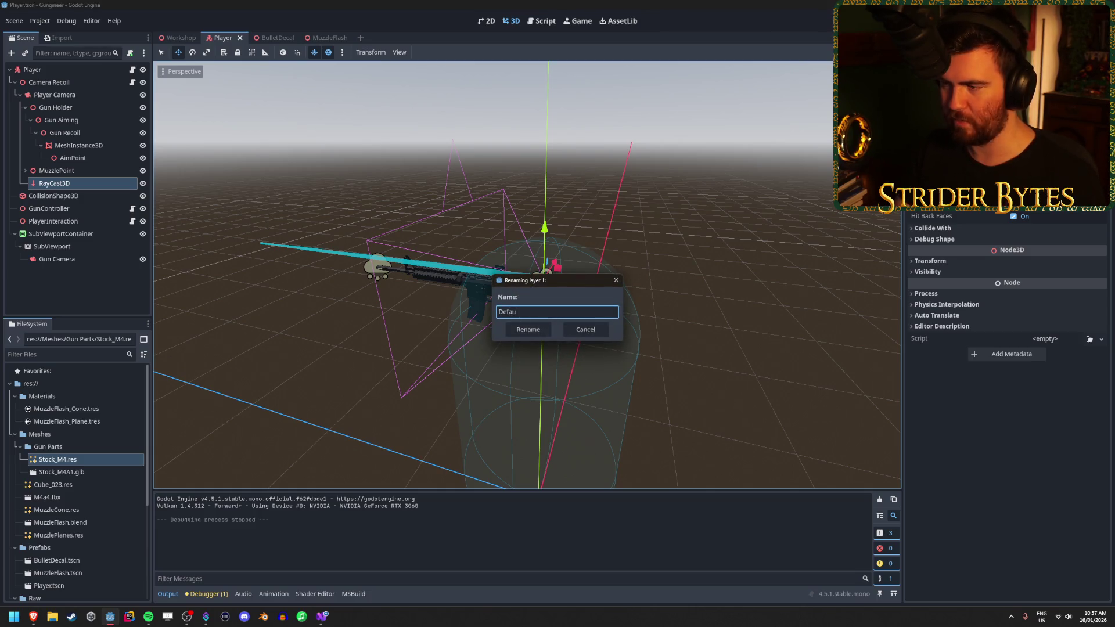
key(Return)
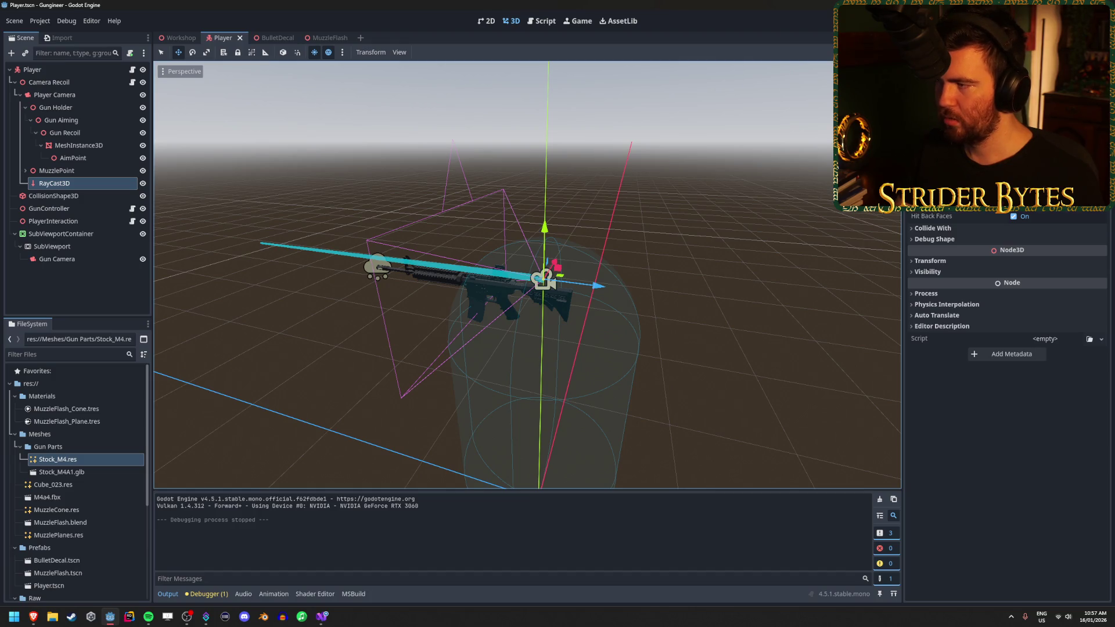
click(1039, 186)
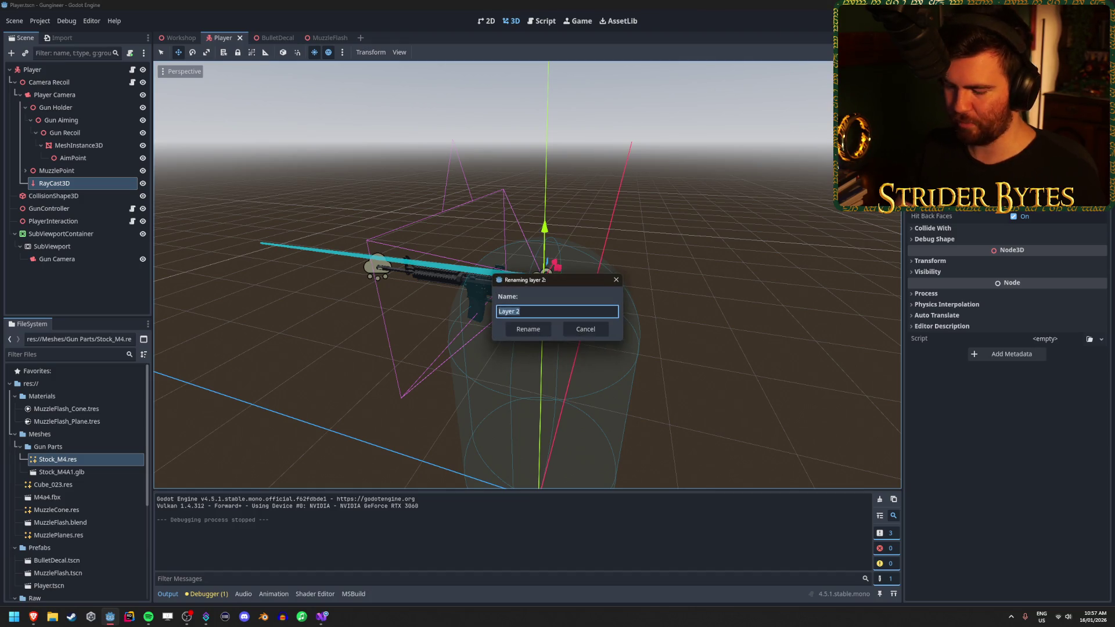
key(Return)
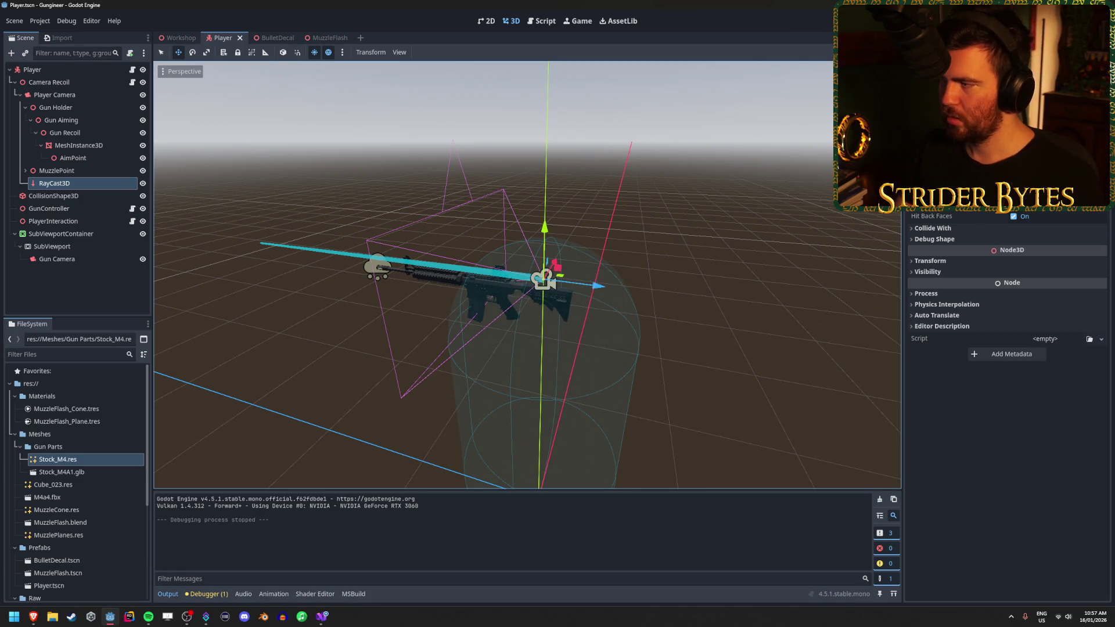
click(1046, 186)
text(Gun)
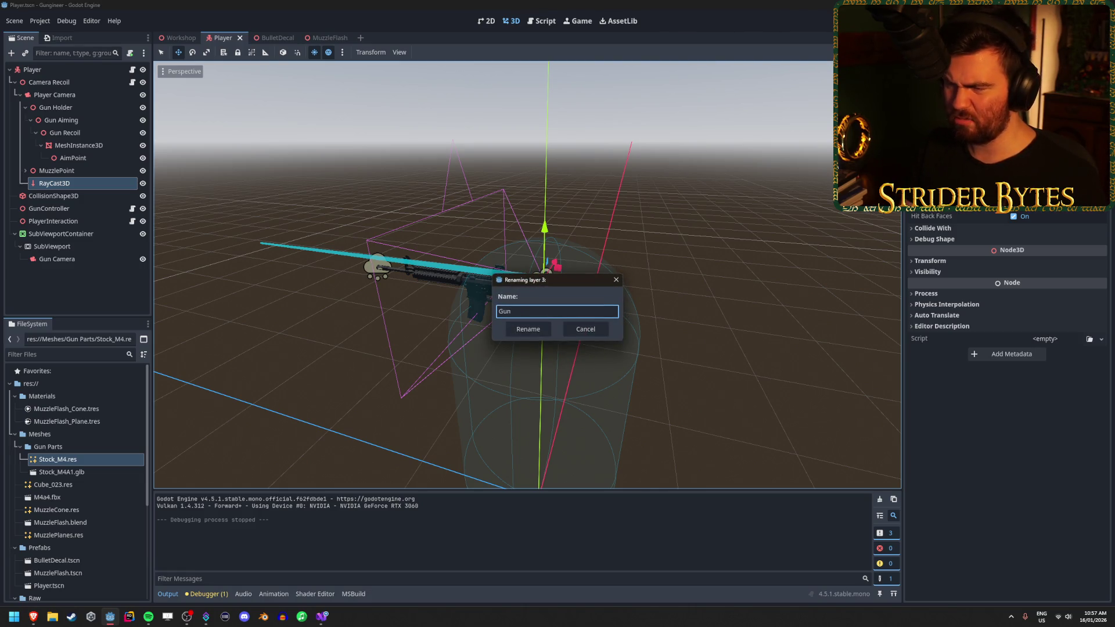
key(Return)
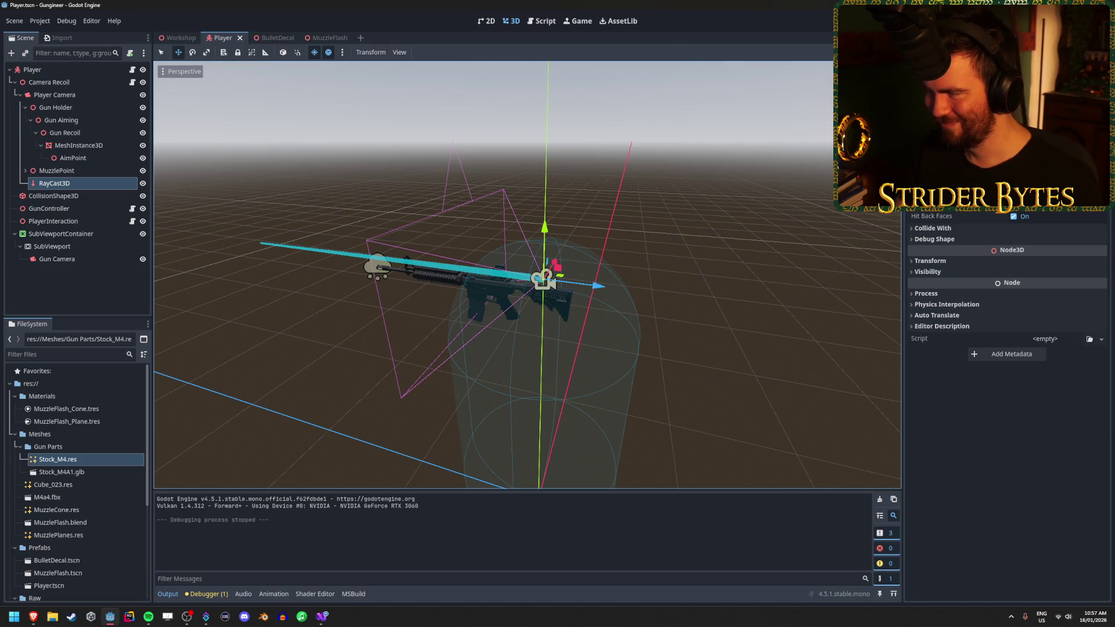
click(1056, 186)
key(Escape)
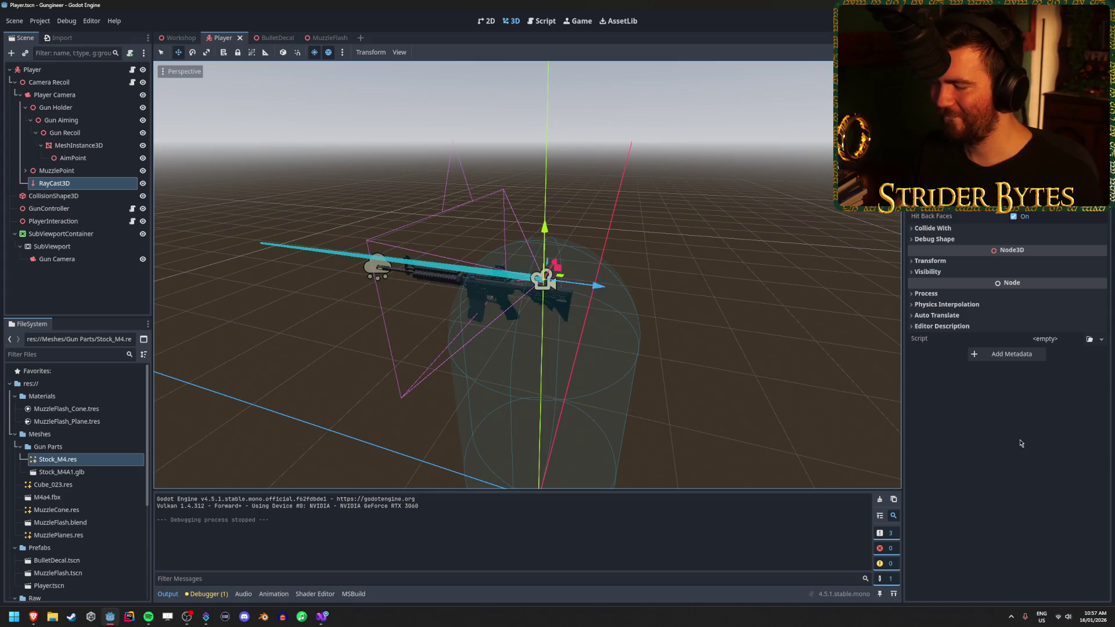
click(98, 304)
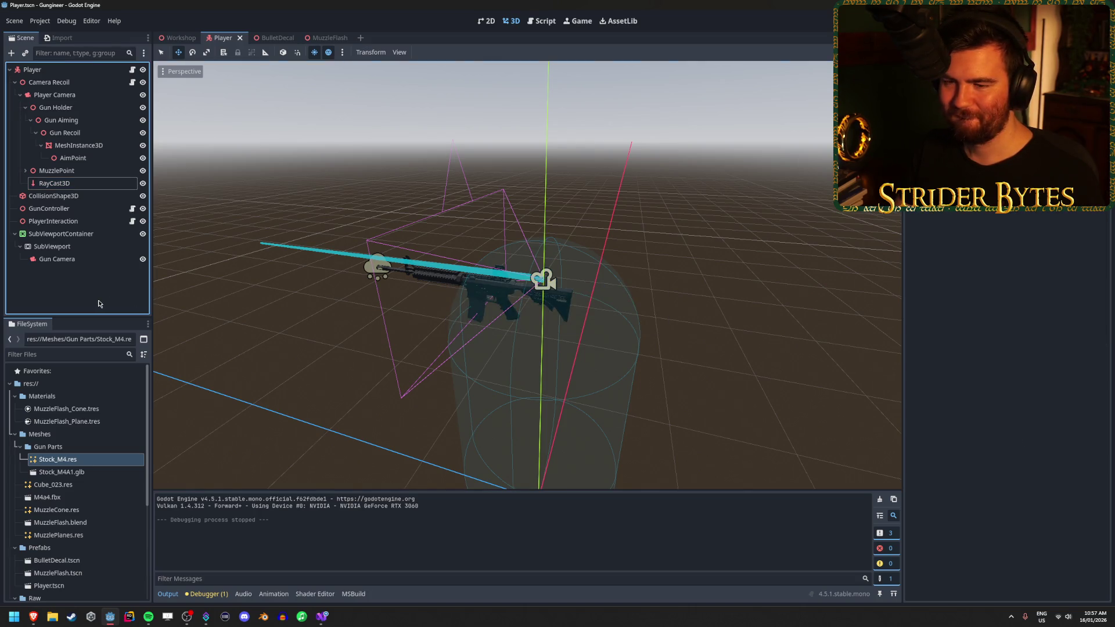
Collapse the Player node, switch to the Workshop scene and move the view toward the room's wall
click(9, 69)
click(177, 38)
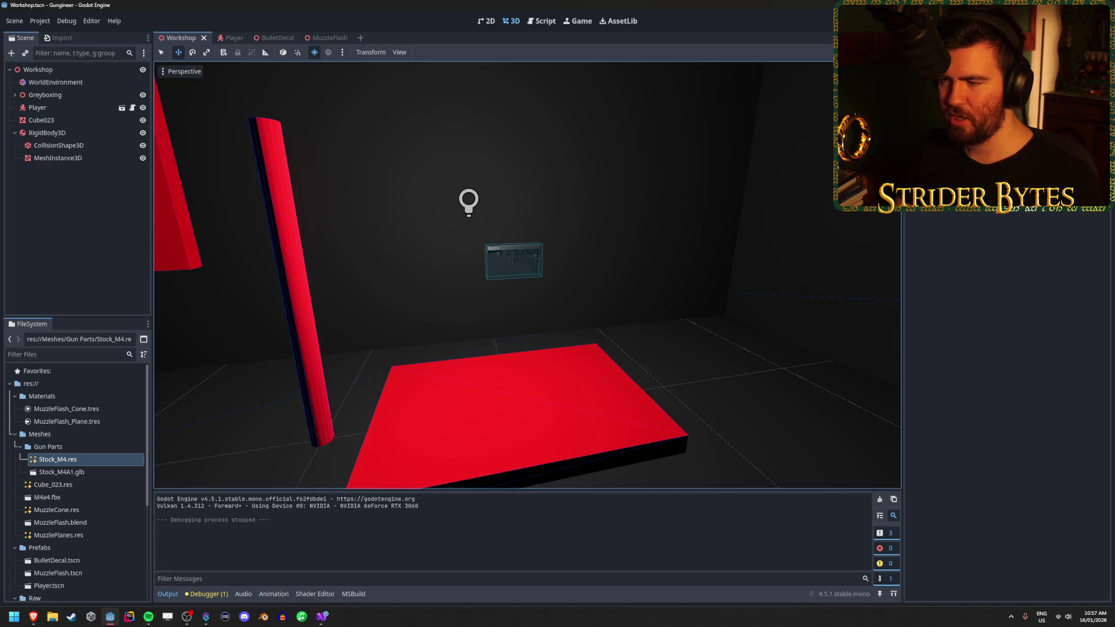
scroll(527, 278, up, 6)
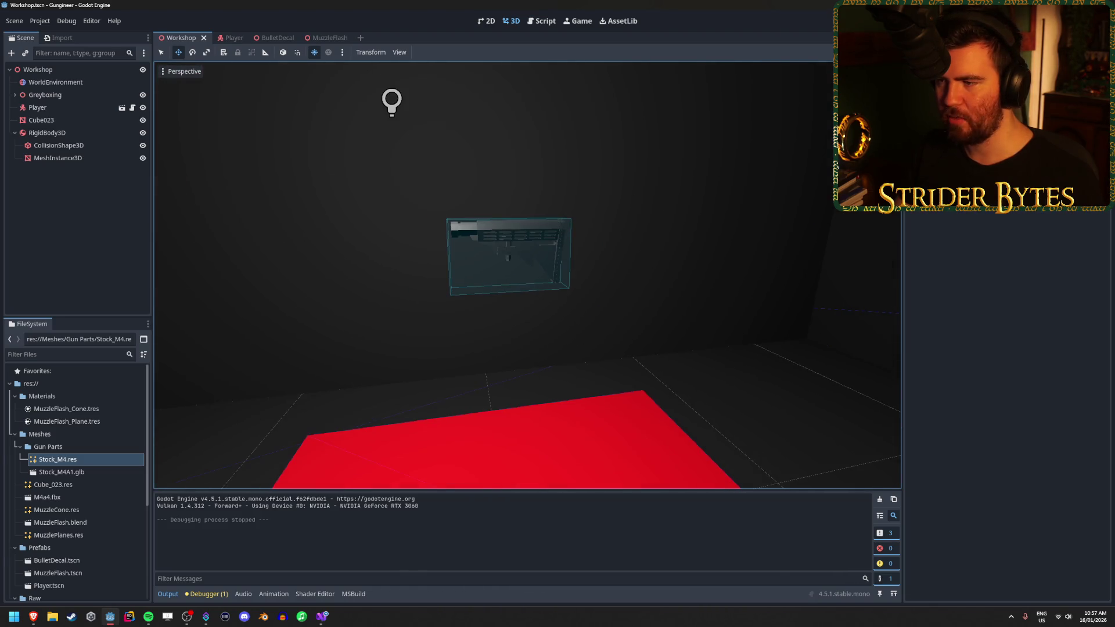
scroll(612, 288, up, 3)
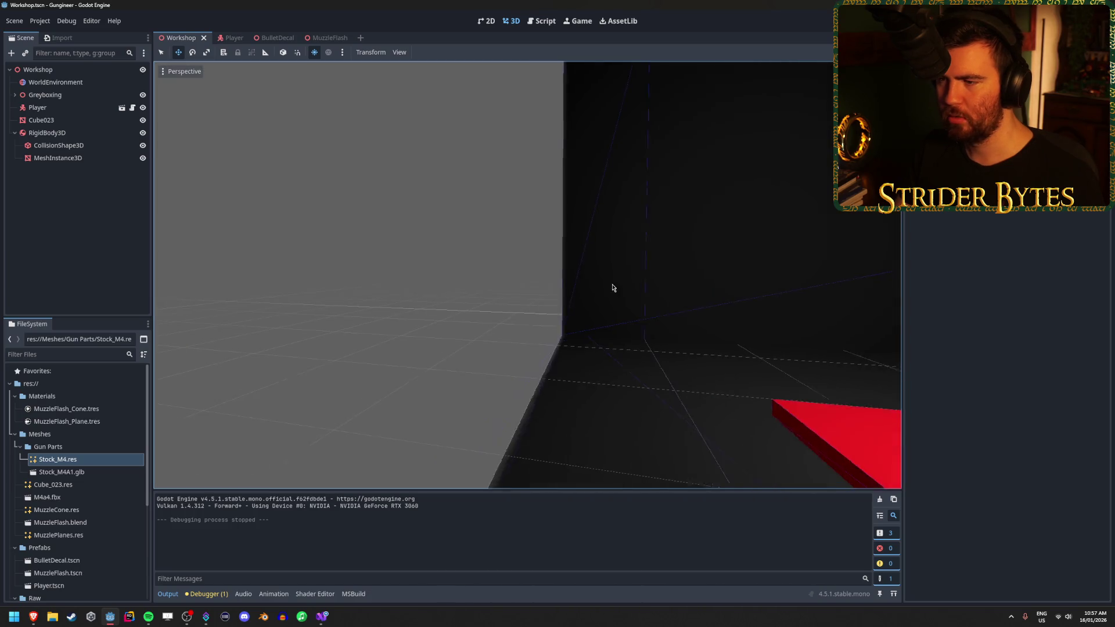
click(393, 365)
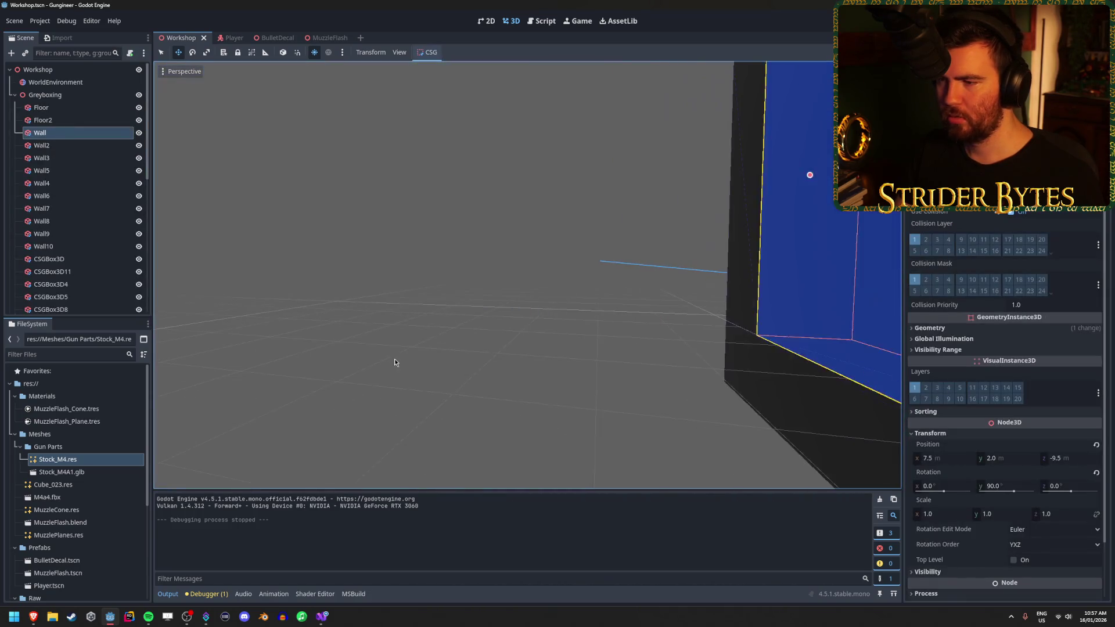
click(393, 363)
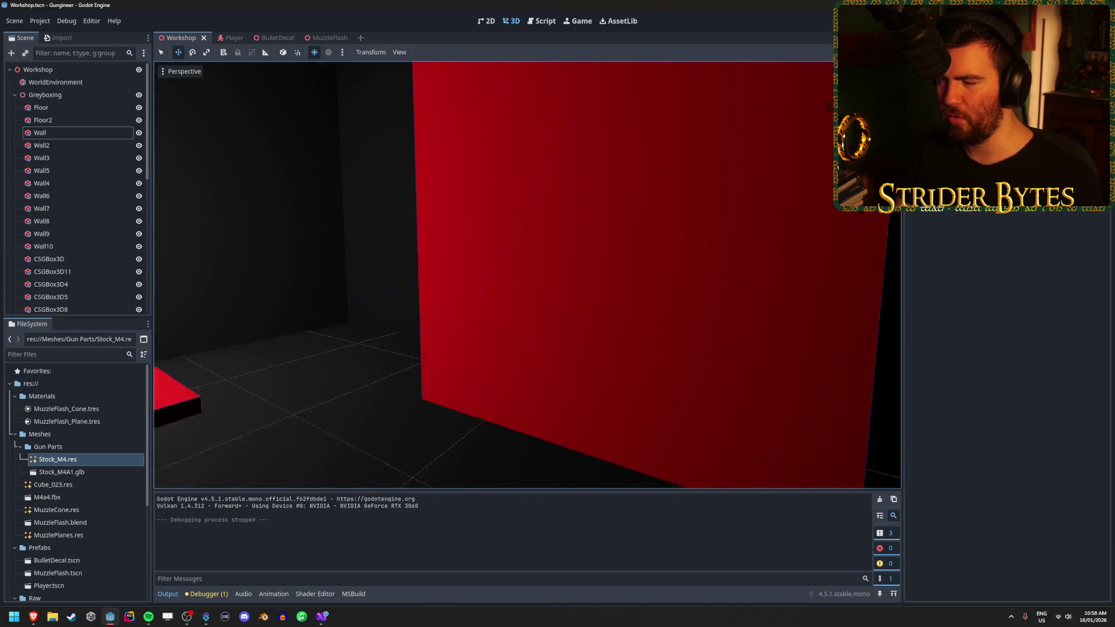
key(w)
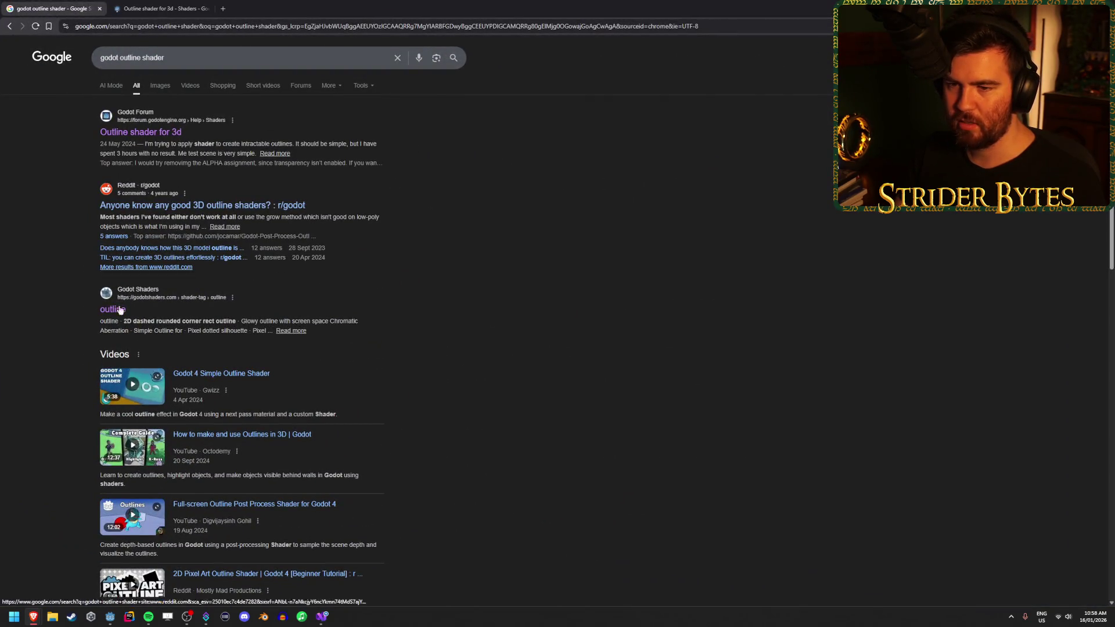
Skim the 'Outline shader for 3d' forum thread, then open the post process outline shader separately
click(161, 7)
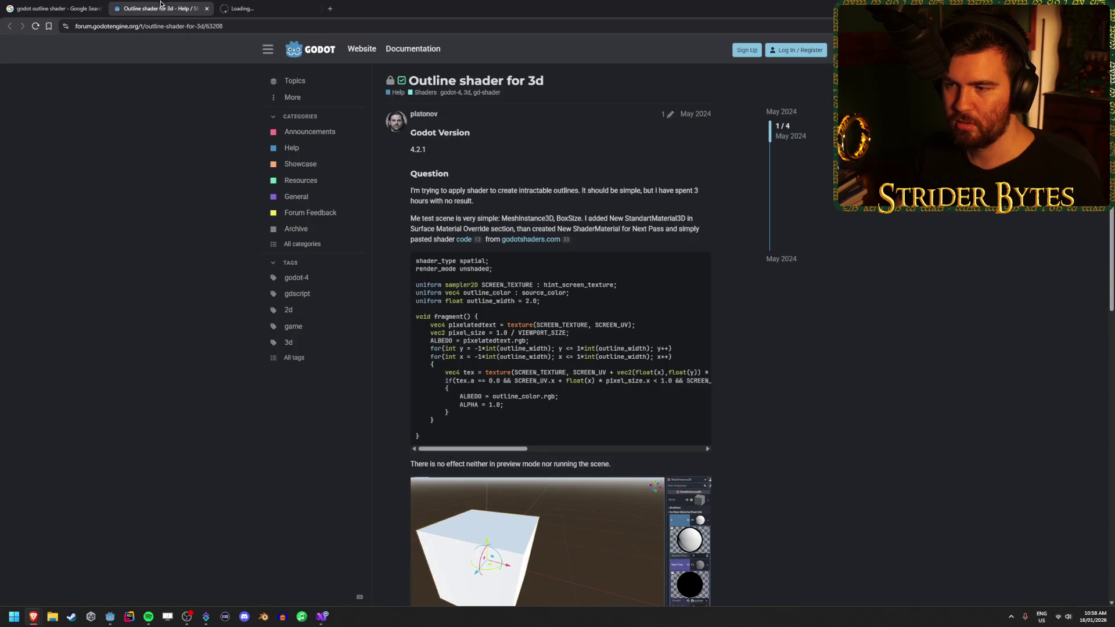
scroll(174, 255, down, 8)
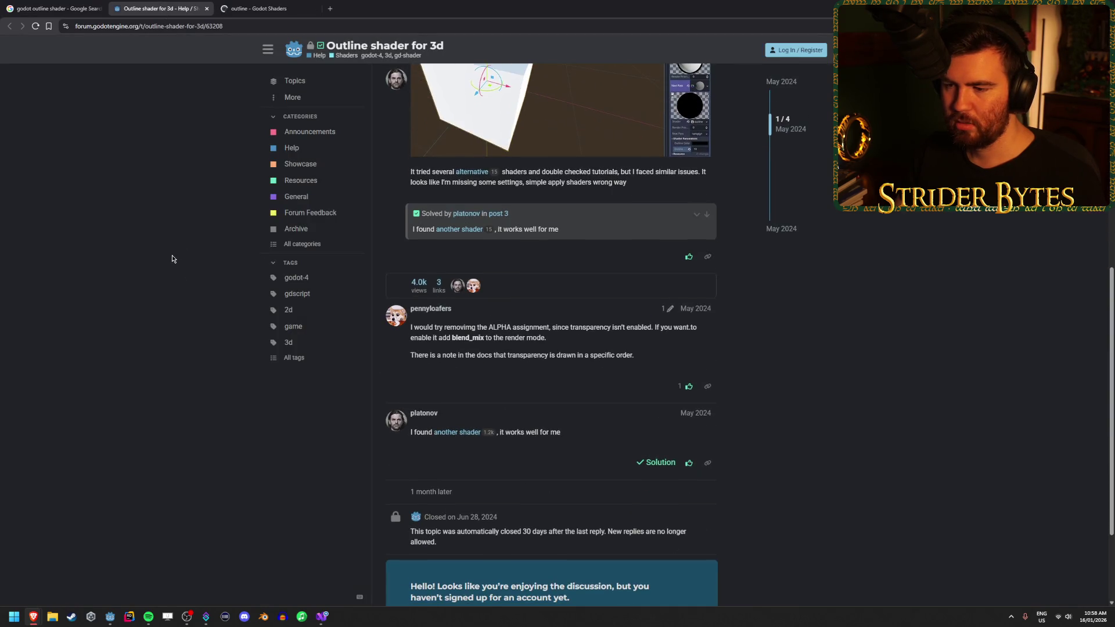
middle_click(161, 5)
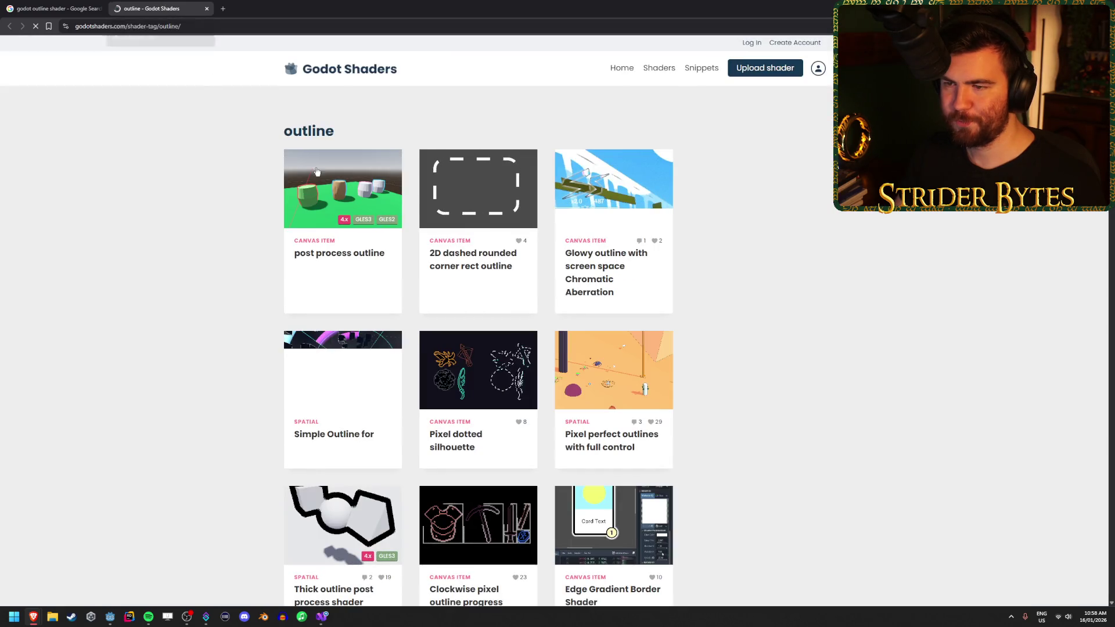
middle_click(342, 192)
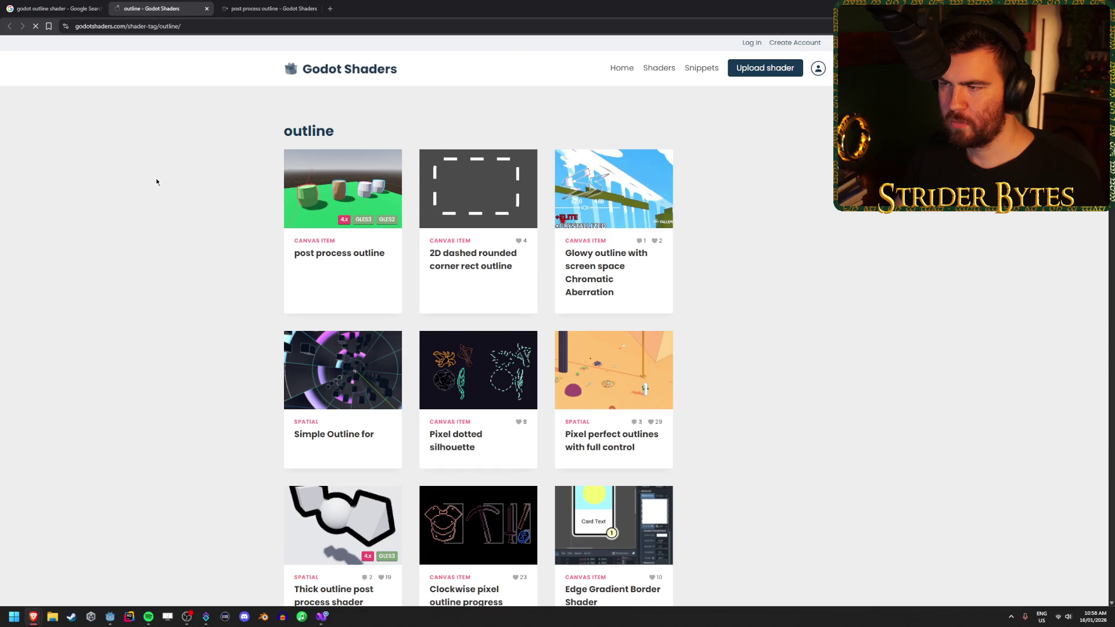
Read through the post process outline shader page and its code
scroll(156, 181, down, 2)
key(ctrl+Tab)
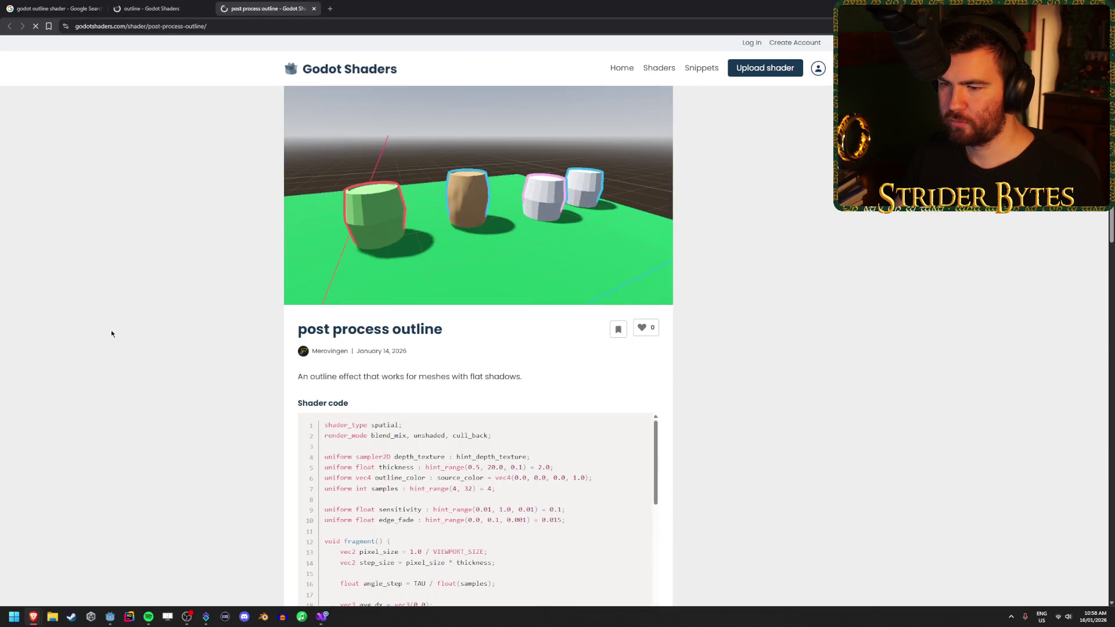
scroll(112, 334, down, 3)
scroll(340, 330, down, 8)
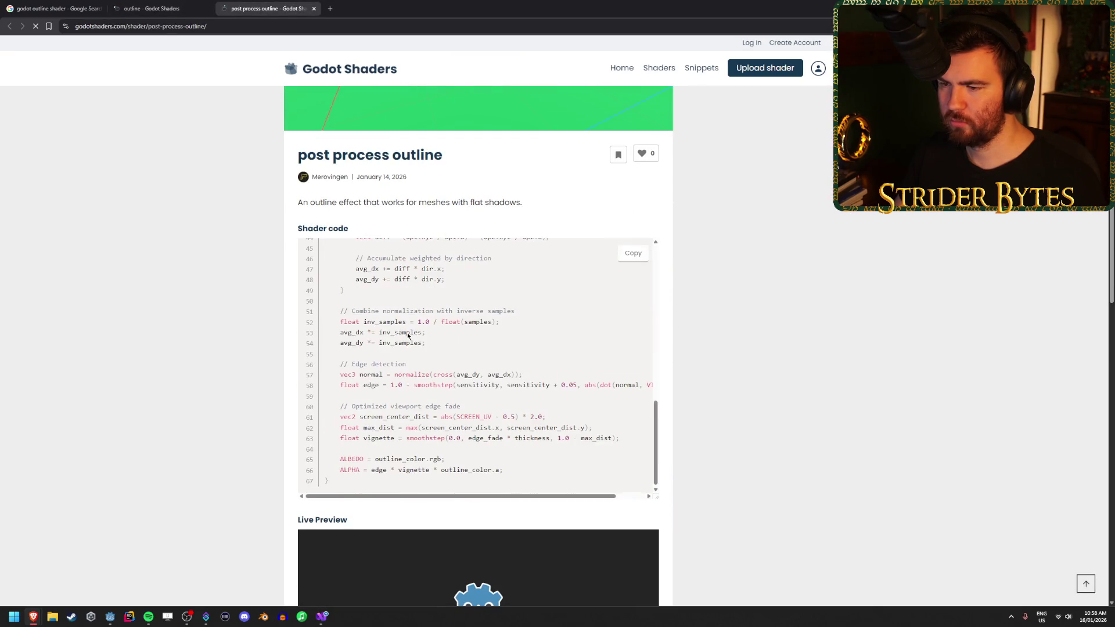
scroll(197, 367, down, 4)
scroll(185, 372, up, 5)
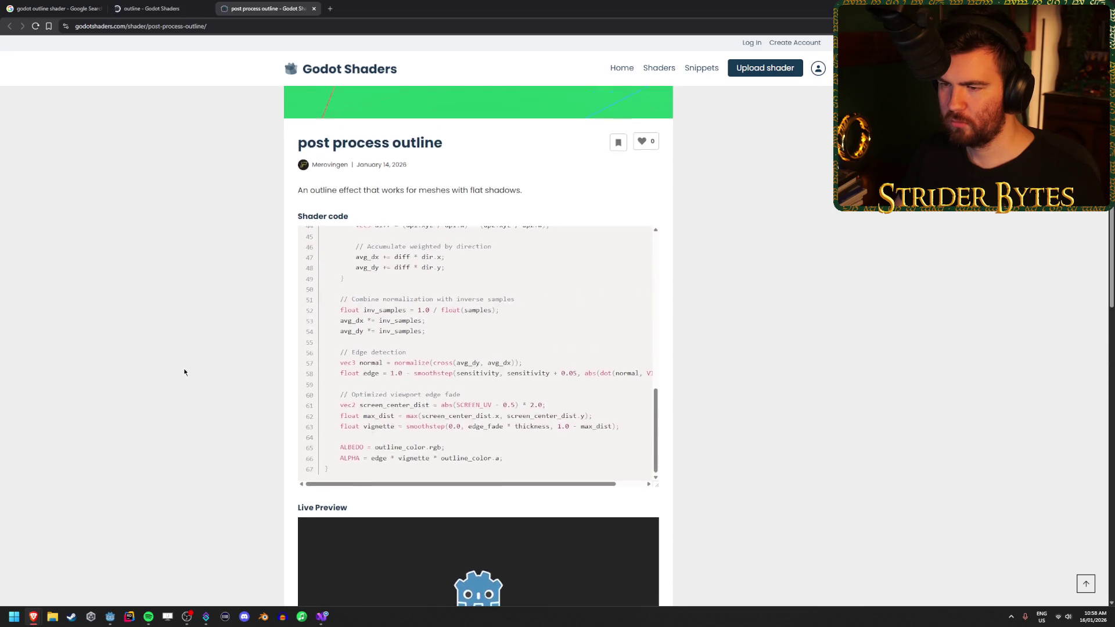
scroll(610, 426, up, 8)
scroll(611, 426, up, 1)
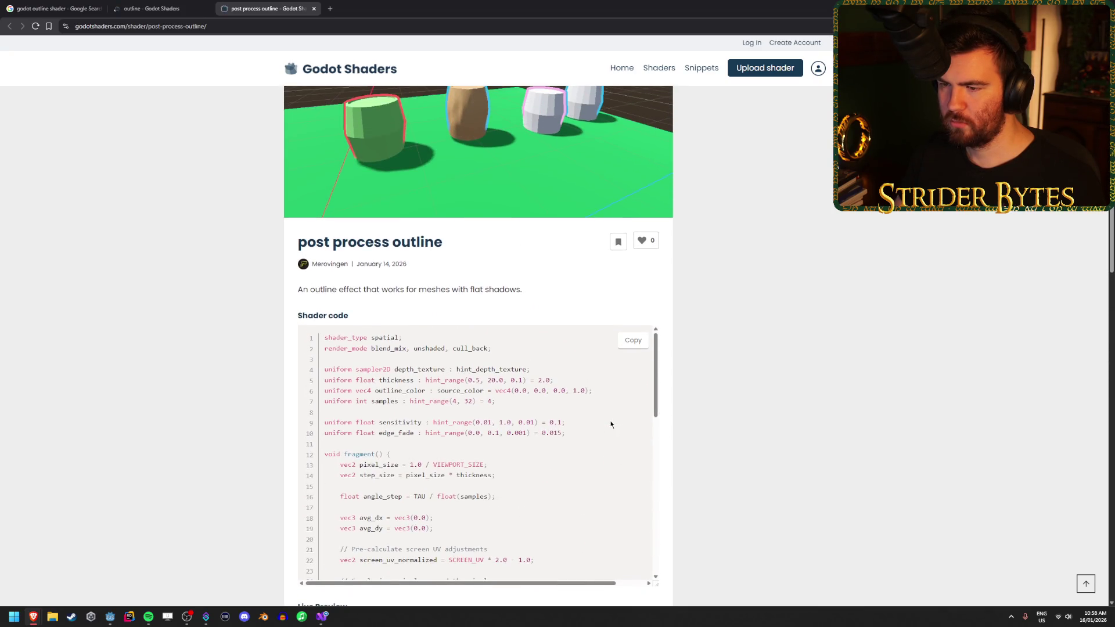
scroll(234, 370, down, 2)
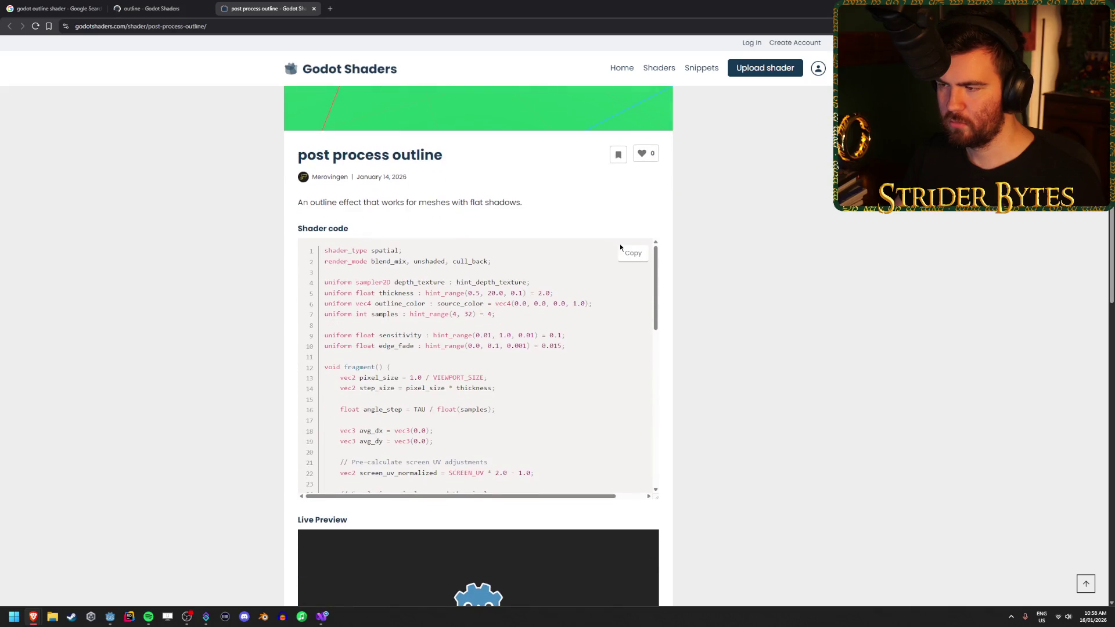
scroll(184, 322, down, 8)
scroll(183, 322, up, 5)
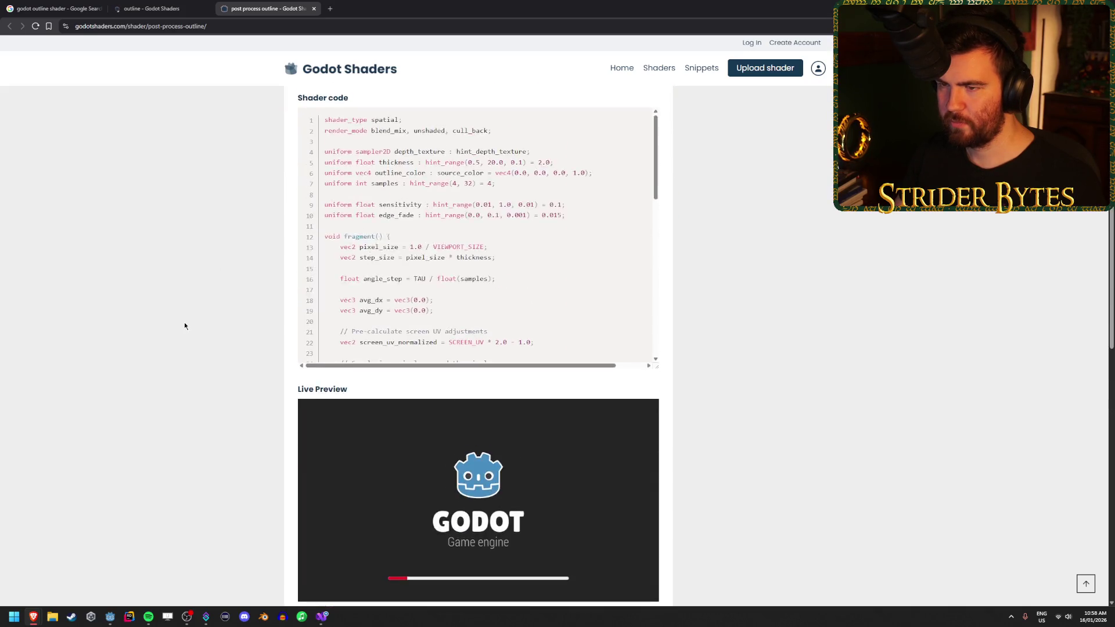
scroll(183, 322, down, 5)
Look over the shader's license text, then return to the Godot editor
drag(338, 453, 409, 453)
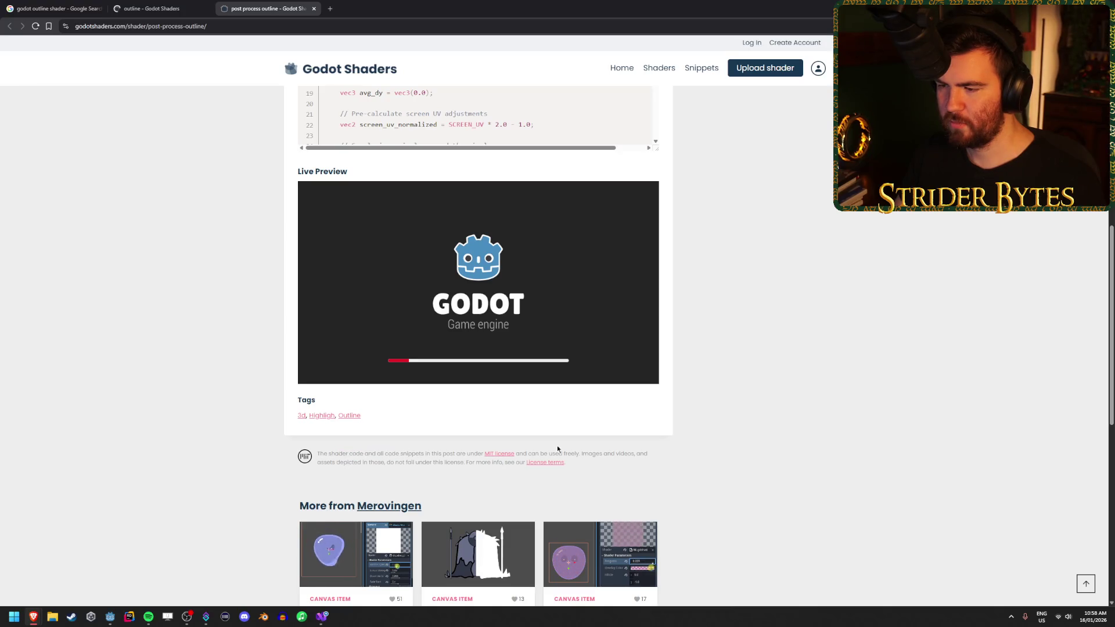
drag(544, 453, 628, 450)
click(558, 475)
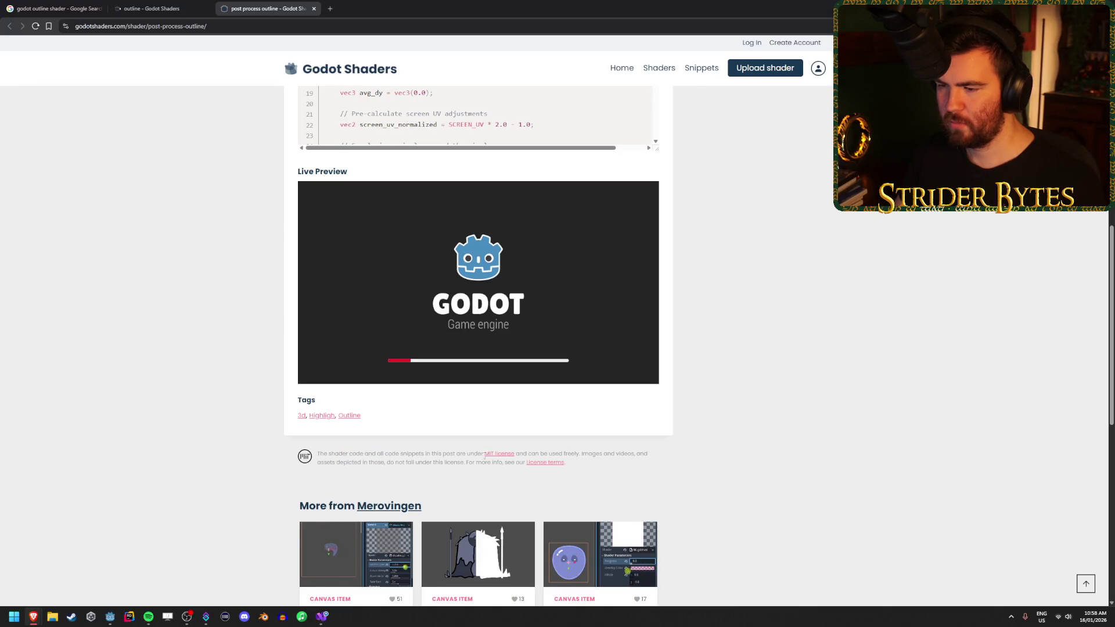
scroll(201, 437, up, 3)
scroll(202, 438, up, 6)
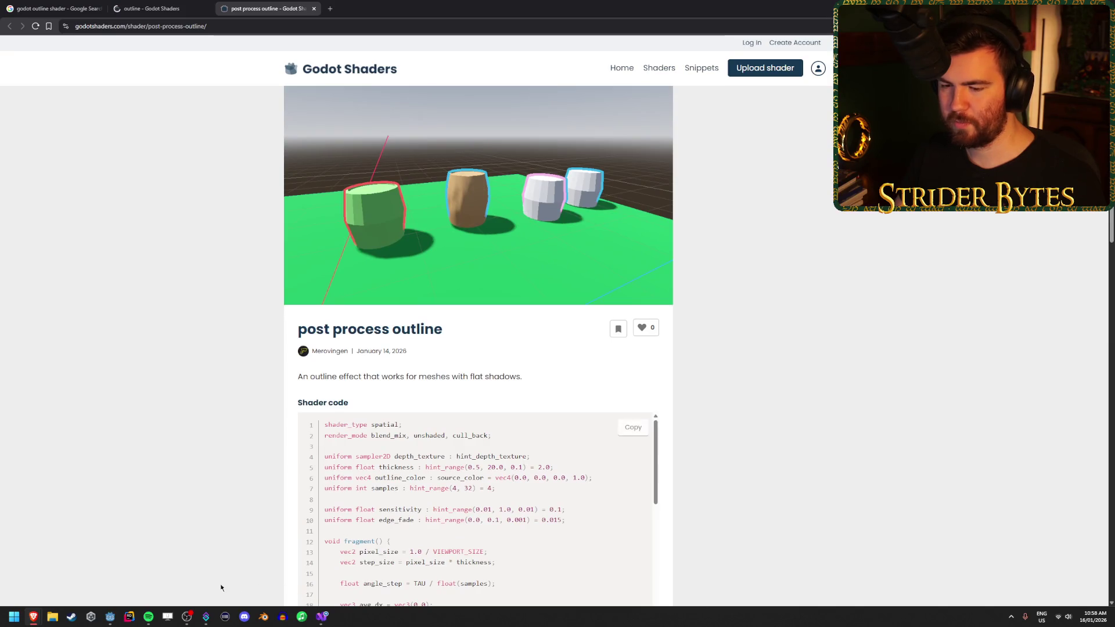
click(109, 619)
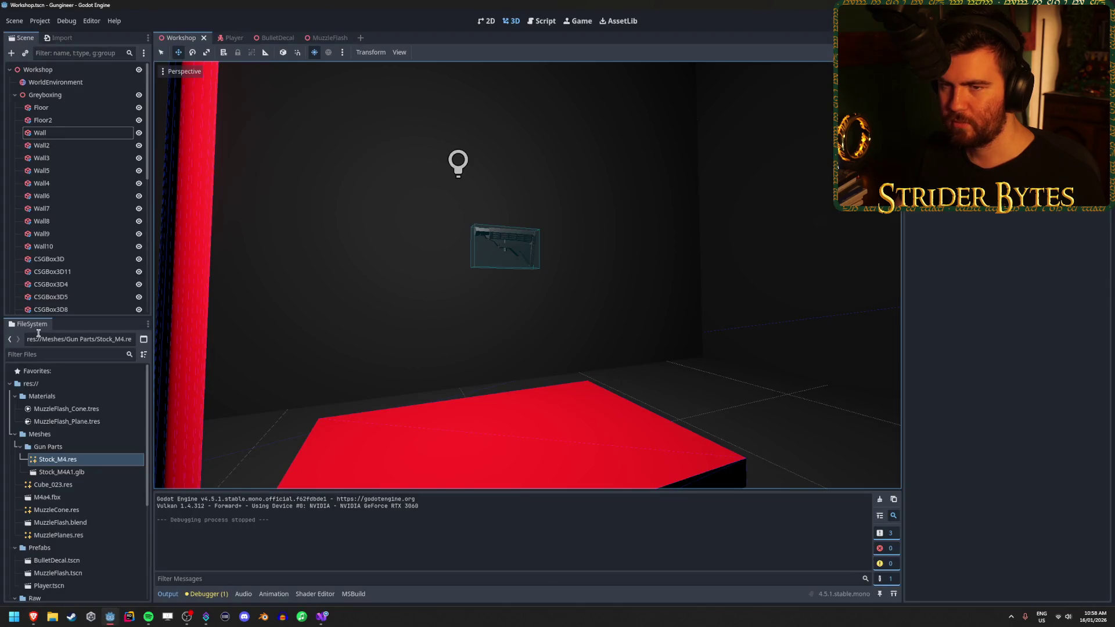
Start a new script in the Scripts folder with Shader as its base class
scroll(59, 441, down, 4)
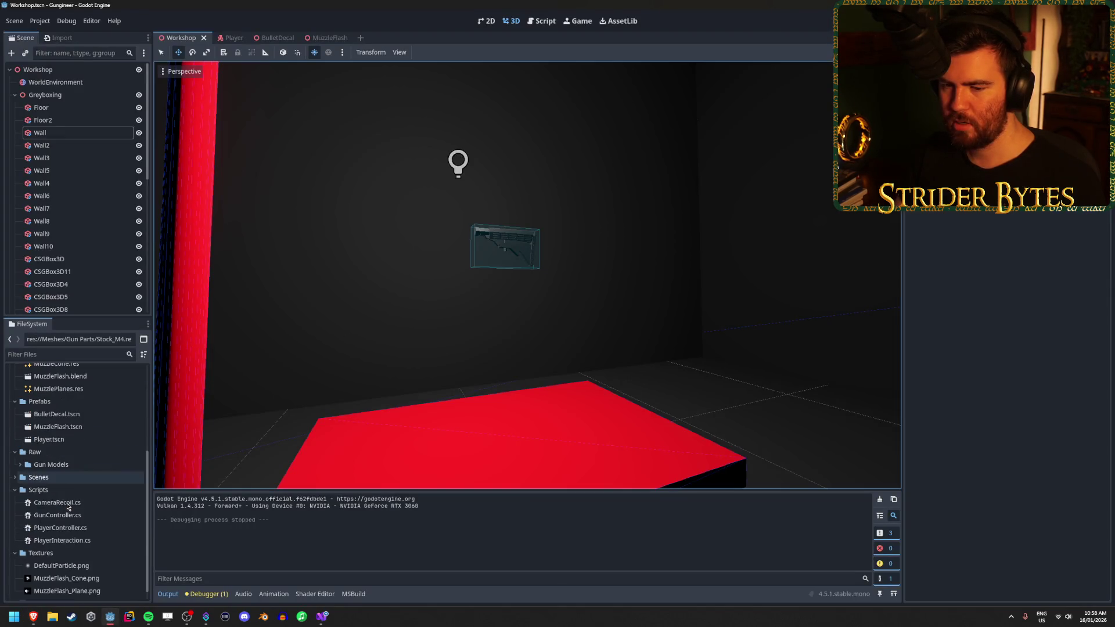
right_click(38, 490)
mouse_move(94, 421)
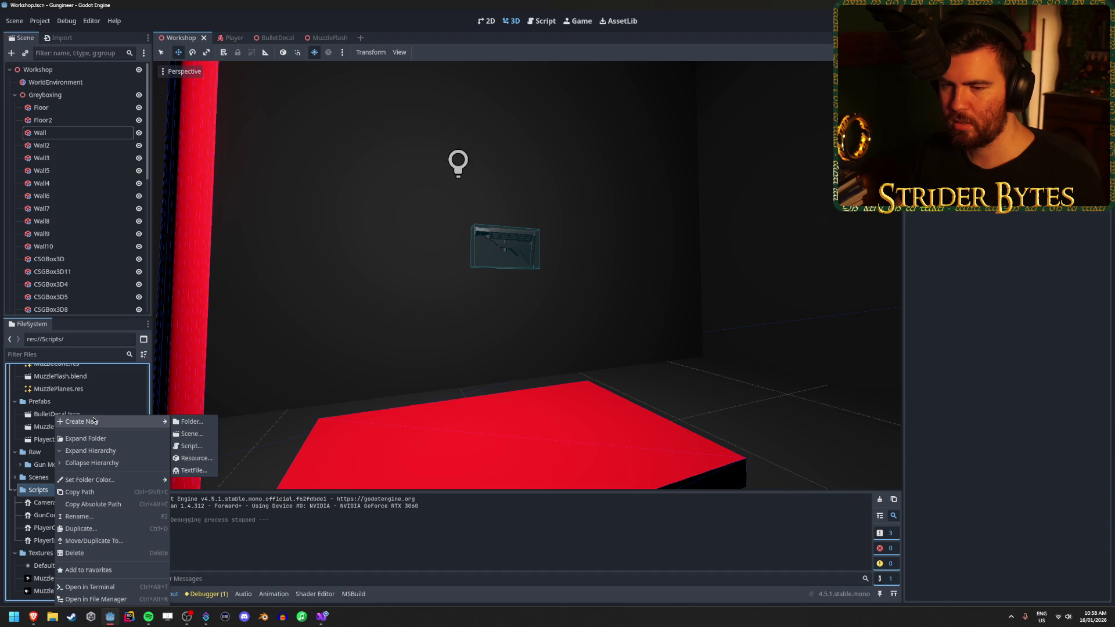
click(186, 445)
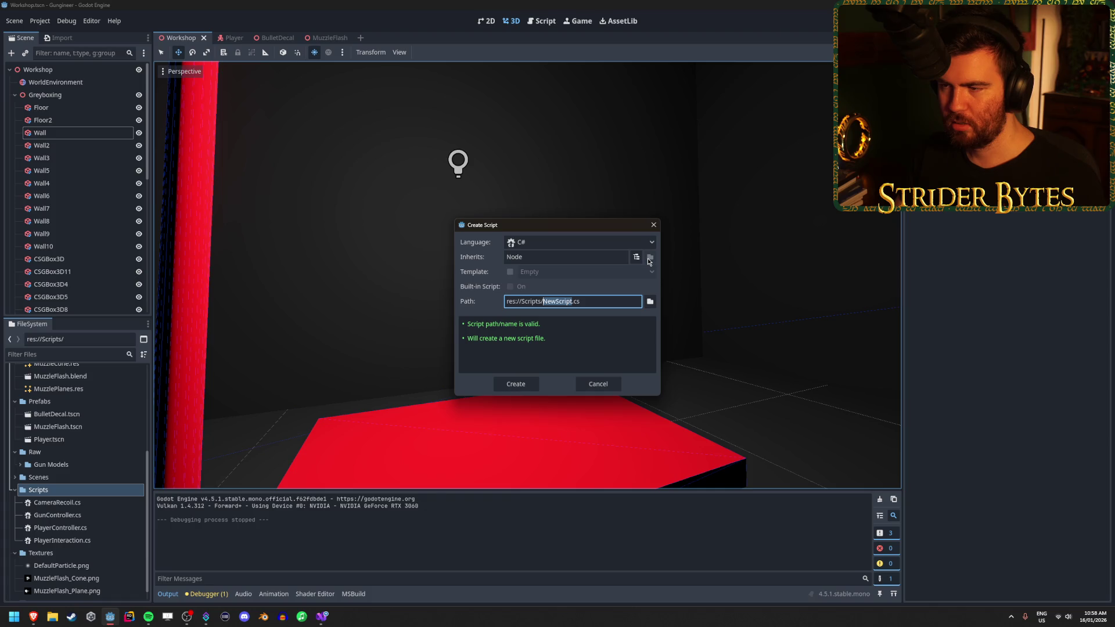
click(637, 257)
scroll(594, 276, down, 5)
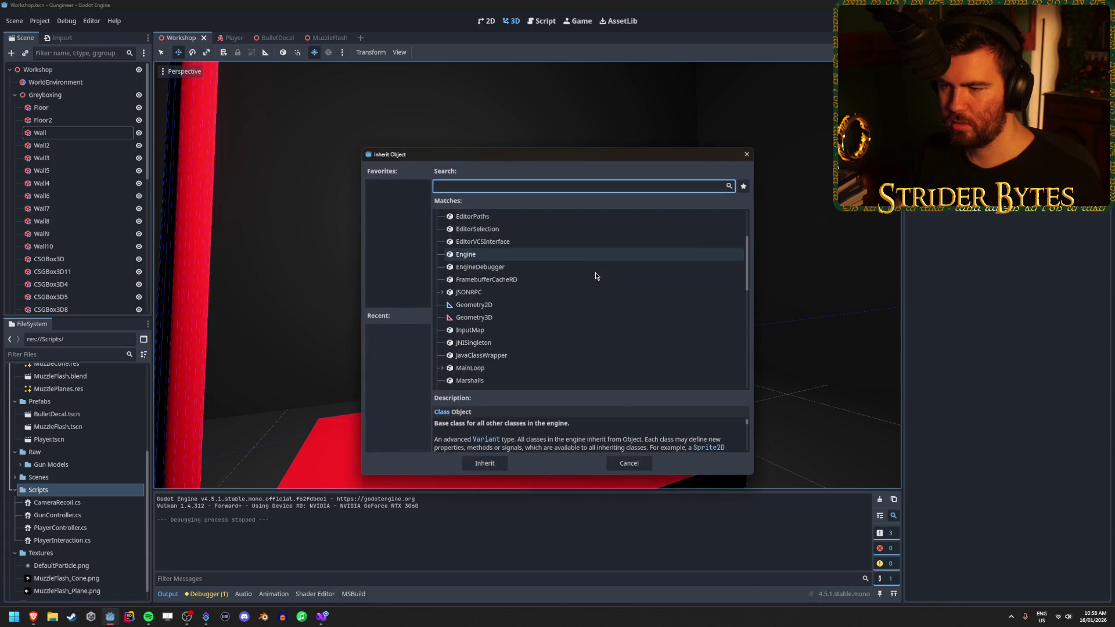
text(sha)
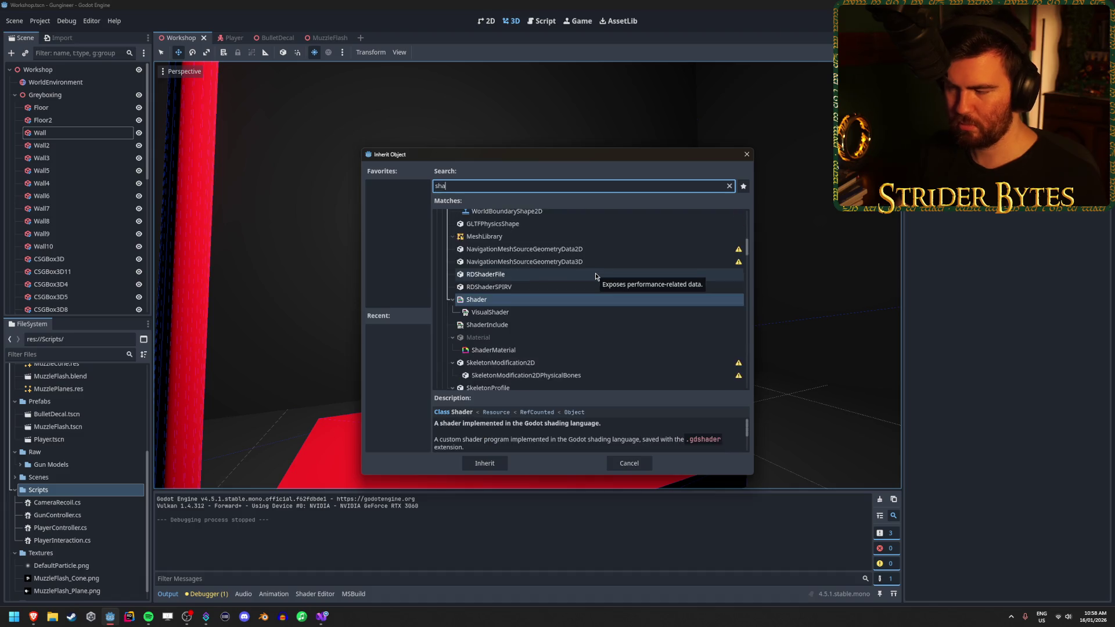
text(der)
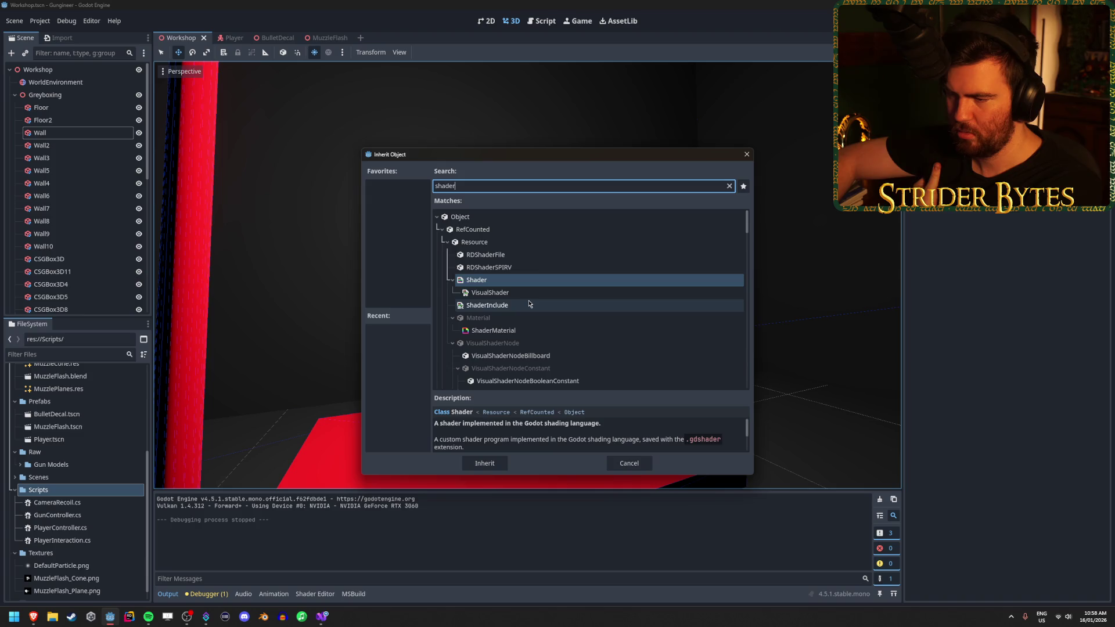
click(530, 293)
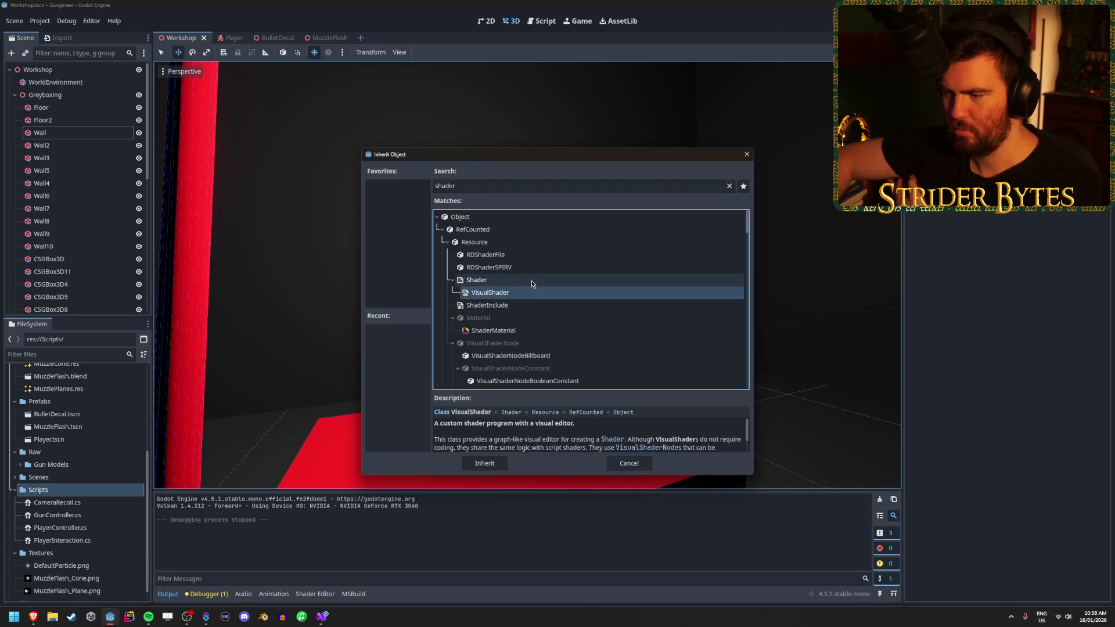
click(498, 277)
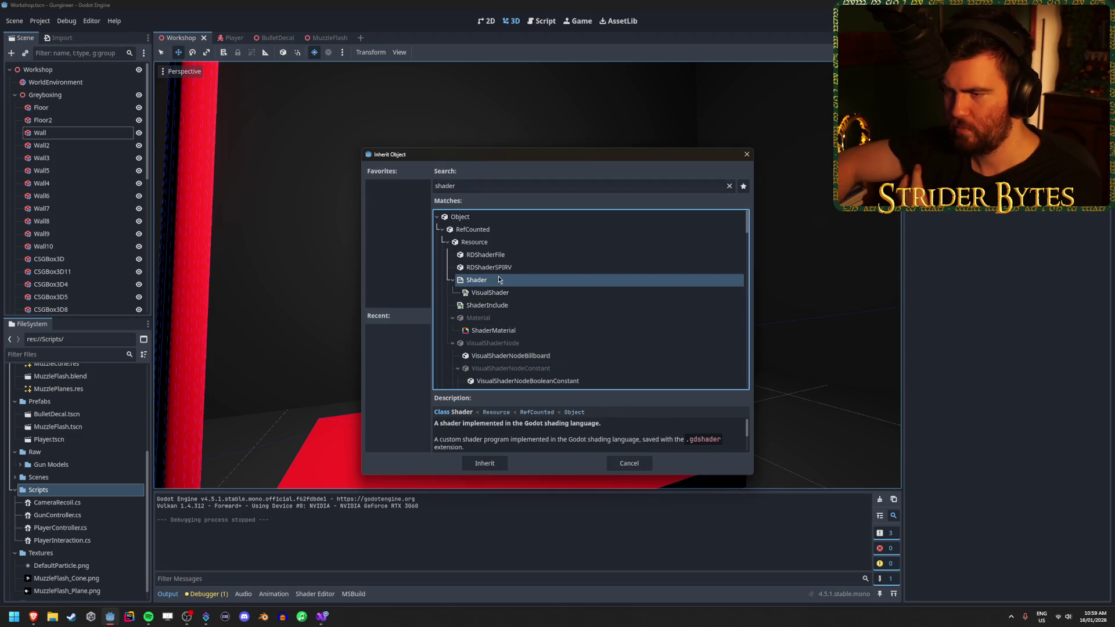
click(484, 463)
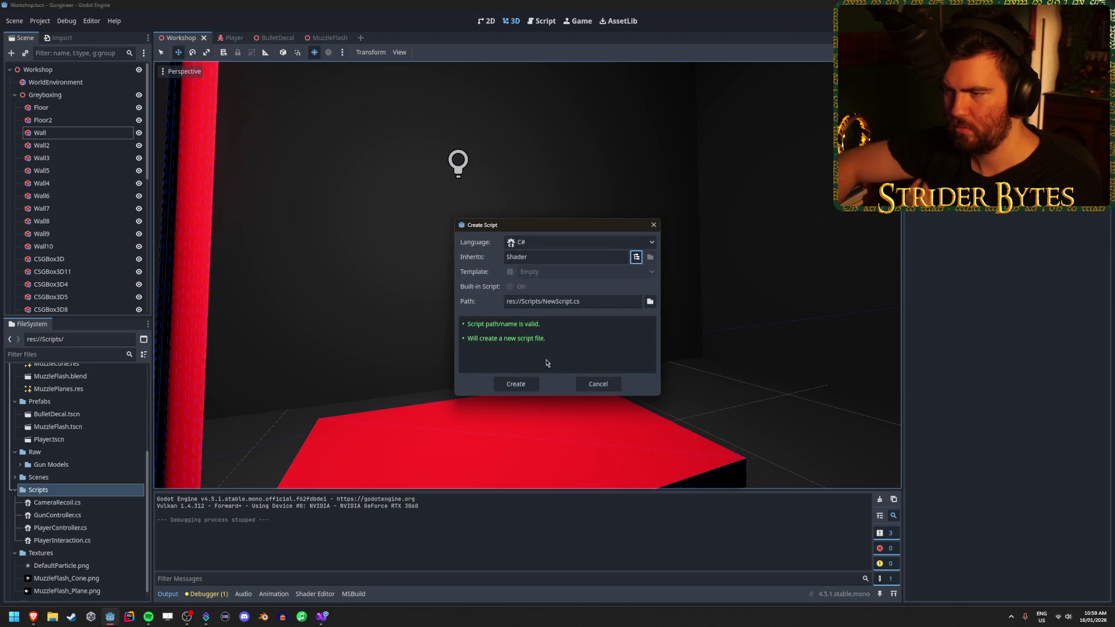
Name the script OutlineShader, create it, and select OutlineShader.cs
double_click(556, 300)
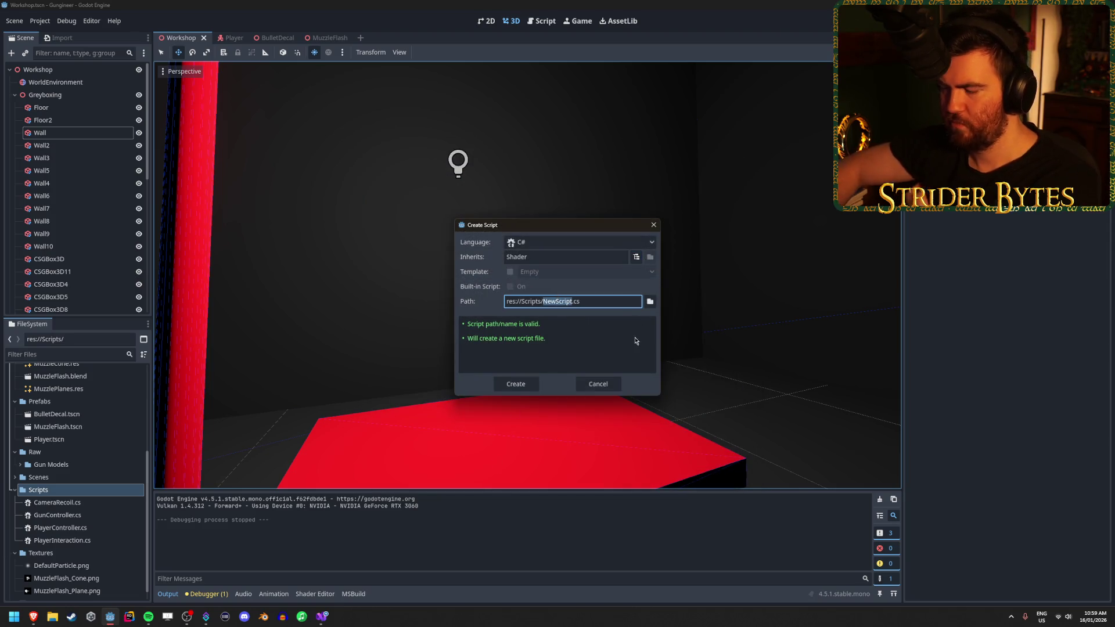
text(Outline)
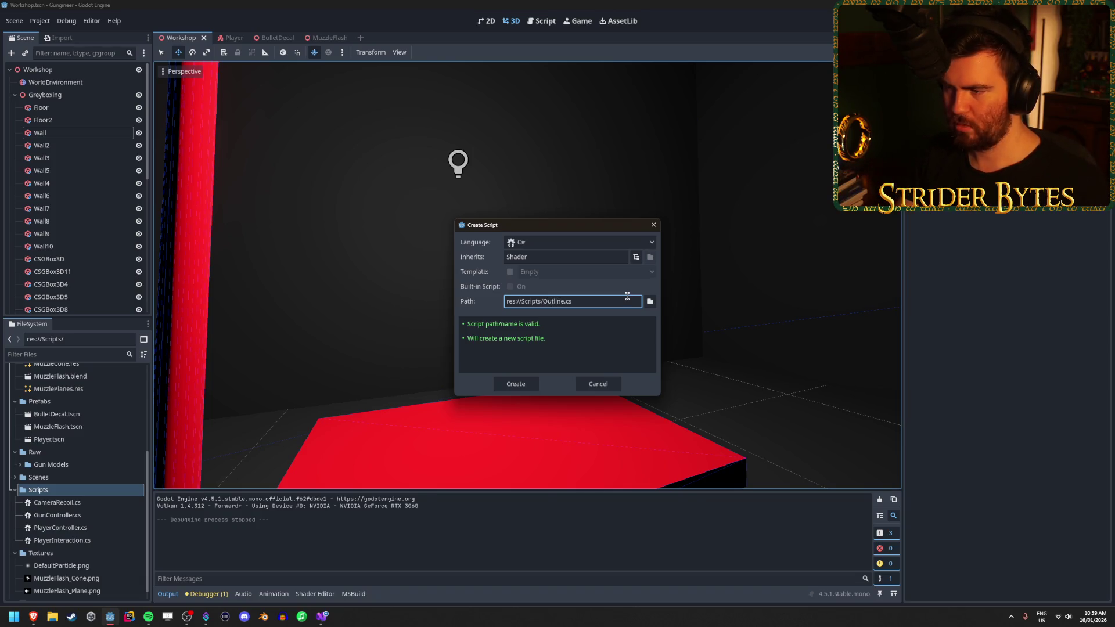
text(Shader)
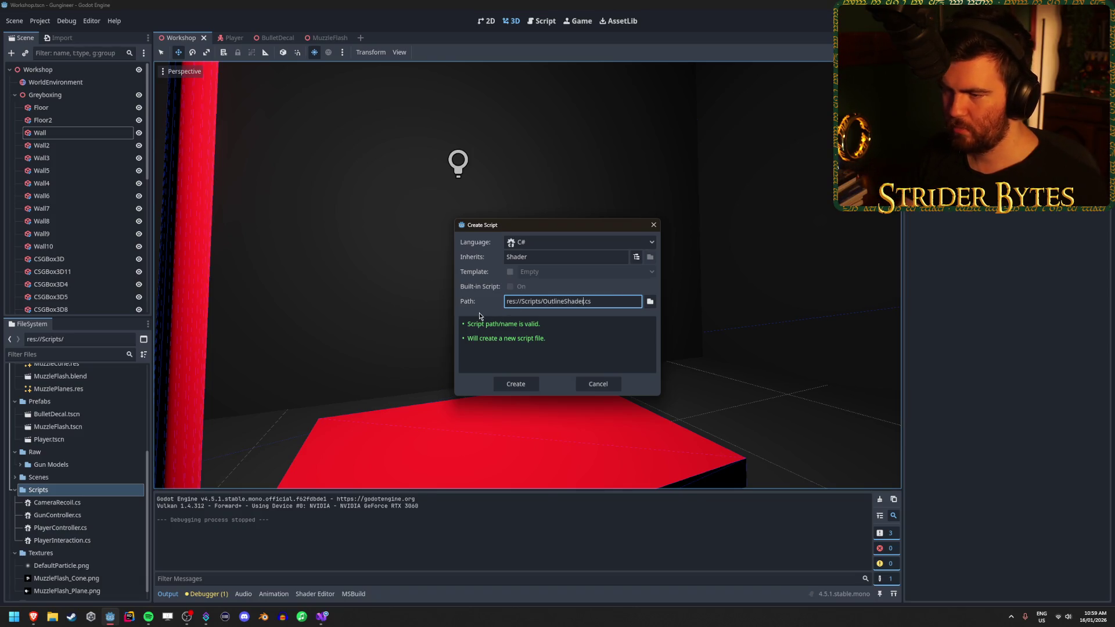
click(550, 242)
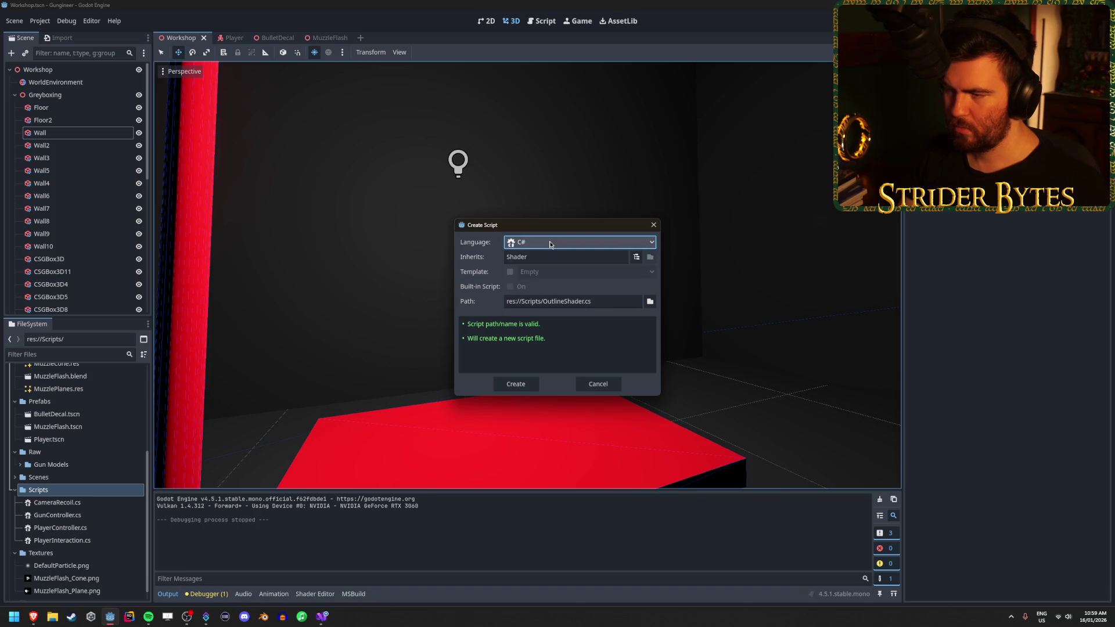
mouse_move(34, 616)
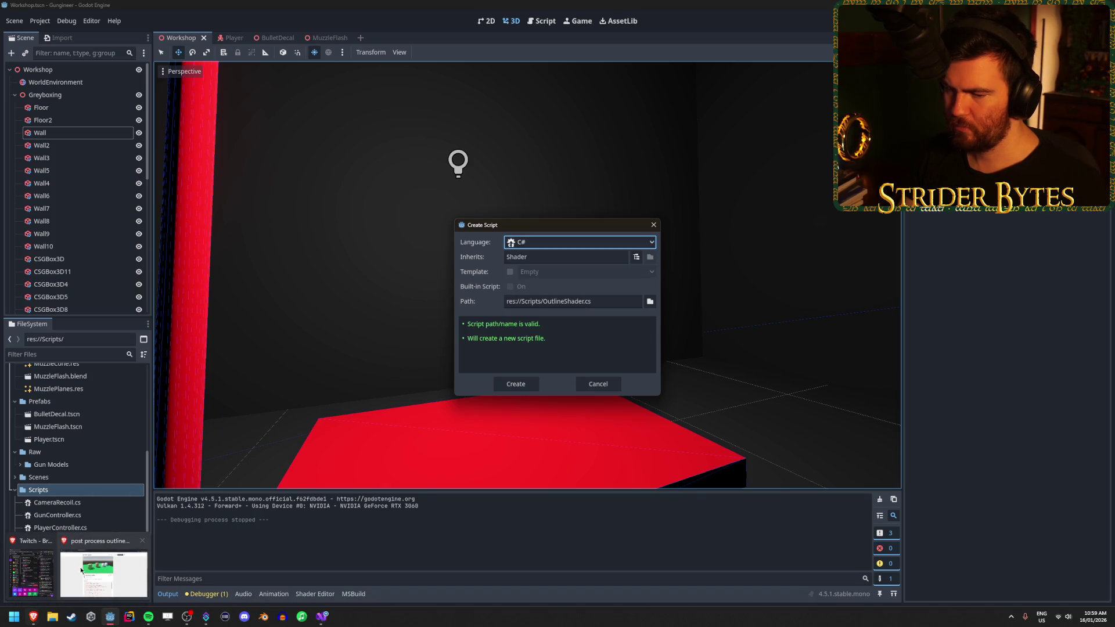
mouse_move(92, 564)
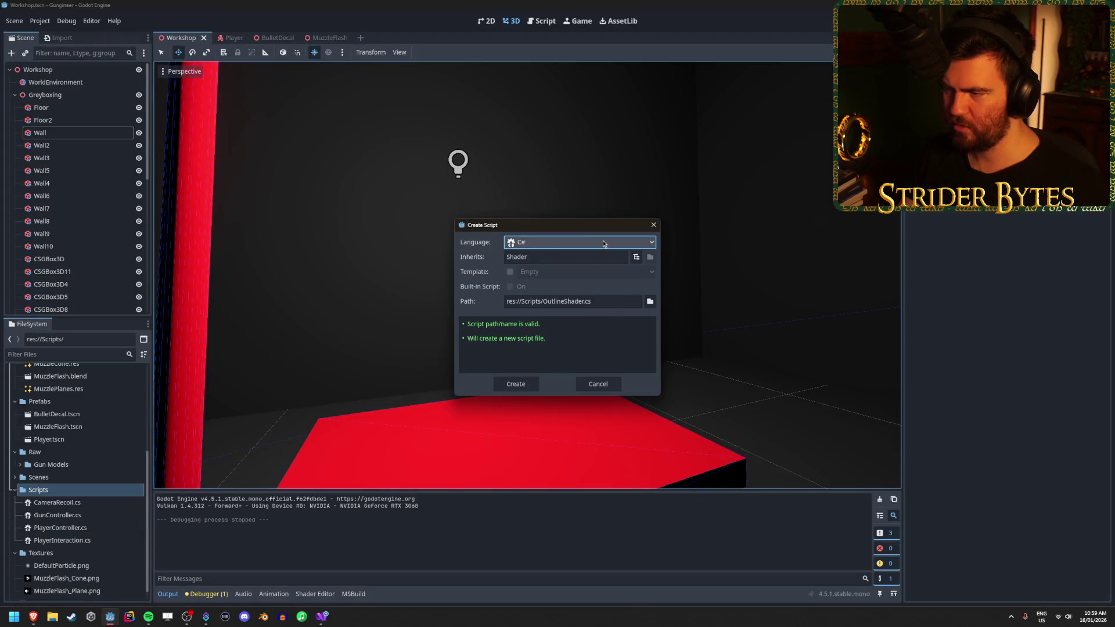
click(527, 381)
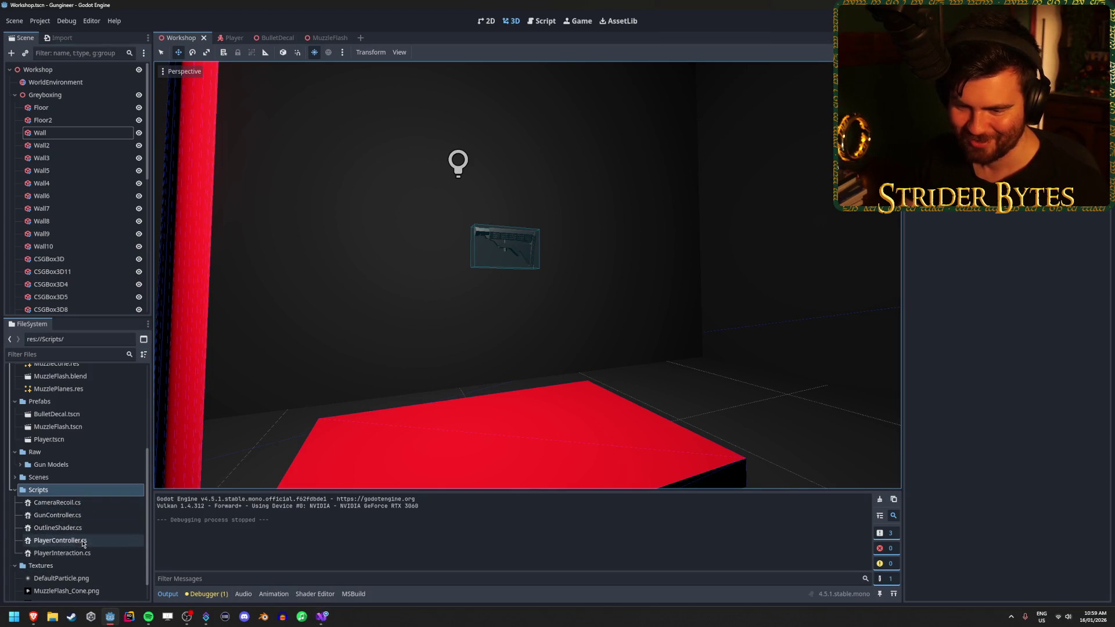
click(88, 529)
Paste the outline shader code into OutlineShader.cs, then undo the paste
double_click(90, 530)
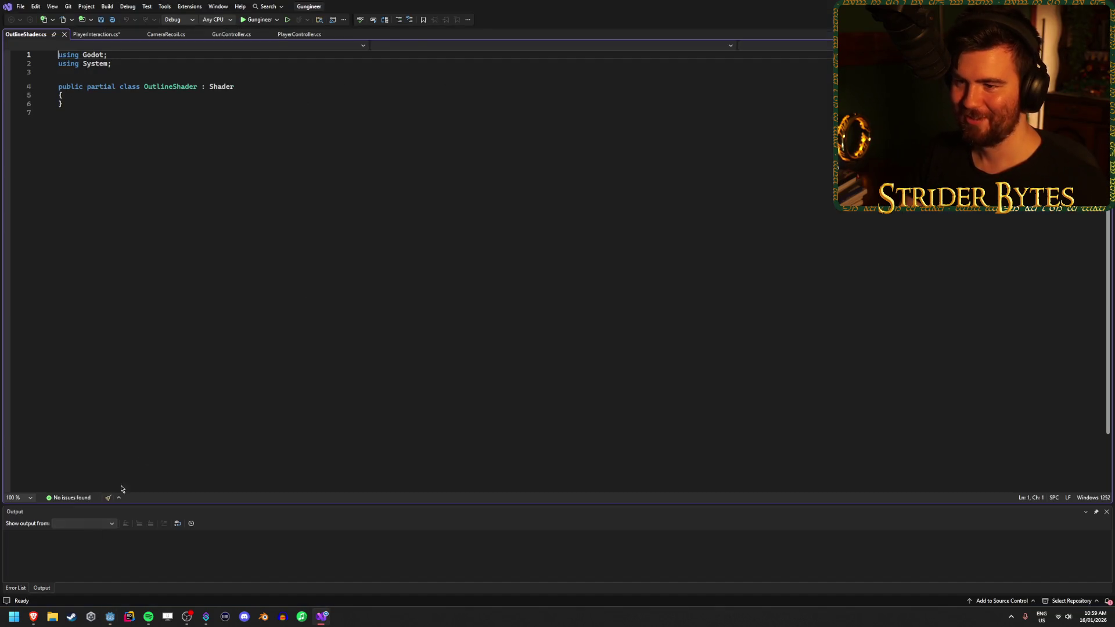
click(85, 98)
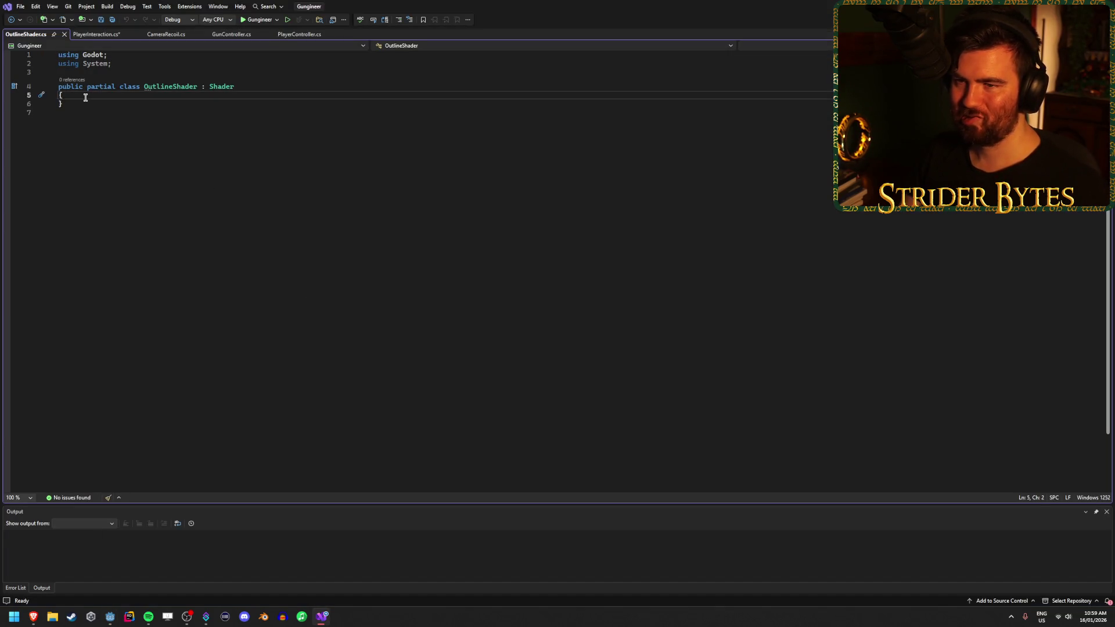
key(Return)
key(ctrl+v)
scroll(174, 198, up, 7)
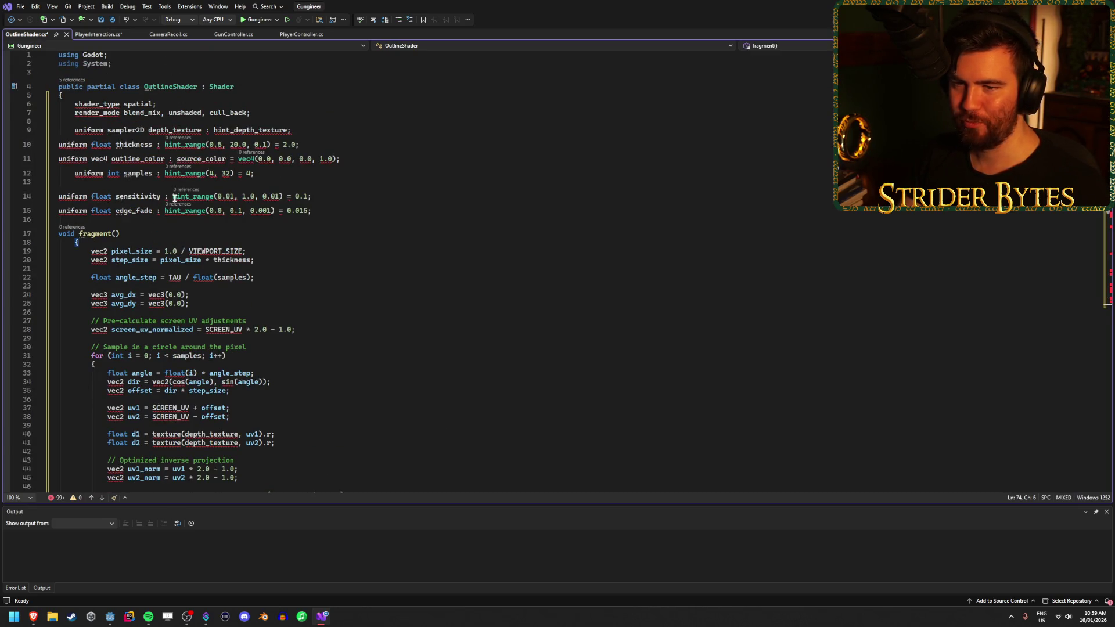
key(ctrl+z)
key(ctrl+z)
key(ctrl+z)
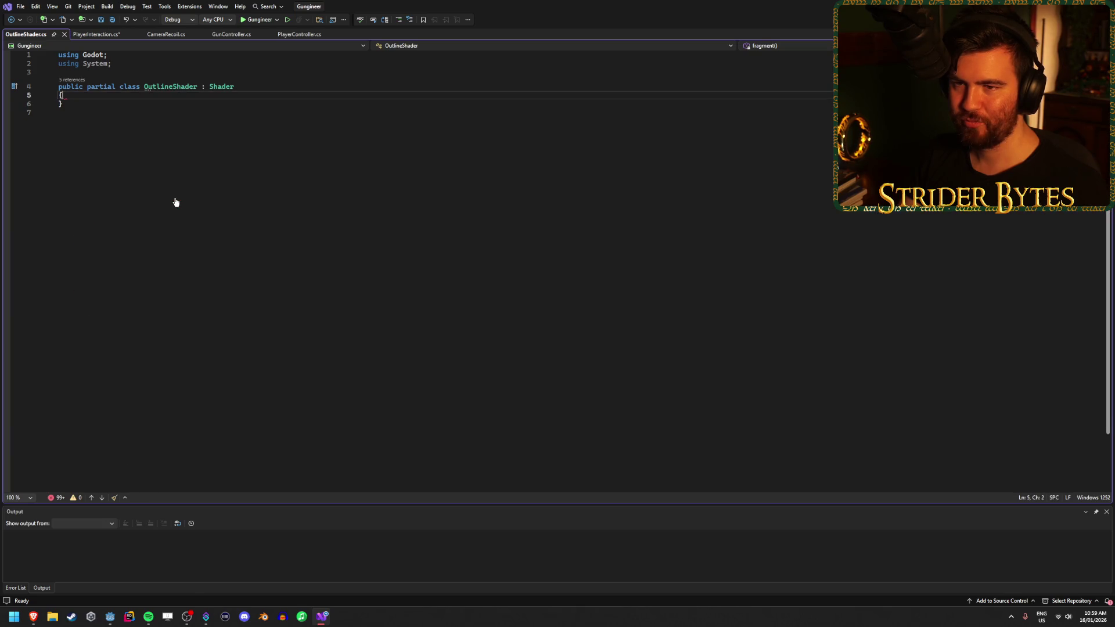
Close OutlineShader.cs, save PlayerInteraction.cs and return to Godot
key(ctrl+F4)
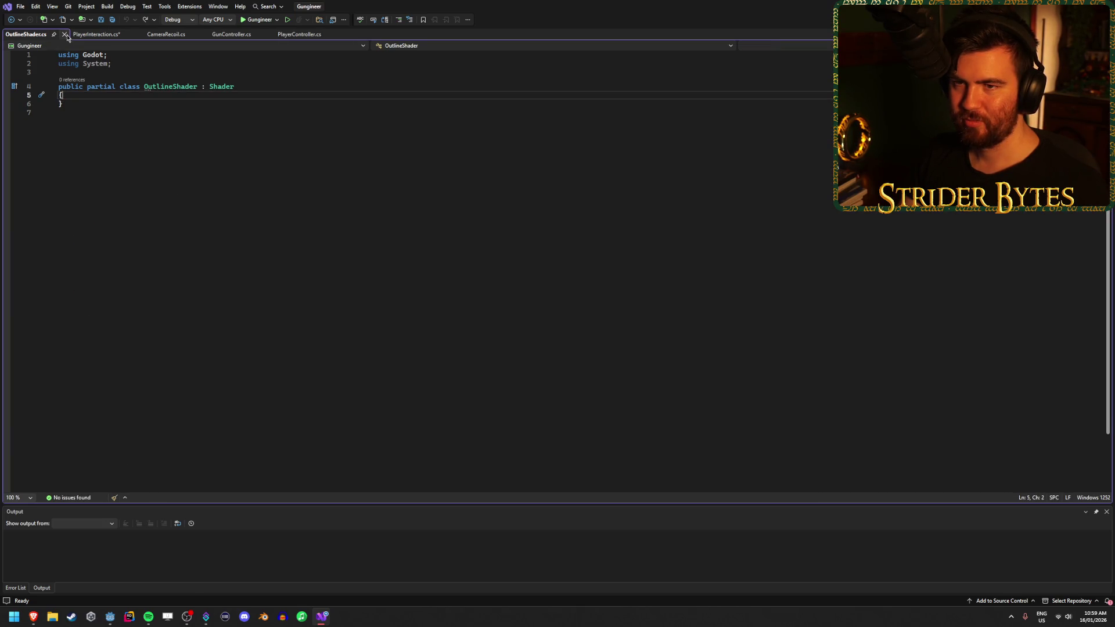
key(ctrl+s)
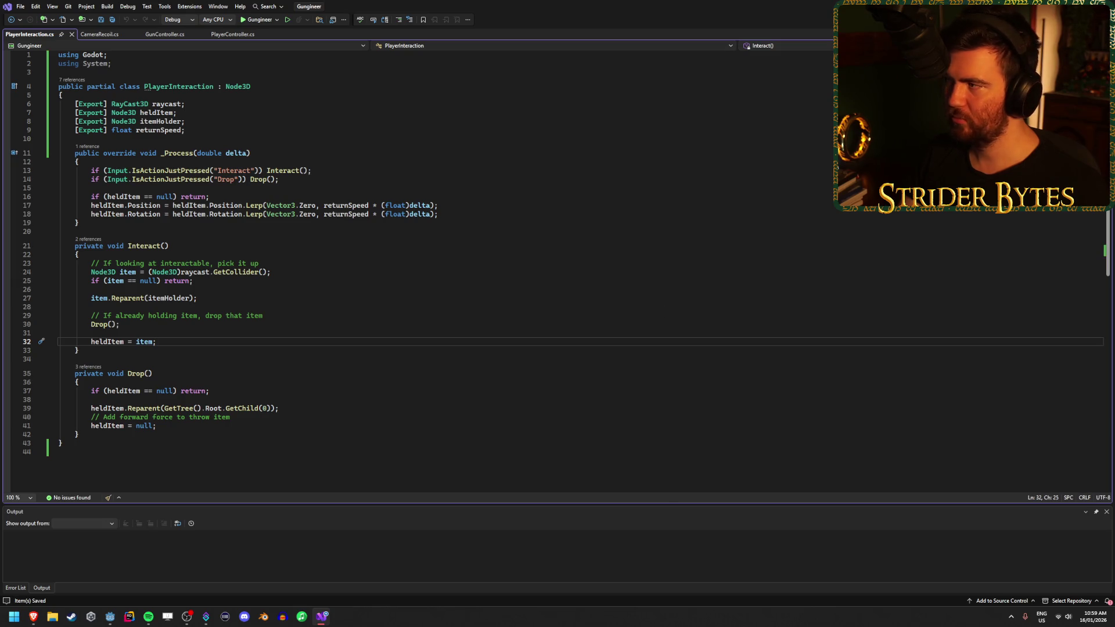
key(alt+Tab)
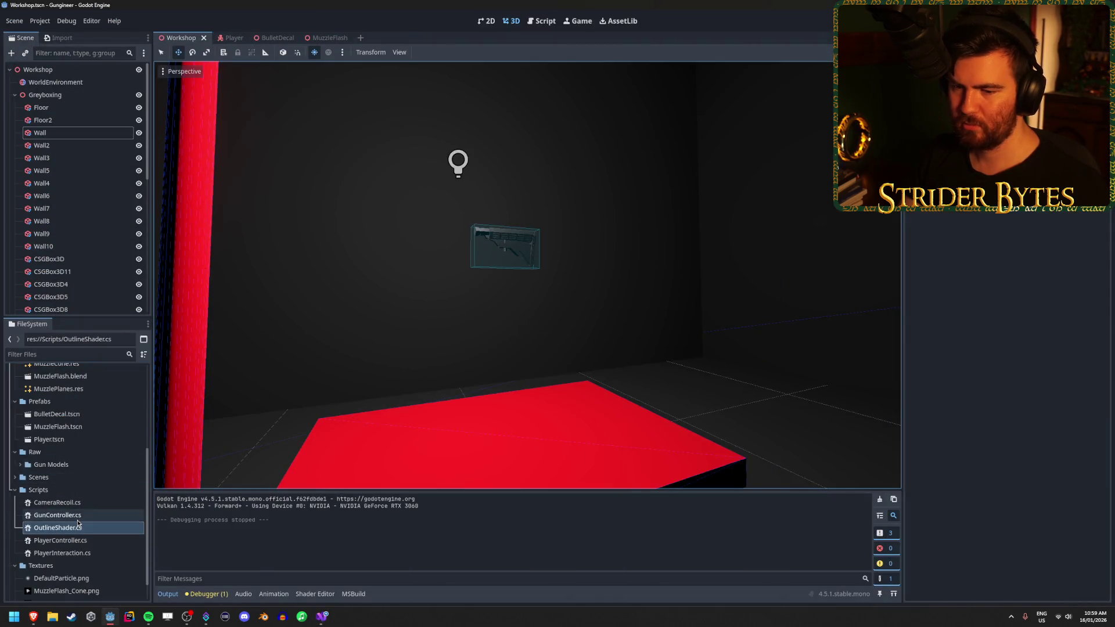
Delete OutlineShader.cs from the project, then switch over to the web browser
key(Delete)
key(Return)
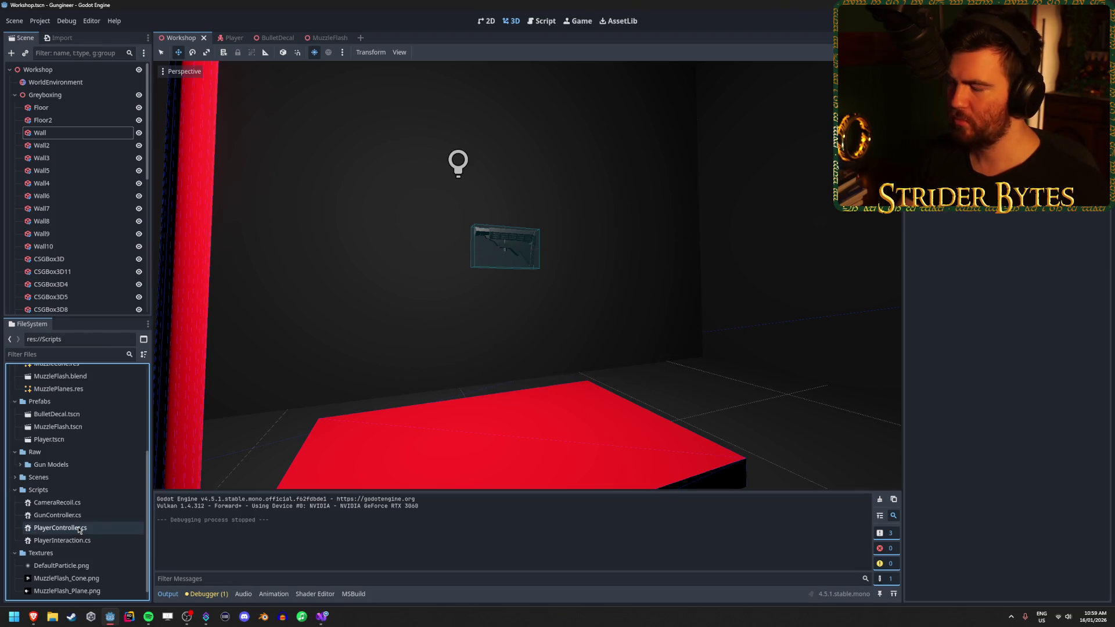
key(alt+Tab)
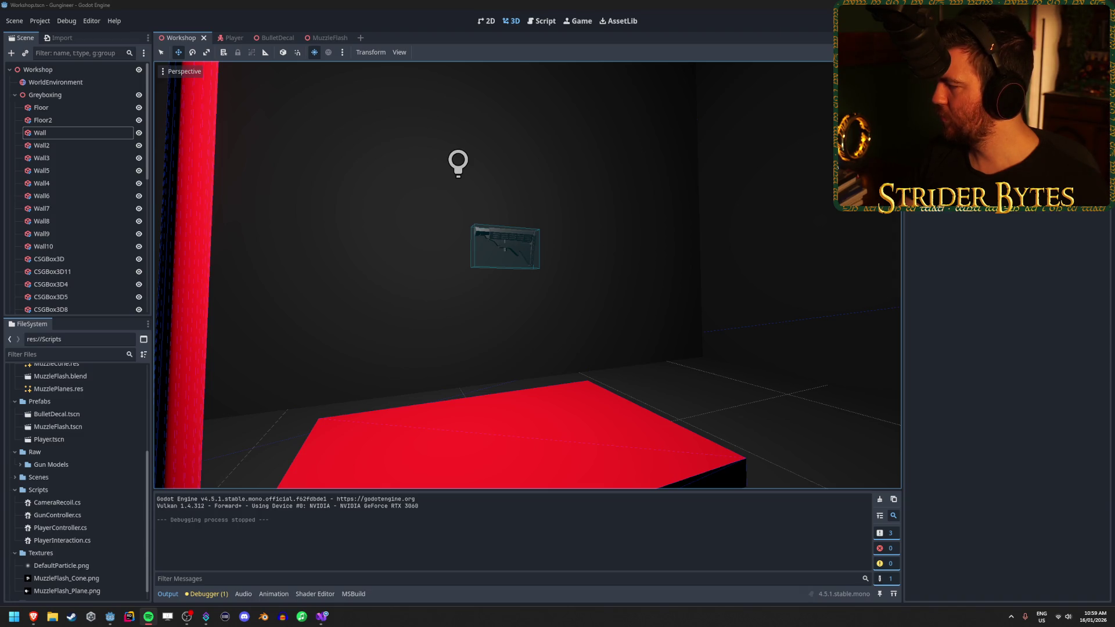
key(alt+Tab)
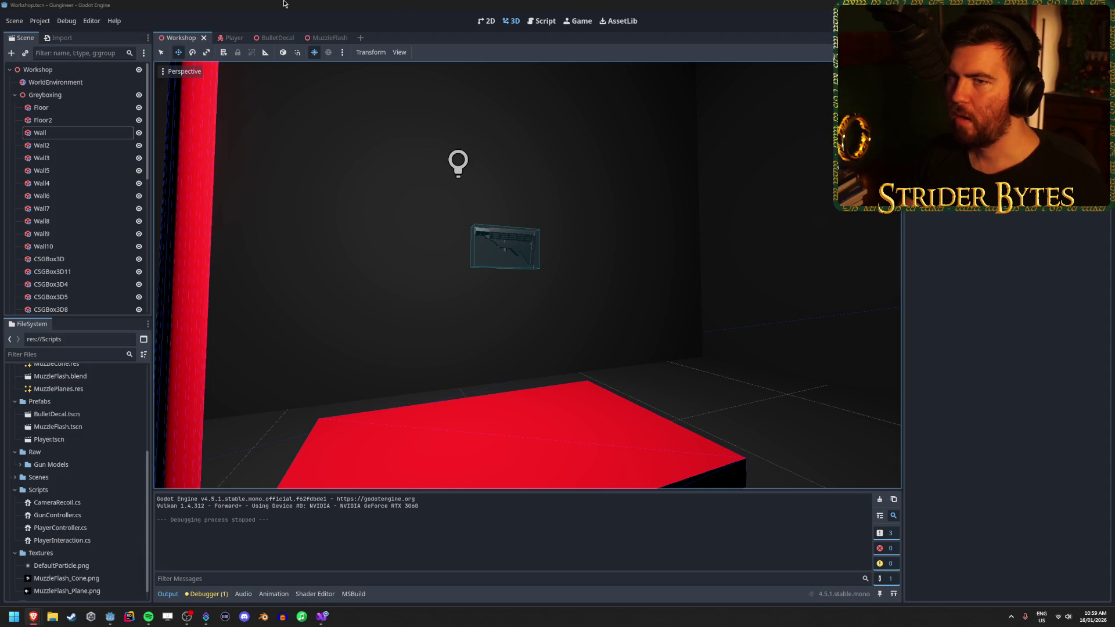
key(alt+Tab)
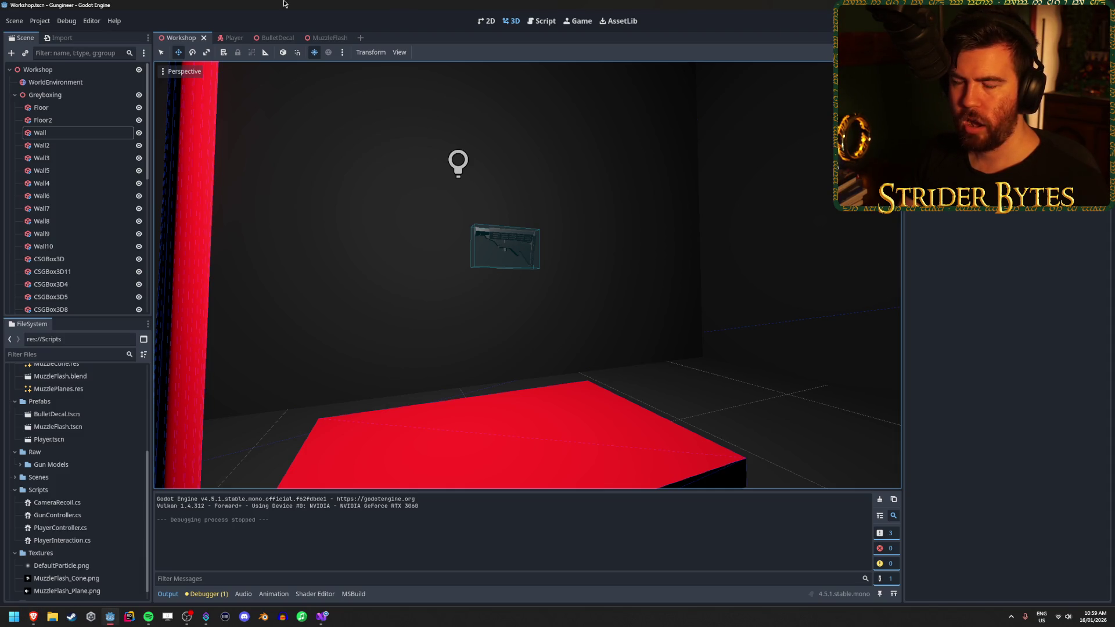
key(alt+Tab)
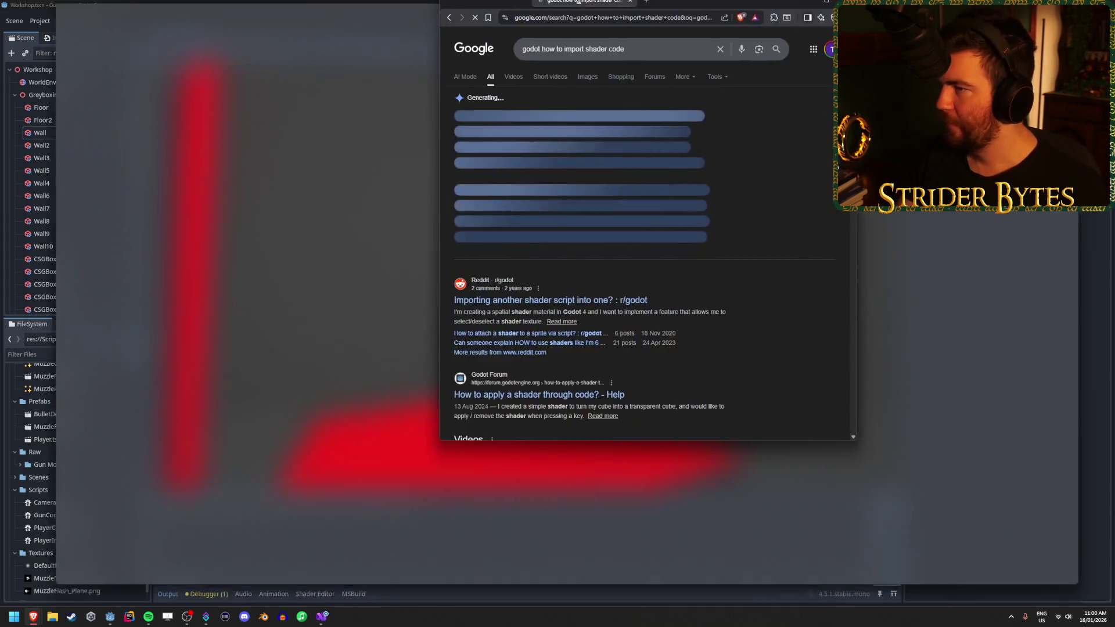
Go back from the 'godot how to import shader code' results to the Godot editor
key(alt+Tab)
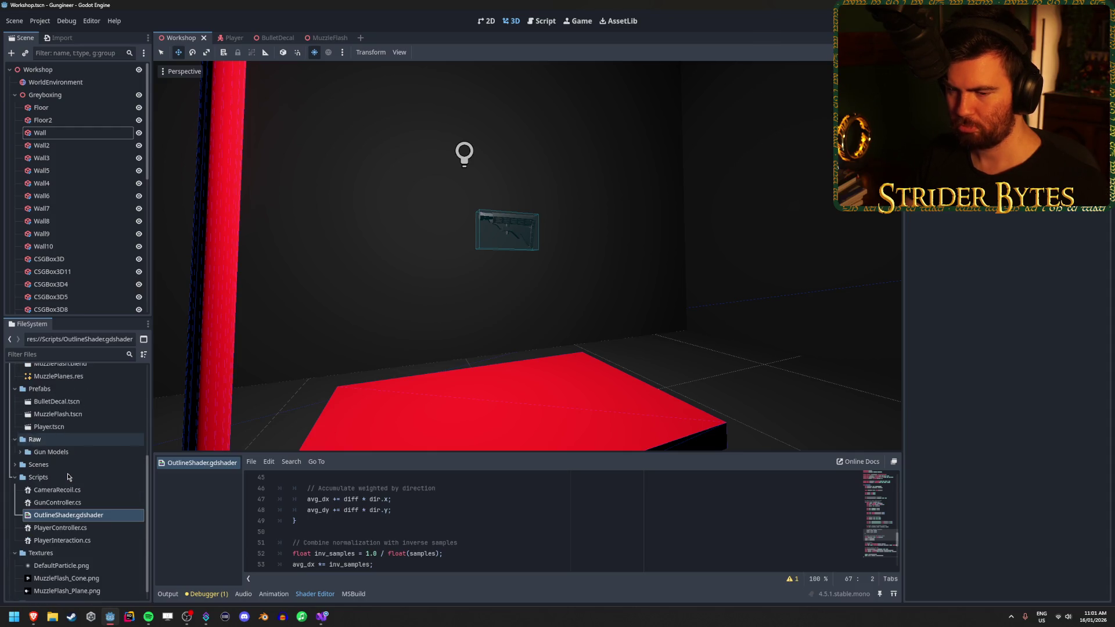
Switch the bottom panel from shader code to Output, resize the viewport, and select the Materials folder
scroll(67, 477, up, 5)
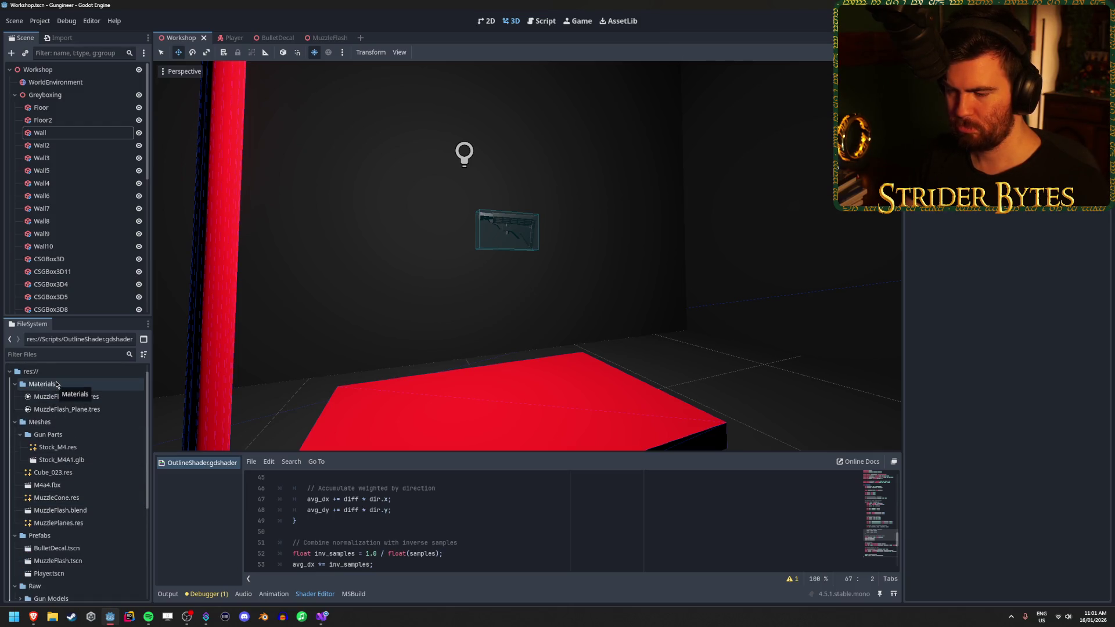
mouse_move(413, 453)
mouse_down()
mouse_move(432, 265)
mouse_move(452, 423)
mouse_up()
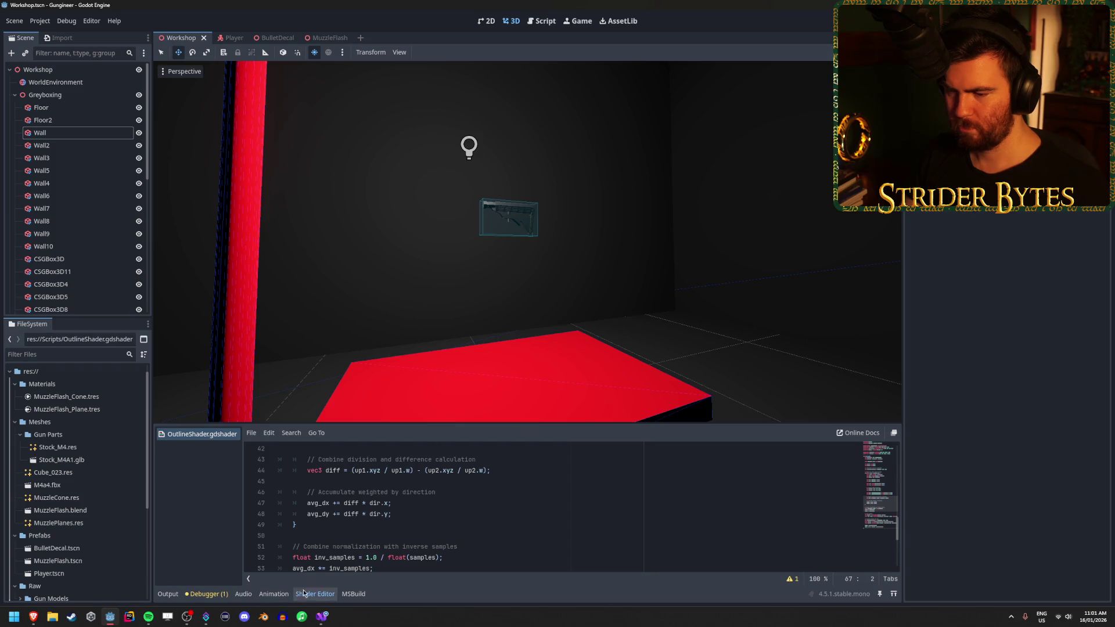
click(168, 593)
drag(345, 423, 346, 470)
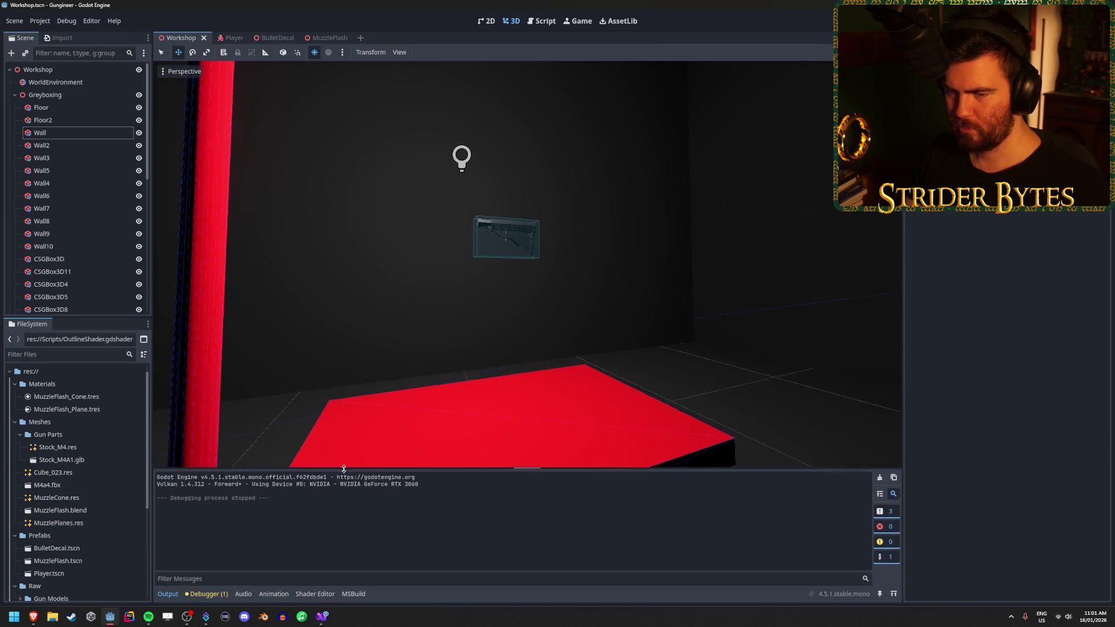
click(76, 384)
right_click(78, 387)
Create a StandardMaterial3D resource in Materials and save it as OutlineTest.tres
mouse_move(135, 396)
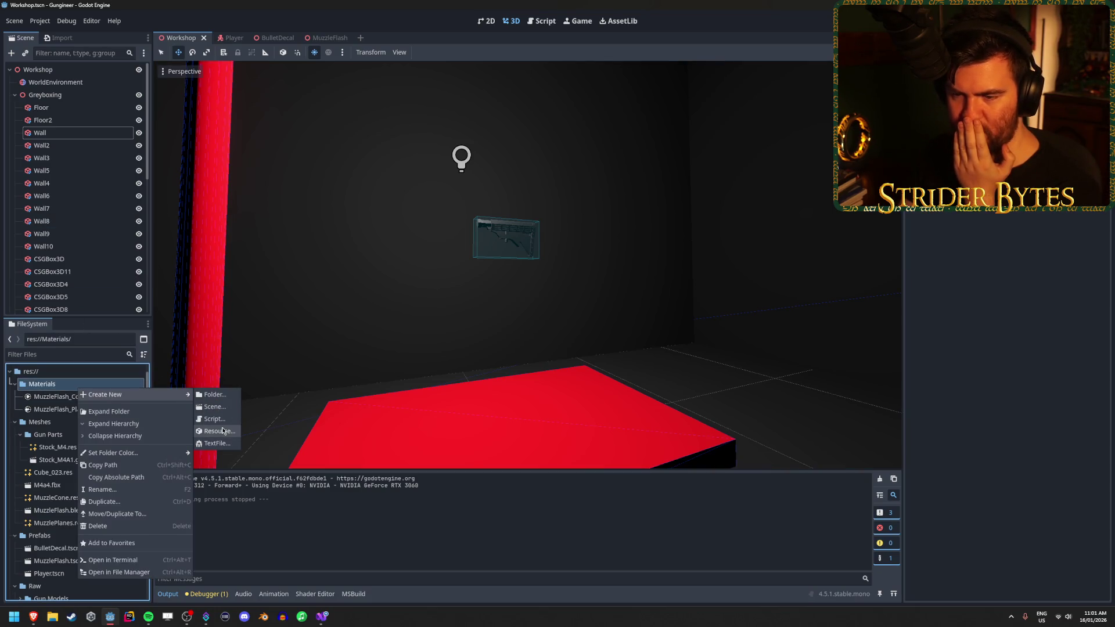
click(215, 431)
text(mat)
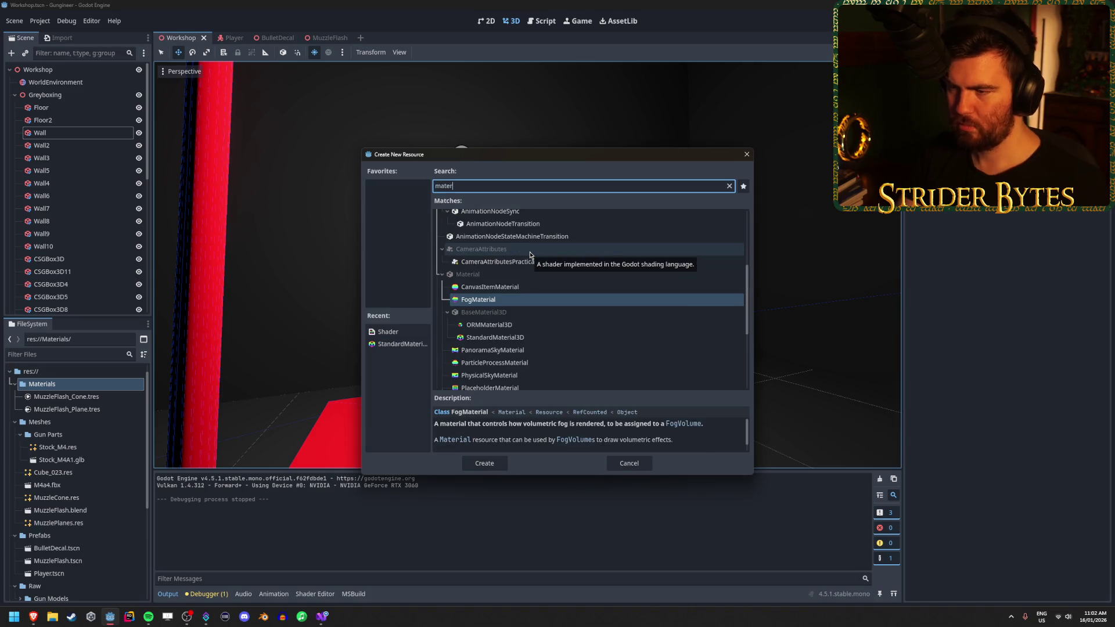
text(erial)
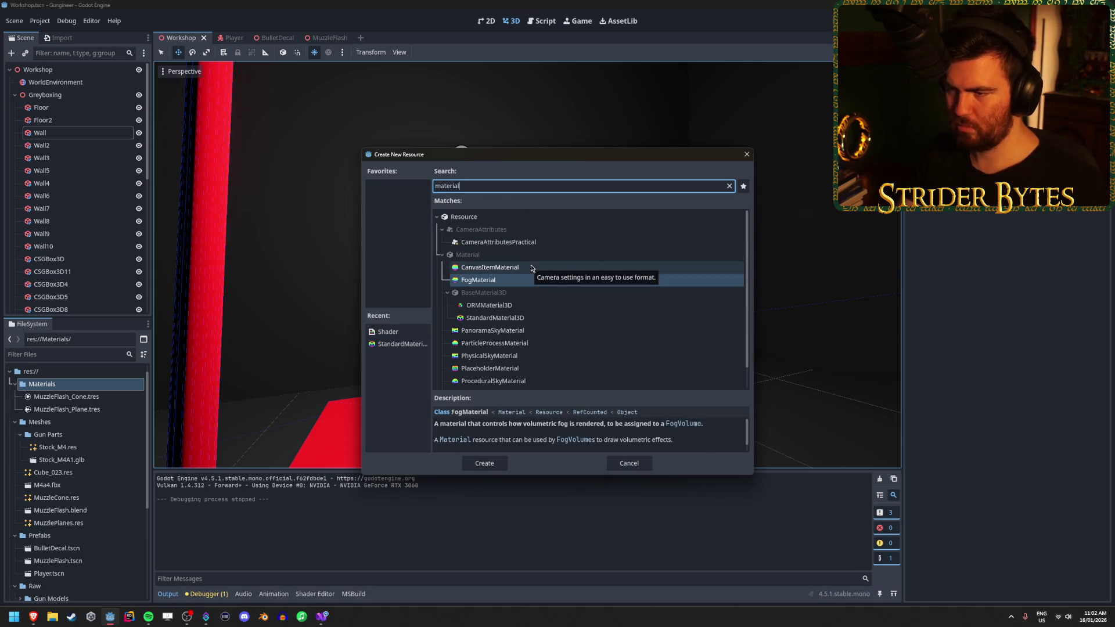
double_click(542, 318)
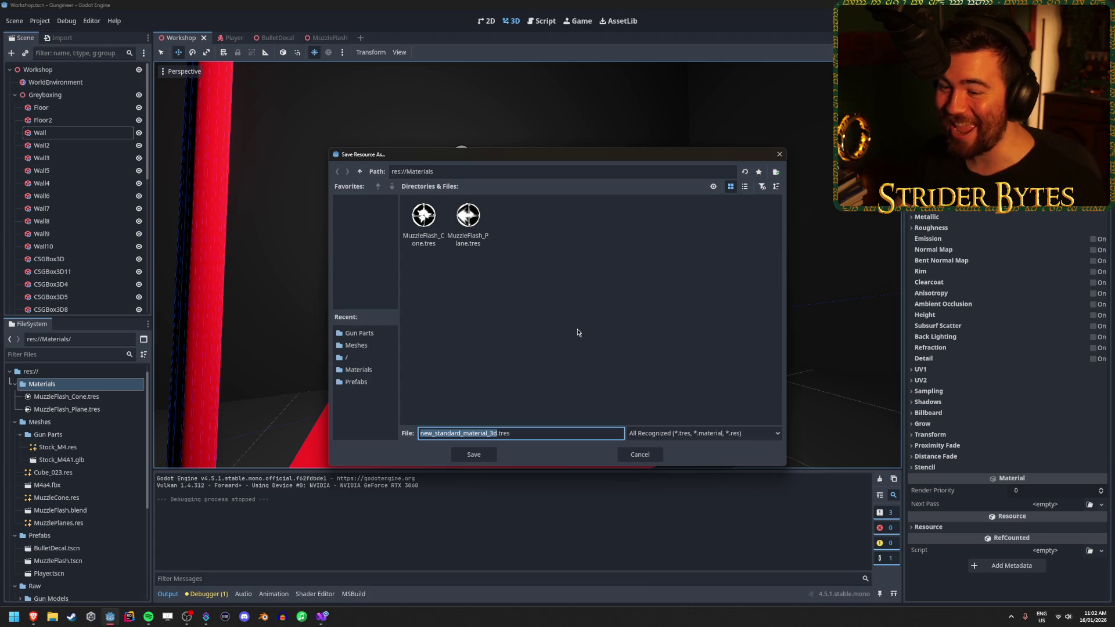
text(OutlineTes)
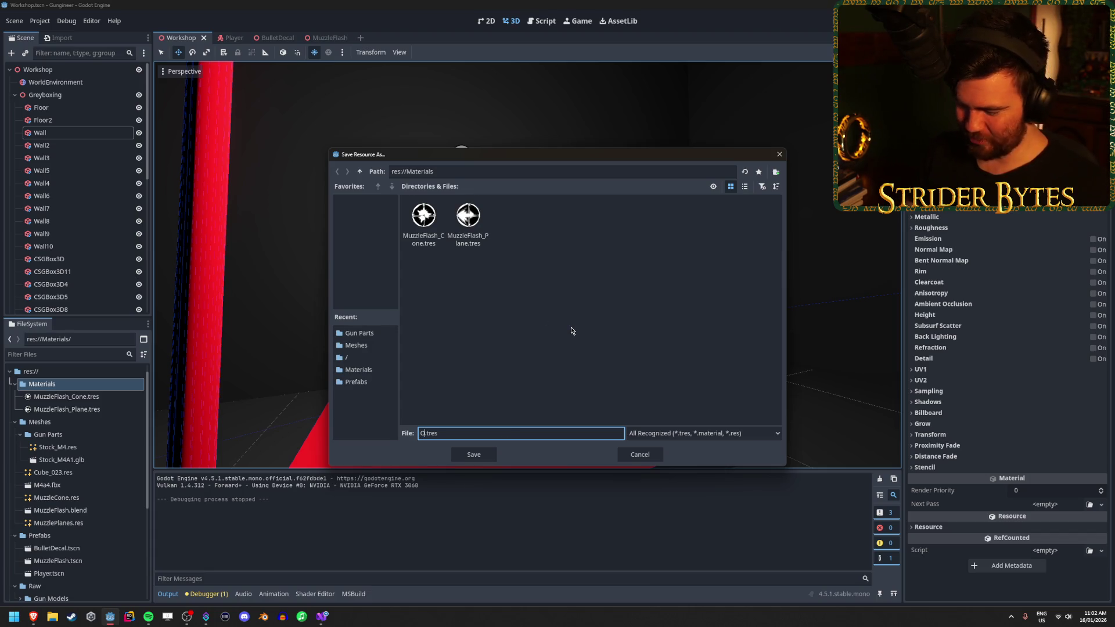
text(t)
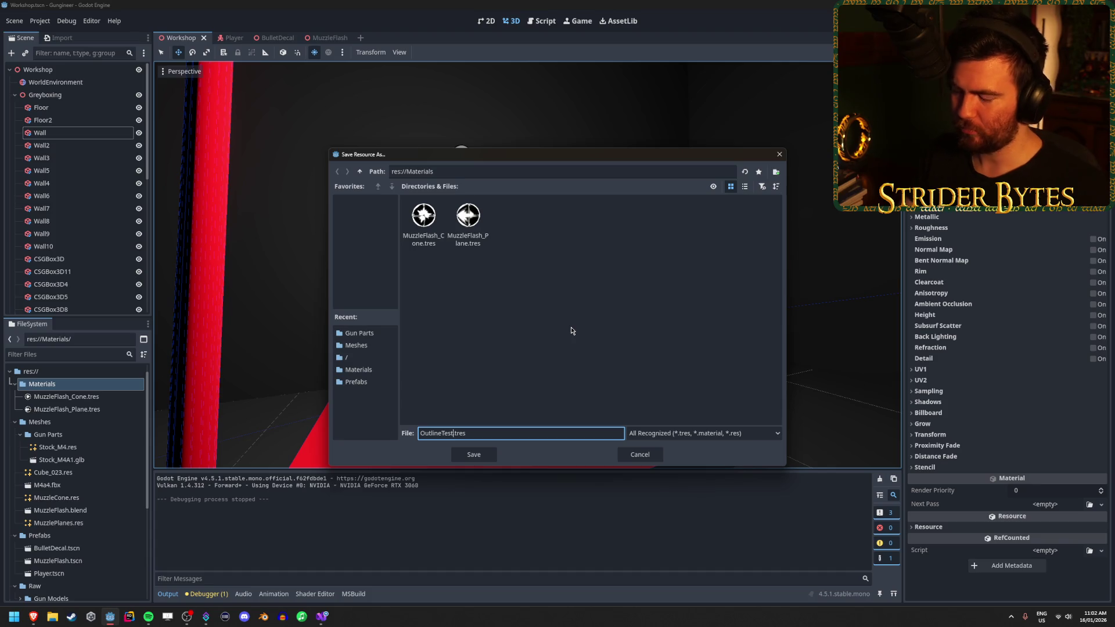
click(474, 455)
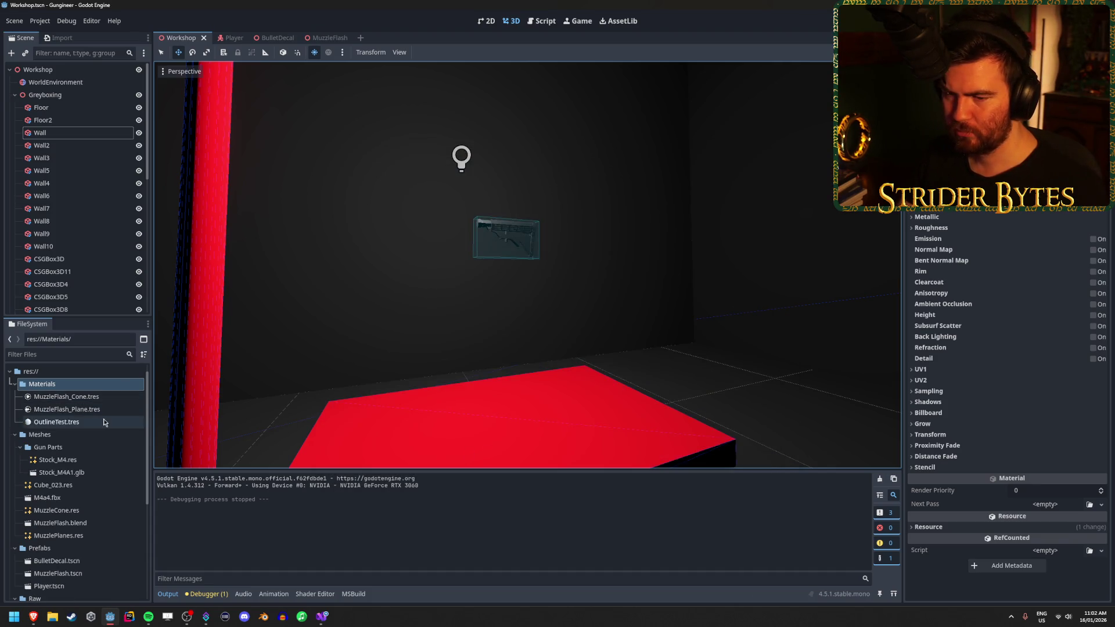
Set OutlineShader.gdshader as OutlineTest's Next Pass shader
click(56, 422)
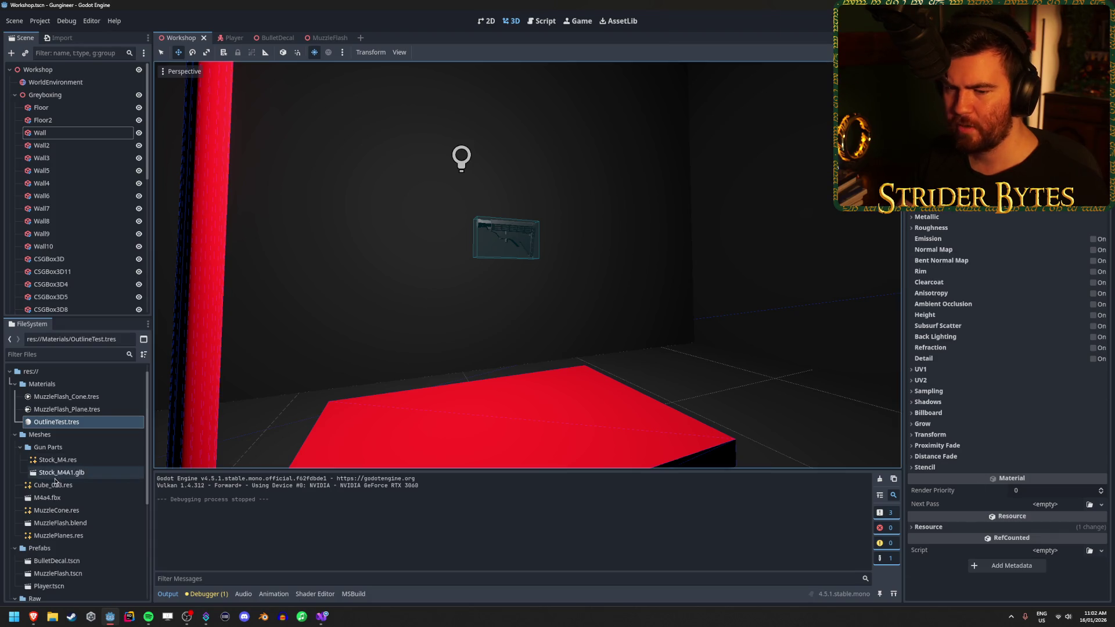
scroll(69, 484, down, 5)
mouse_move(69, 527)
mouse_down()
mouse_move(1028, 588)
mouse_move(1055, 549)
mouse_move(1047, 504)
mouse_up()
Apply OutlineTest.tres as the gun stock's material override
scroll(1051, 511, down, 3)
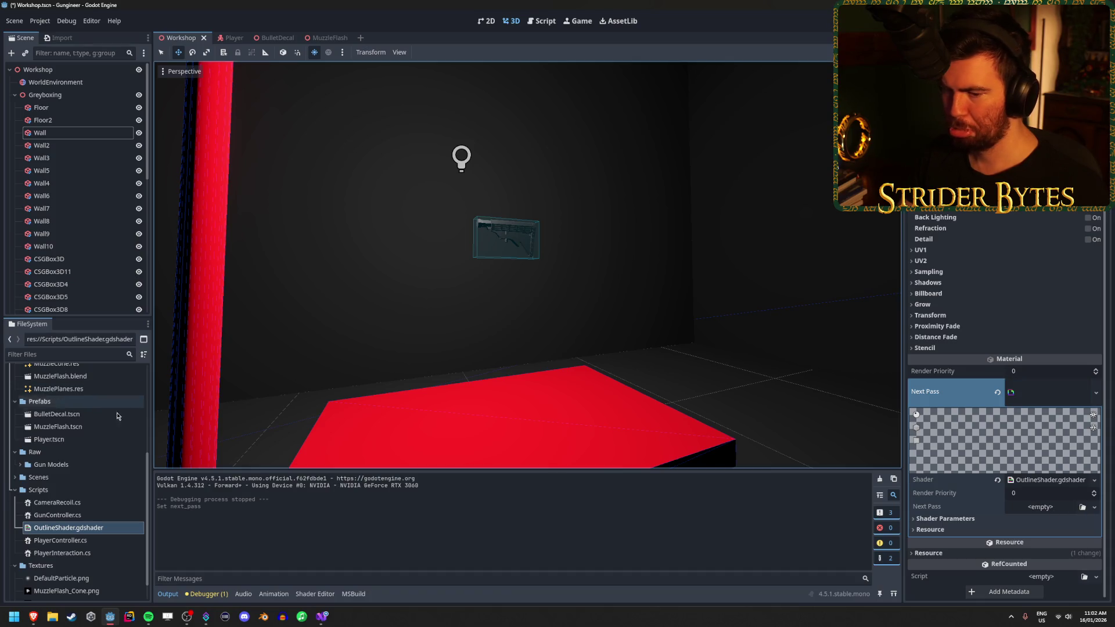
scroll(109, 458, up, 5)
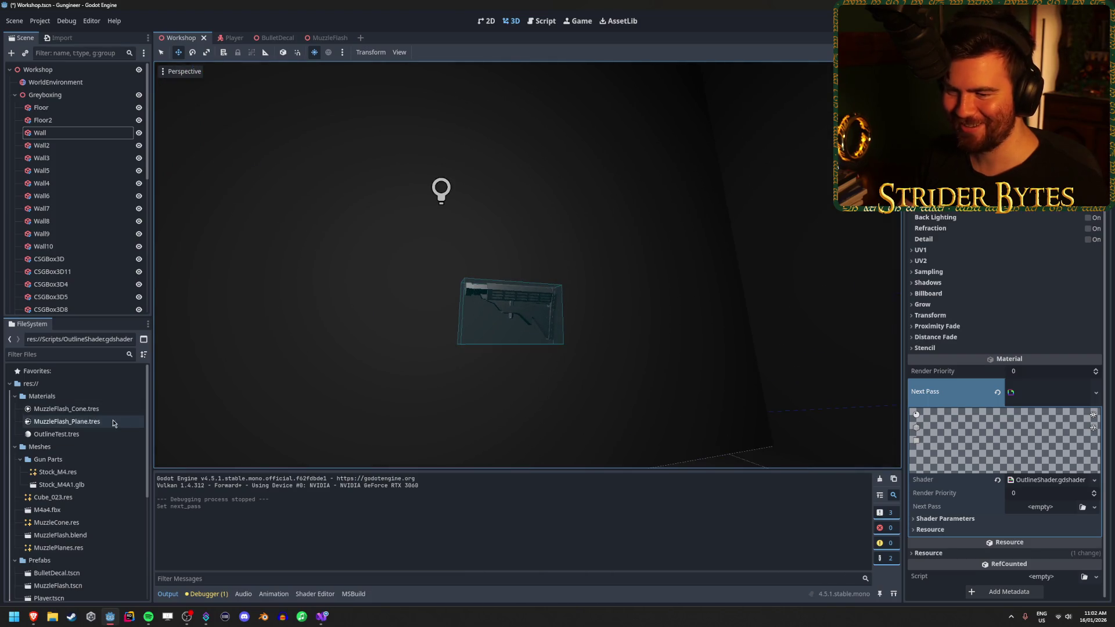
mouse_move(56, 434)
mouse_down()
mouse_move(438, 373)
mouse_move(524, 307)
mouse_up()
scroll(524, 308, up, 5)
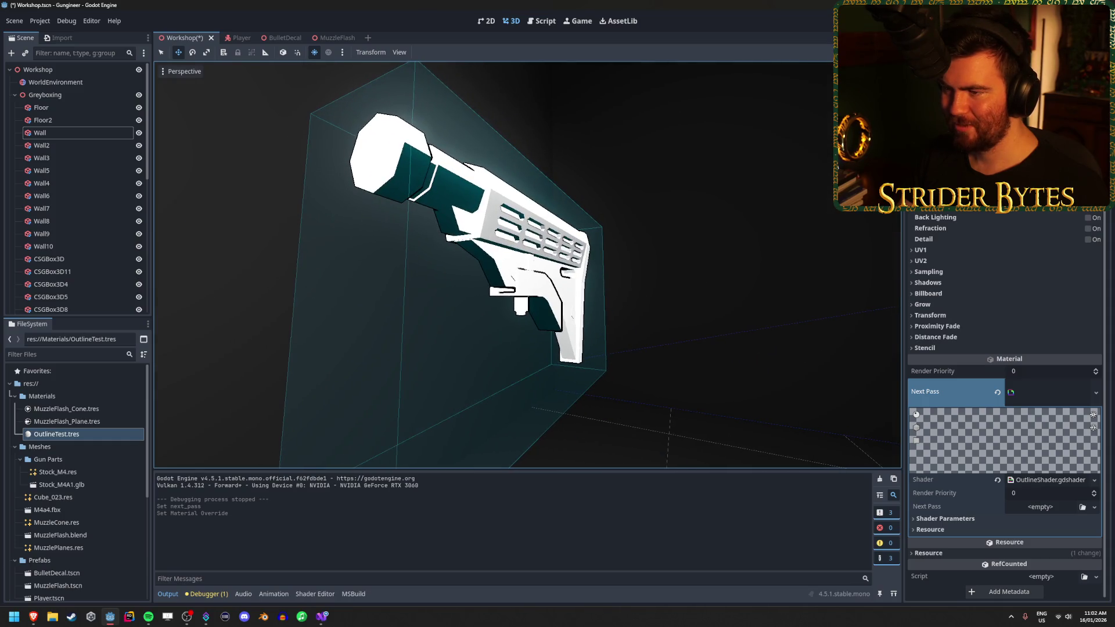
Raise outline Thickness, reset Edge Fade, and make the outline colour red-orange
key(f)
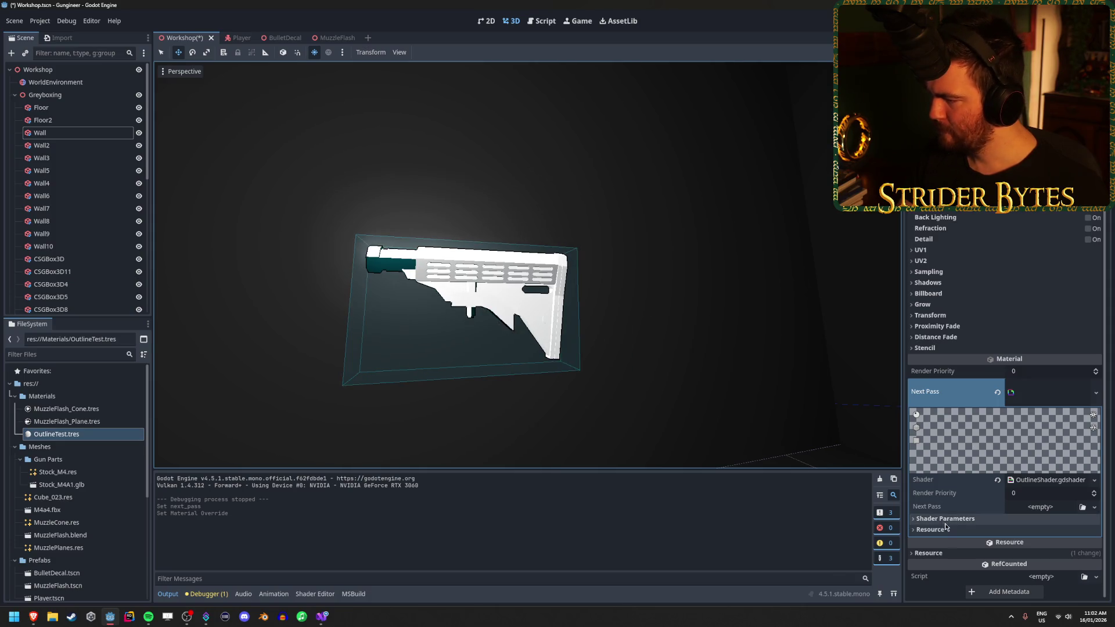
click(945, 520)
scroll(987, 499, down, 2)
drag(1024, 467, 1059, 462)
mouse_move(1022, 521)
mouse_down()
mouse_move(1088, 522)
mouse_move(1056, 522)
mouse_up()
click(999, 517)
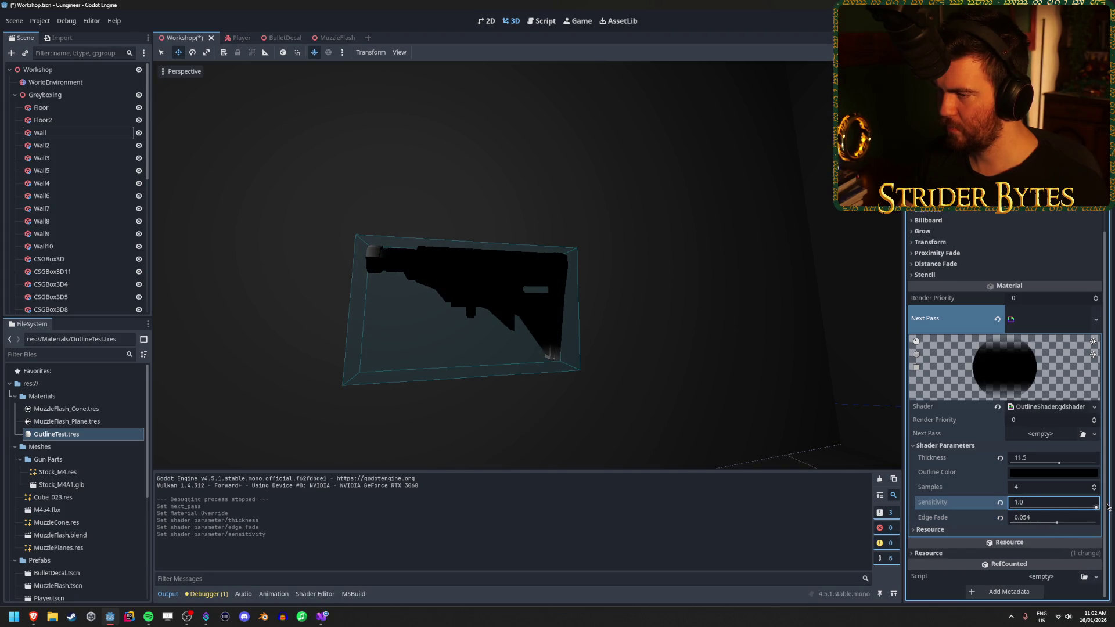
click(1053, 472)
drag(994, 349, 1074, 354)
mouse_move(994, 364)
mouse_down()
mouse_move(1031, 364)
mouse_move(1000, 367)
mouse_up()
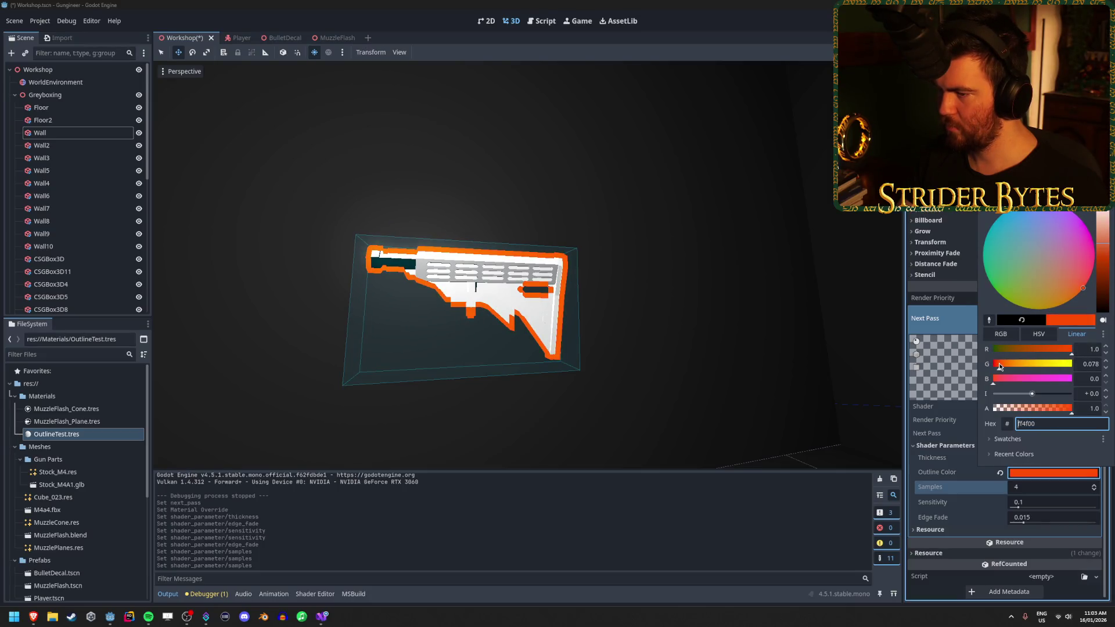
click(938, 456)
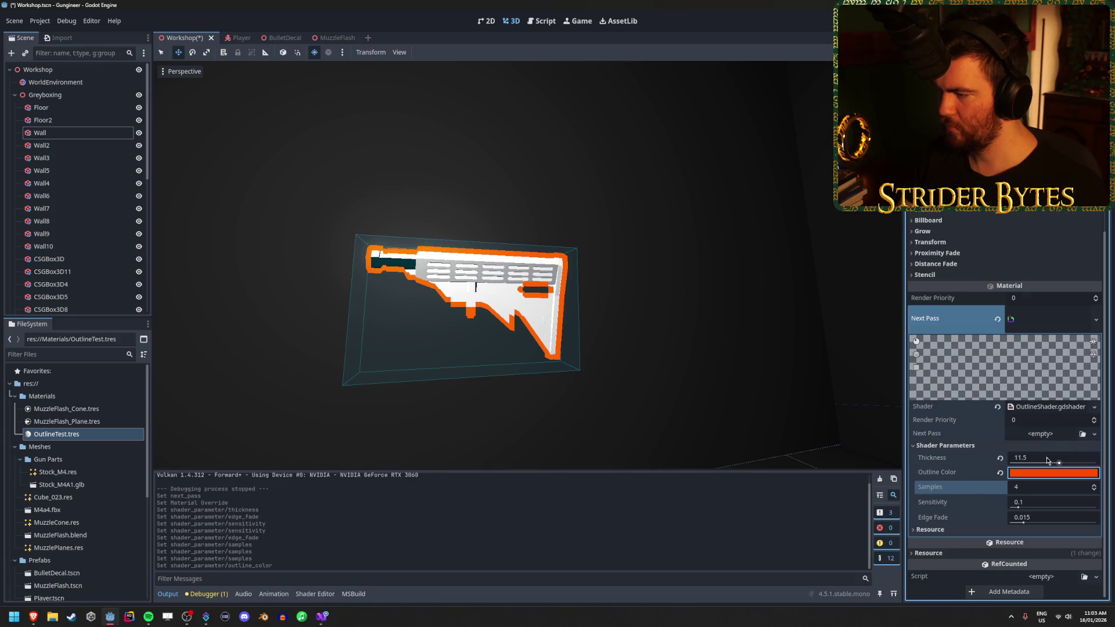
Set outline Thickness to 5.5 and darken the Outline Color to aa3000
drag(1040, 457, 1022, 457)
text(5)
key(Return)
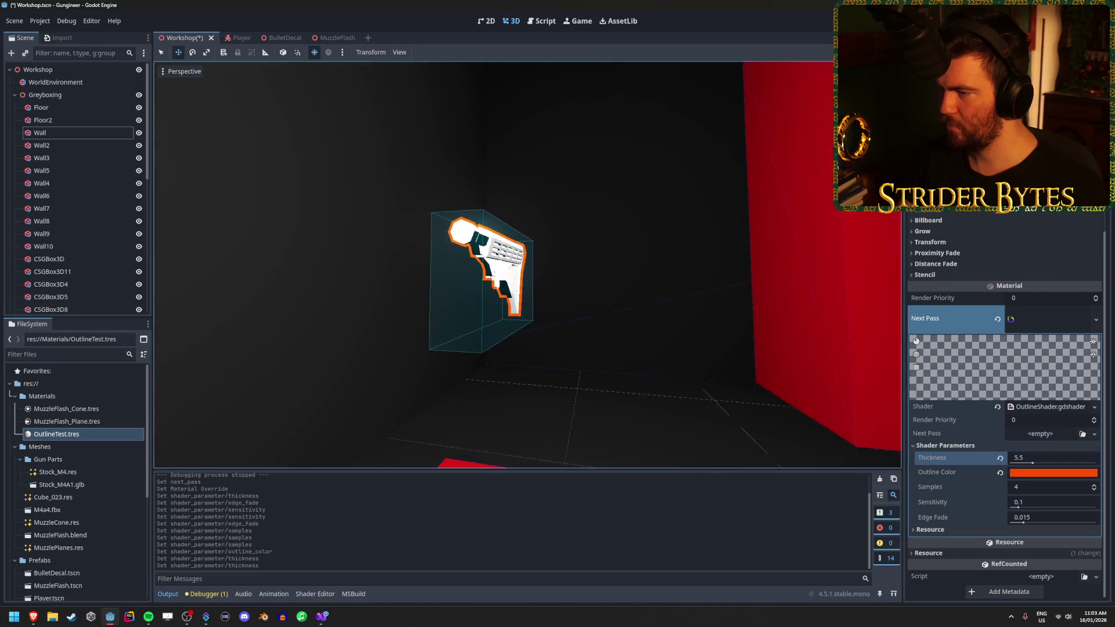
key(f)
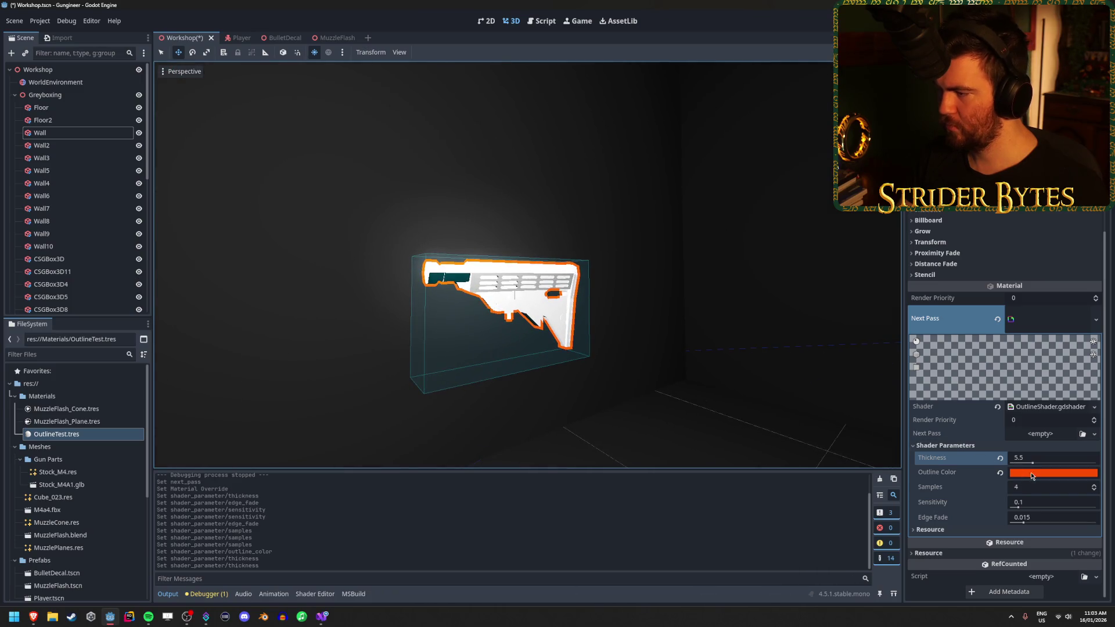
click(1053, 472)
drag(1104, 247, 1104, 268)
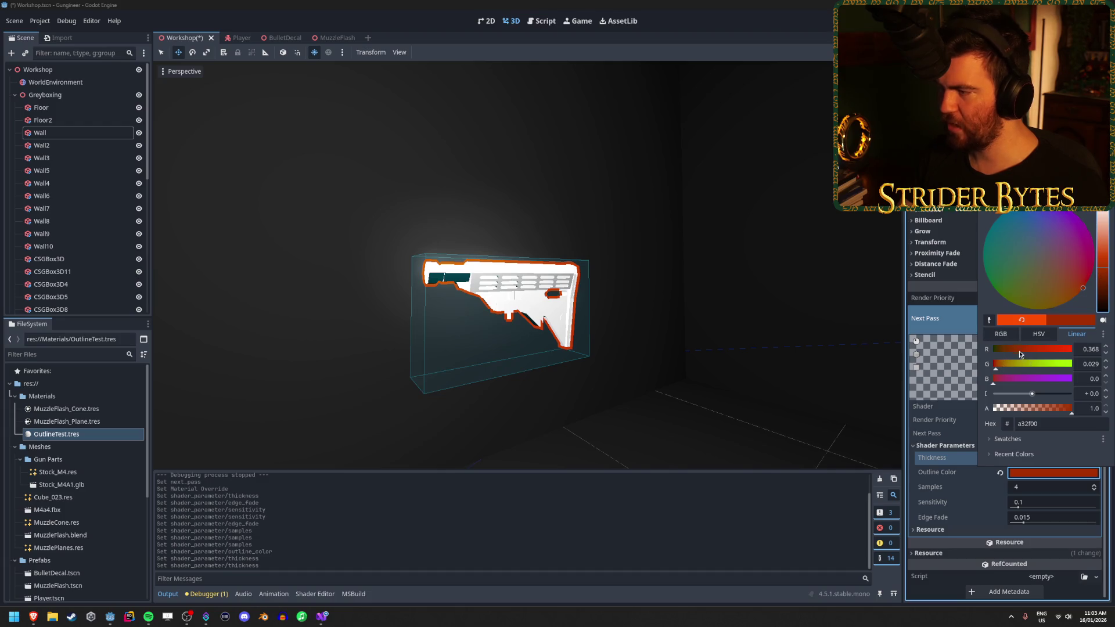
drag(1019, 351, 1026, 350)
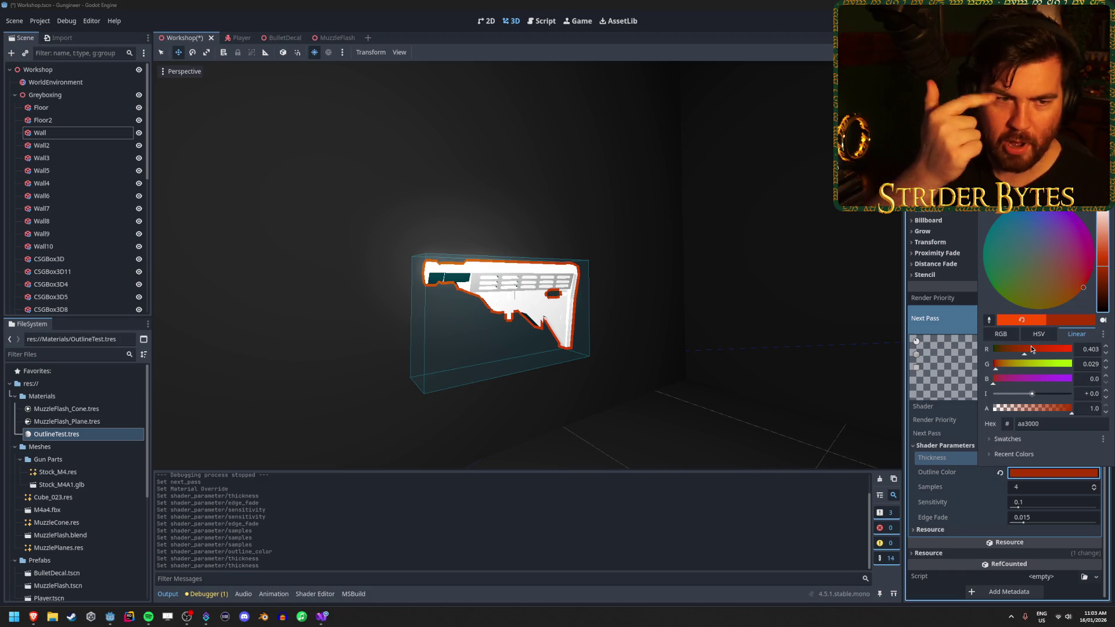
click(841, 345)
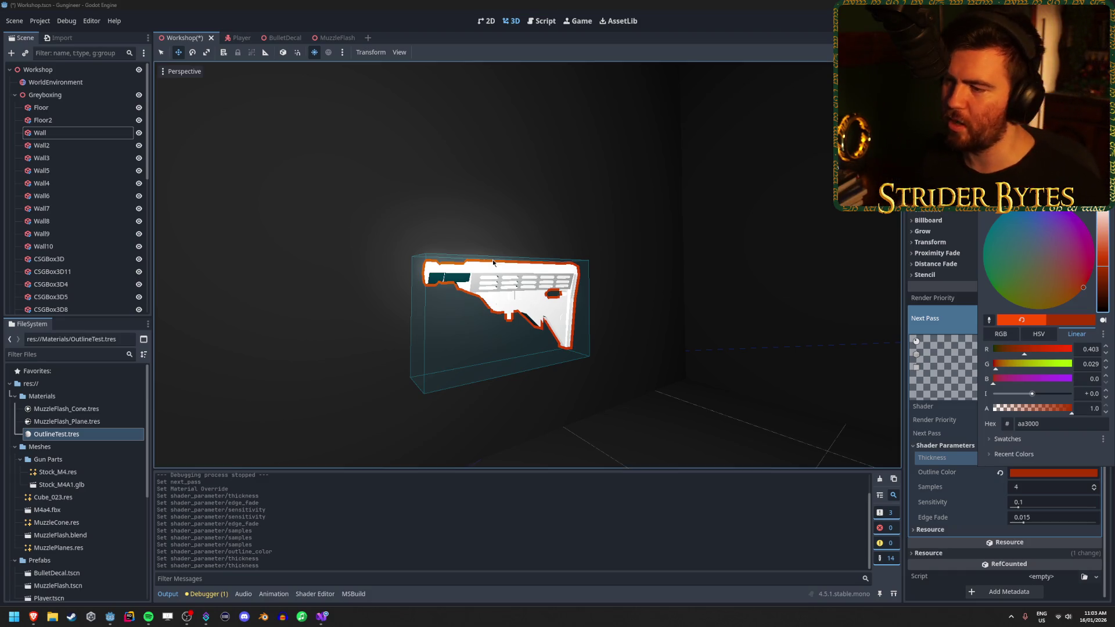
scroll(706, 343, down, 5)
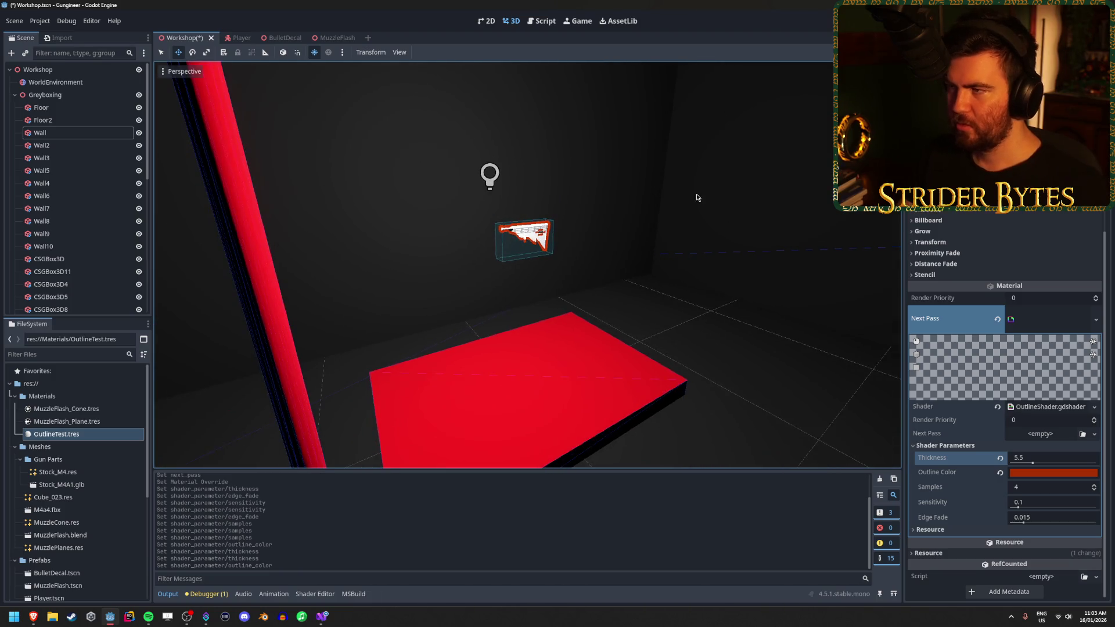
Focus on the gun stock and set the outline shader's Thickness to 0.5
key(f)
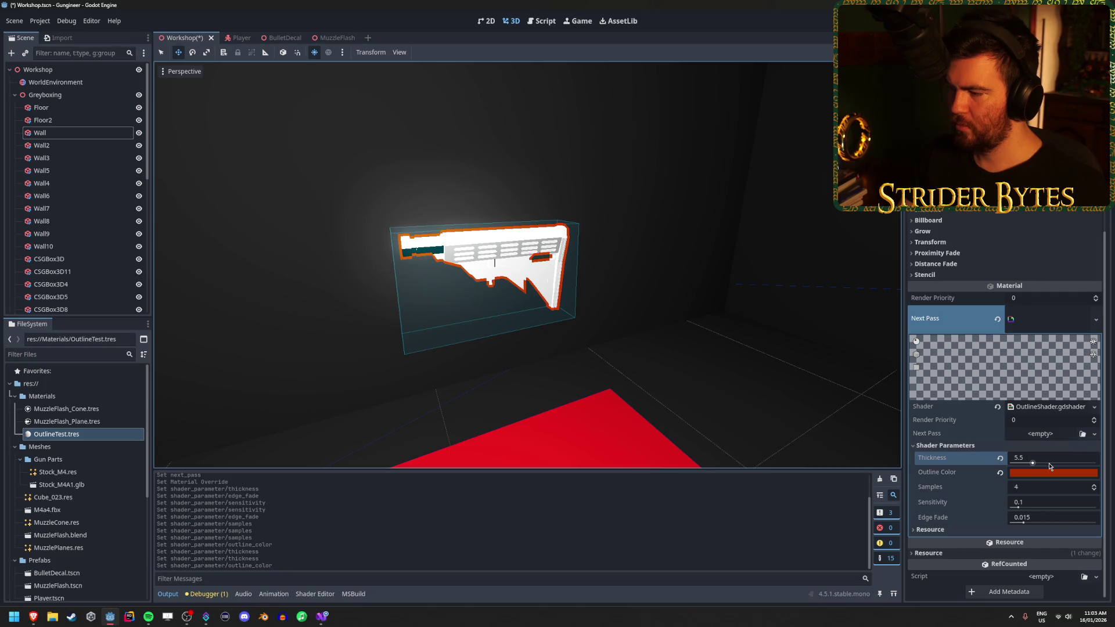
click(930, 529)
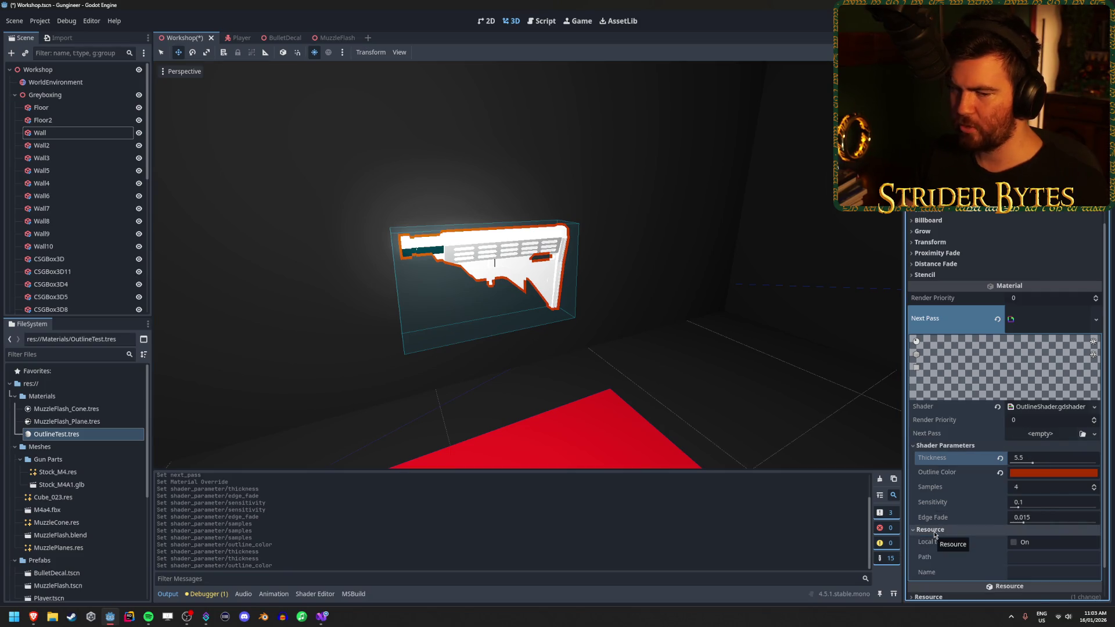
click(932, 530)
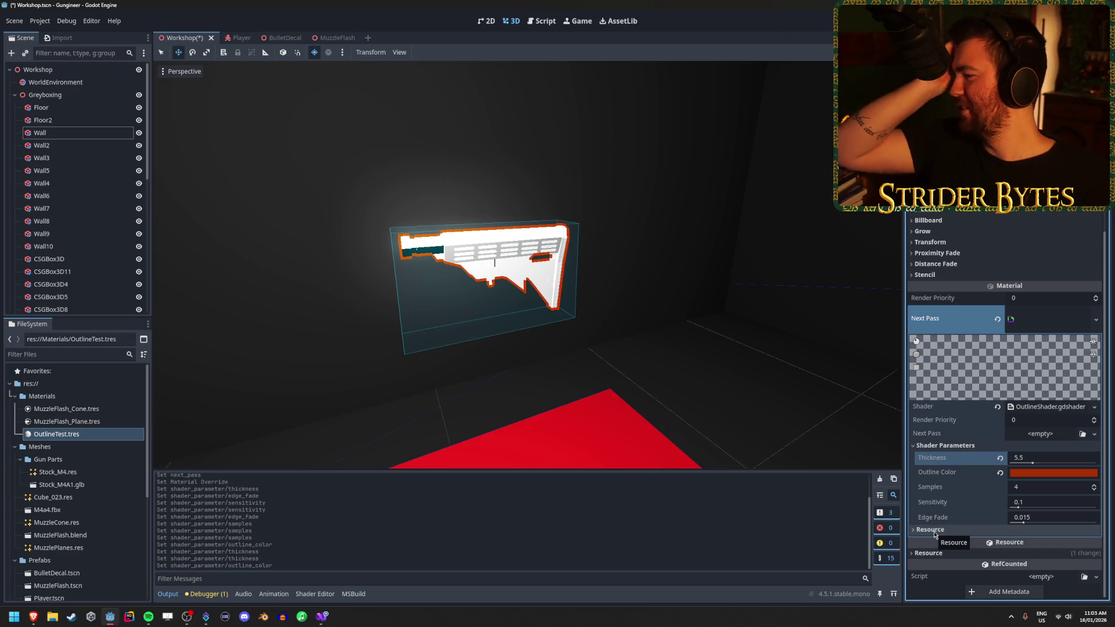
click(1034, 458)
text(0.5)
key(Return)
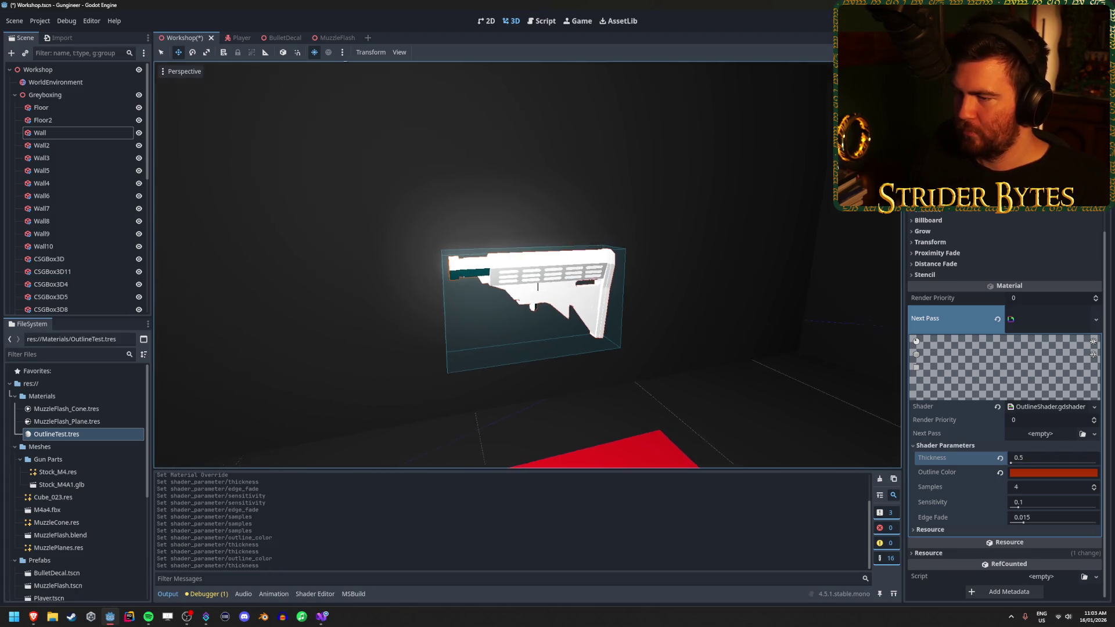
Inspect the gun stock, select Wall3, and launch the game with F5
drag(788, 114, 787, 114)
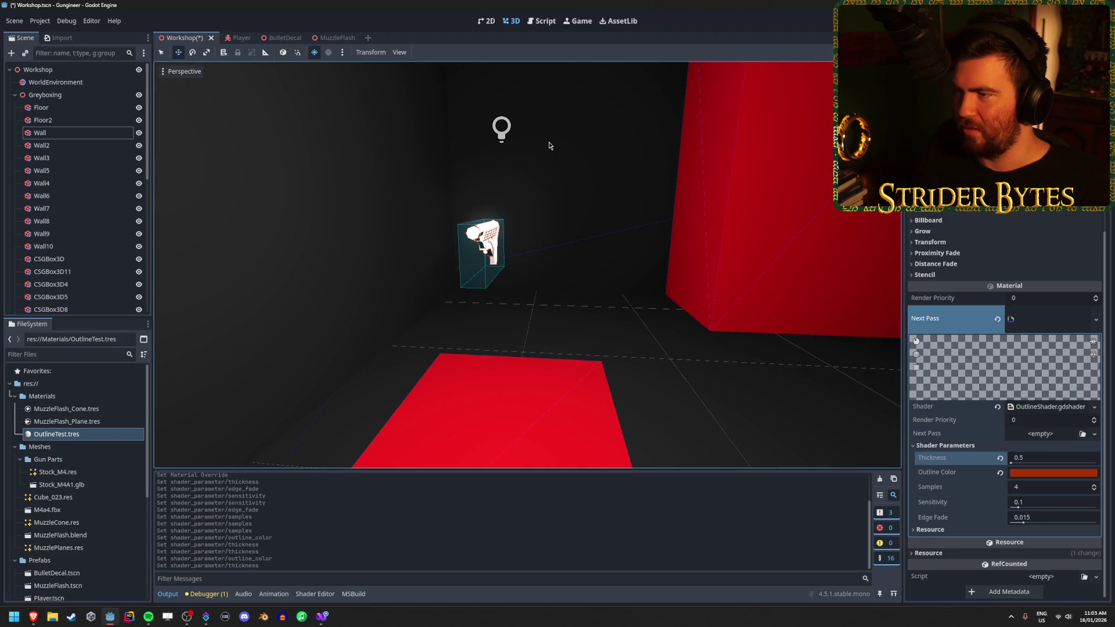
click(387, 127)
key(F5)
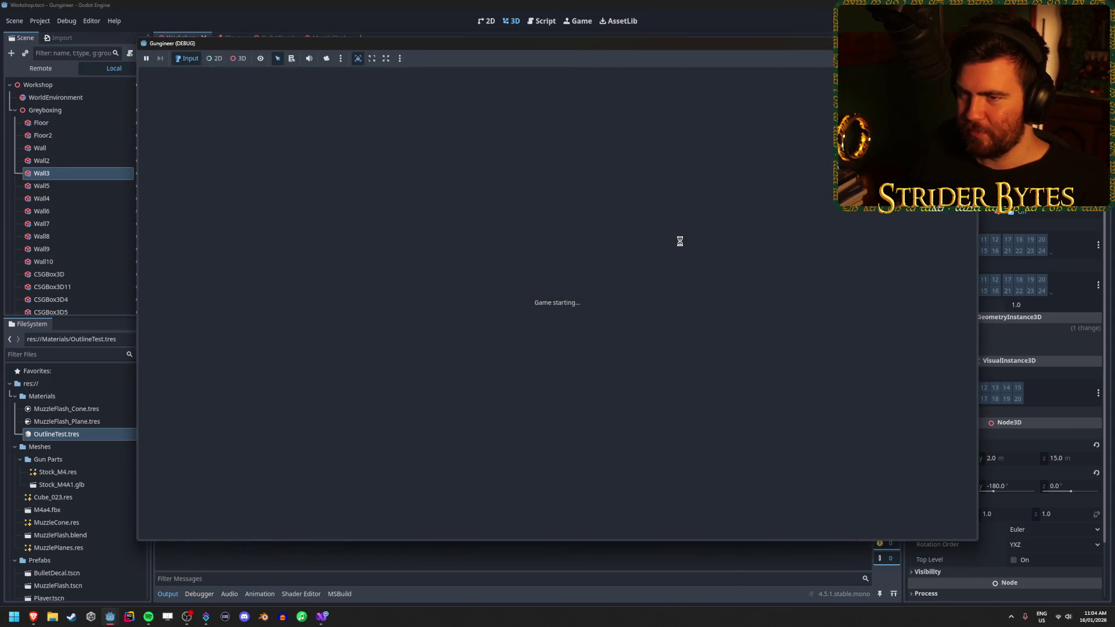
Walk around the workshop in the running game, then stop it with Escape
key(w)
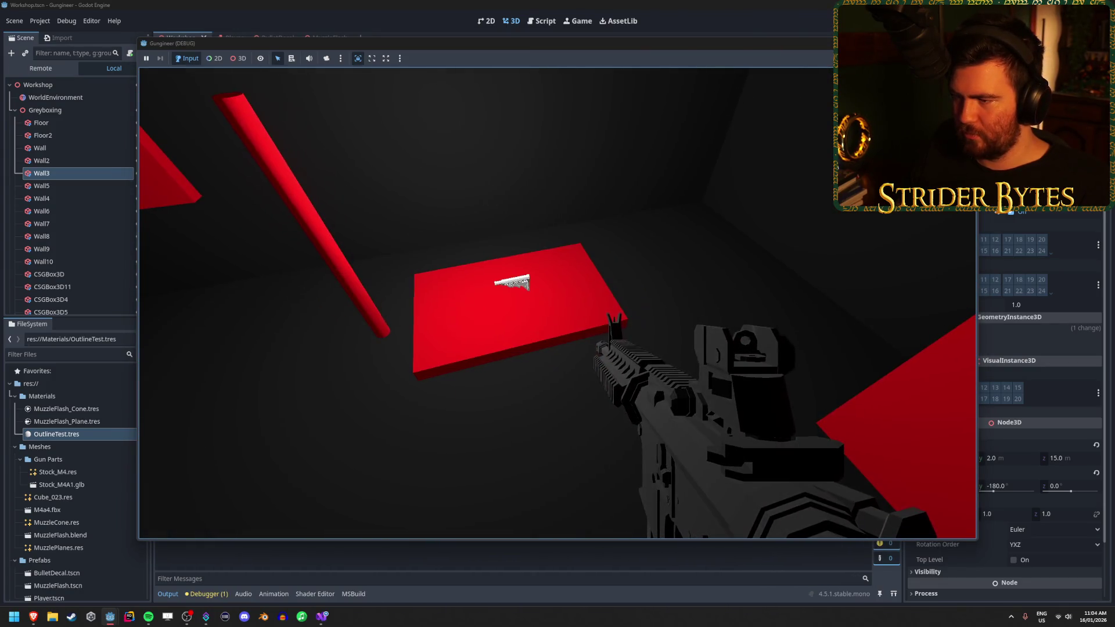
key(Escape)
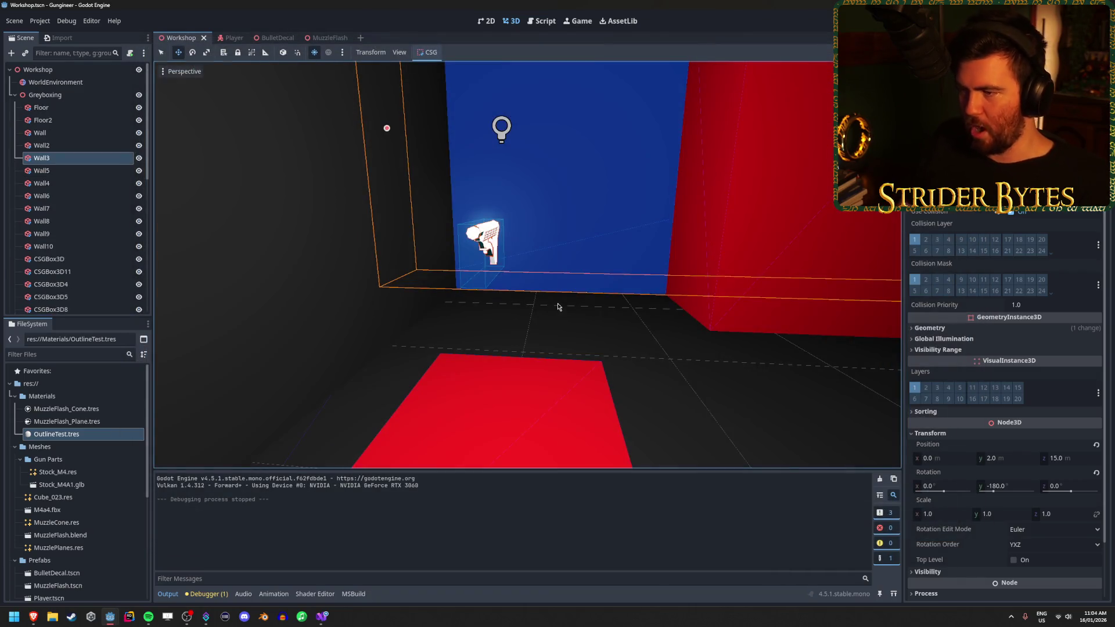
key(a)
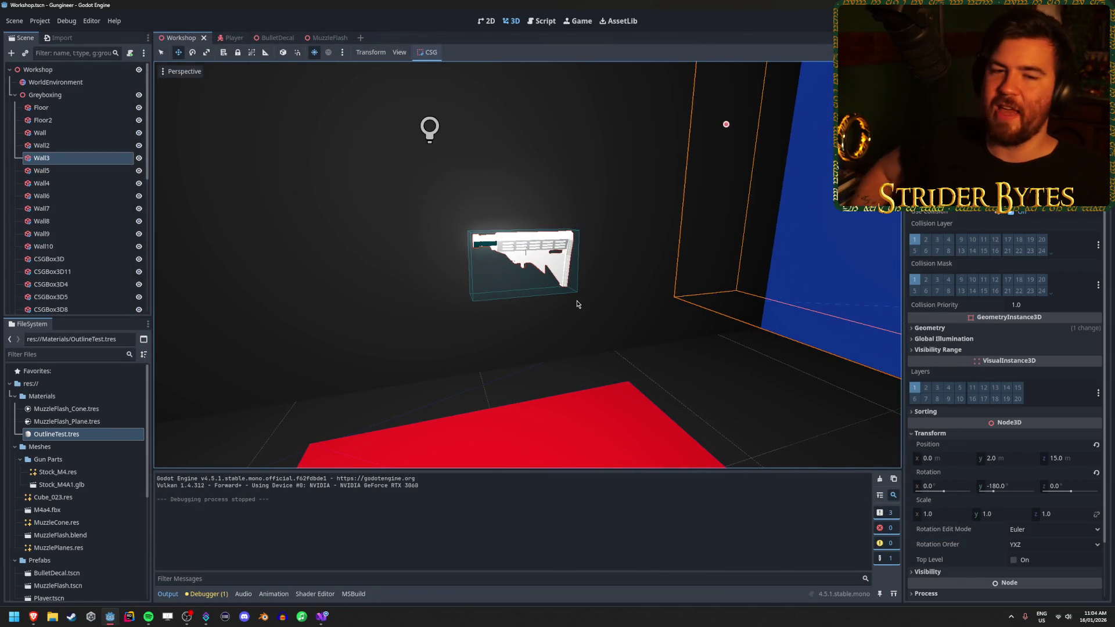
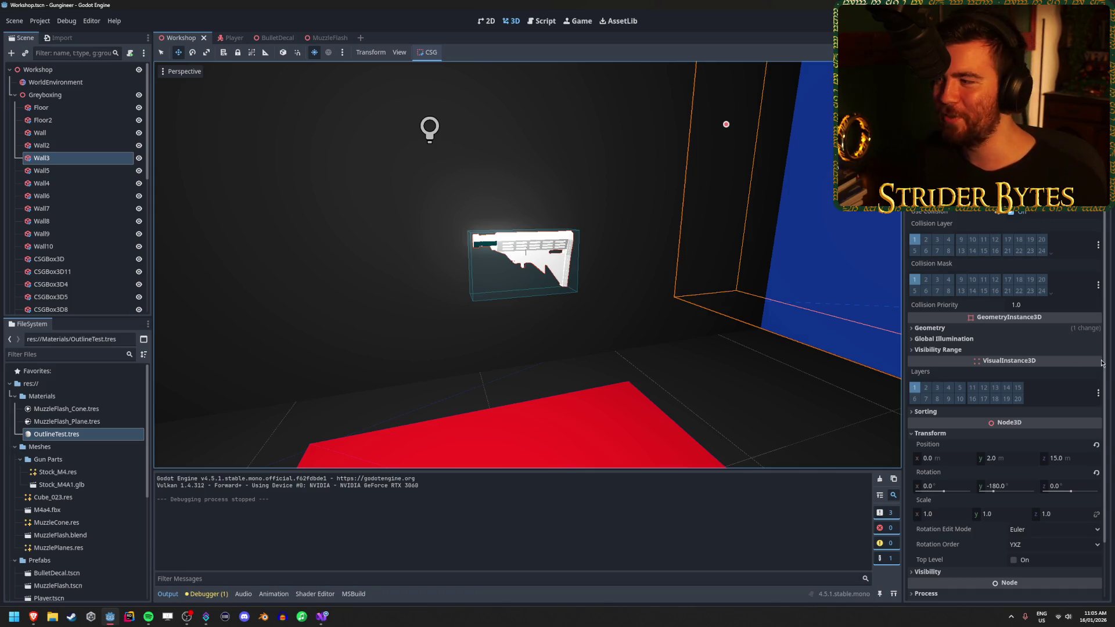
Collapse the Greyboxing group and clear the node selection in the Scene dock
scroll(985, 378, down, 2)
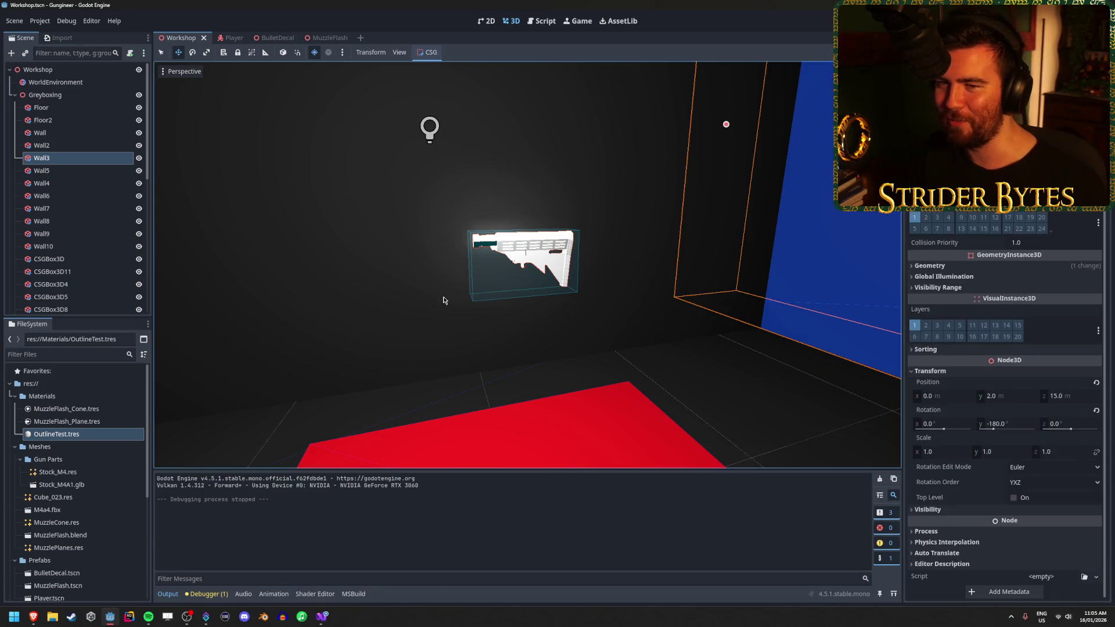
click(14, 94)
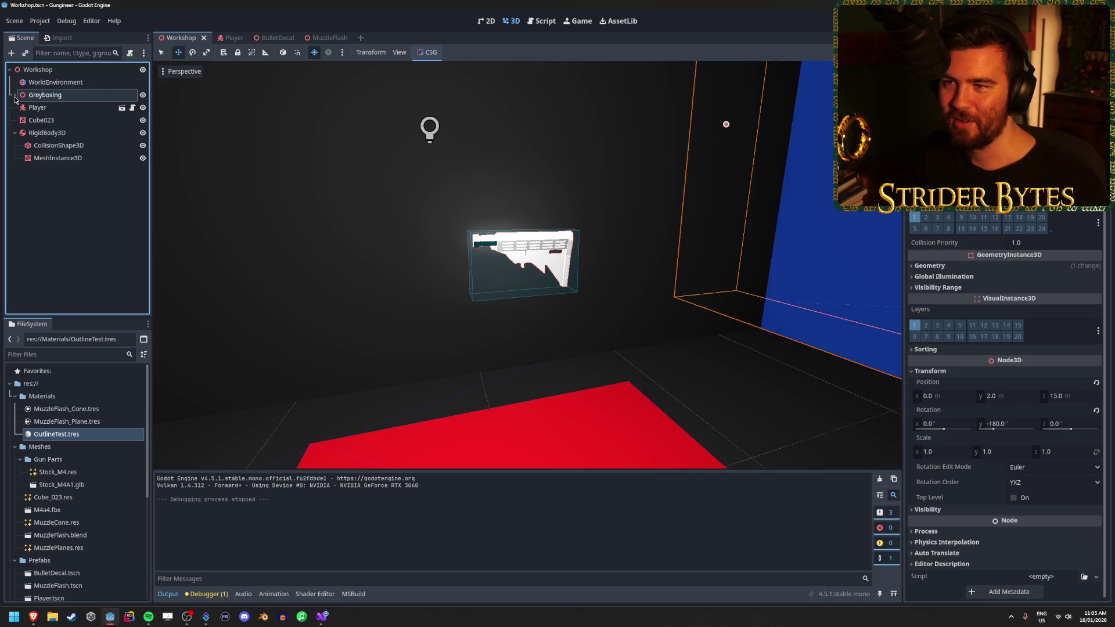
click(90, 275)
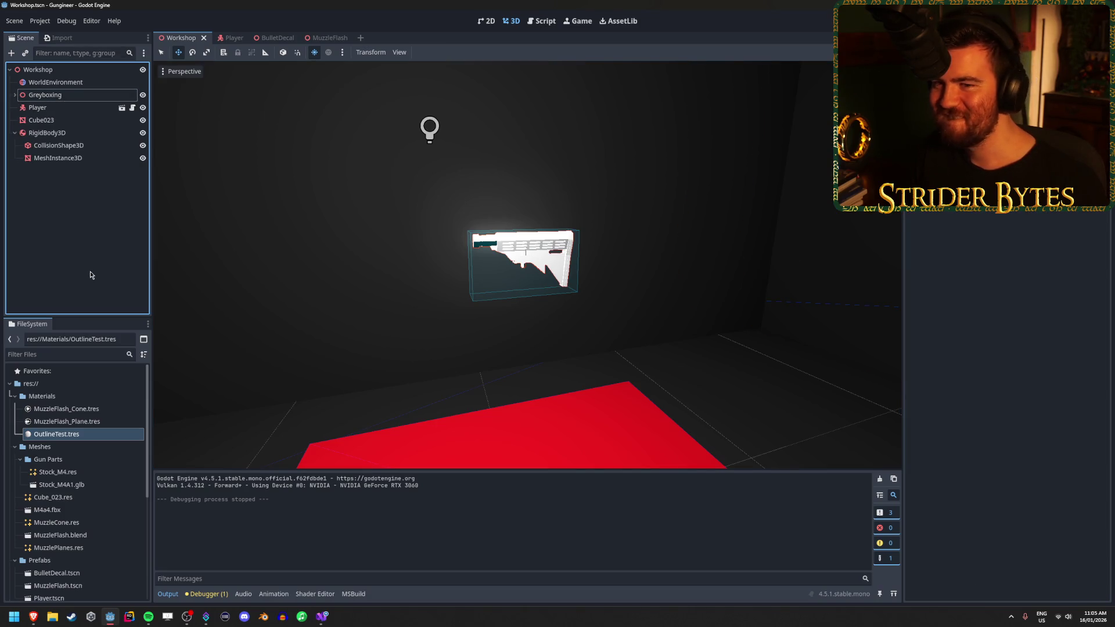
click(38, 107)
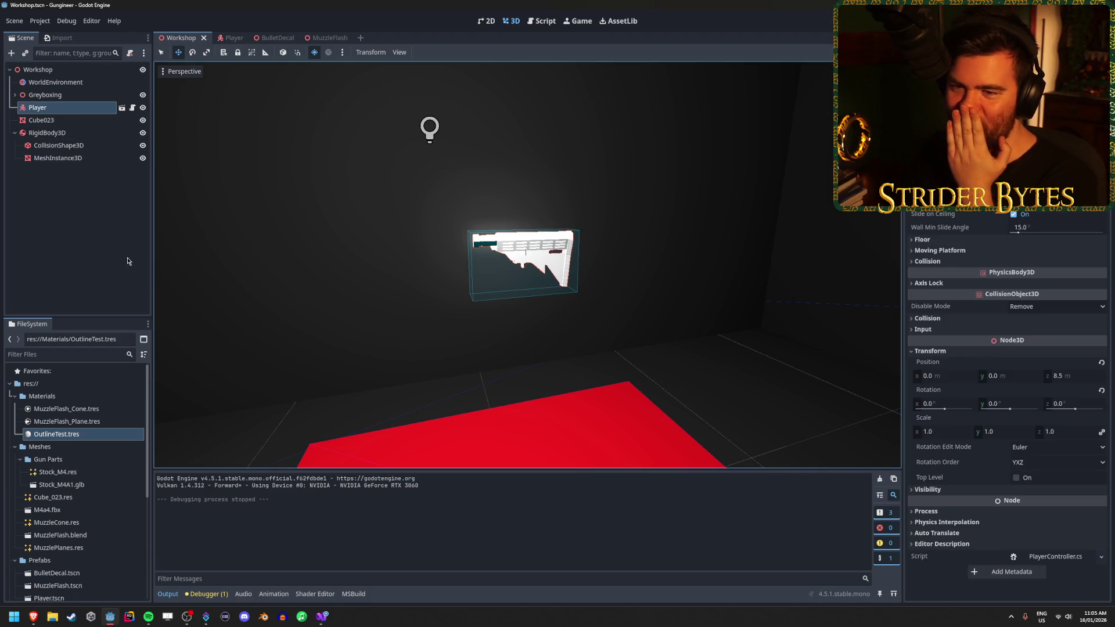
click(111, 252)
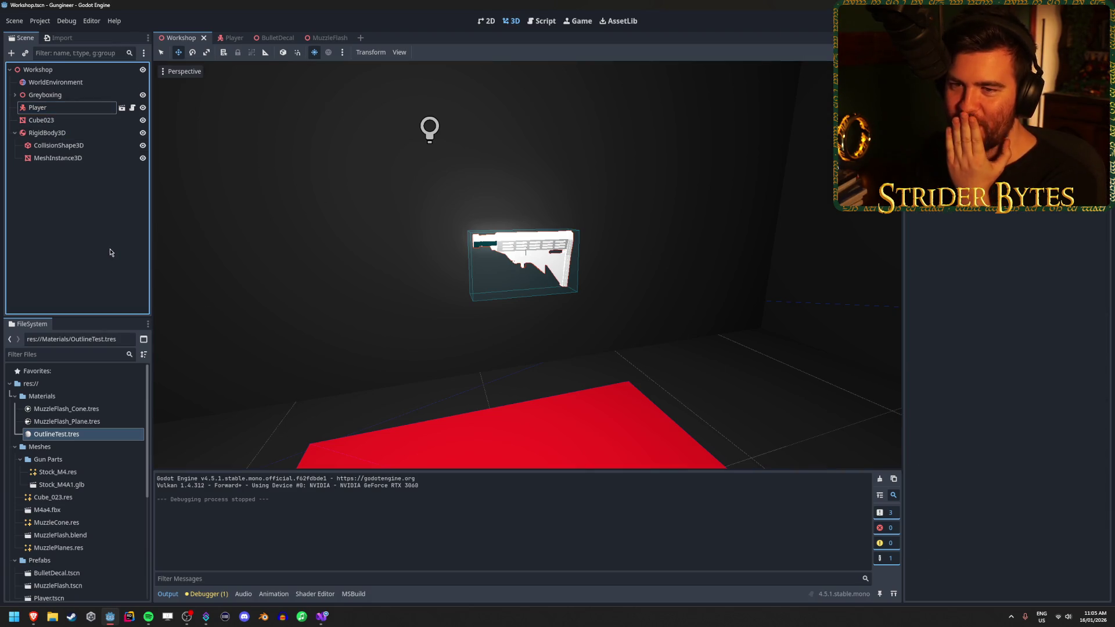
Select OutlineTest.tres, set its outline Thickness to 0.5, and bring up OutlineShader.gdshader code
click(85, 423)
click(84, 434)
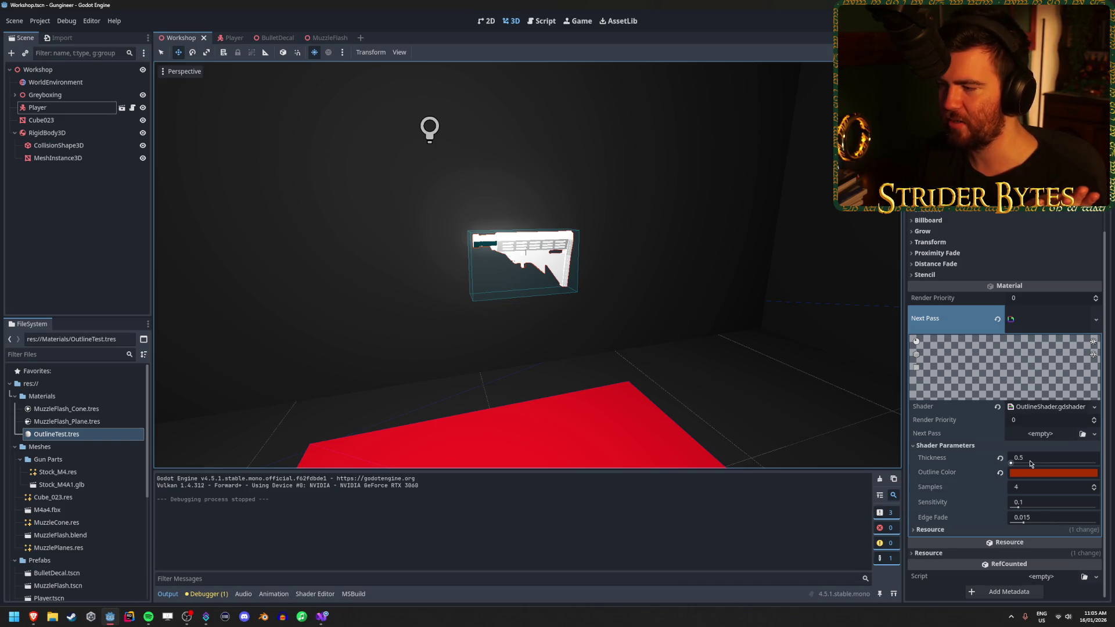
drag(1010, 463, 988, 473)
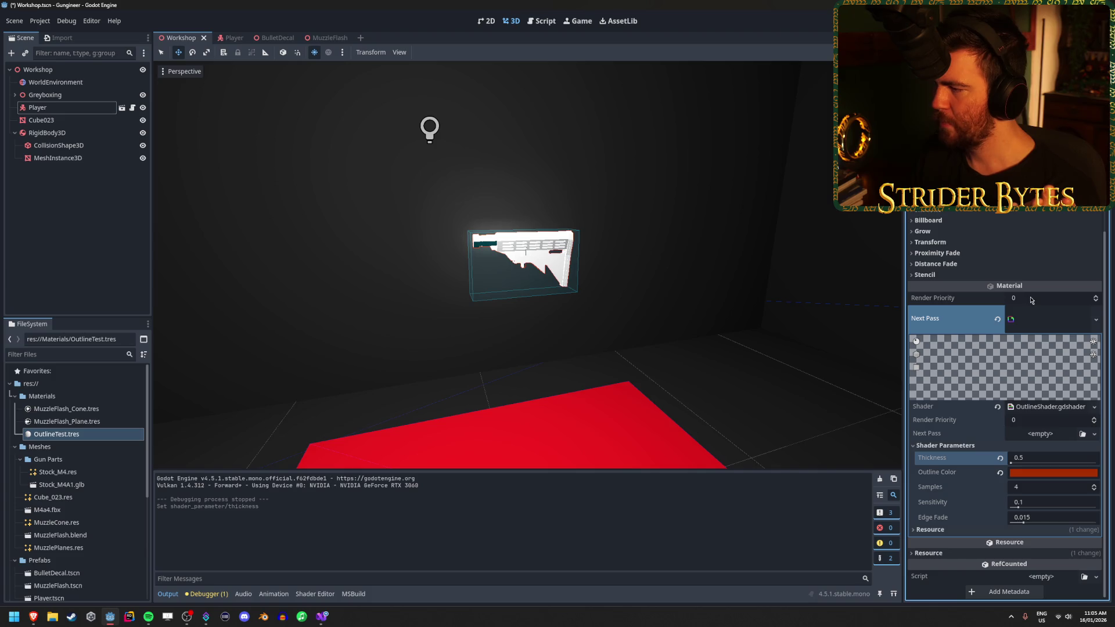
click(946, 445)
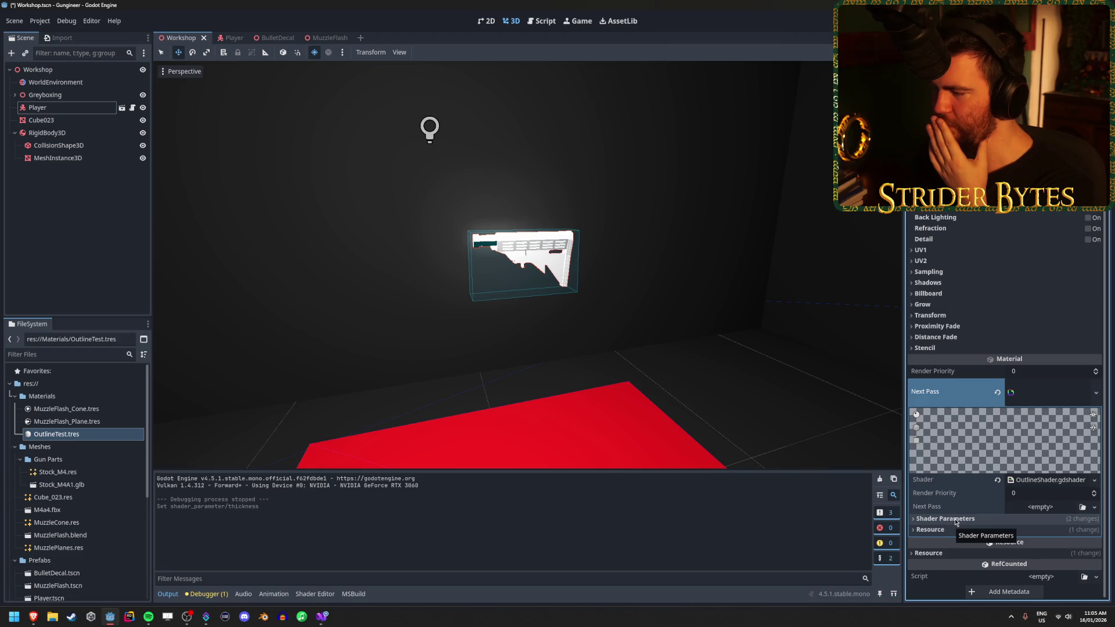
drag(587, 288, 557, 293)
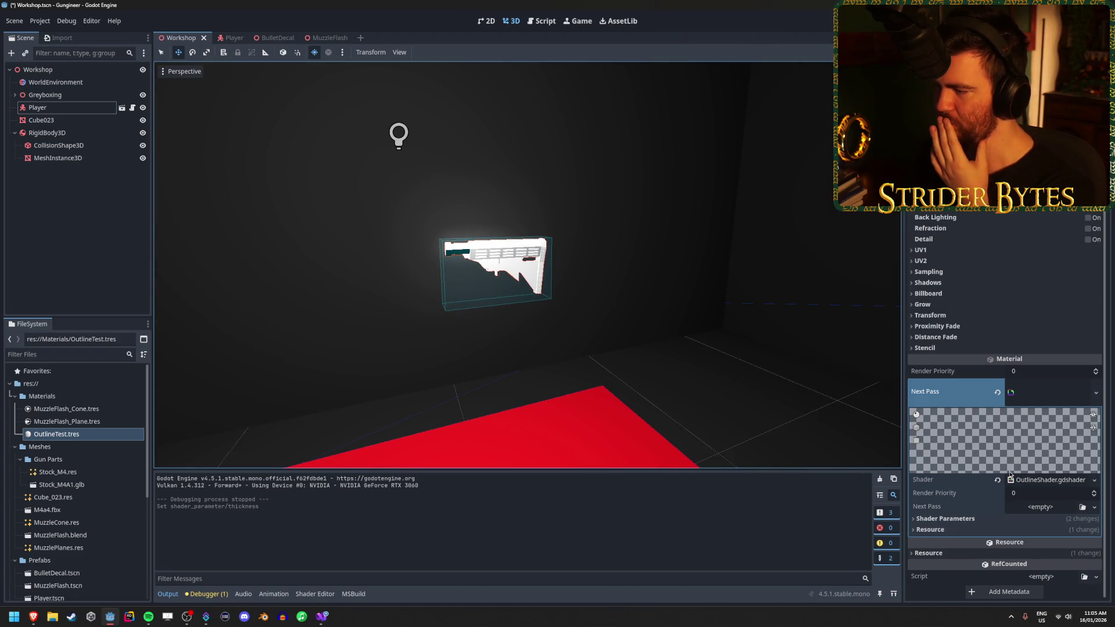
click(315, 593)
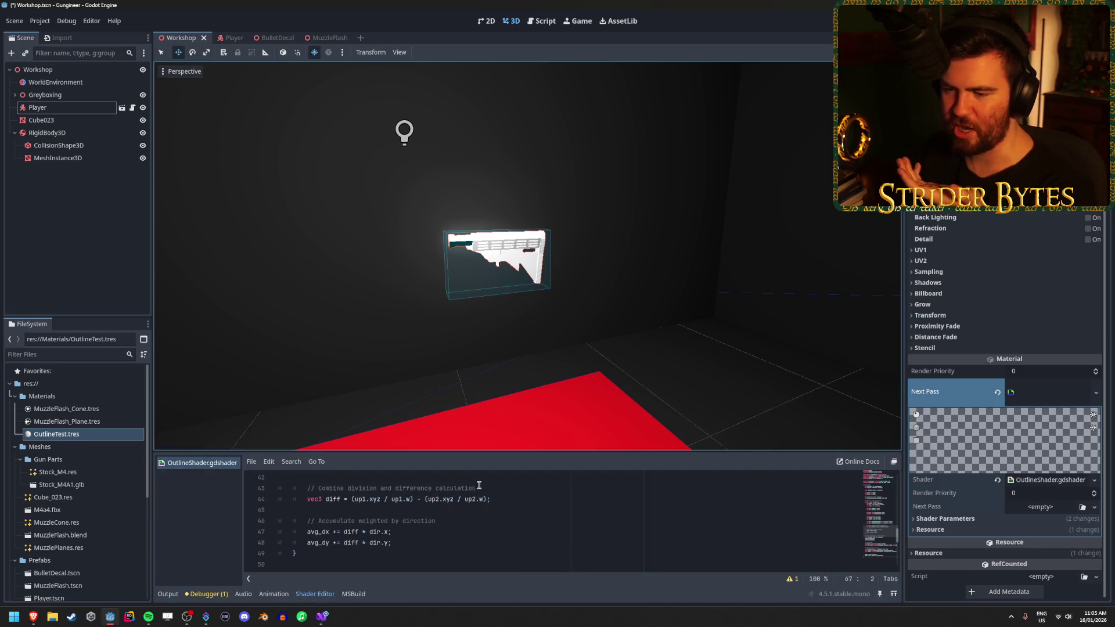
Show OutlineShader.gdshader in the Shader Editor with an enlarged code area
scroll(74, 433, down, 5)
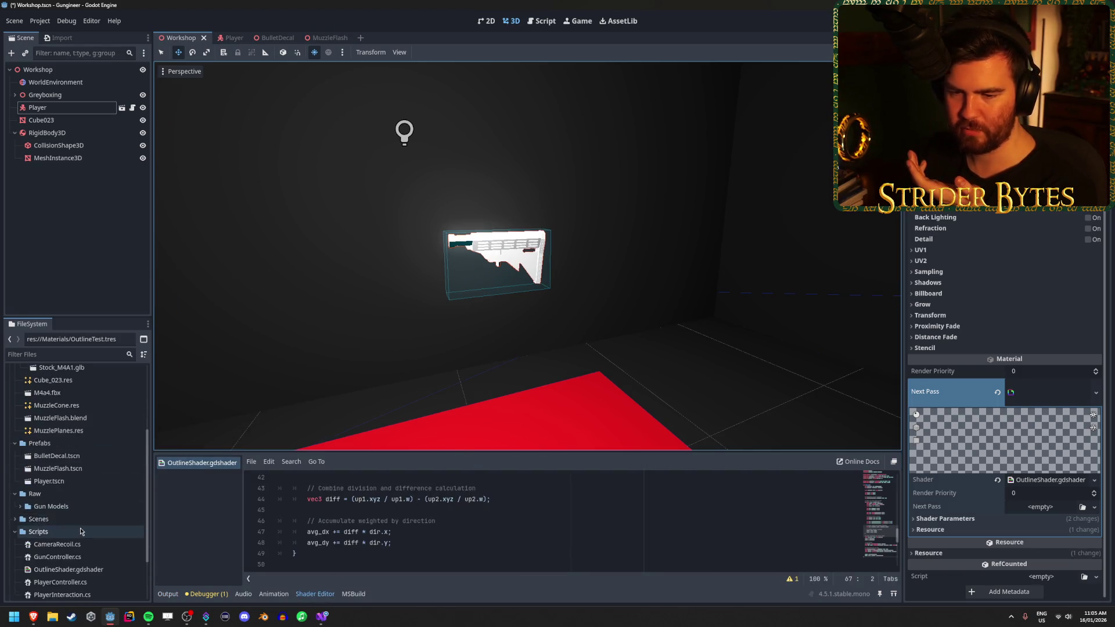
click(68, 540)
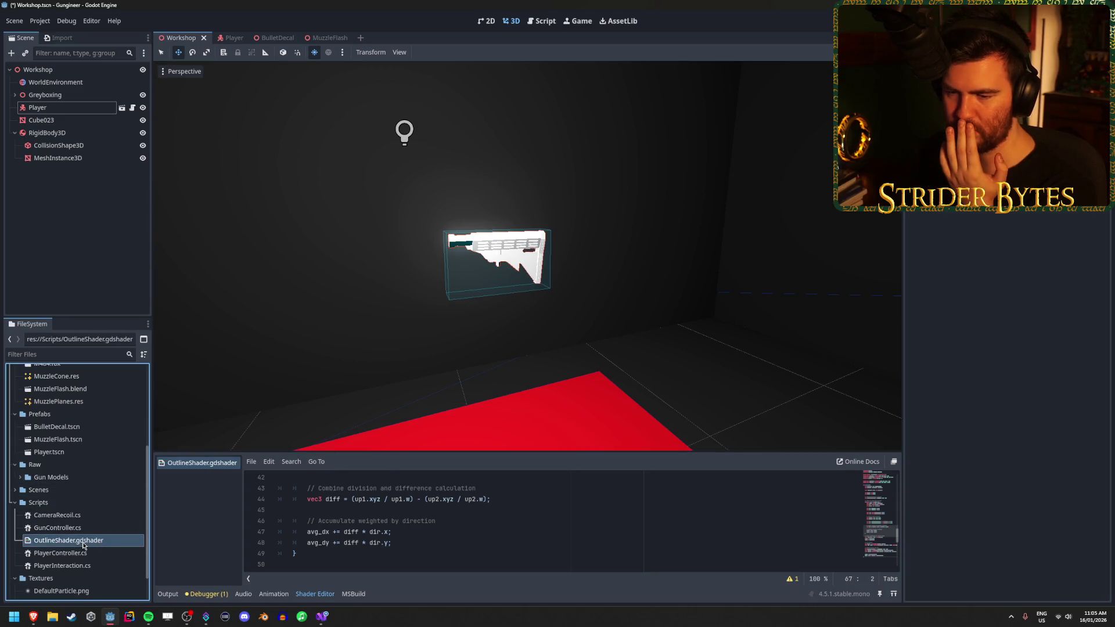
click(206, 593)
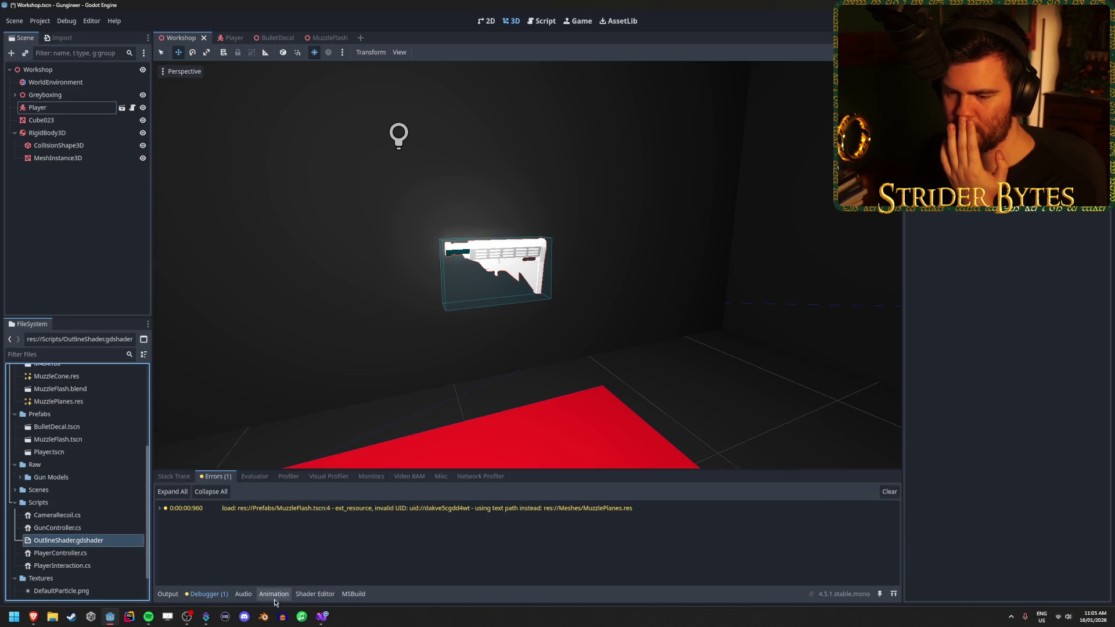
click(314, 593)
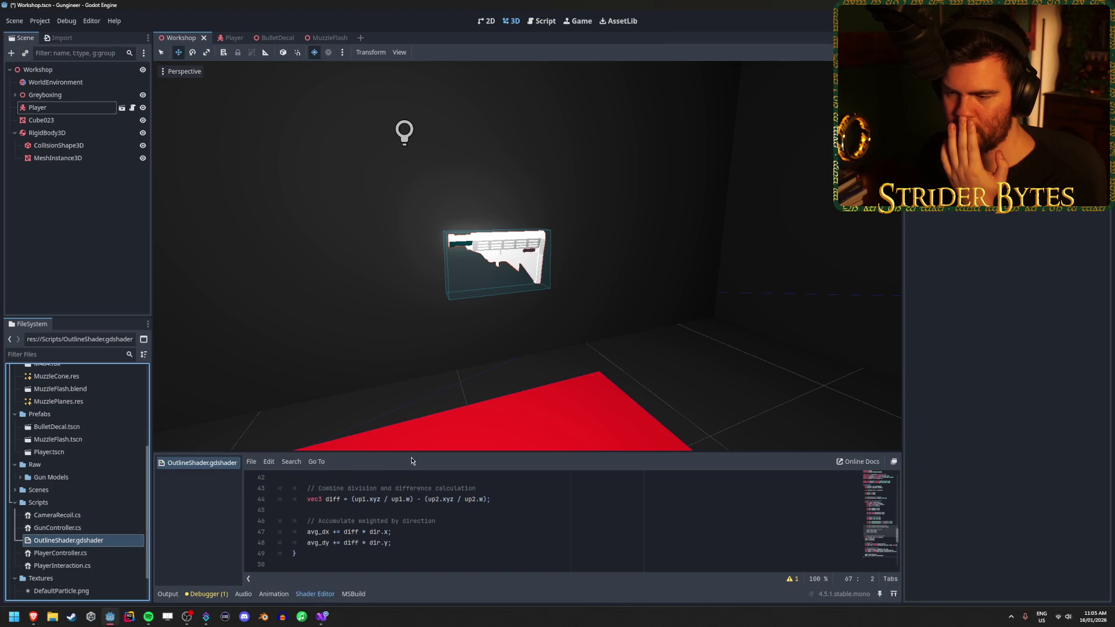
mouse_move(415, 453)
mouse_down()
mouse_move(431, 300)
mouse_move(424, 172)
mouse_up()
scroll(417, 374, up, 10)
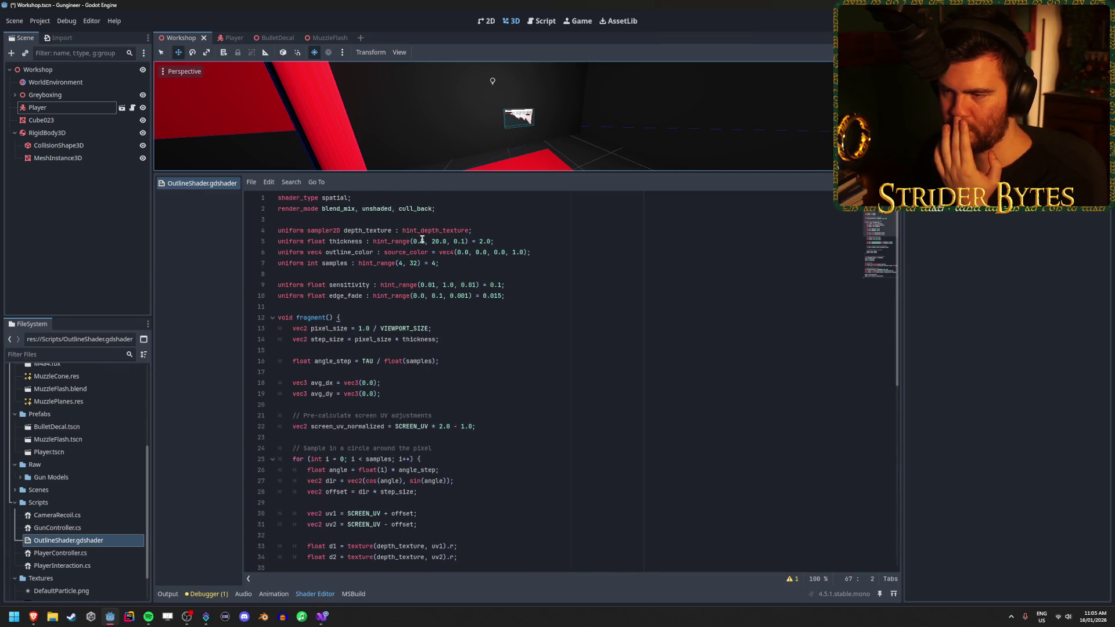
Change the thickness hint_range minimum to 0, save, and reselect OutlineTest.tres
drag(422, 241, 419, 240)
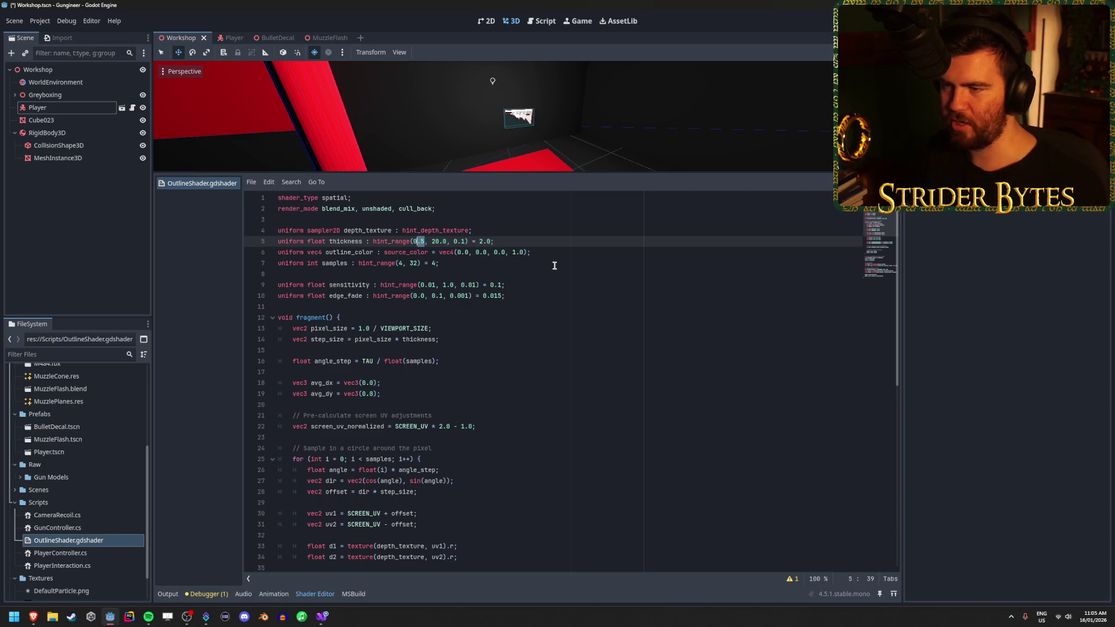
key(BackSpace)
key(ctrl+s)
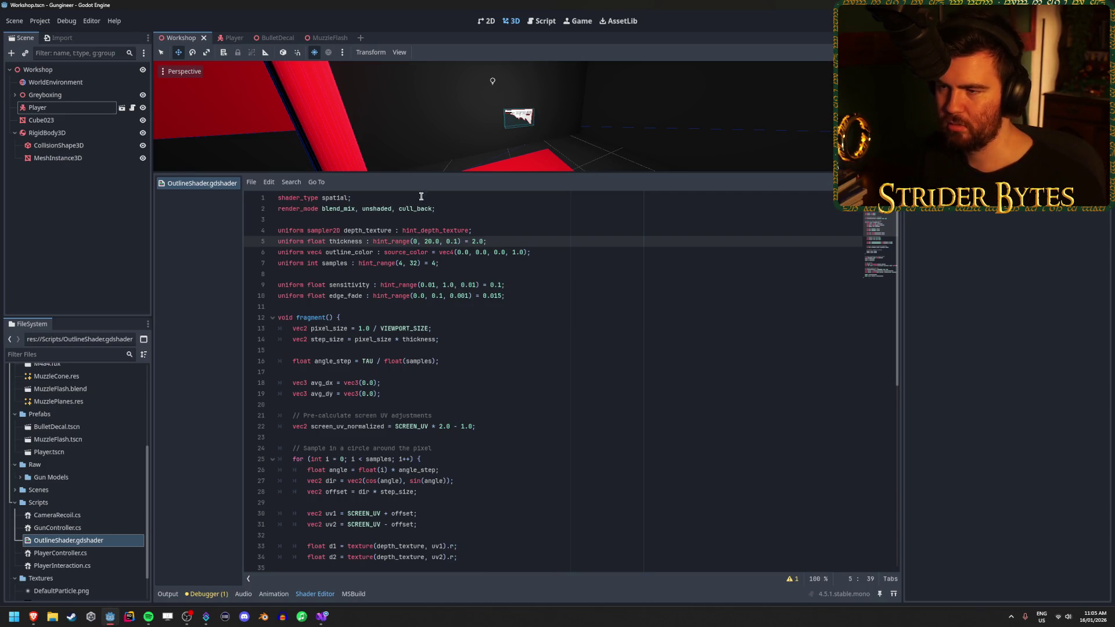
drag(422, 171, 423, 453)
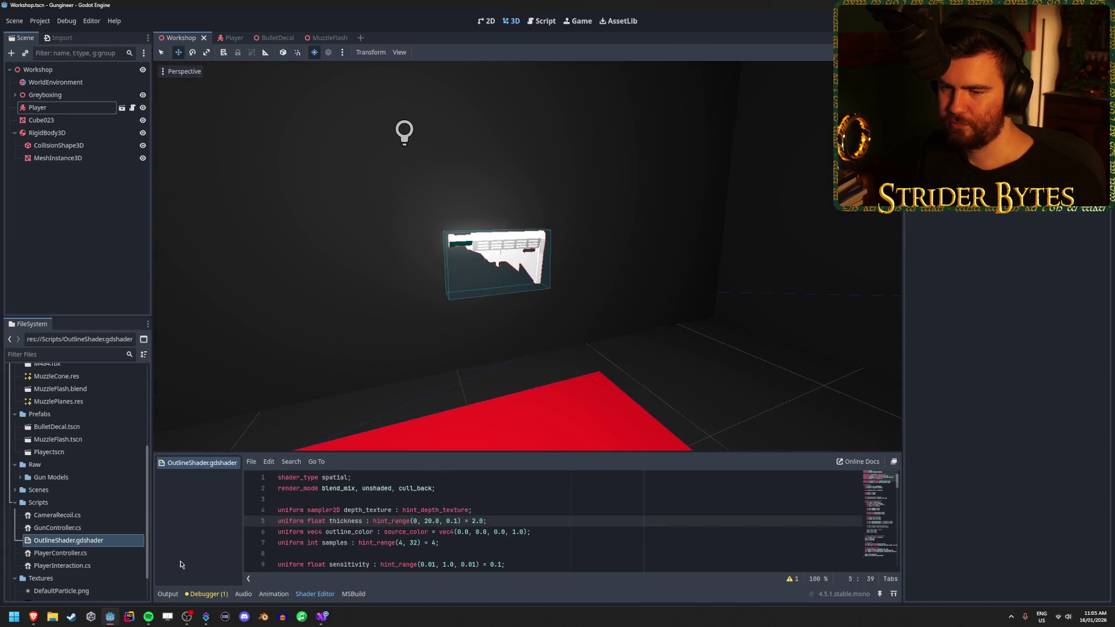
scroll(75, 441, up, 5)
click(75, 435)
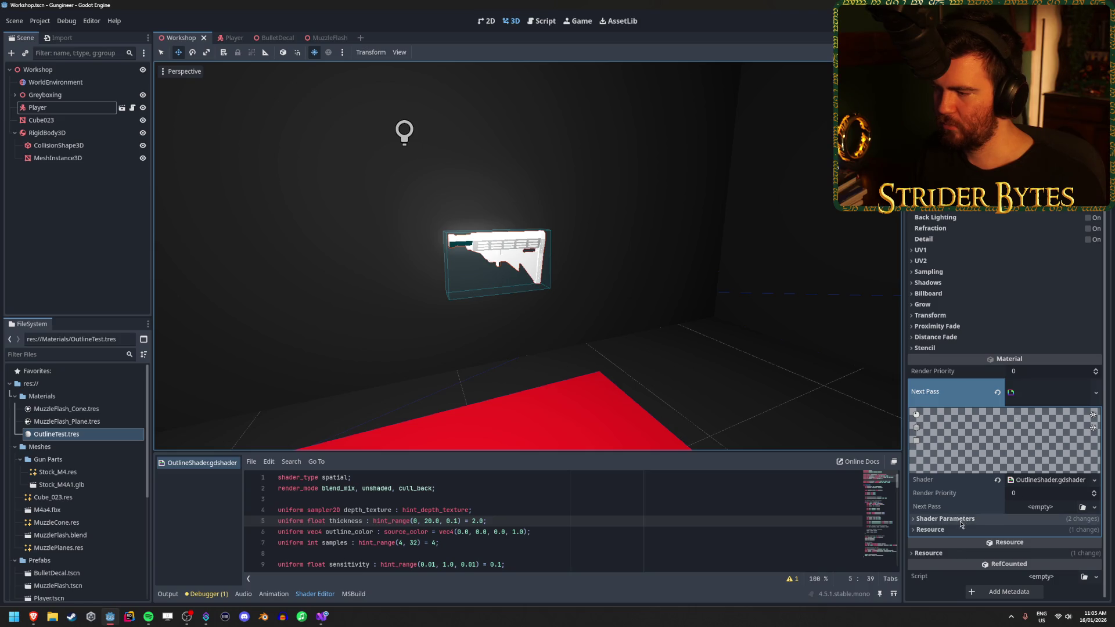
Try outline Thickness values 0, 4, 0.01 and 0.1 in Shader Parameters
click(1000, 518)
drag(1045, 458, 1013, 458)
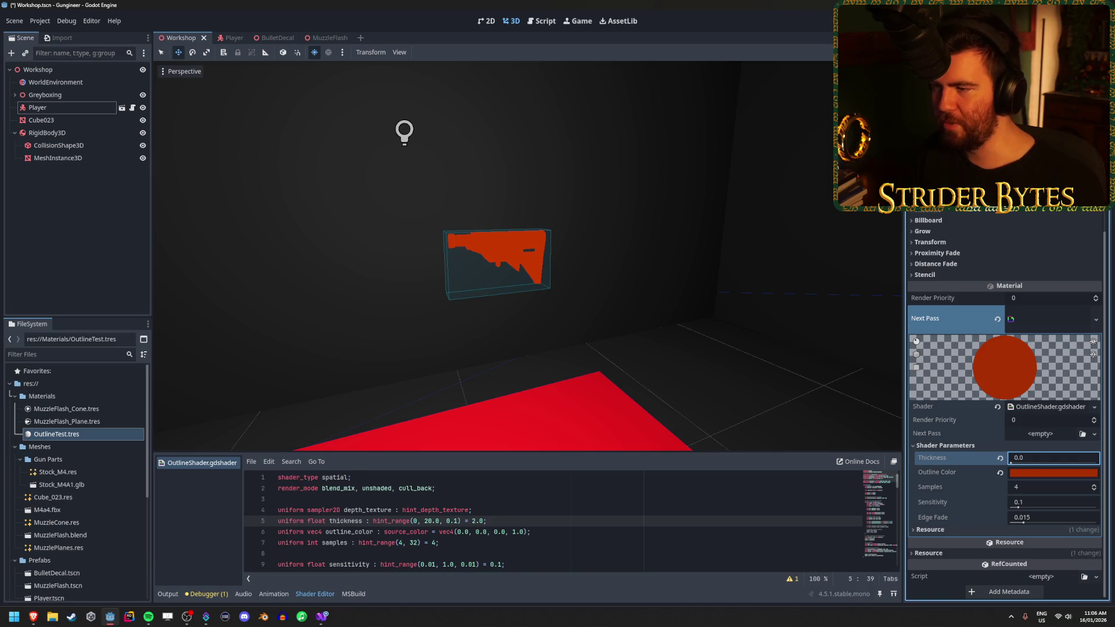
drag(1013, 458, 1027, 458)
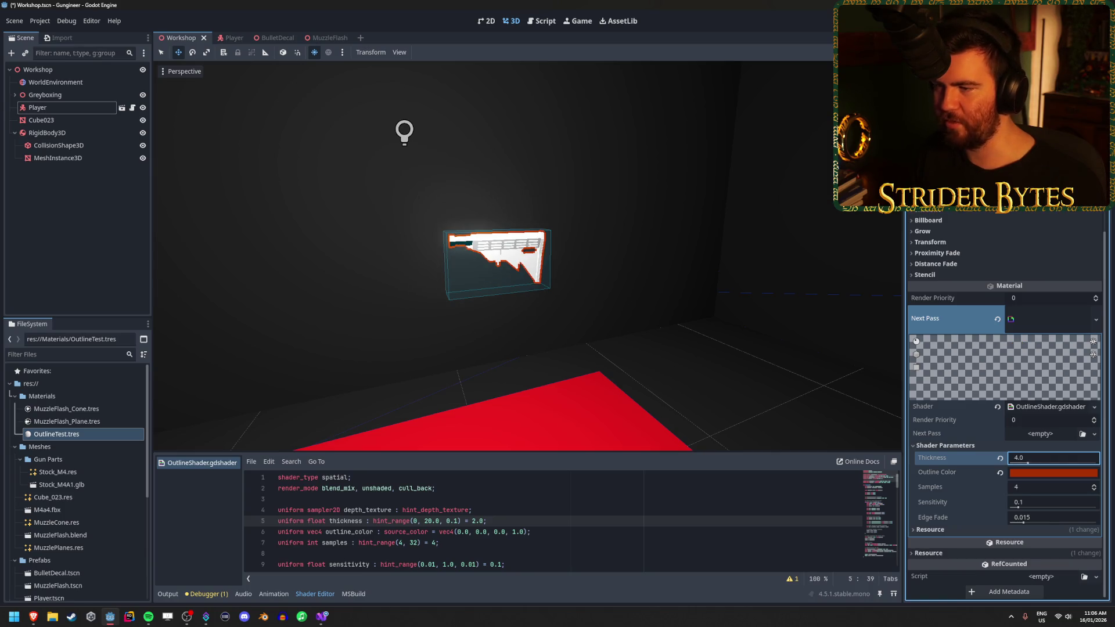
click(1052, 462)
key(BackSpace)
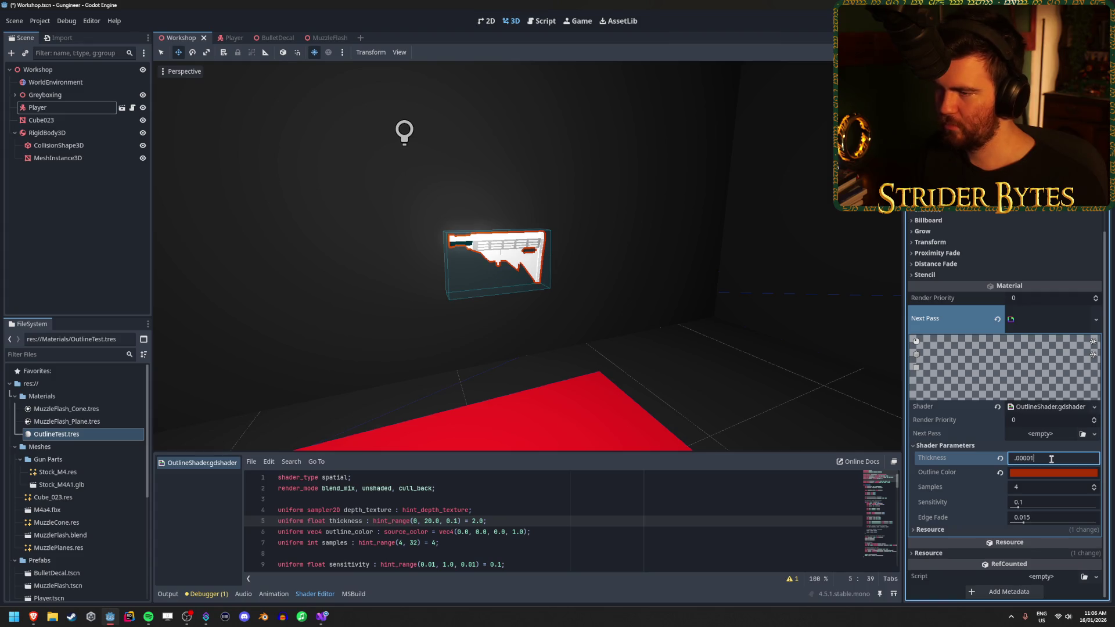
key(Return)
click(1048, 461)
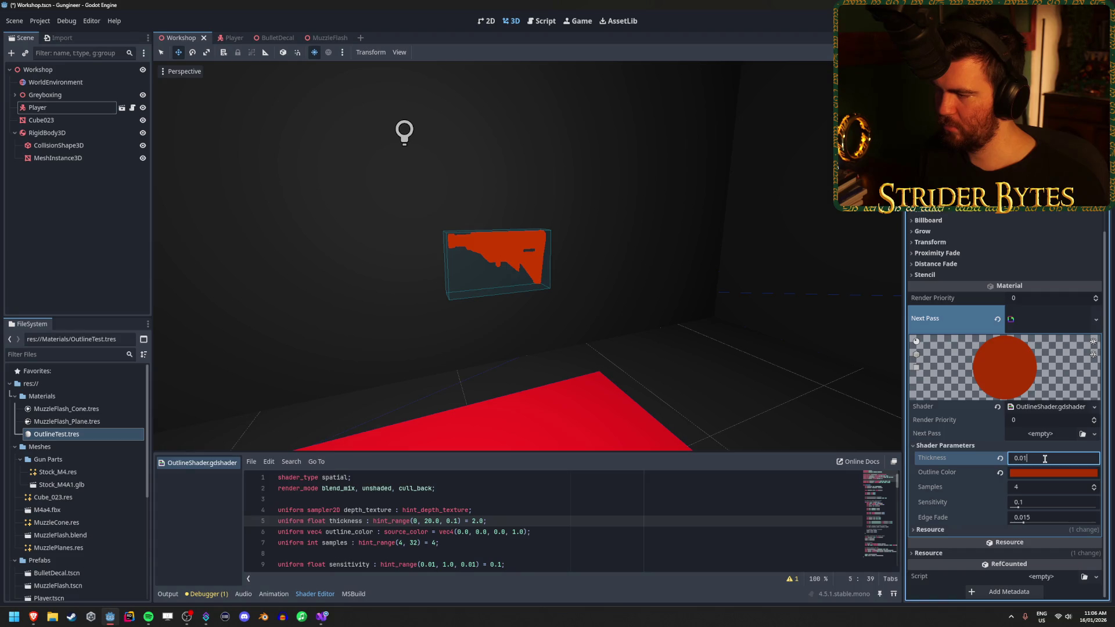
key(Return)
click(1044, 459)
text(0.1)
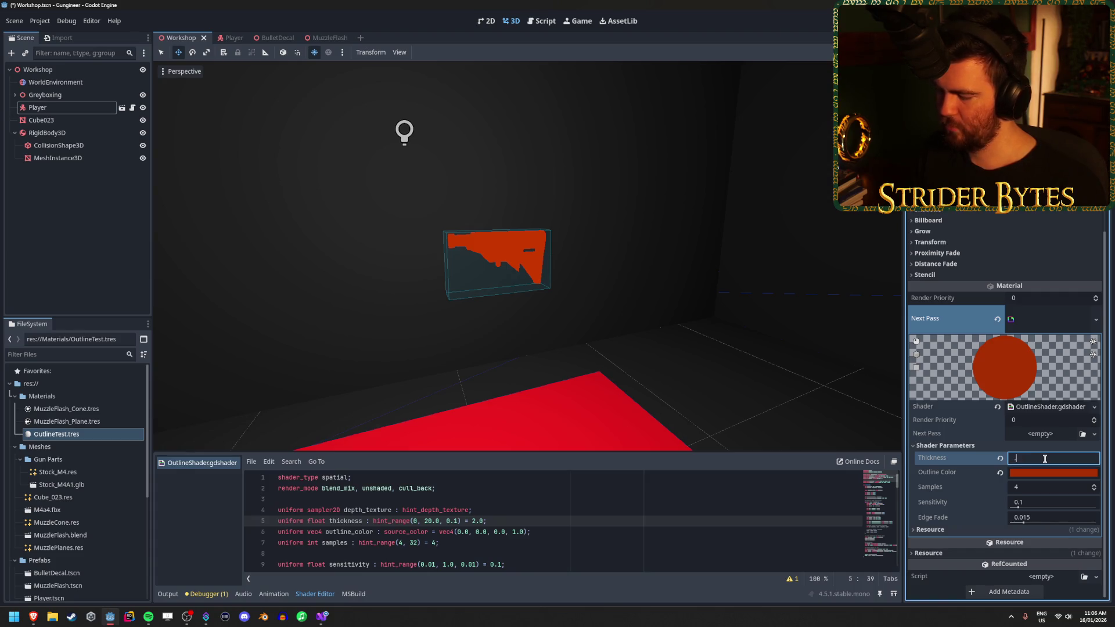
key(Return)
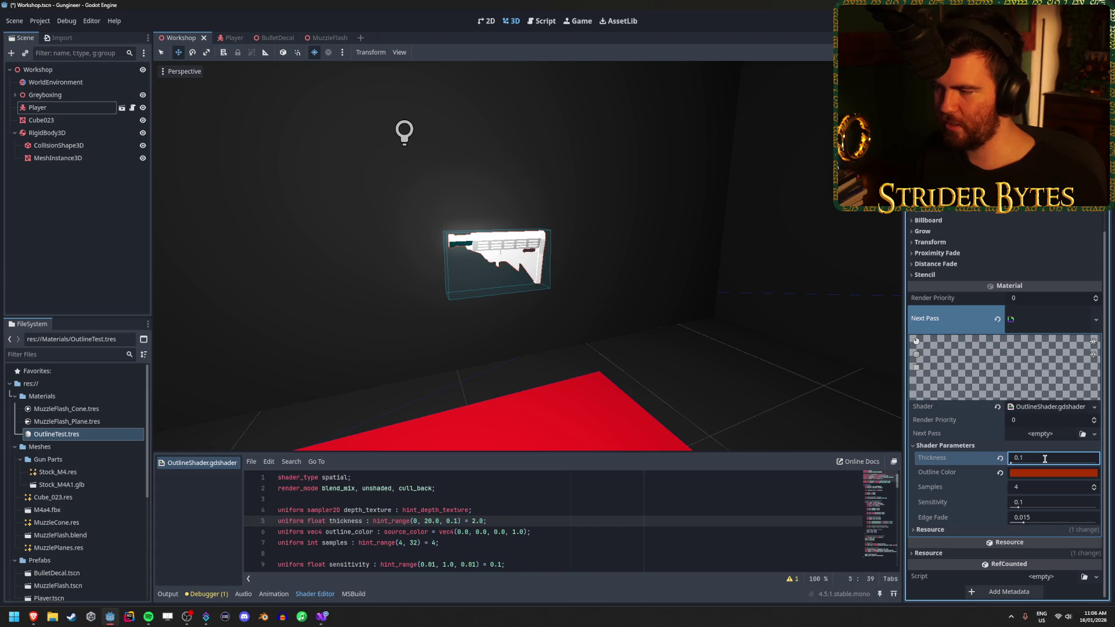
Restore the shader's range to hint_range(0.5, 20.0, 0.1) and save it
click(416, 521)
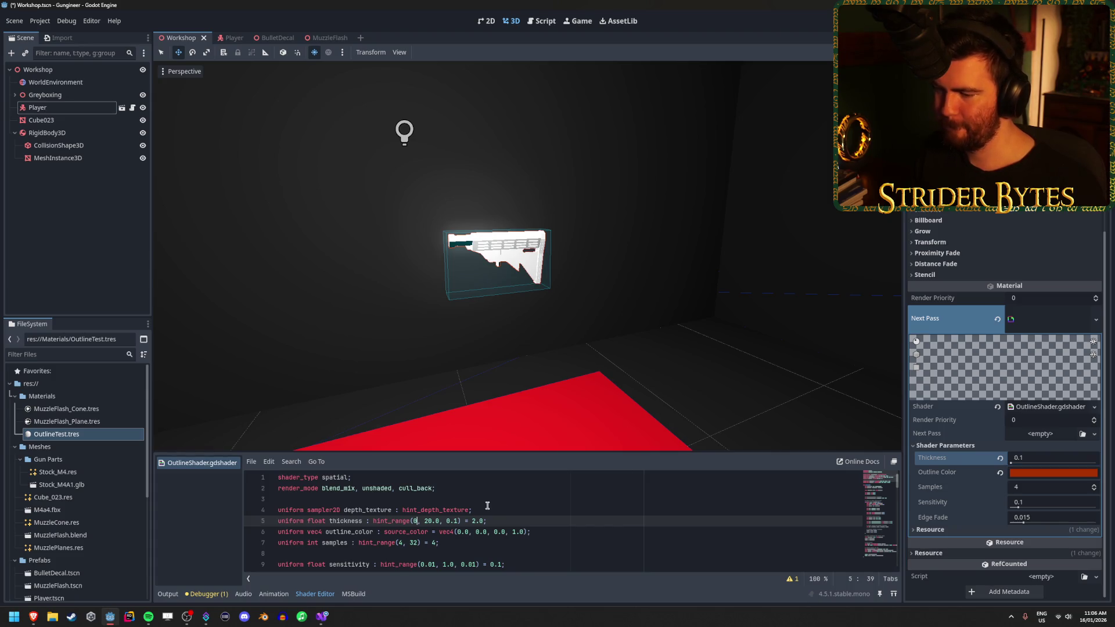
text(.5)
key(ctrl+s)
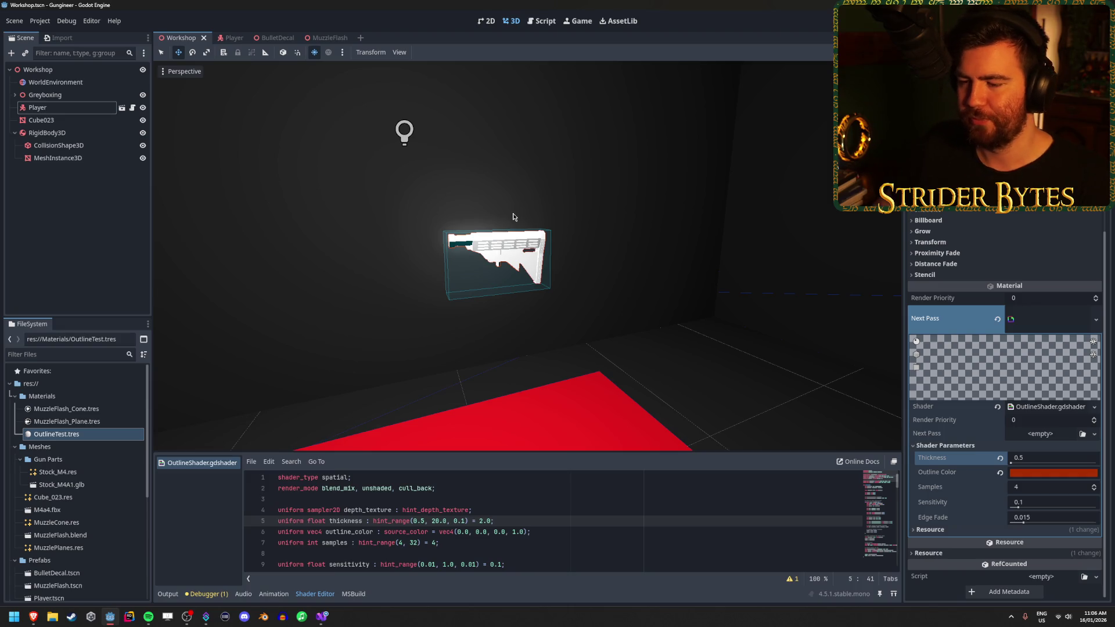
Check the output log, look closer at the gun stock, and switch briefly to the browser
click(168, 593)
click(60, 205)
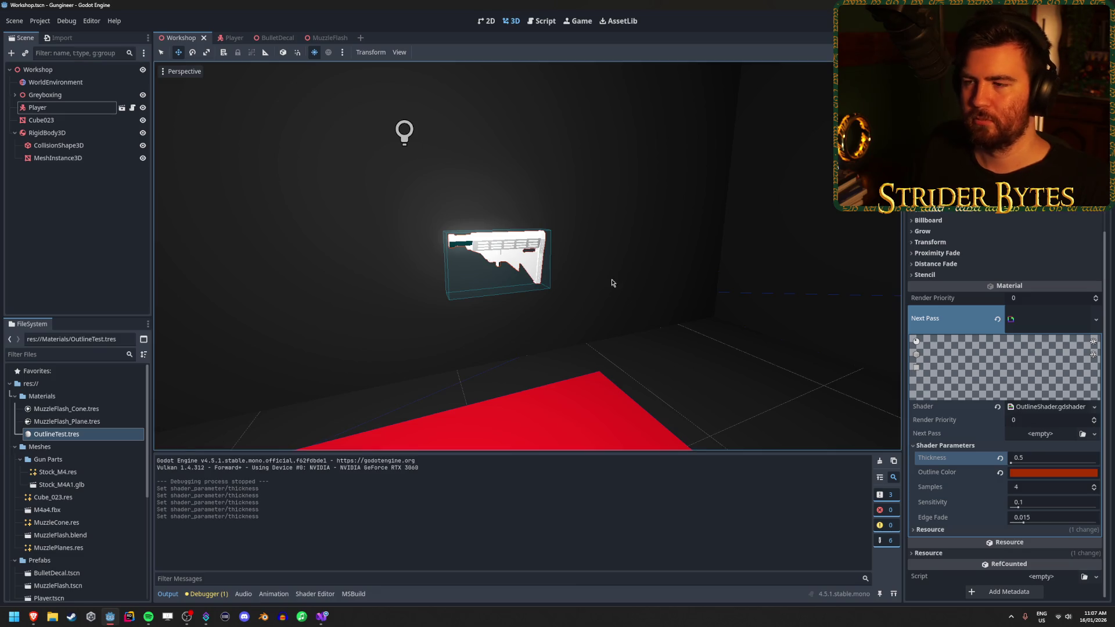
mouse_move(610, 281)
mouse_down()
mouse_move(523, 273)
mouse_move(609, 273)
mouse_move(608, 285)
mouse_up()
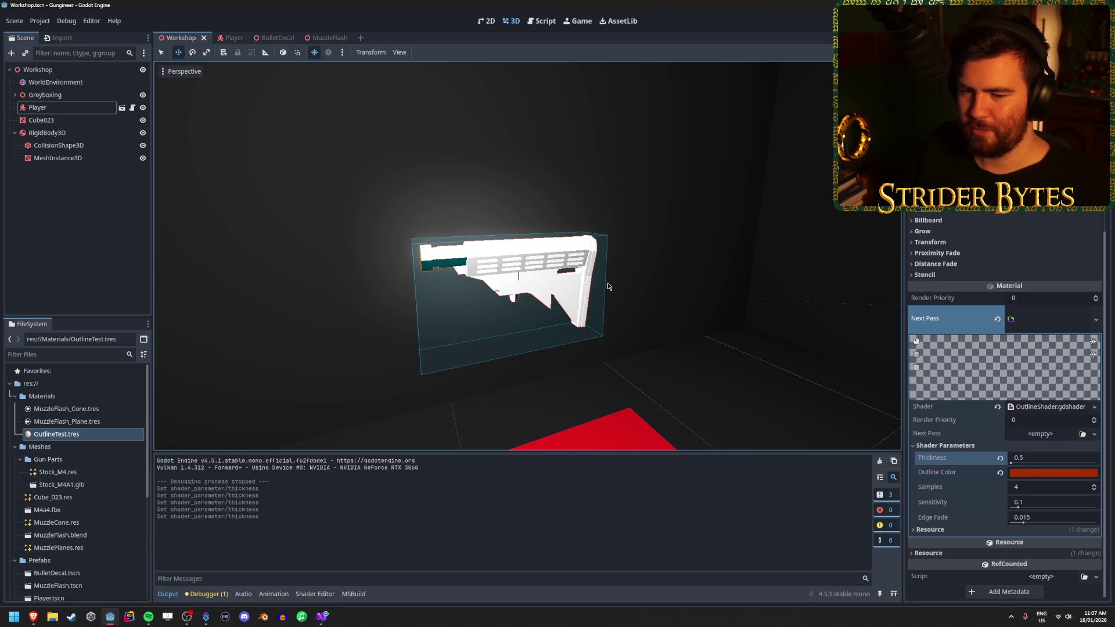
key(alt+Tab)
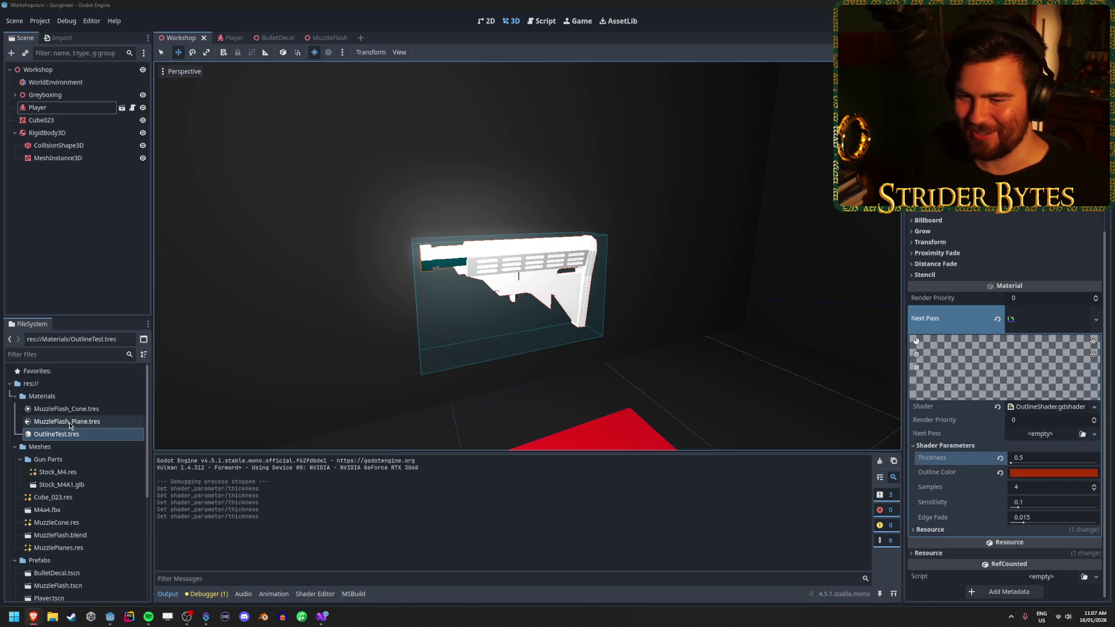
Delete OutlineShader.gdshader from the FileSystem dock
scroll(70, 425, down, 5)
scroll(70, 427, down, 3)
click(84, 504)
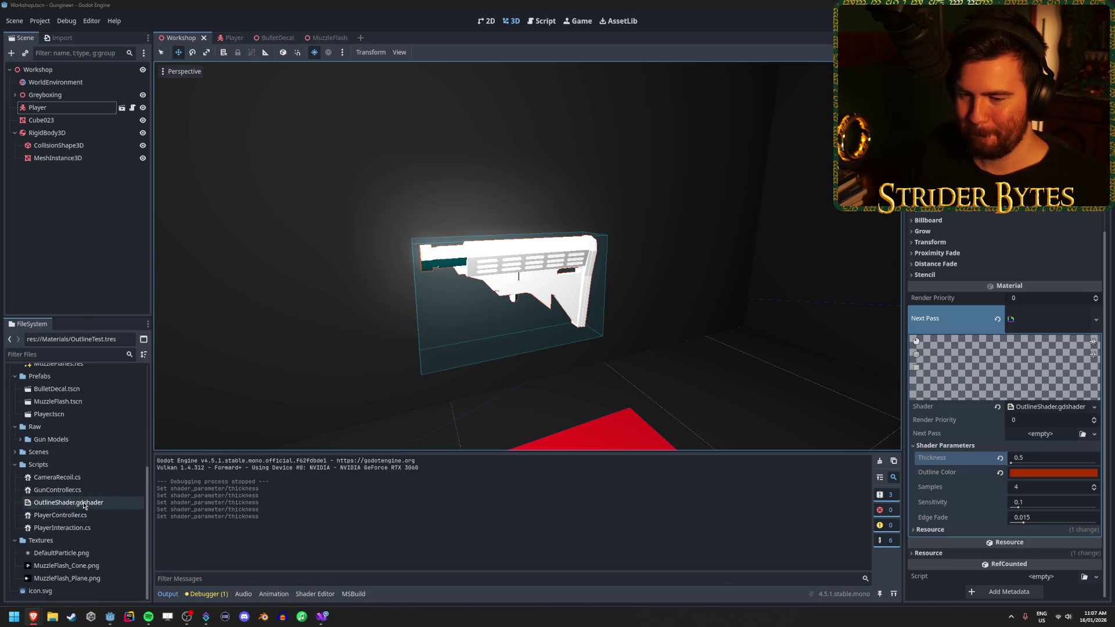
key(Delete)
key(Return)
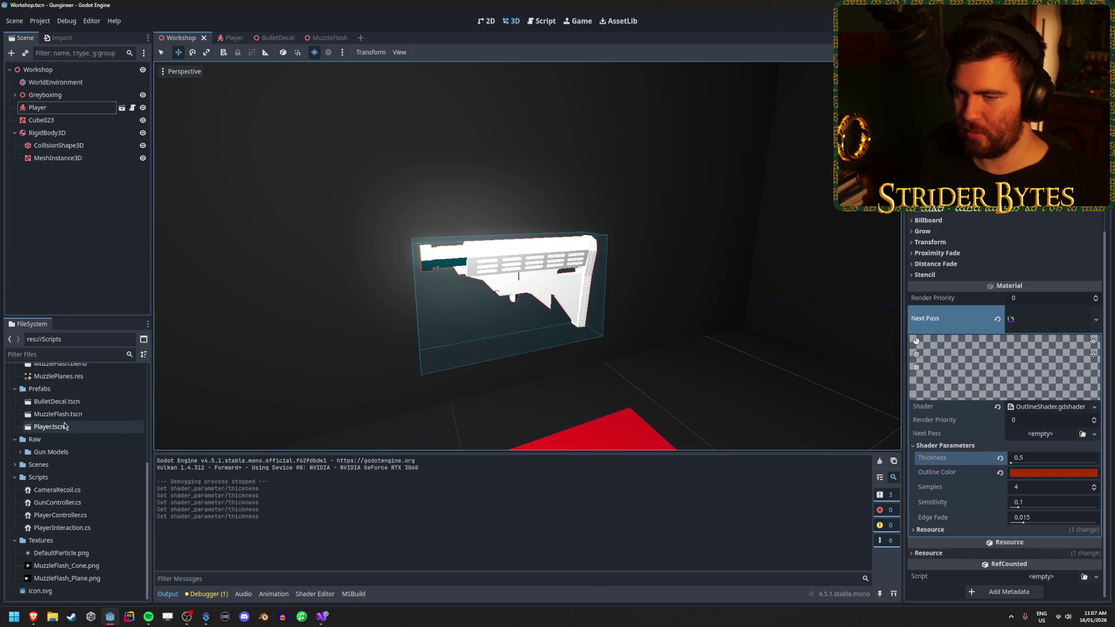
Clear the OutlineTest material's Next Pass, then bring the Brave browser back
scroll(64, 428, up, 5)
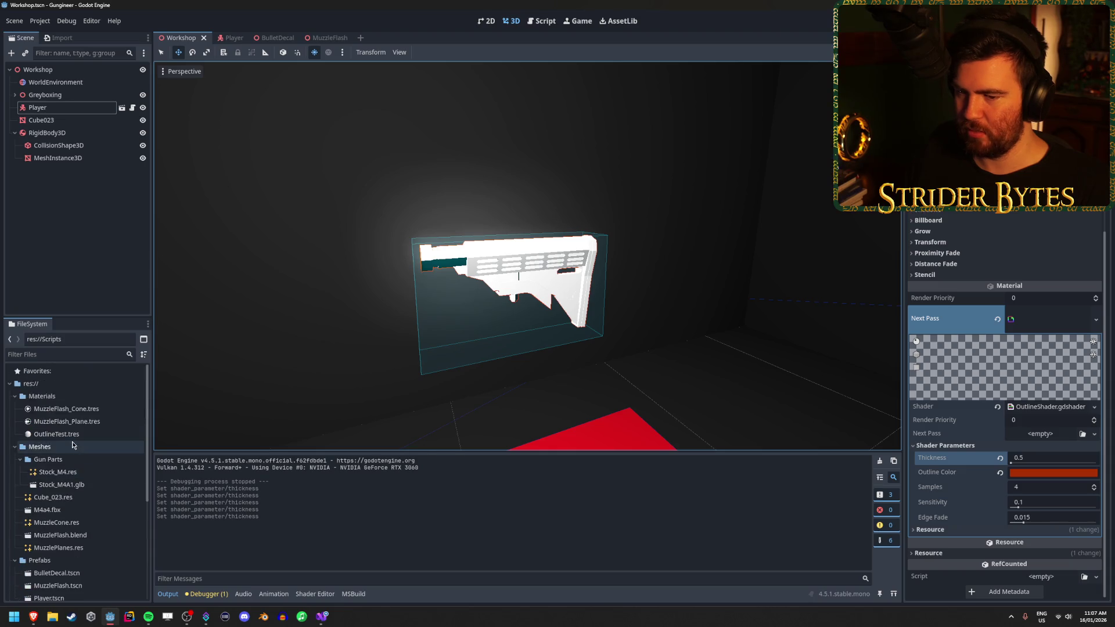
click(81, 435)
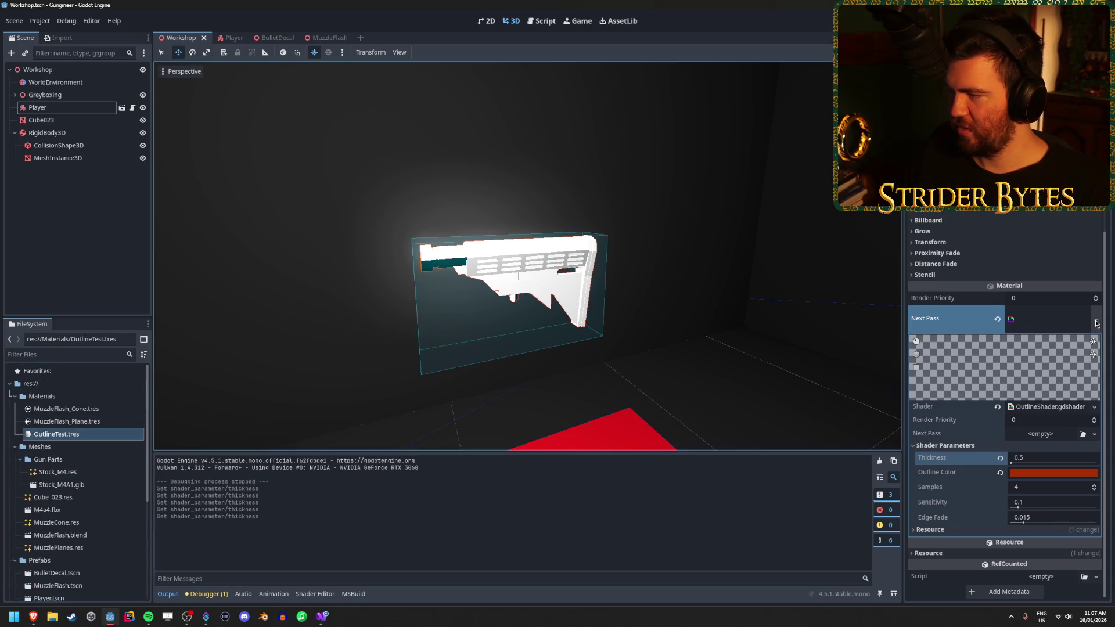
click(997, 320)
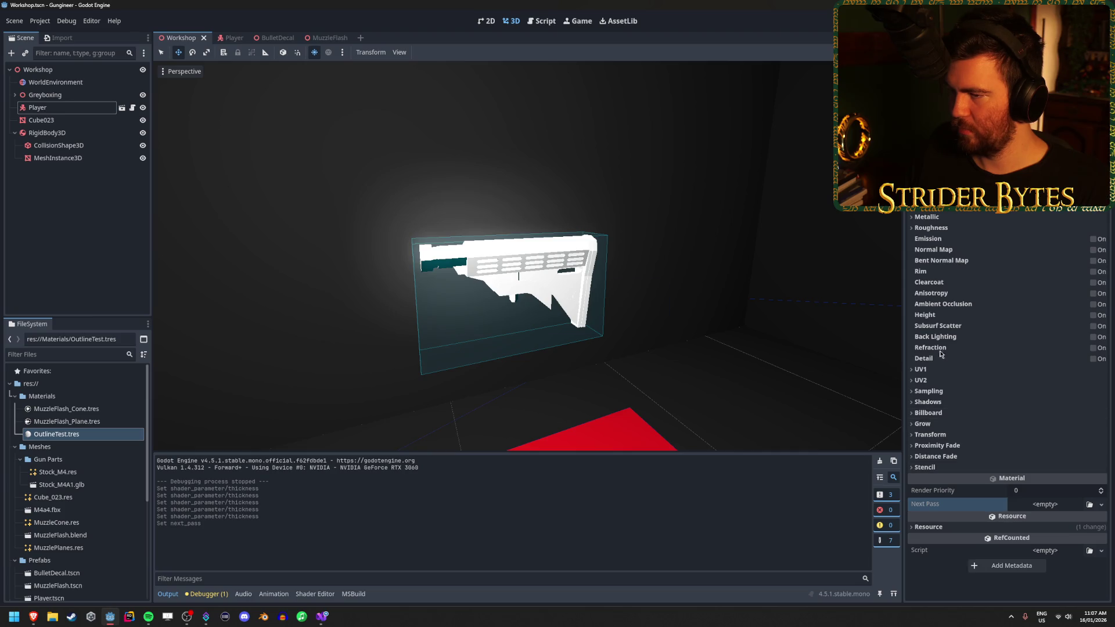
mouse_move(33, 616)
click(146, 567)
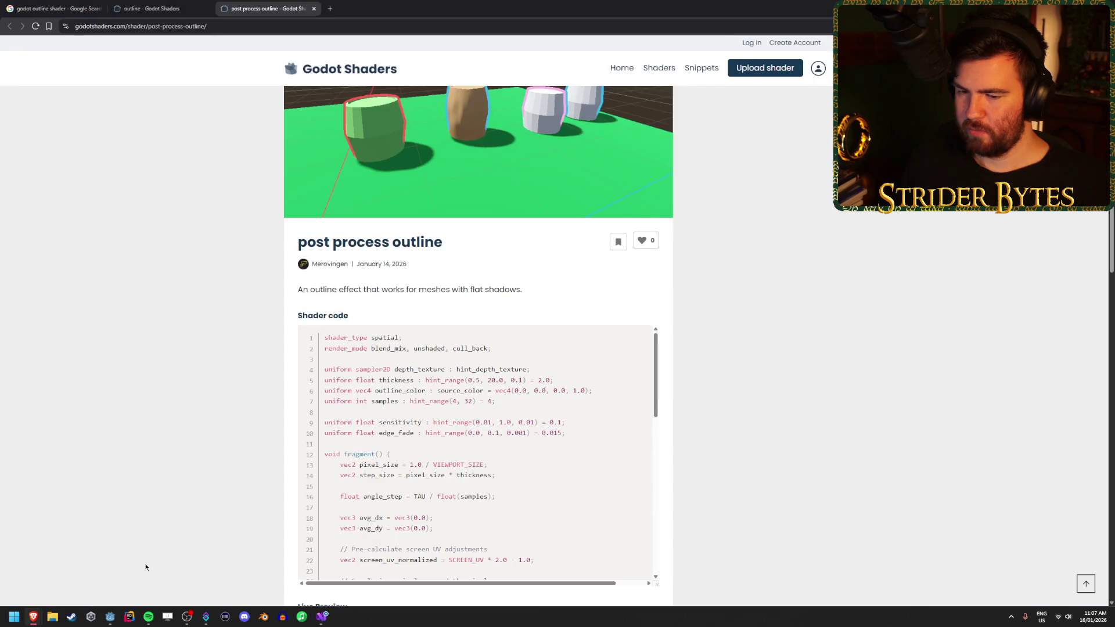
Close the post process outline tab and open Thick outline post process in a background tab
scroll(196, 360, down, 1)
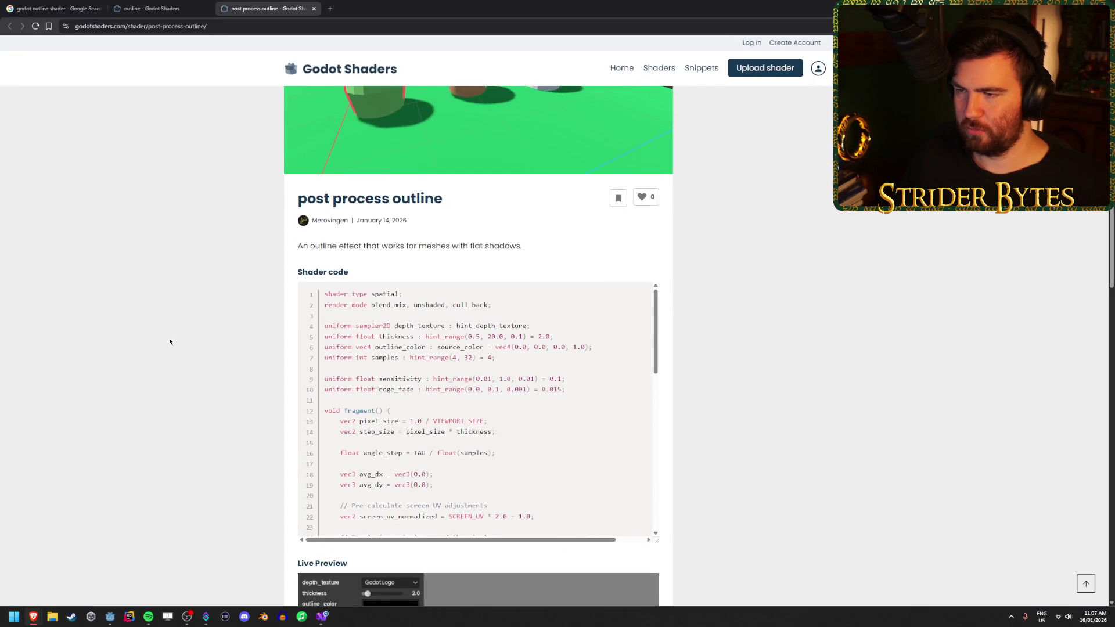
scroll(169, 341, up, 3)
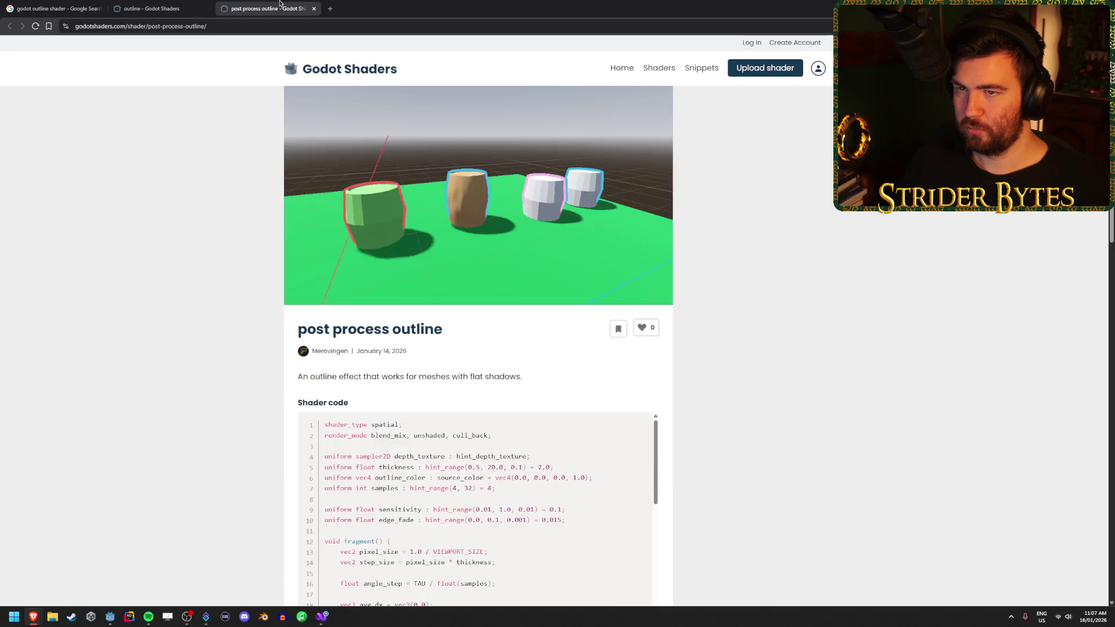
middle_click(279, 5)
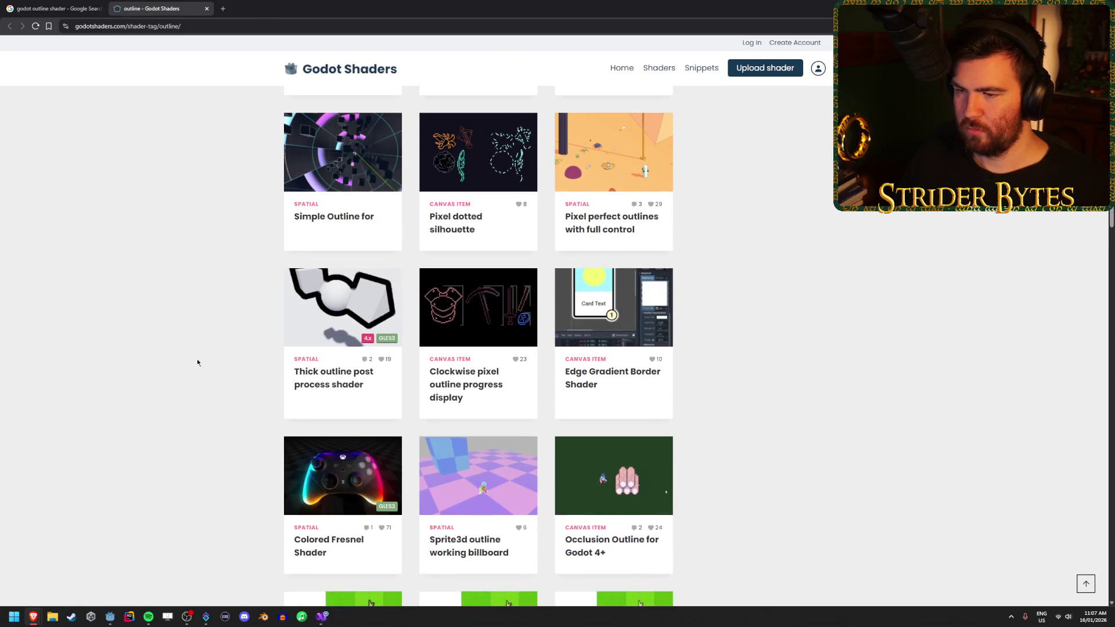
middle_click(325, 378)
Open the Animated outline (fire, acid) shader in a background tab
scroll(169, 380, down, 2)
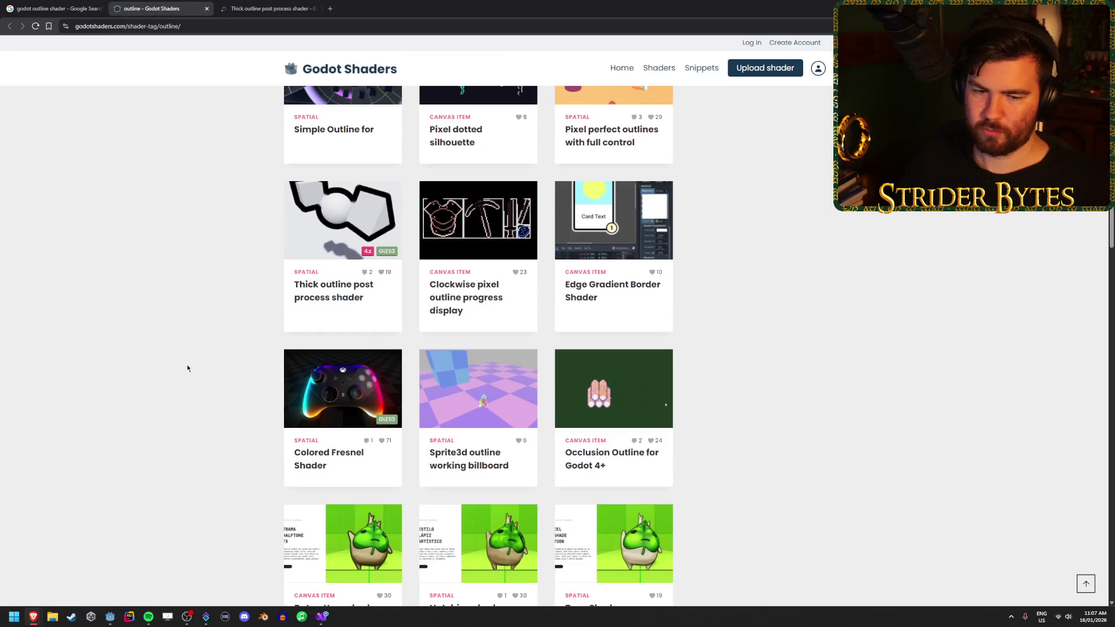
scroll(188, 368, down, 5)
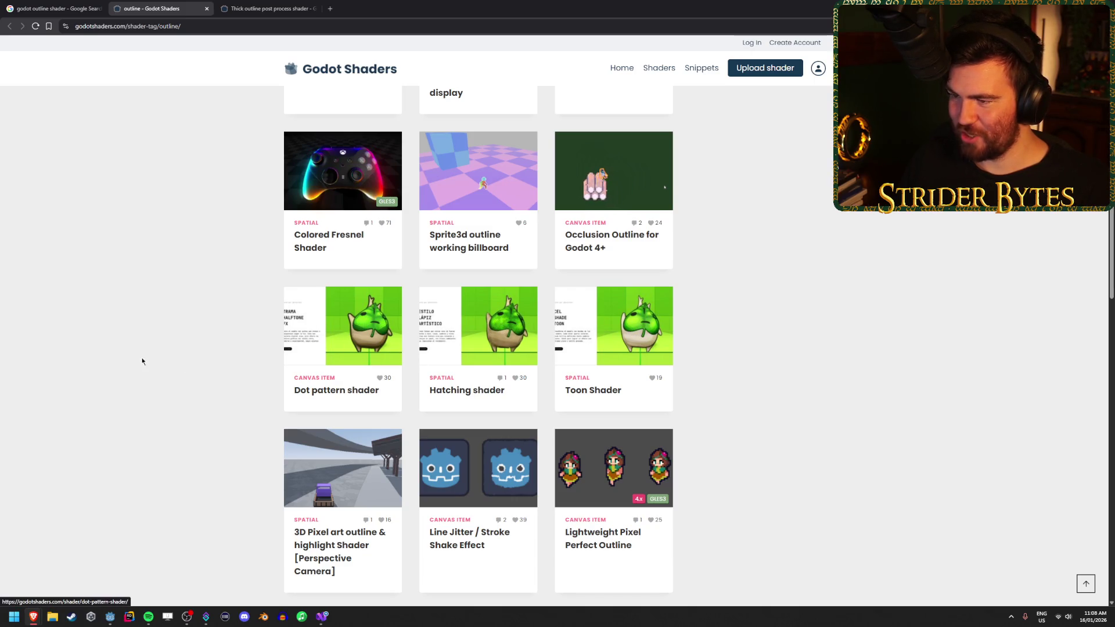
scroll(121, 354, down, 7)
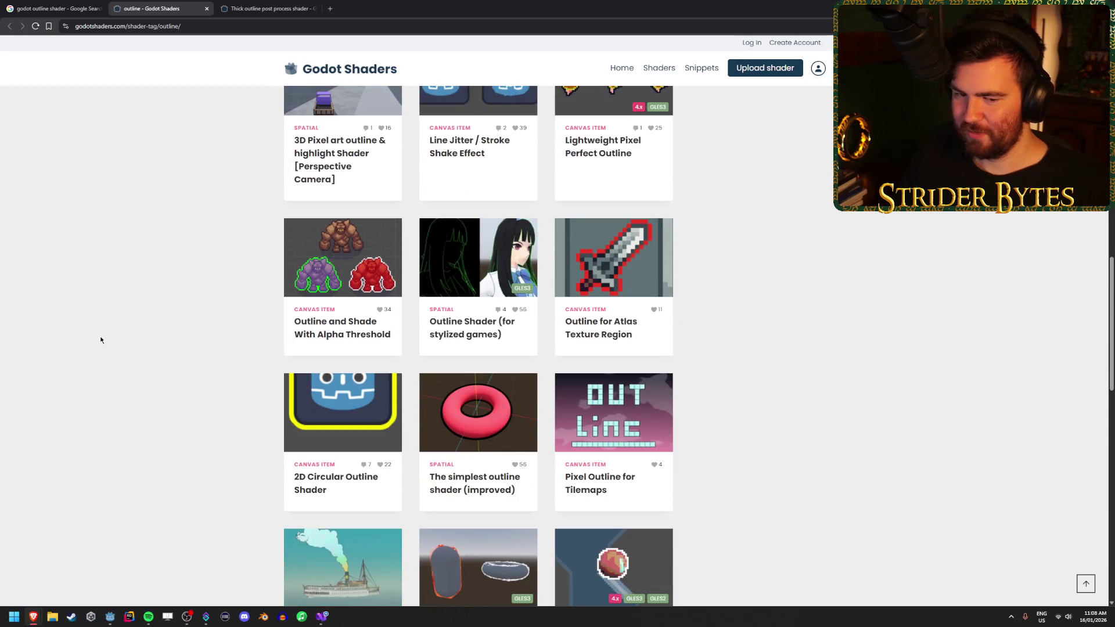
scroll(99, 332, down, 2)
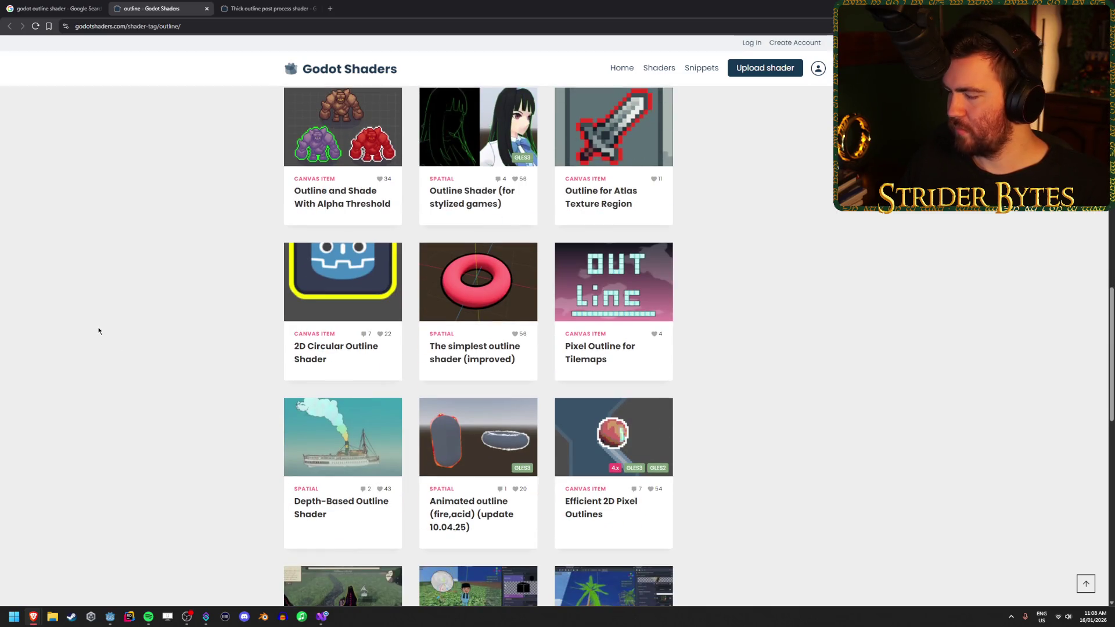
scroll(98, 331, down, 2)
scroll(98, 331, down, 1)
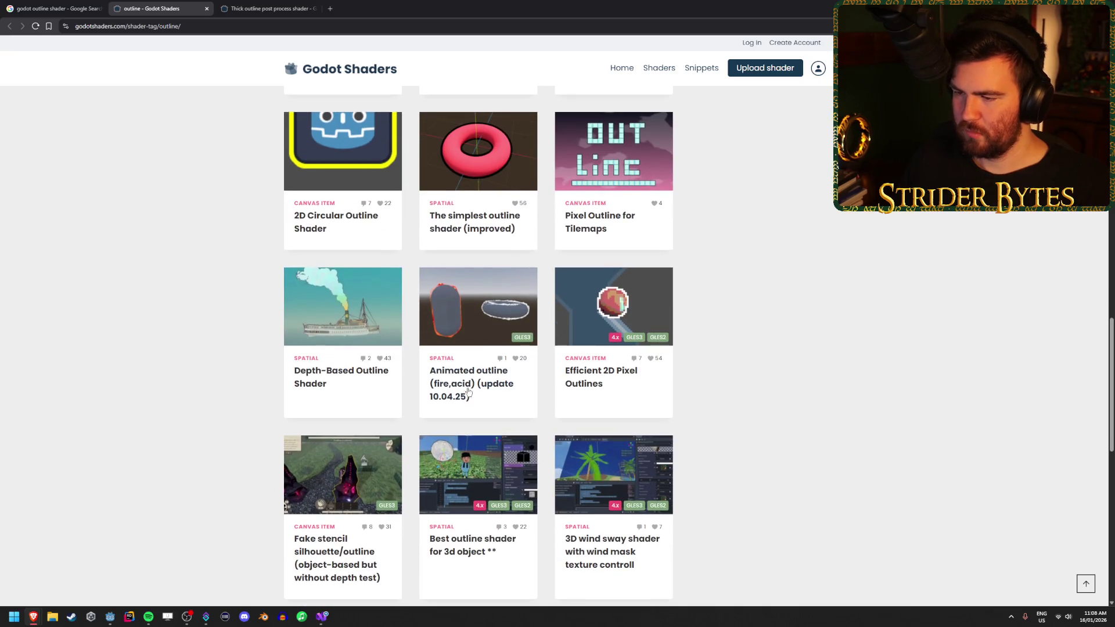
middle_click(302, 296)
Open the Godot 4 Simple Outline Shader video from the Google results
scroll(178, 295, down, 2)
scroll(177, 293, down, 1)
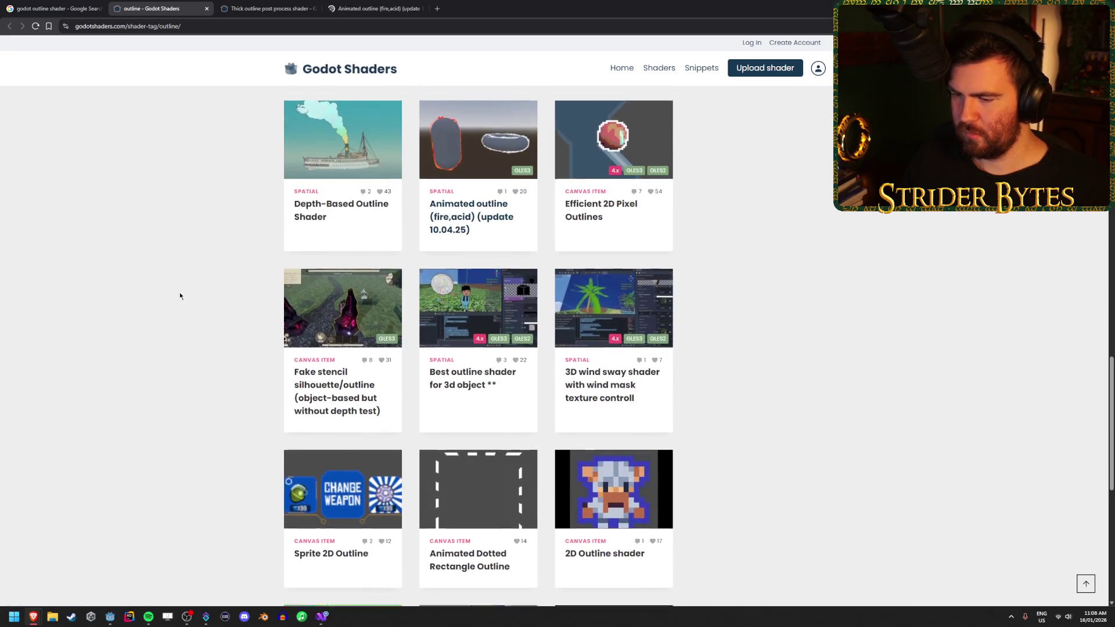
scroll(179, 292, up, 10)
click(64, 9)
scroll(46, 349, down, 1)
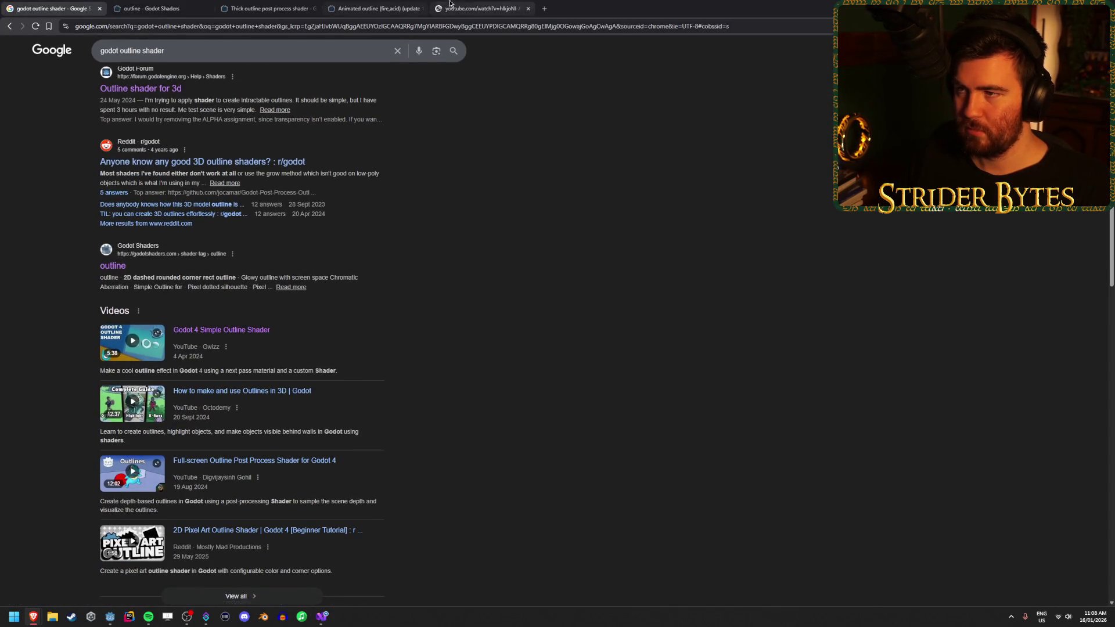
click(494, 8)
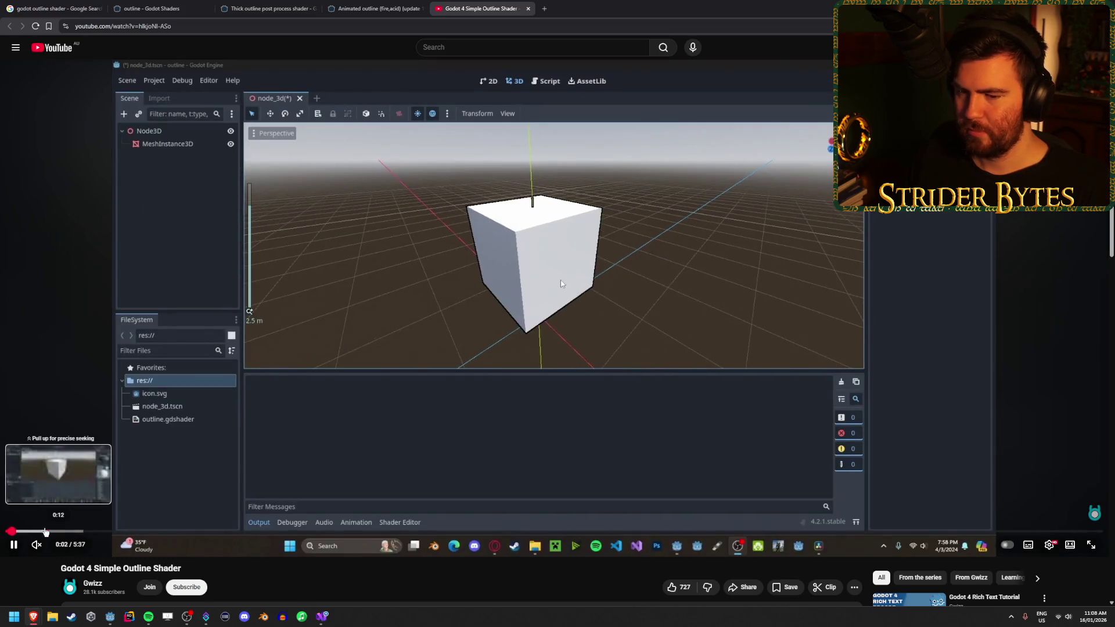
Skip through the tutorial to the shader code and uniform definitions
click(48, 530)
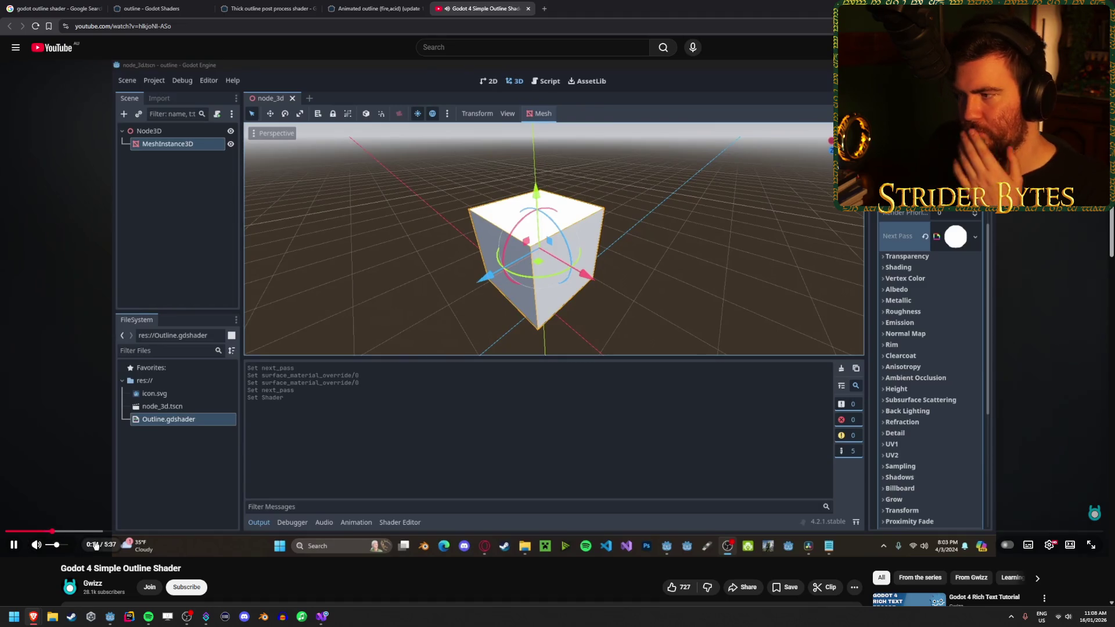
click(106, 530)
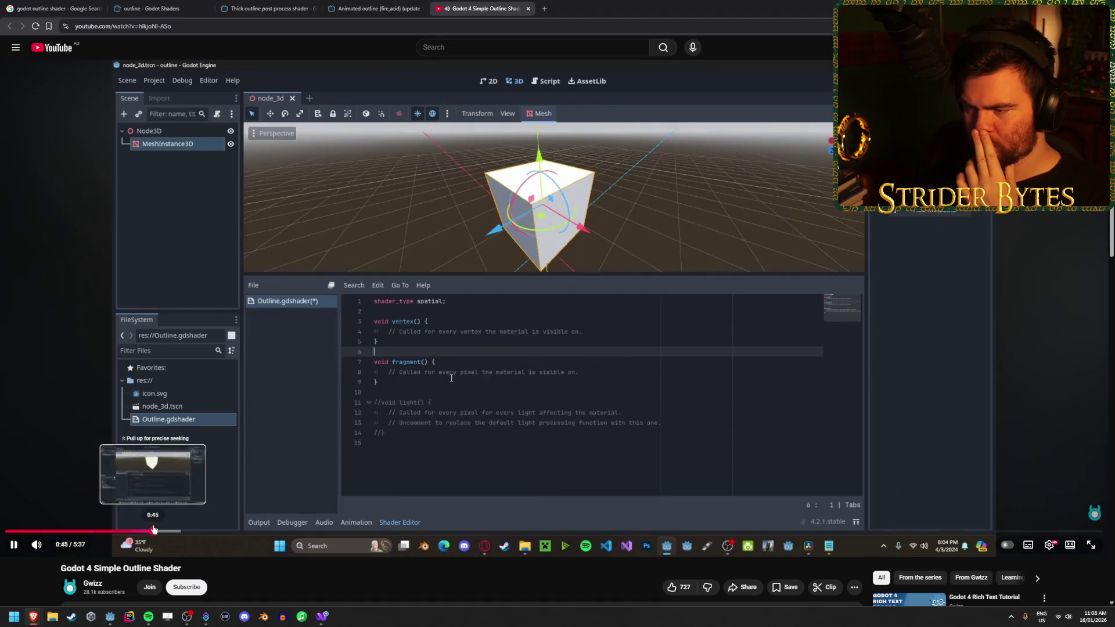
click(155, 531)
key(space)
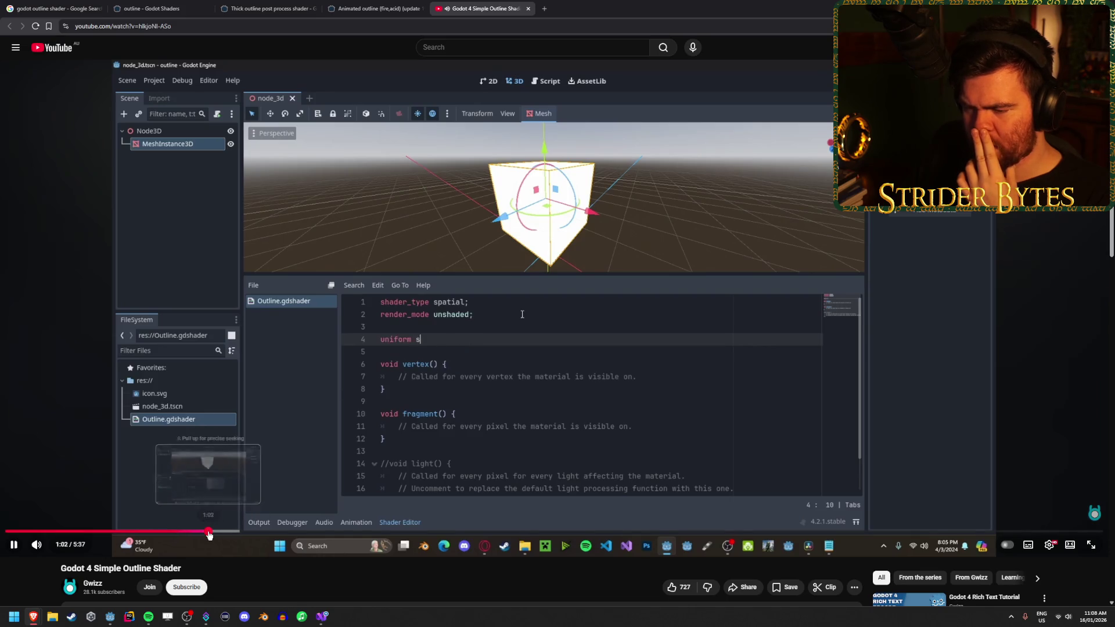
drag(213, 530, 531, 532)
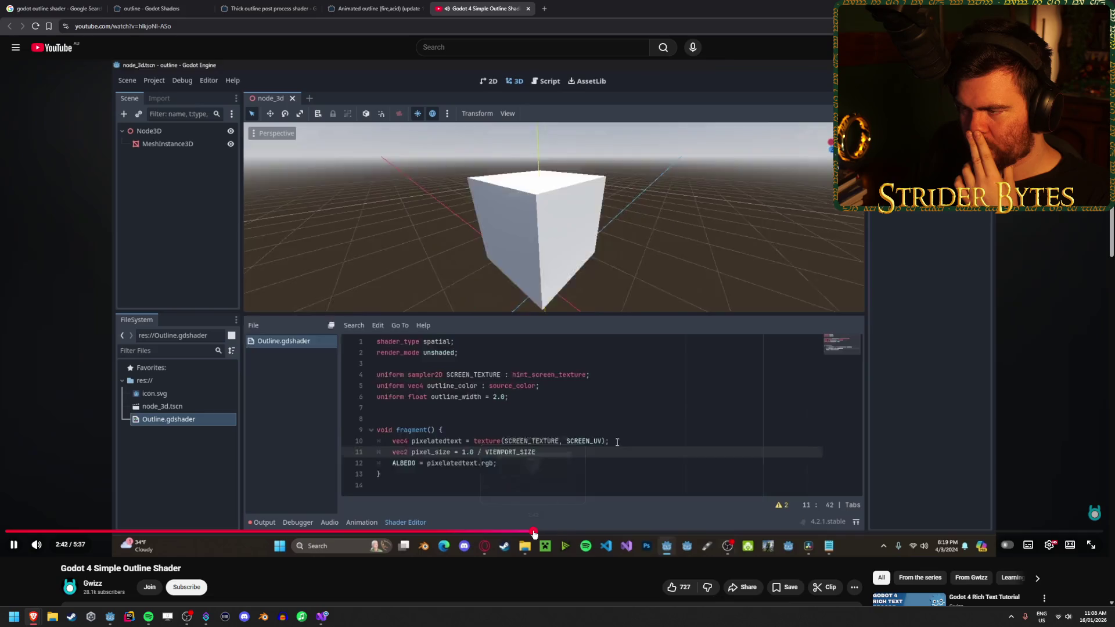
Jump to the outlined cube result near 5:22, pause, and return to Google results
click(684, 531)
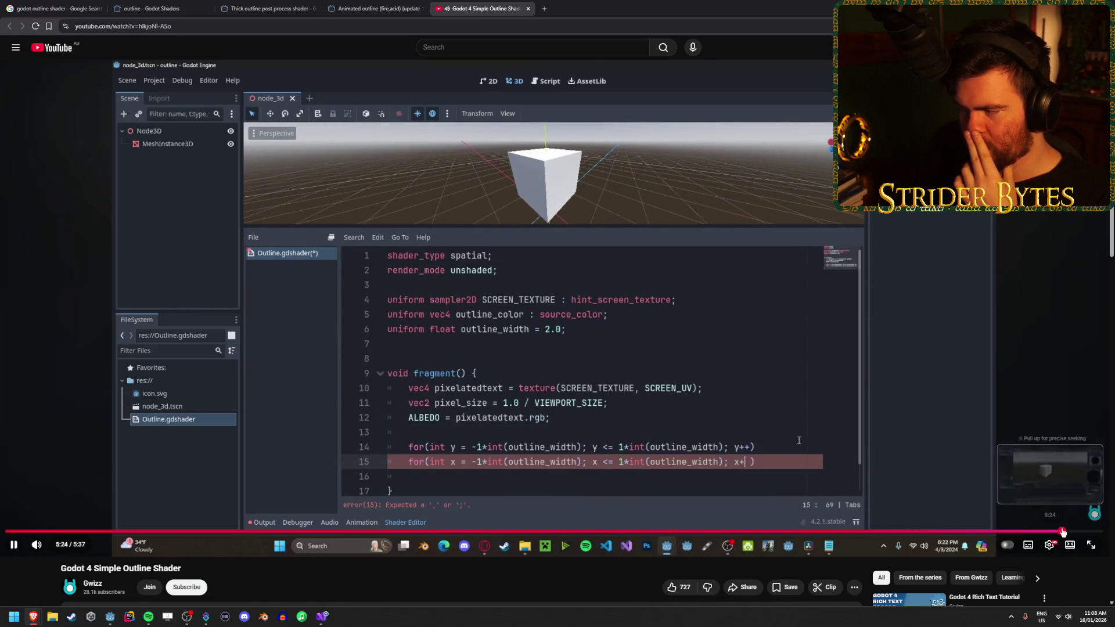
click(1062, 531)
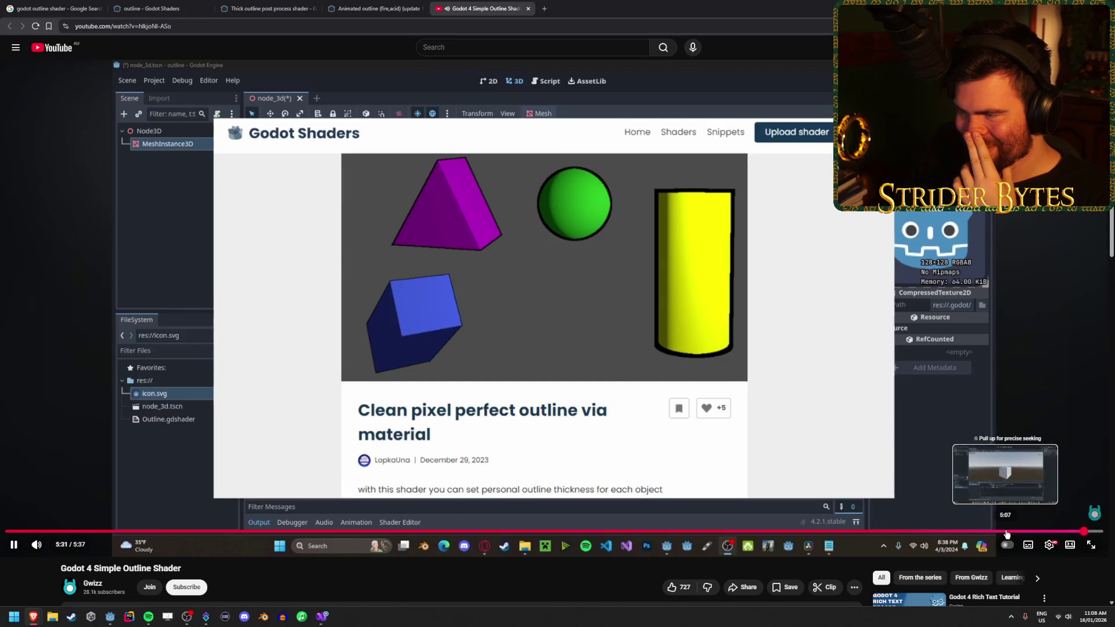
click(1006, 532)
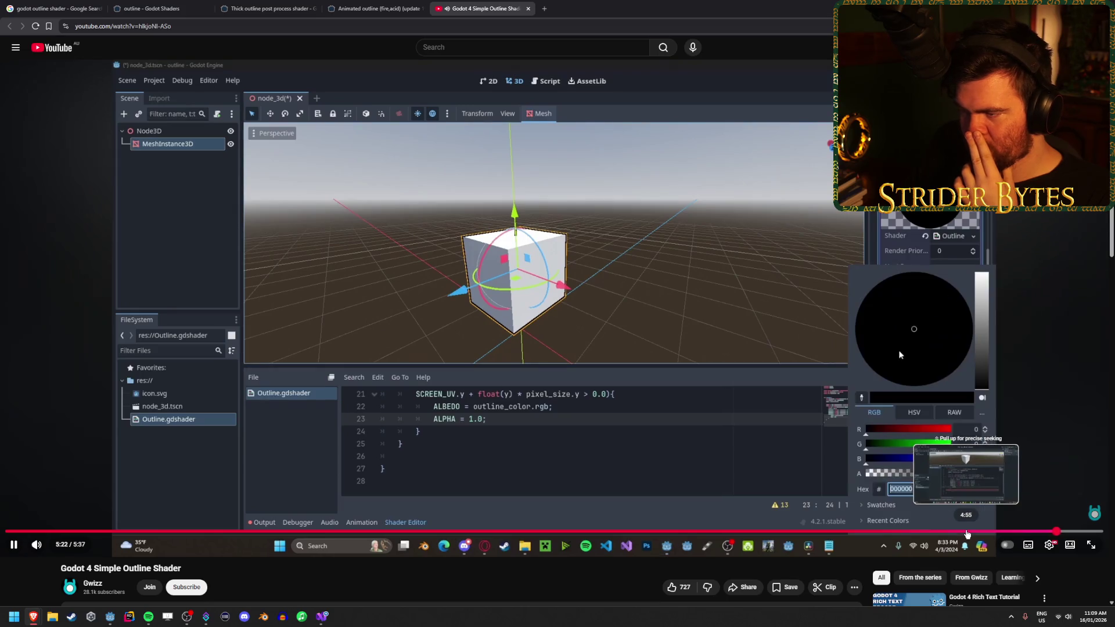
click(984, 339)
click(15, 3)
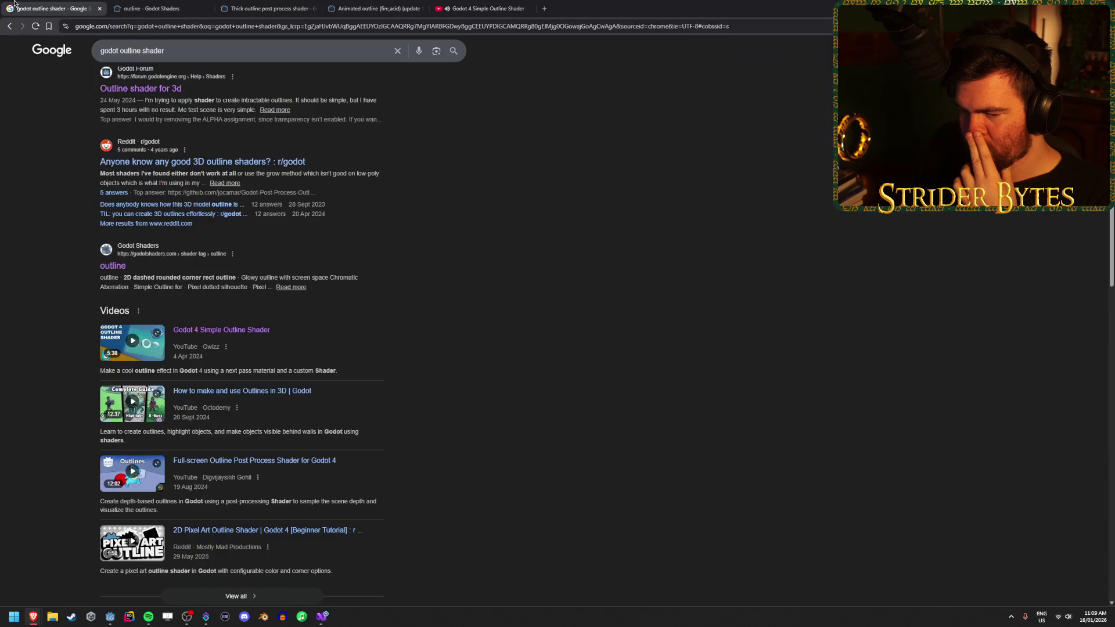
Search 'godot glow shader' and open the Godot Shaders glow tag page
double_click(133, 51)
text(glow)
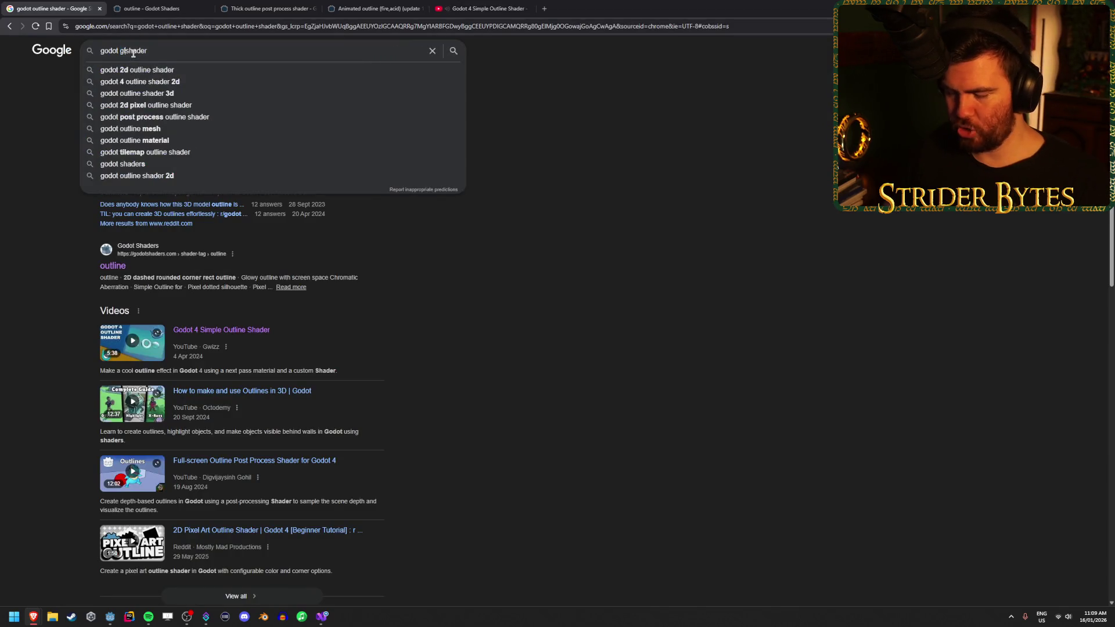
key(Return)
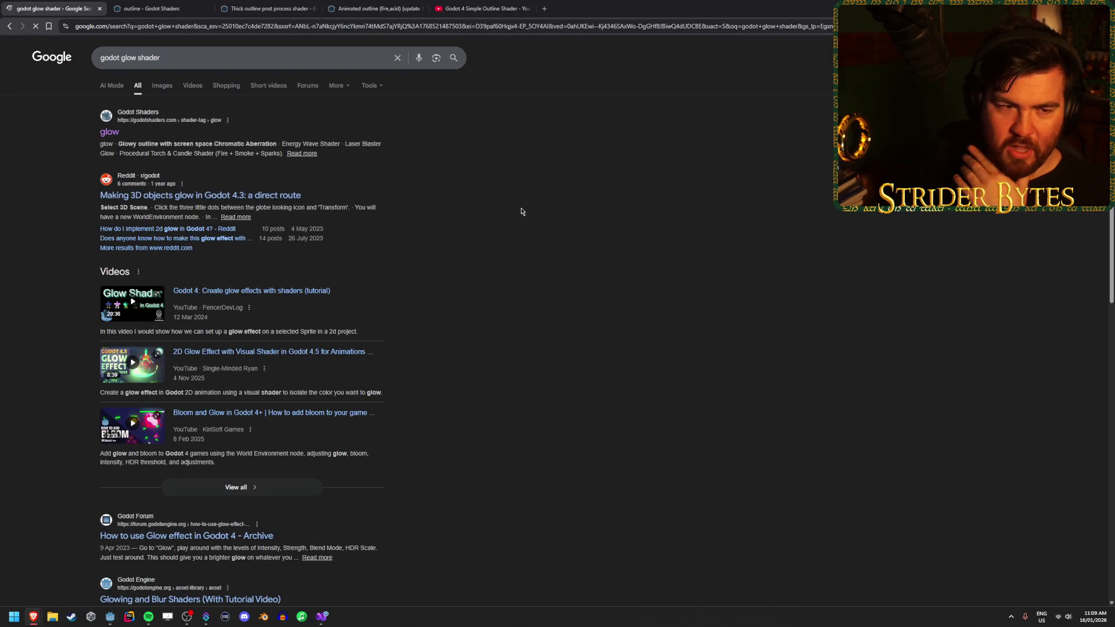
middle_click(108, 130)
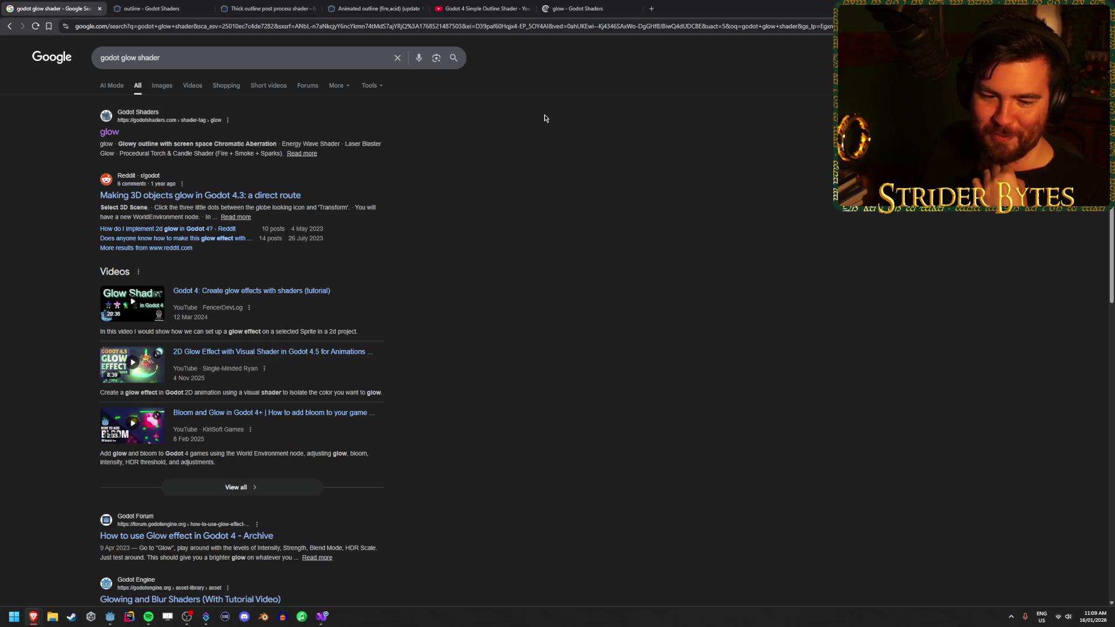
click(575, 9)
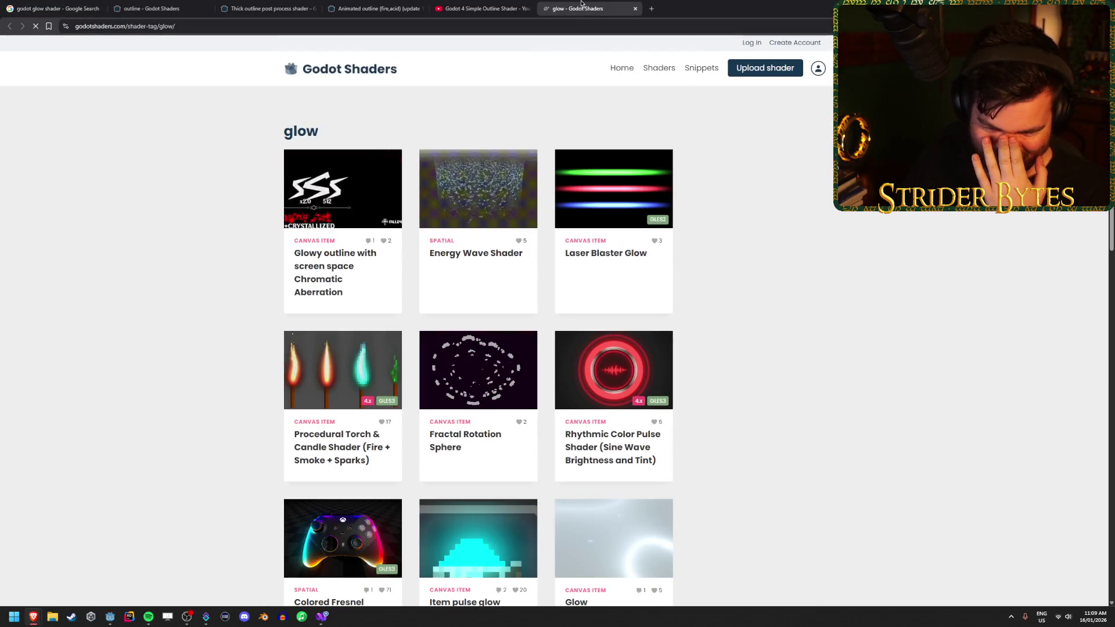
Scroll through the glow-tagged shader listings, then close the outline shader video tab
scroll(138, 252, down, 2)
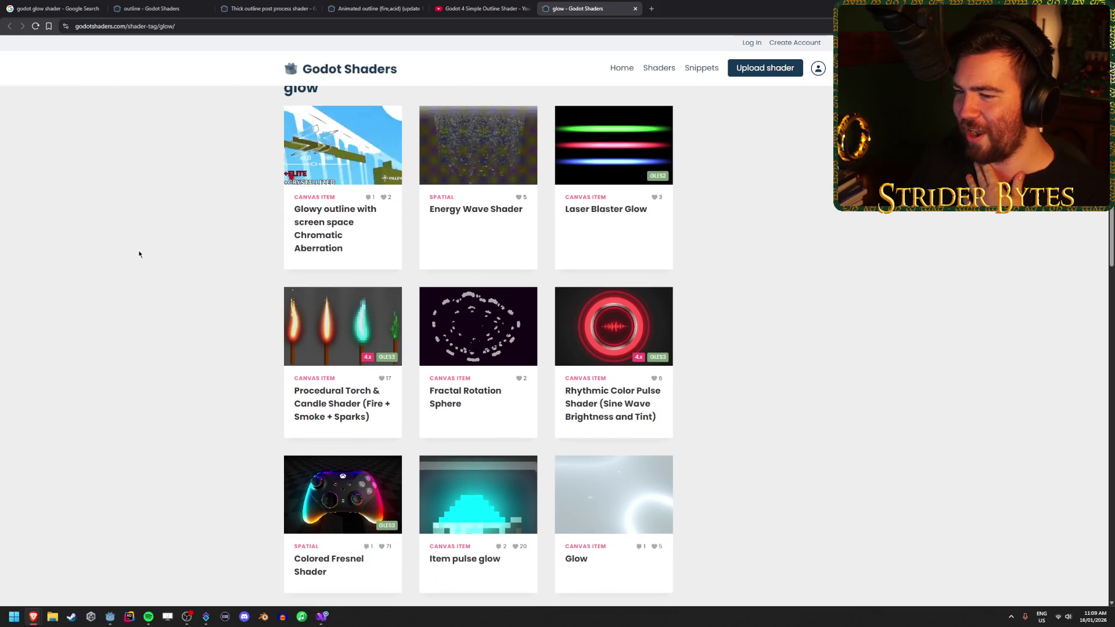
scroll(139, 253, down, 3)
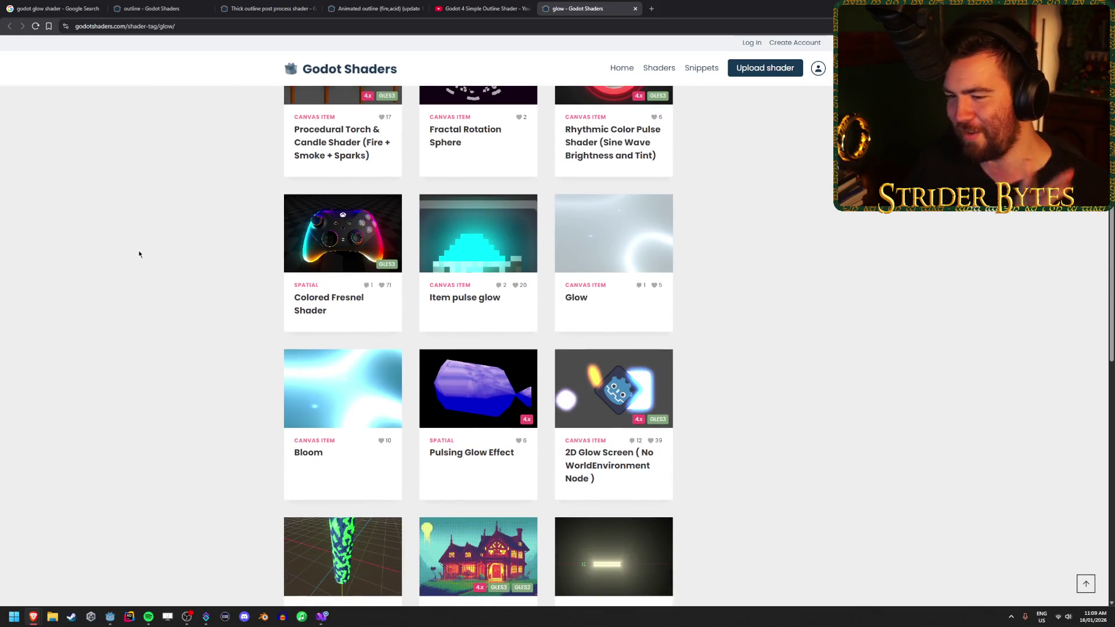
scroll(138, 254, down, 4)
scroll(139, 253, down, 6)
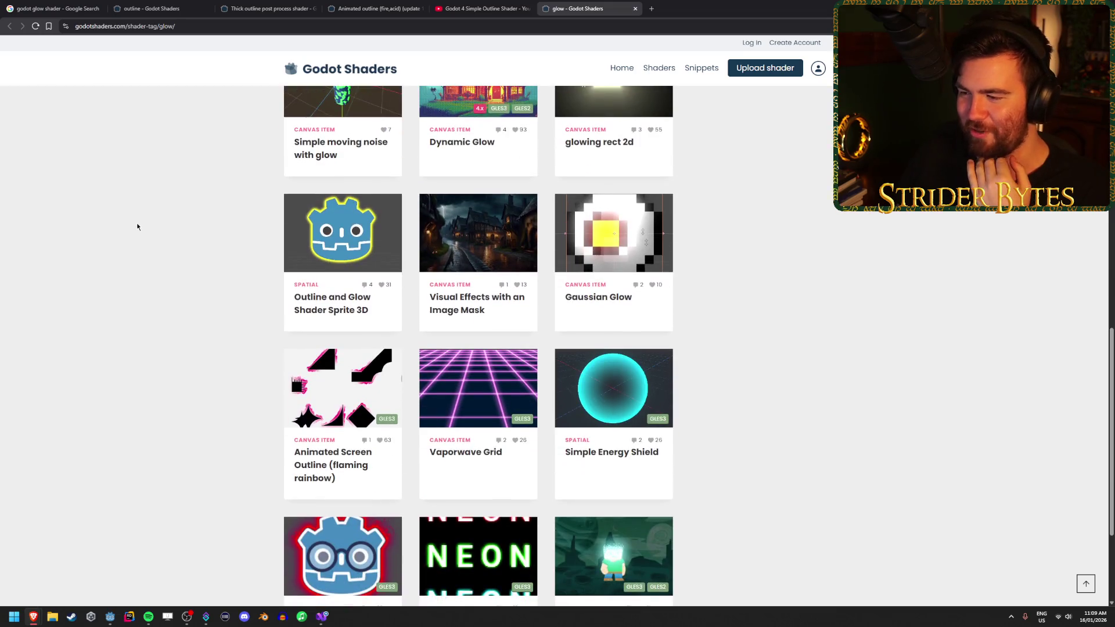
scroll(147, 270, up, 11)
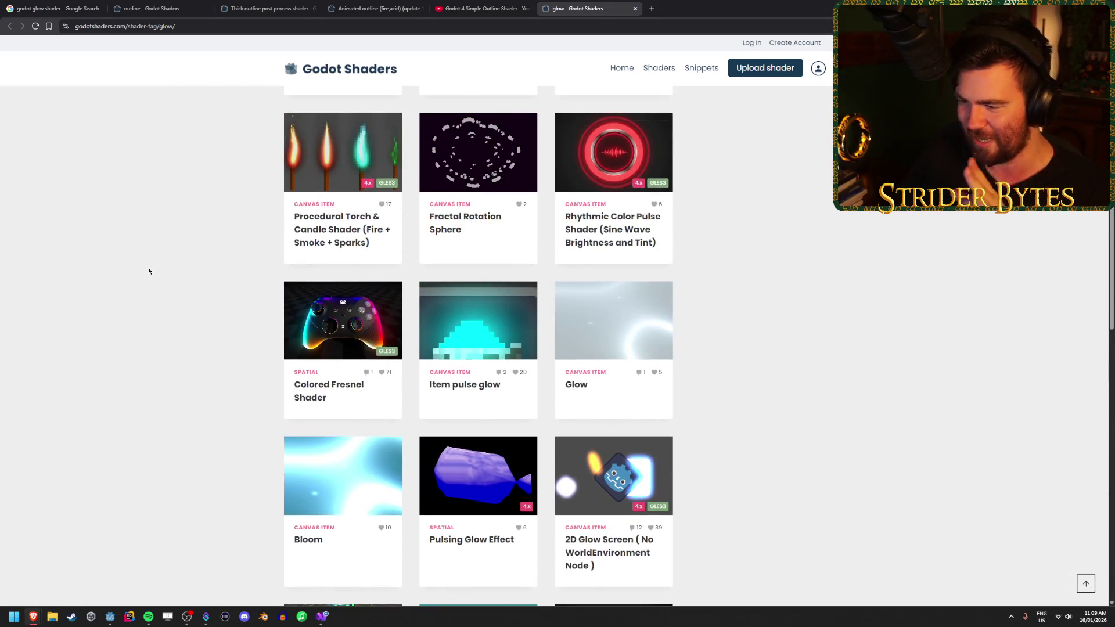
scroll(154, 245, up, 4)
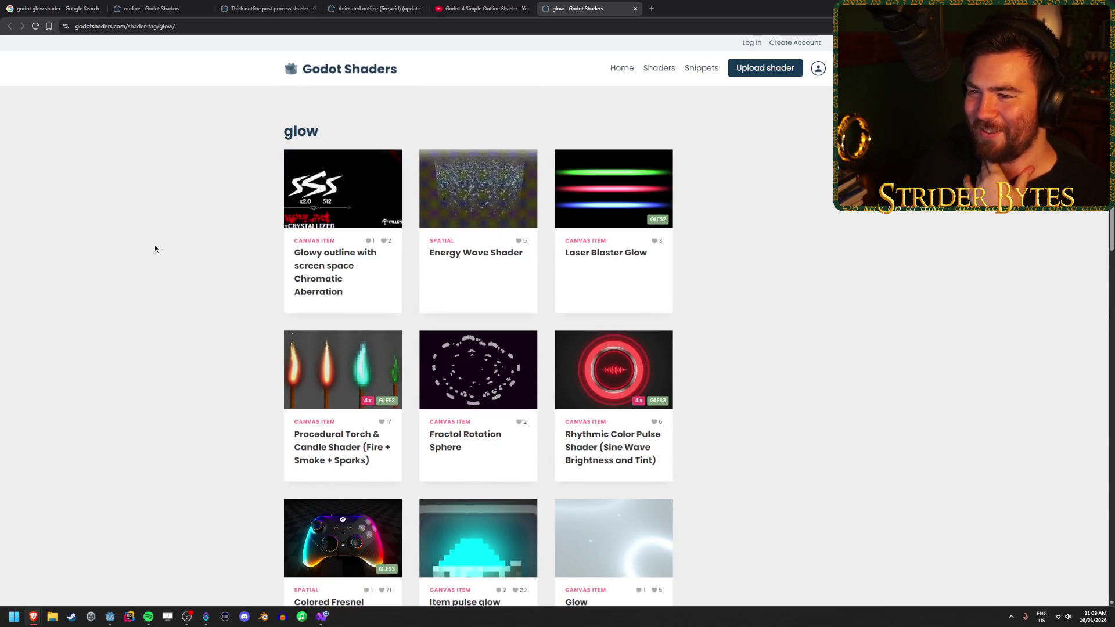
scroll(155, 245, down, 15)
scroll(156, 239, up, 15)
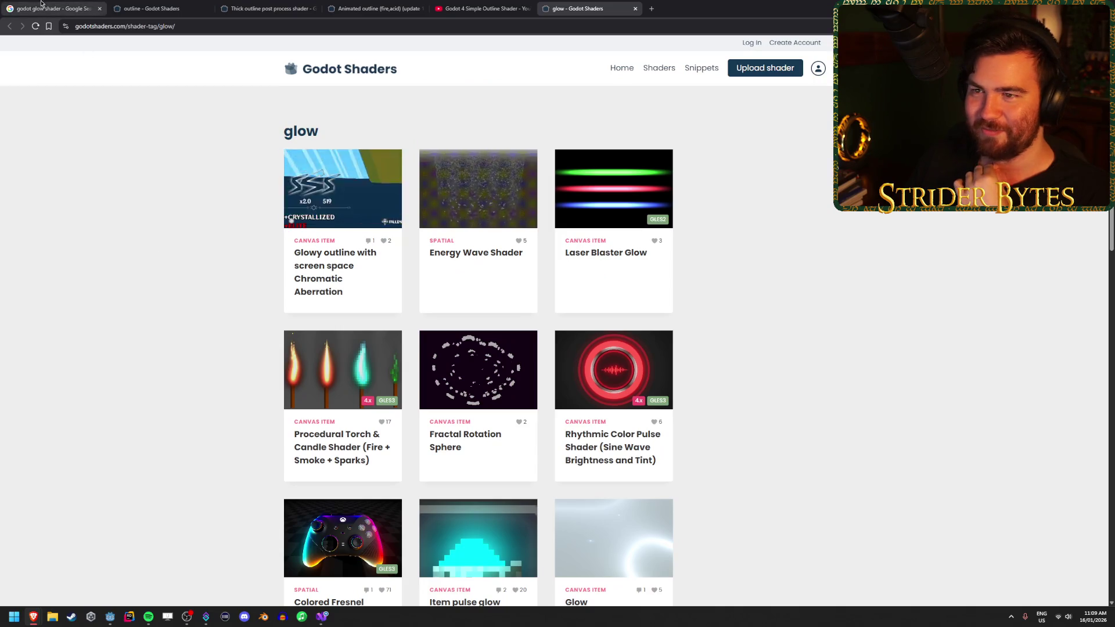
click(487, 8)
key(ctrl+w)
Refine the search to 'godot glow shader 3d' and open Reddit's 'Making 3D objects glow in Godot 4.3'
click(74, 6)
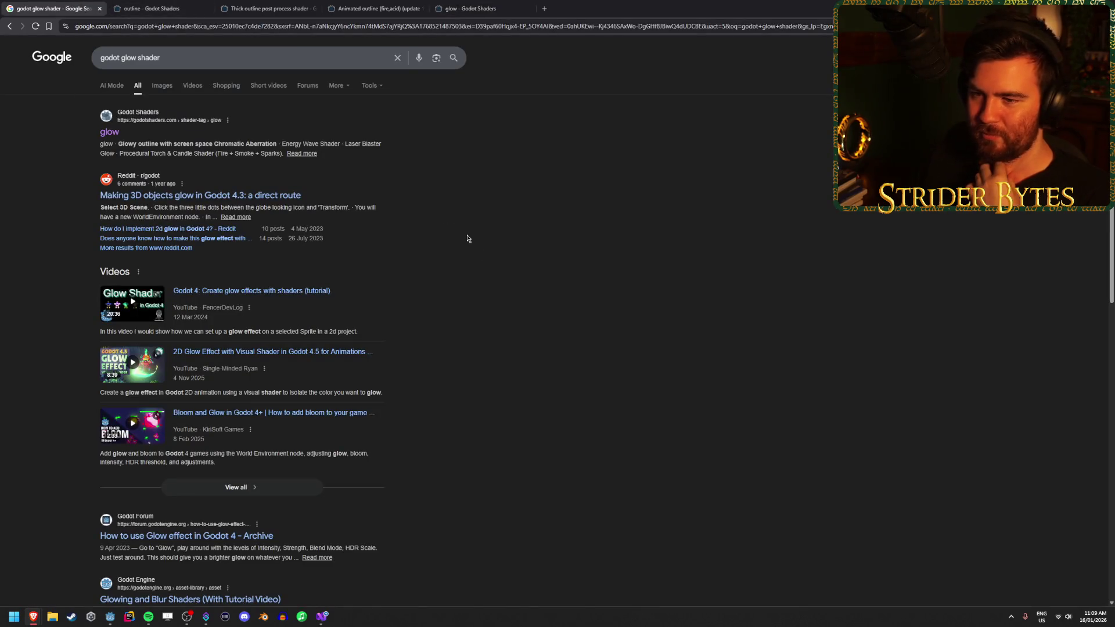
click(168, 54)
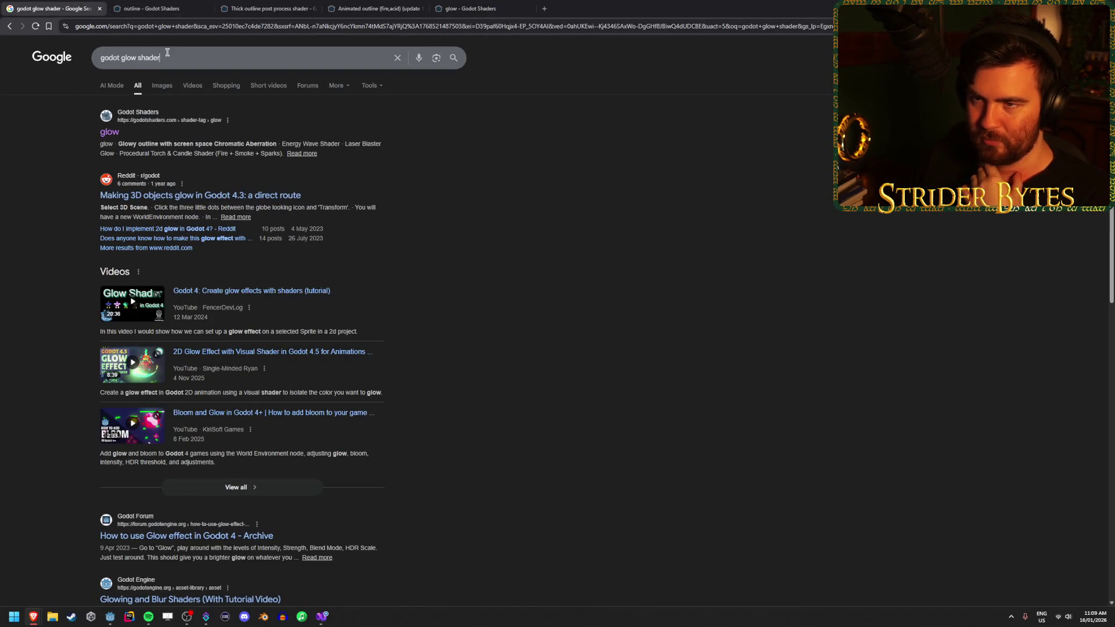
text( 3d)
key(Return)
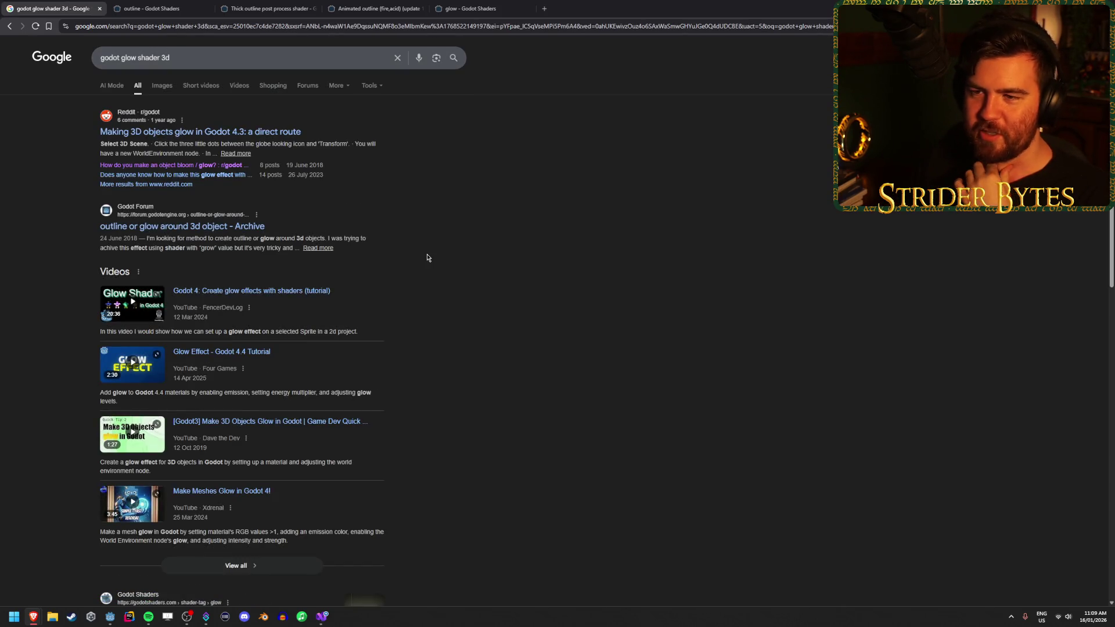
middle_click(180, 133)
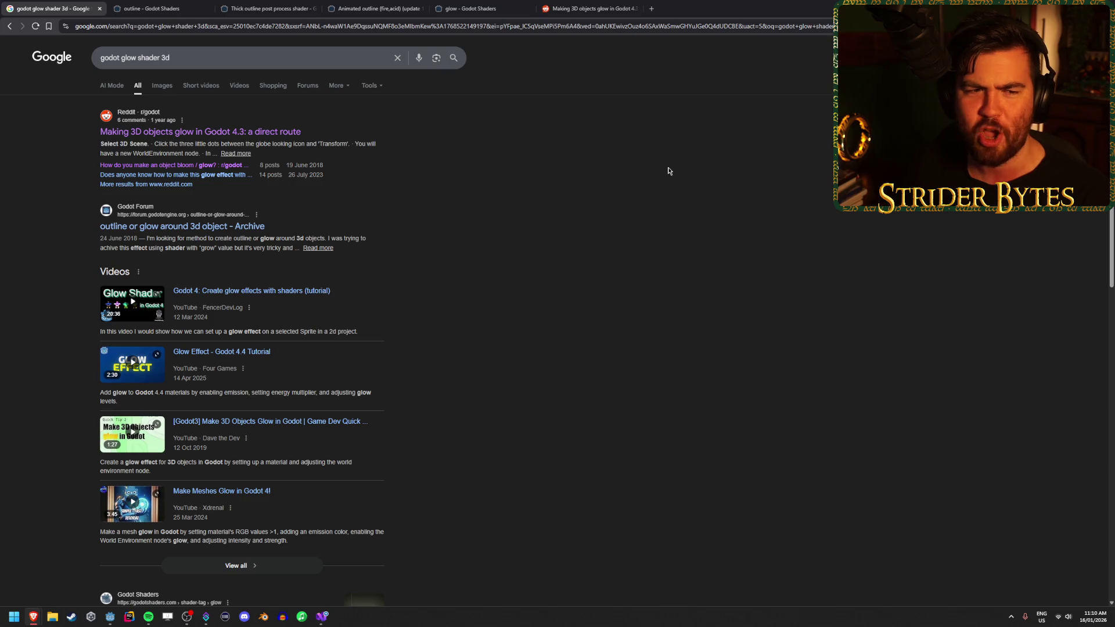
click(586, 8)
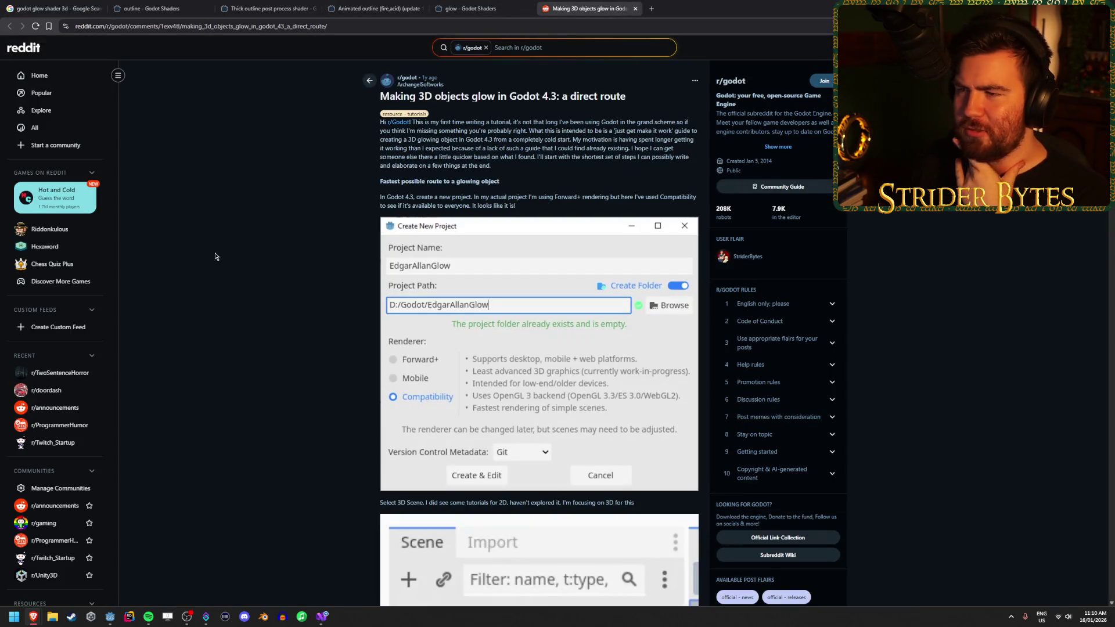
Scroll through the Reddit glow post and its comments, then close the tab
scroll(215, 256, down, 20)
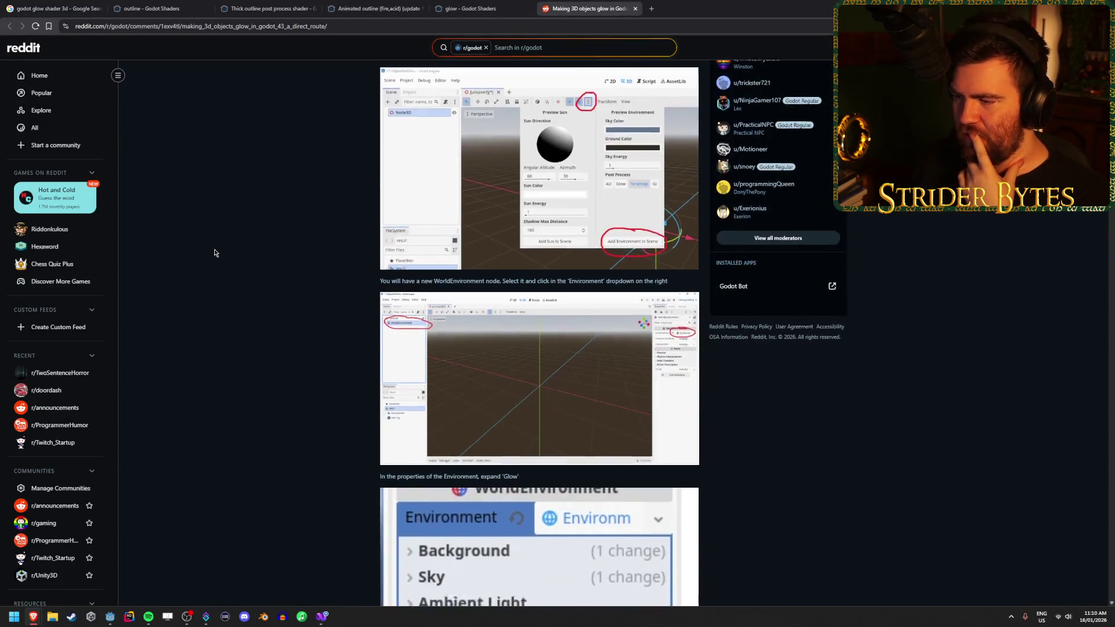
scroll(214, 253, down, 15)
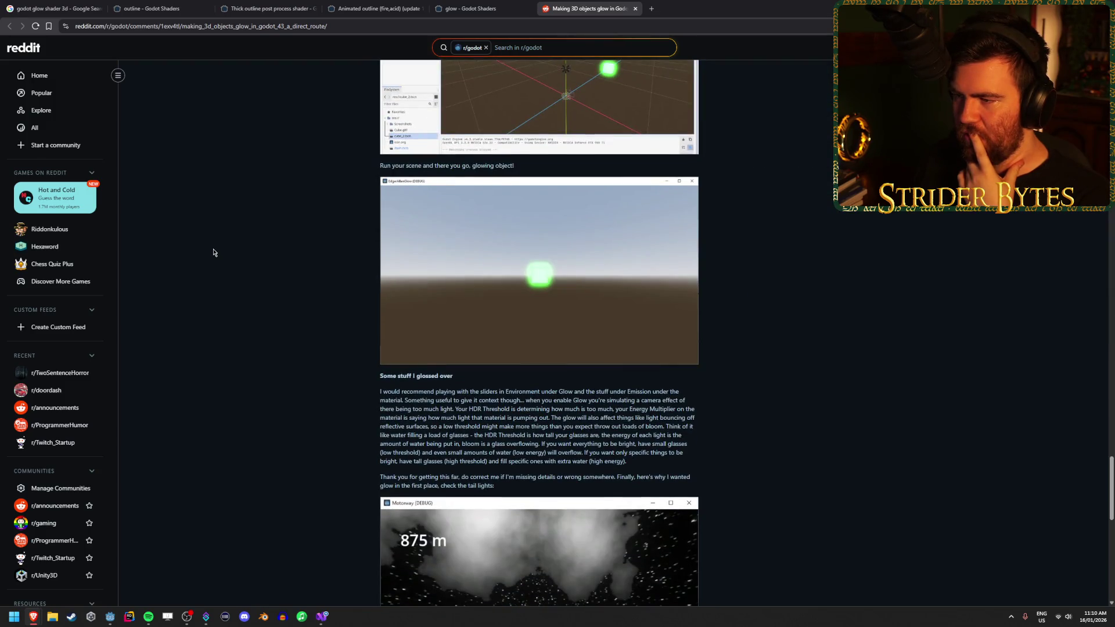
scroll(213, 253, down, 4)
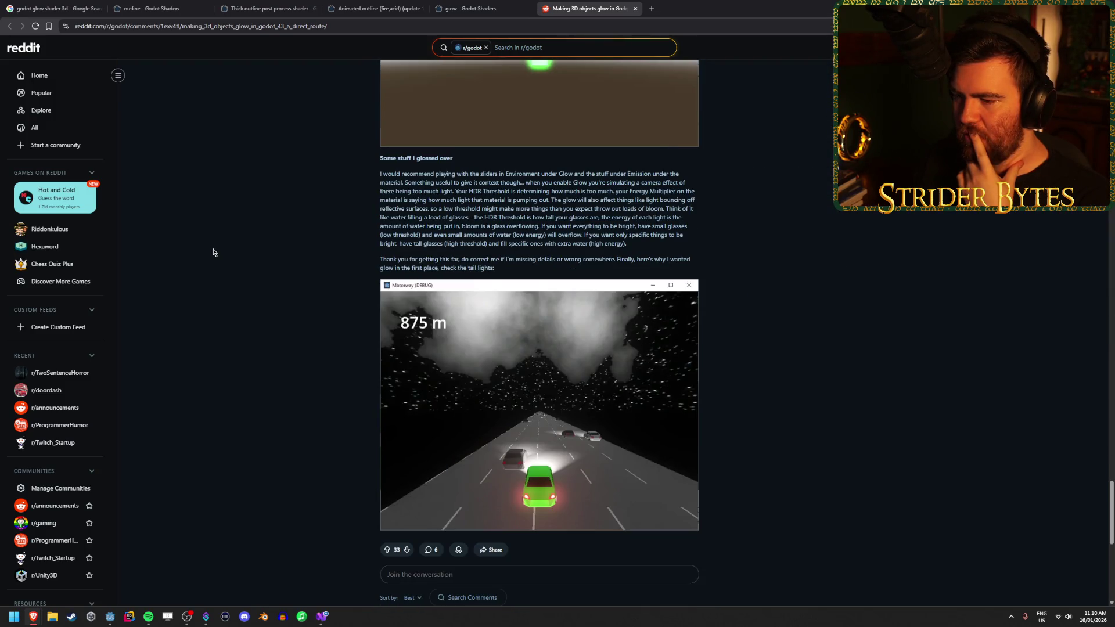
scroll(213, 253, down, 4)
scroll(213, 252, down, 3)
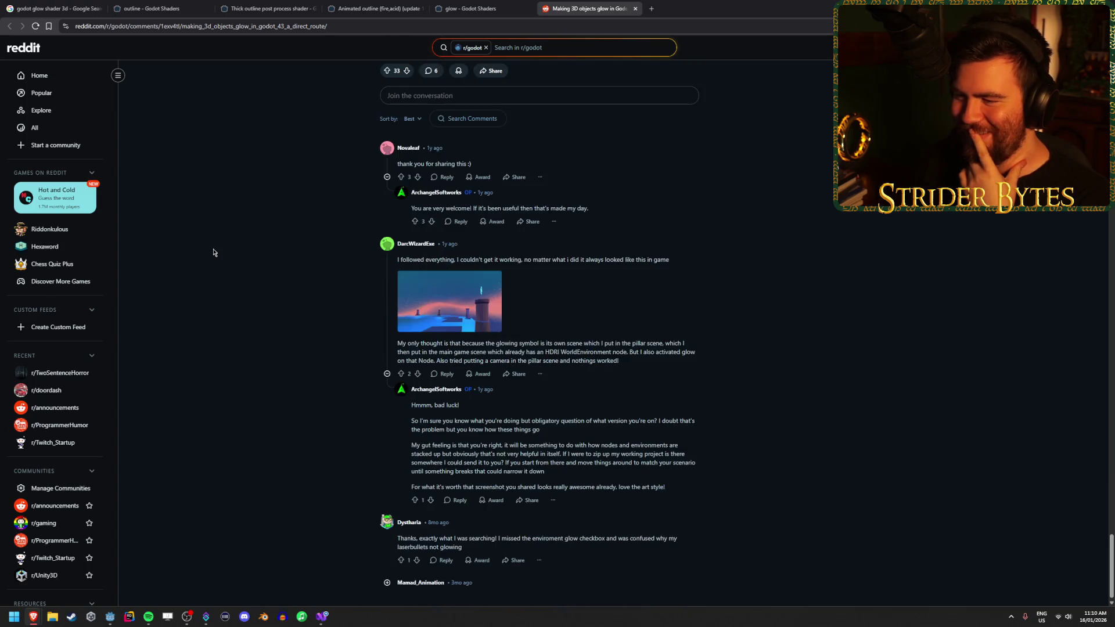
scroll(213, 253, up, 20)
scroll(213, 253, up, 10)
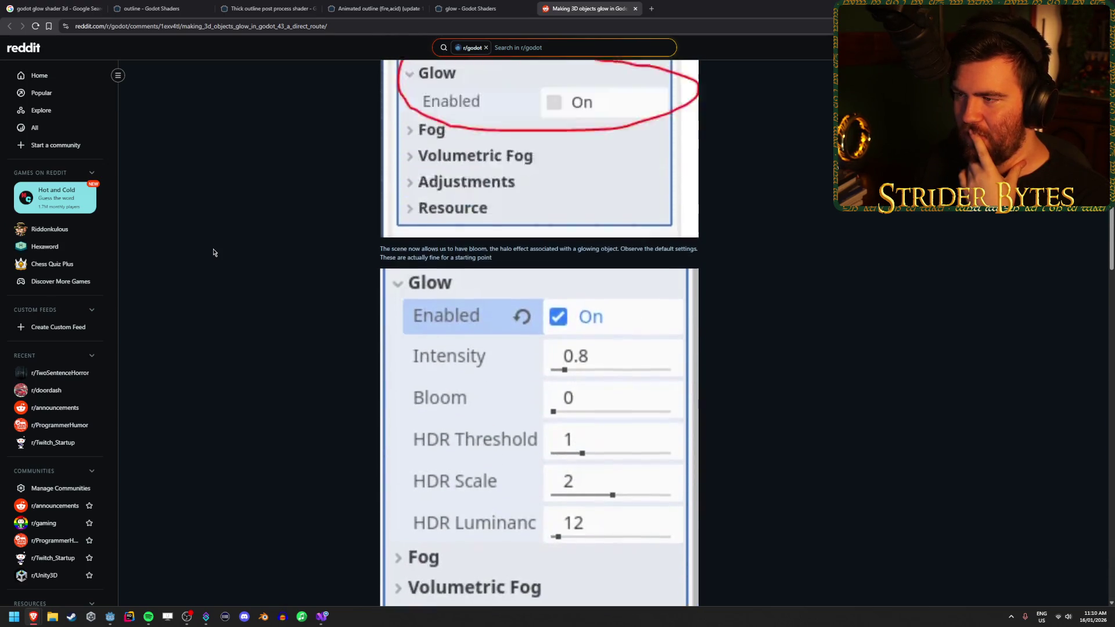
key(ctrl+w)
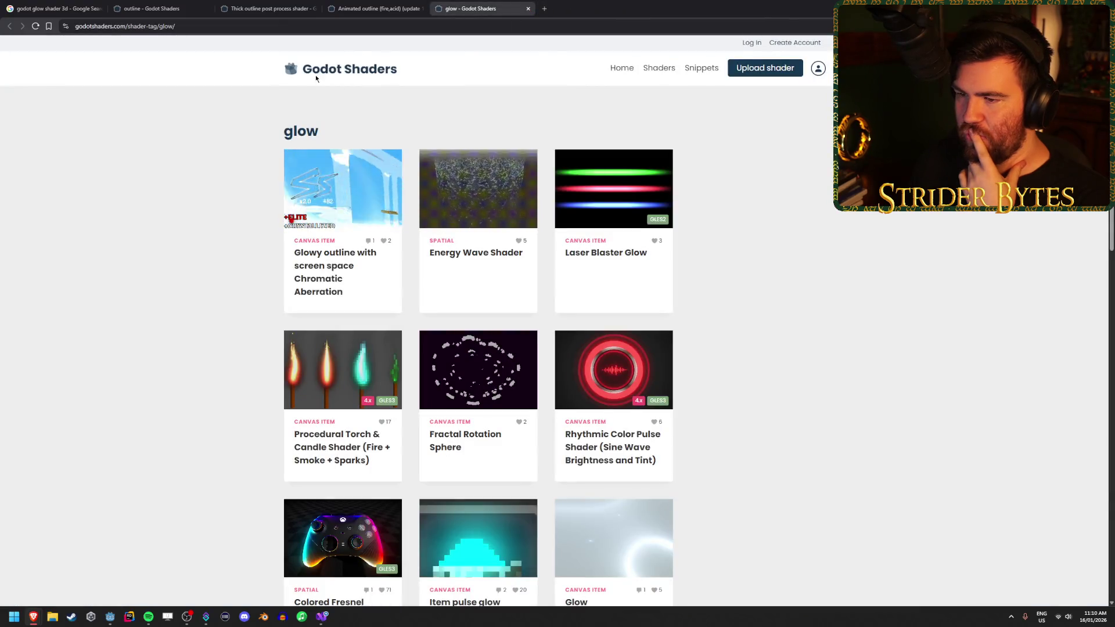
Review the animated fire and acid outline shader page and enlarge its third example screenshot
click(374, 8)
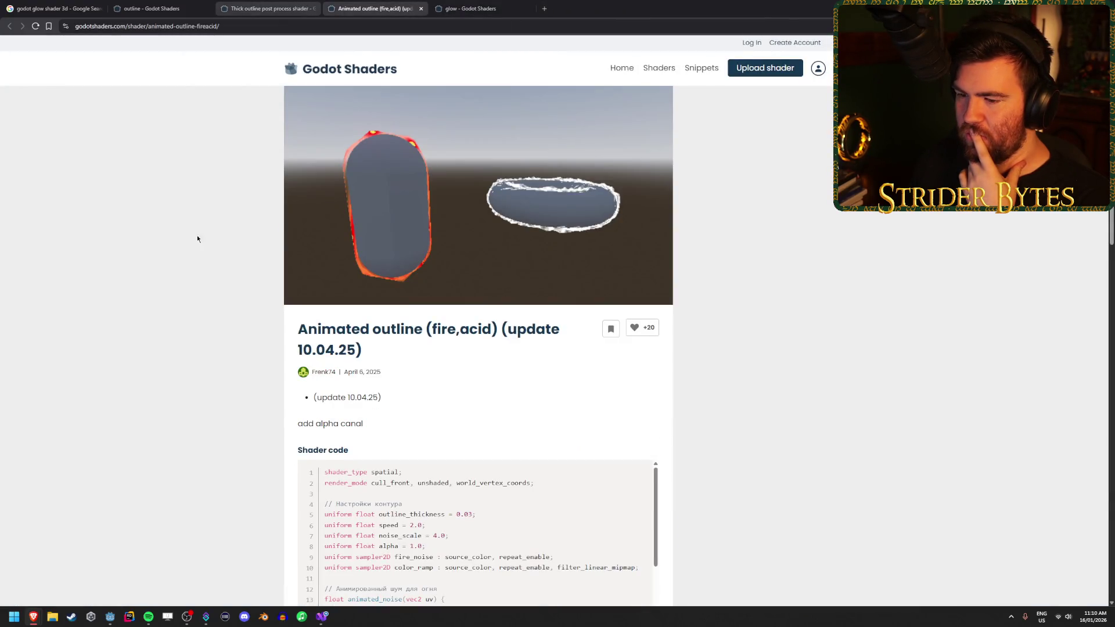
scroll(172, 298, down, 4)
scroll(172, 297, down, 1)
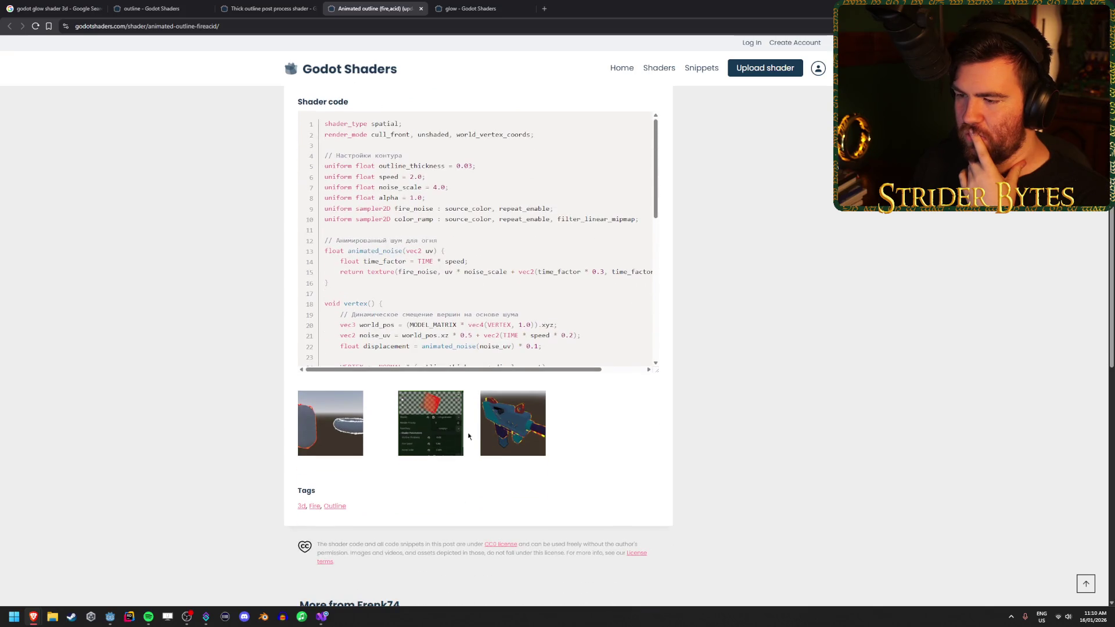
click(515, 428)
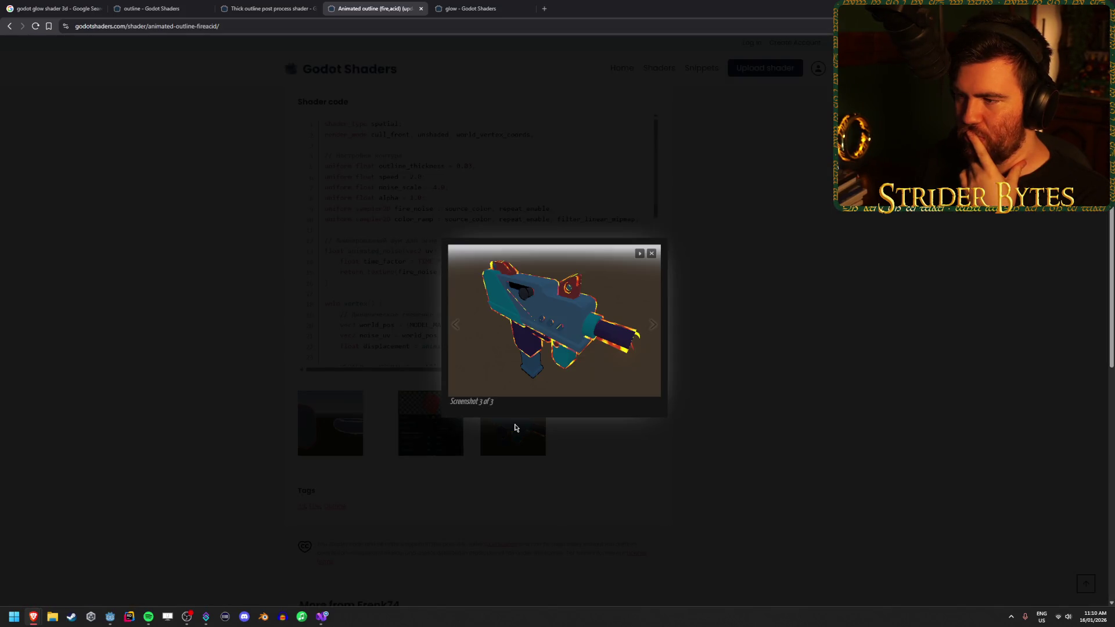
click(199, 326)
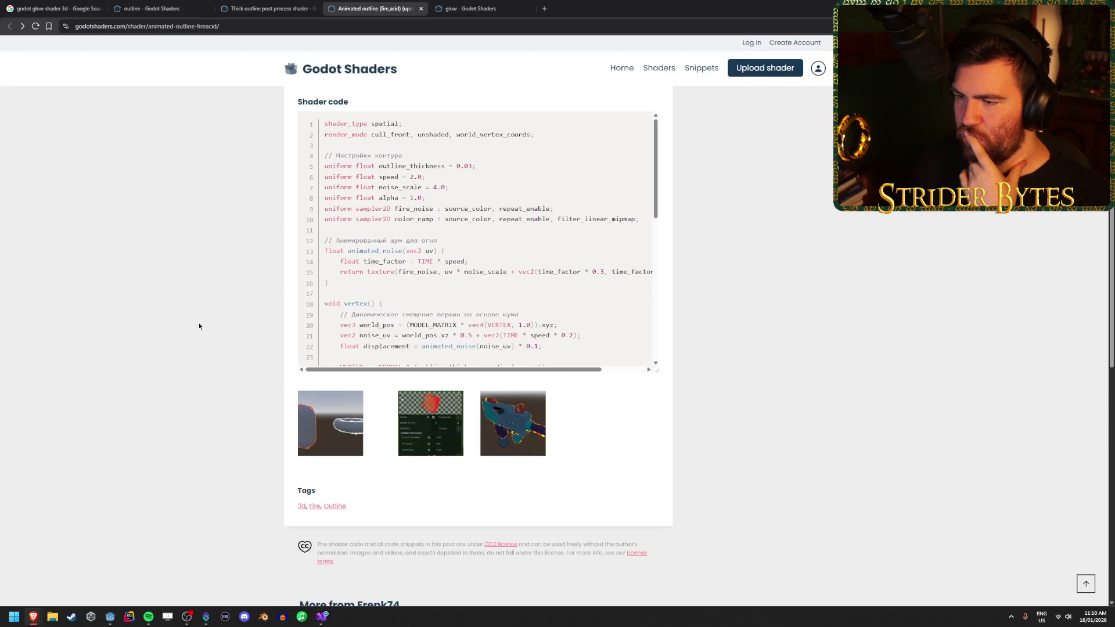
scroll(199, 326, up, 2)
Close the animated outline, glow, thick outline and outline-tag Godot Shaders tabs
middle_click(358, 3)
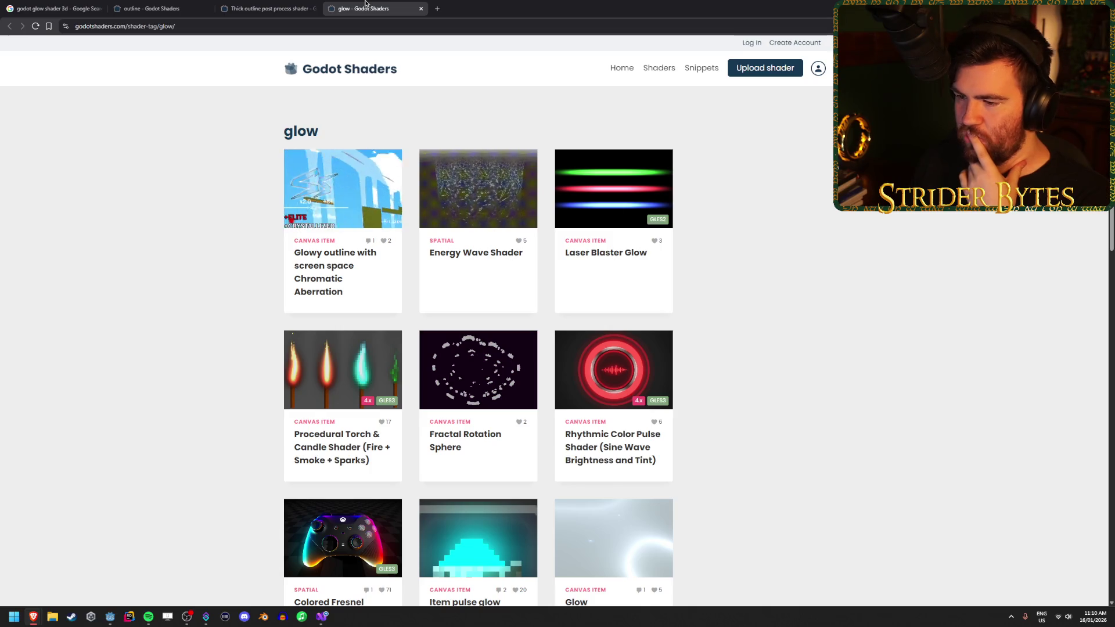
middle_click(364, 2)
scroll(169, 251, down, 3)
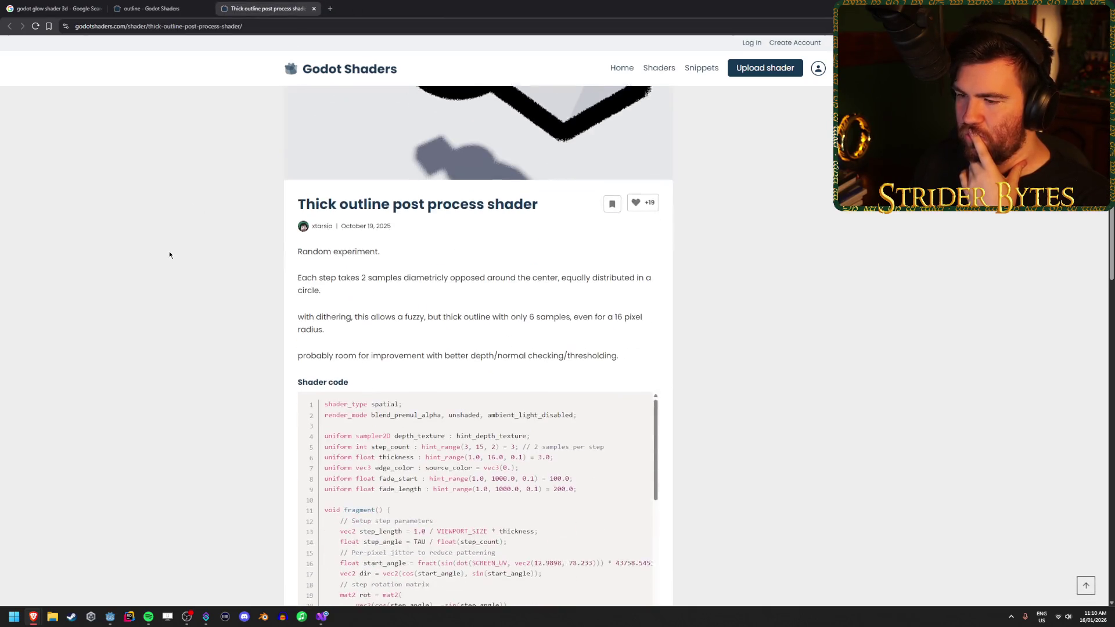
scroll(169, 251, up, 3)
middle_click(299, 4)
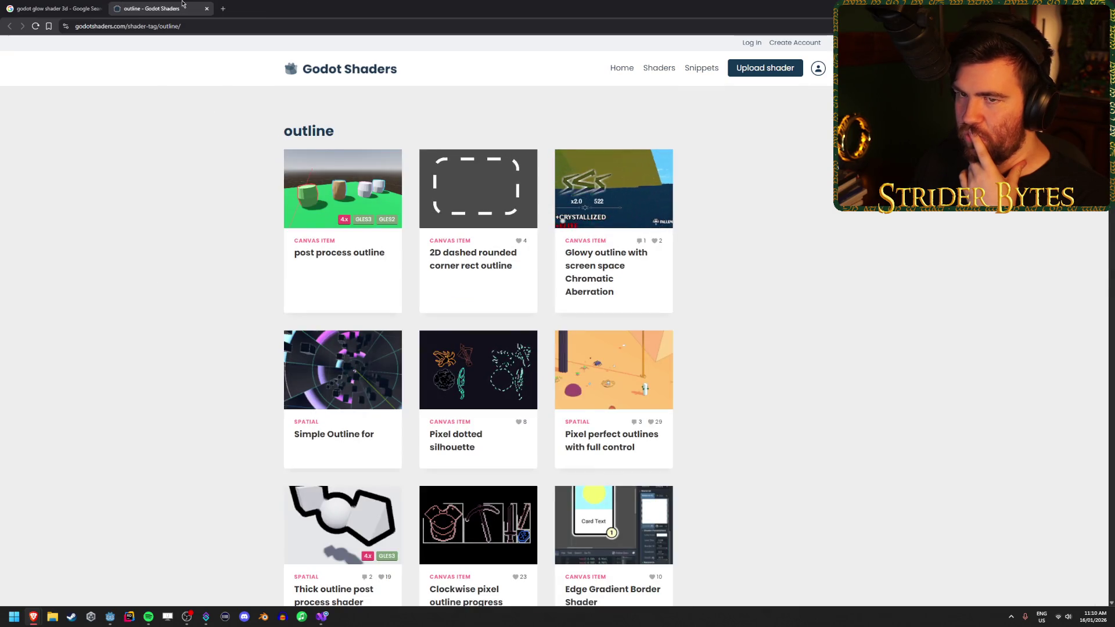
middle_click(152, 8)
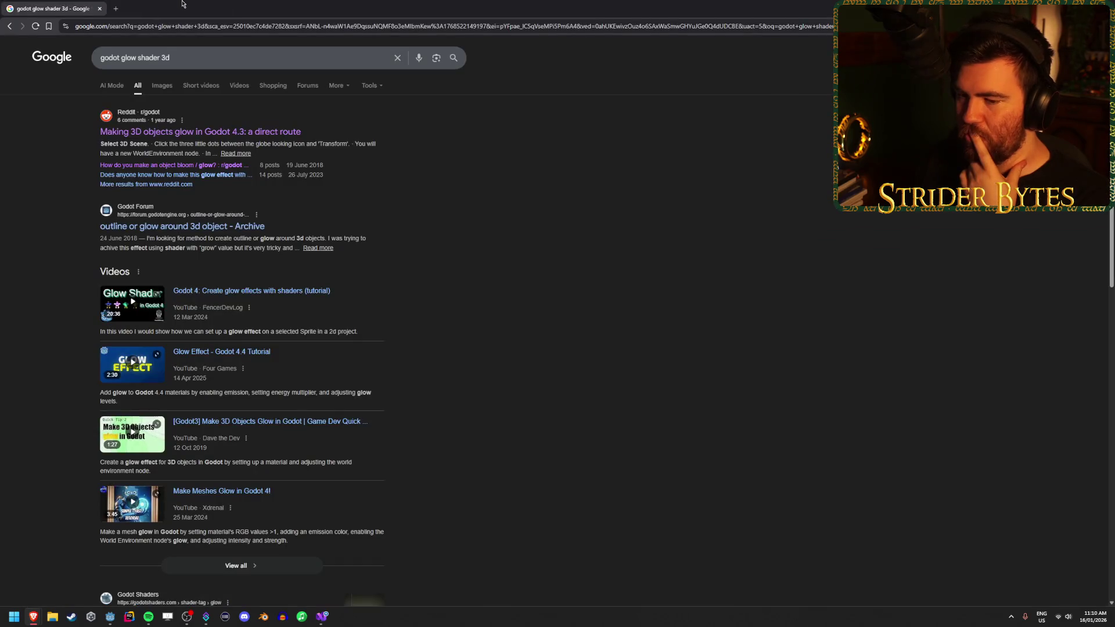
Search Google for 'godot left 4 dead shader' and open the Reddit L4D2 slash-effect post
middle_click(259, 356)
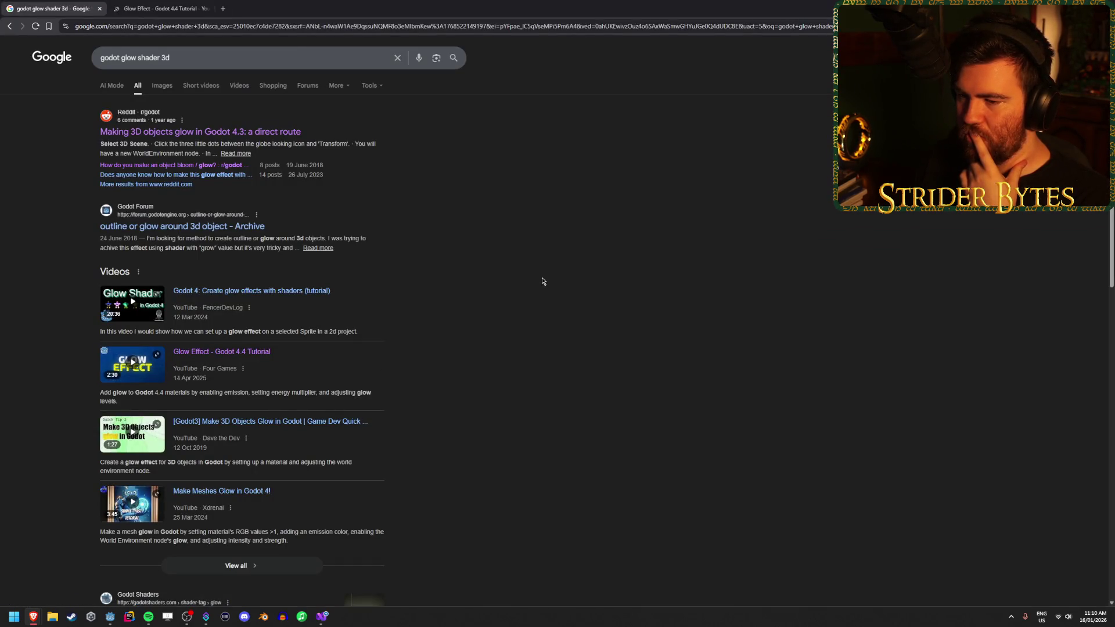
middle_click(153, 4)
drag(126, 62, 120, 62)
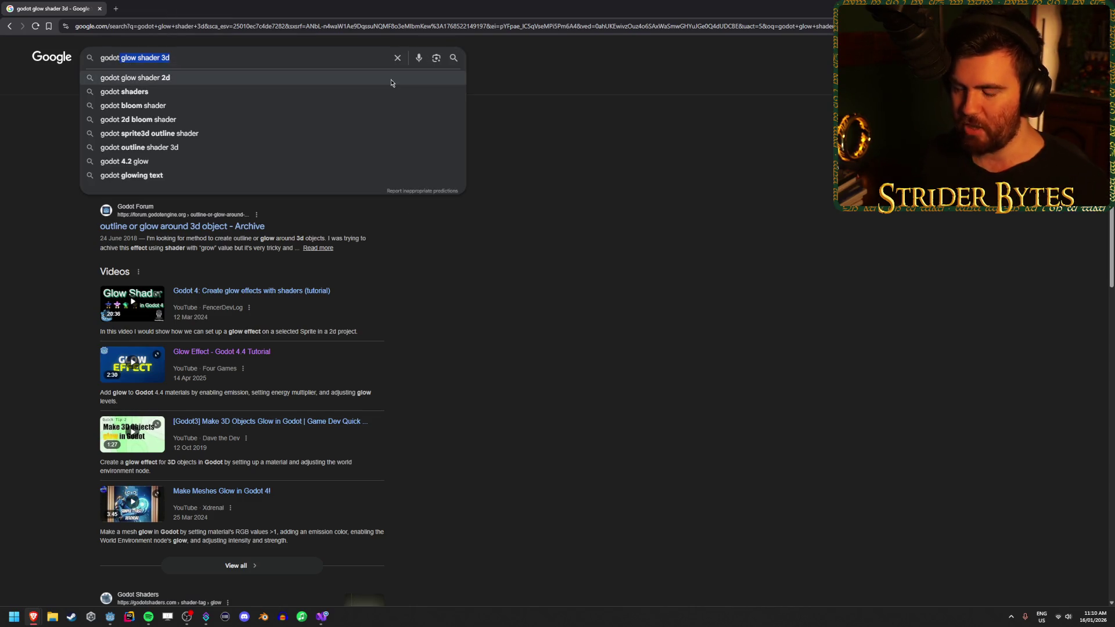
text(left 4 dead )
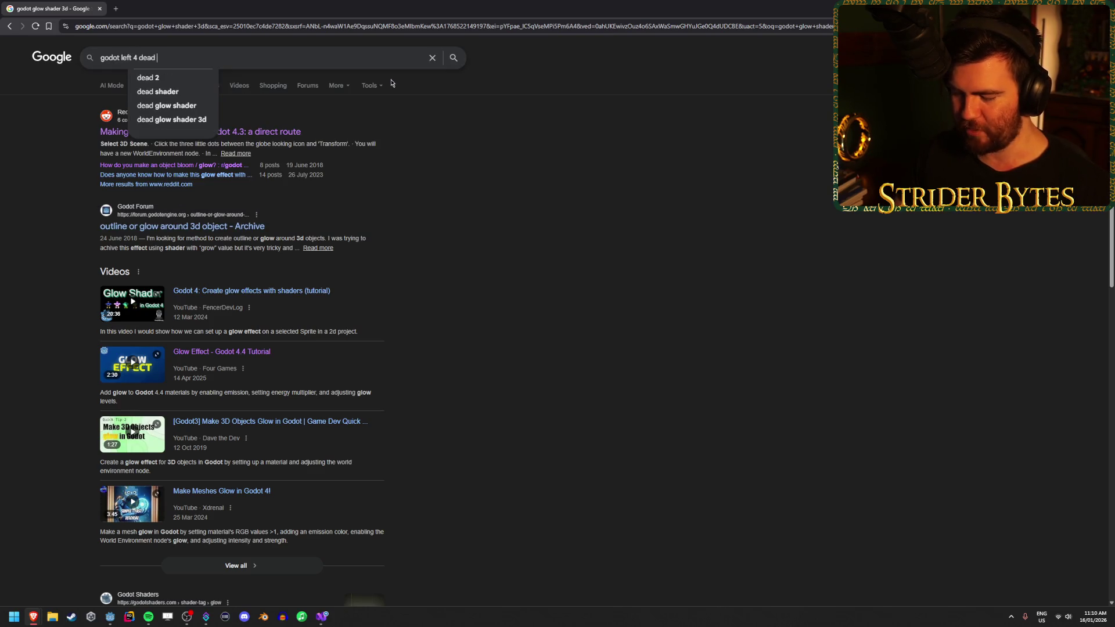
text(shader)
key(Return)
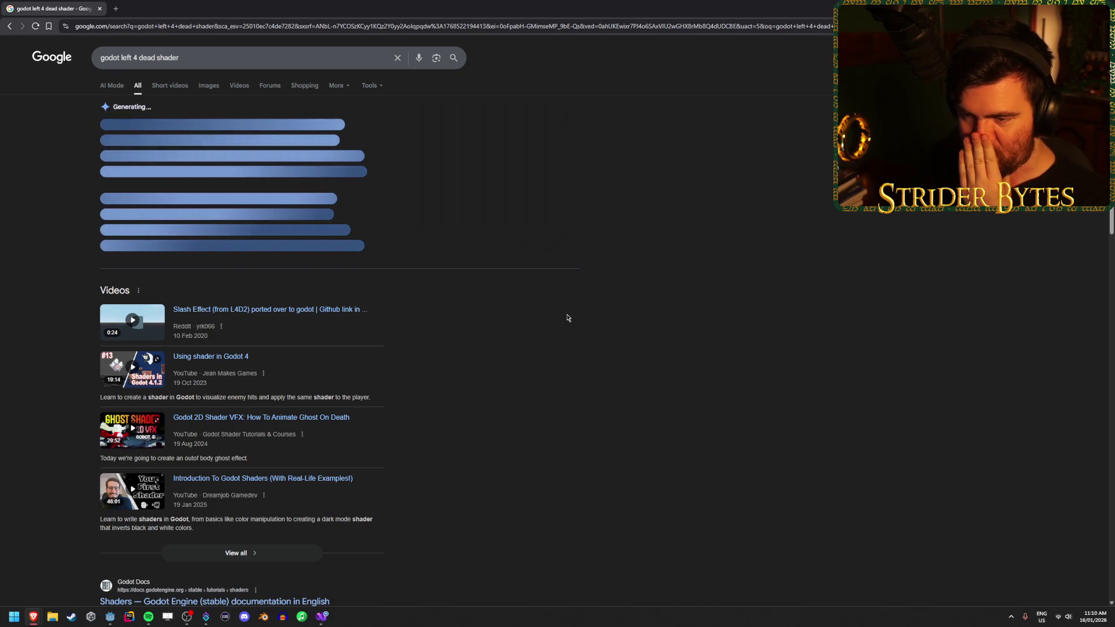
middle_click(323, 312)
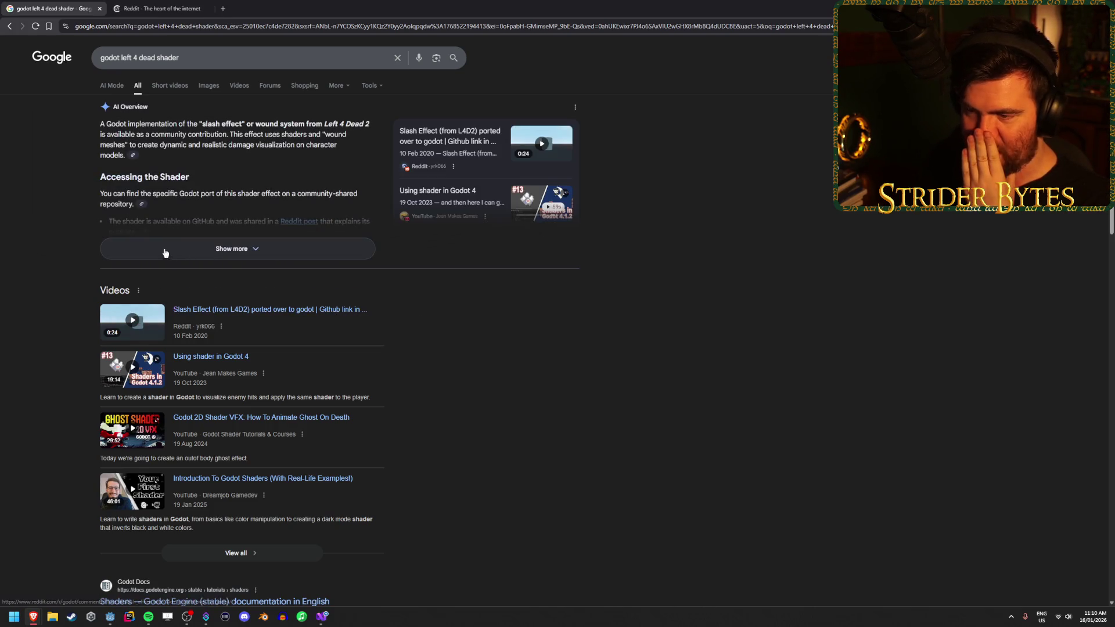
click(155, 4)
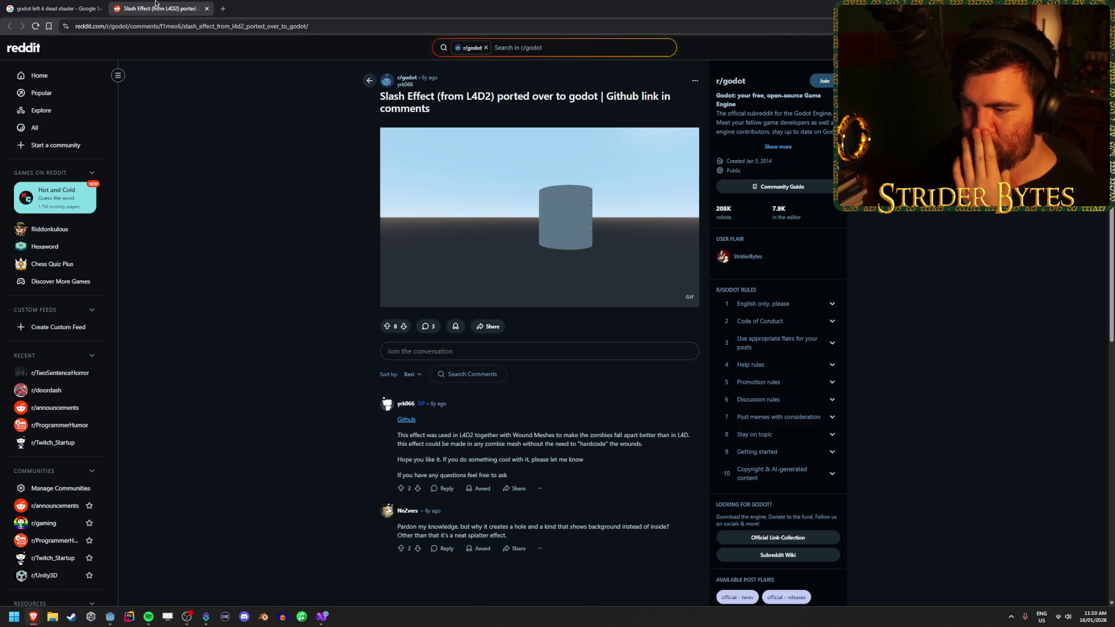
Close the Reddit post and refine the search to 'godot left 4 dead outline 3d shader'
middle_click(155, 5)
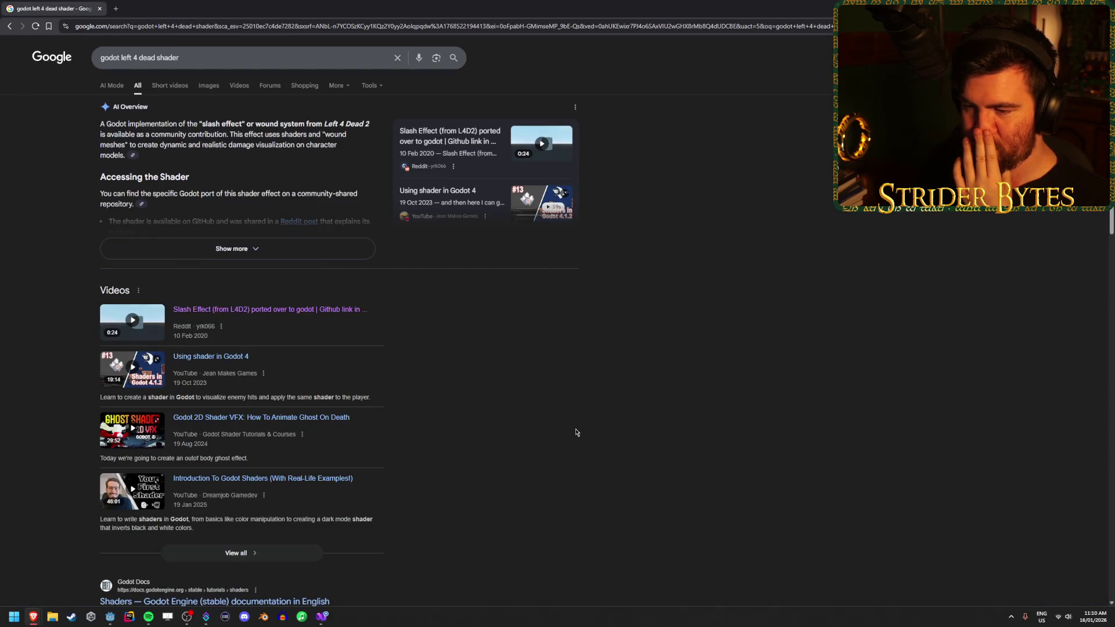
scroll(572, 428, down, 3)
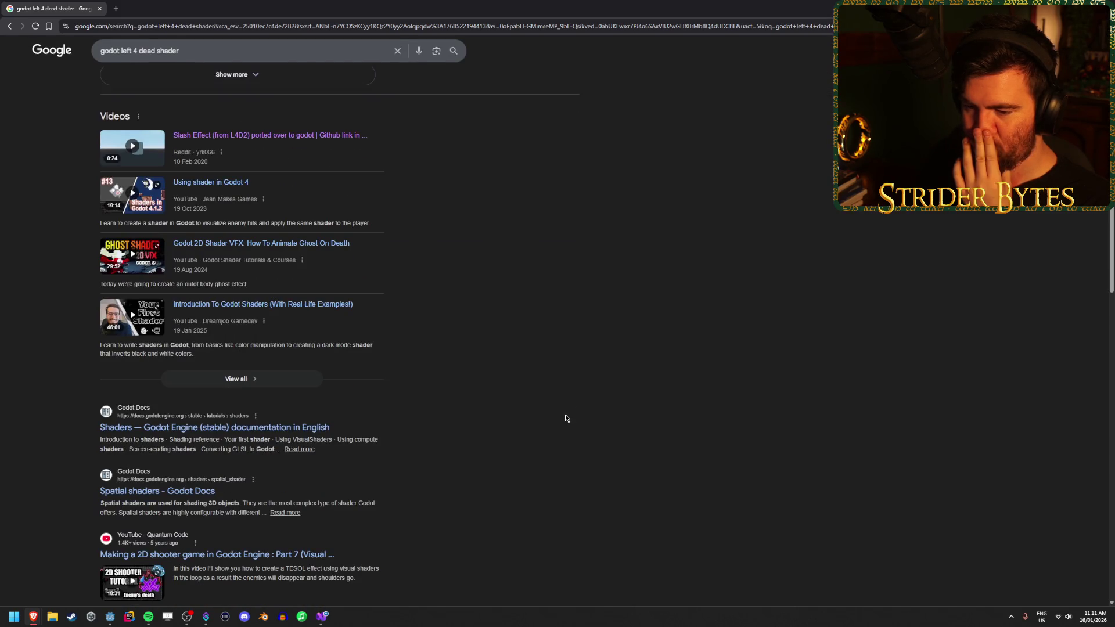
scroll(567, 418, down, 4)
scroll(565, 417, up, 6)
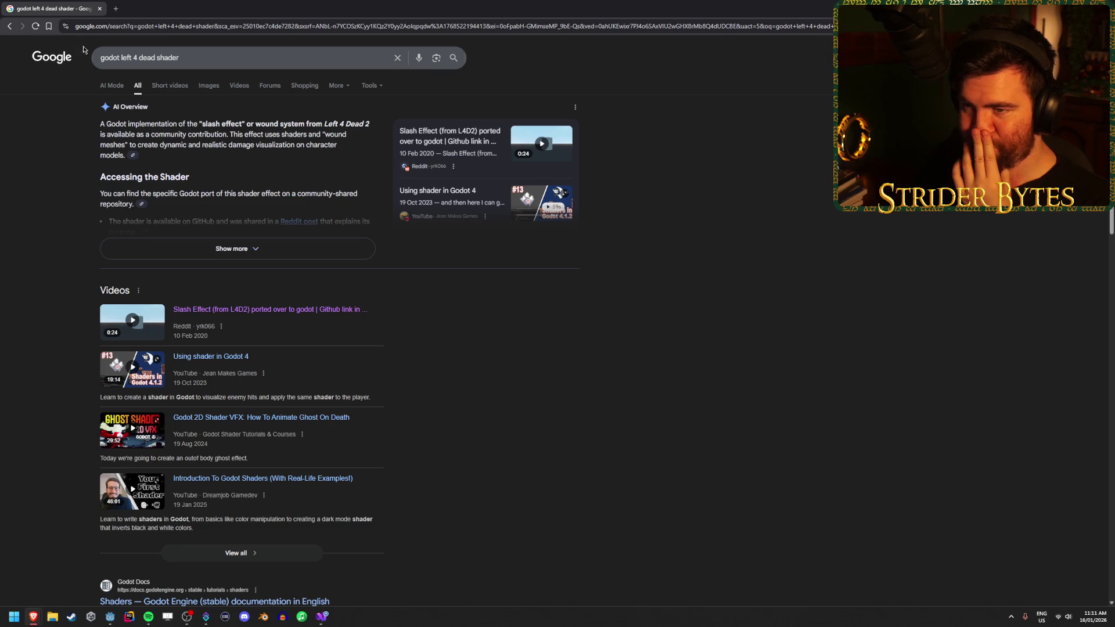
click(155, 58)
text(outline)
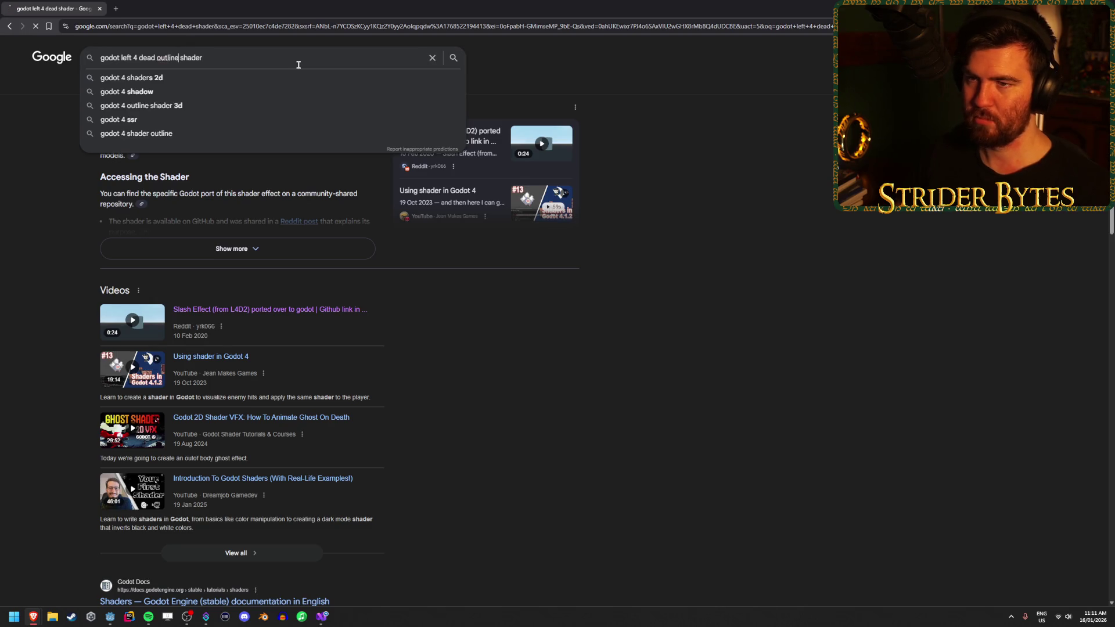
key(Return)
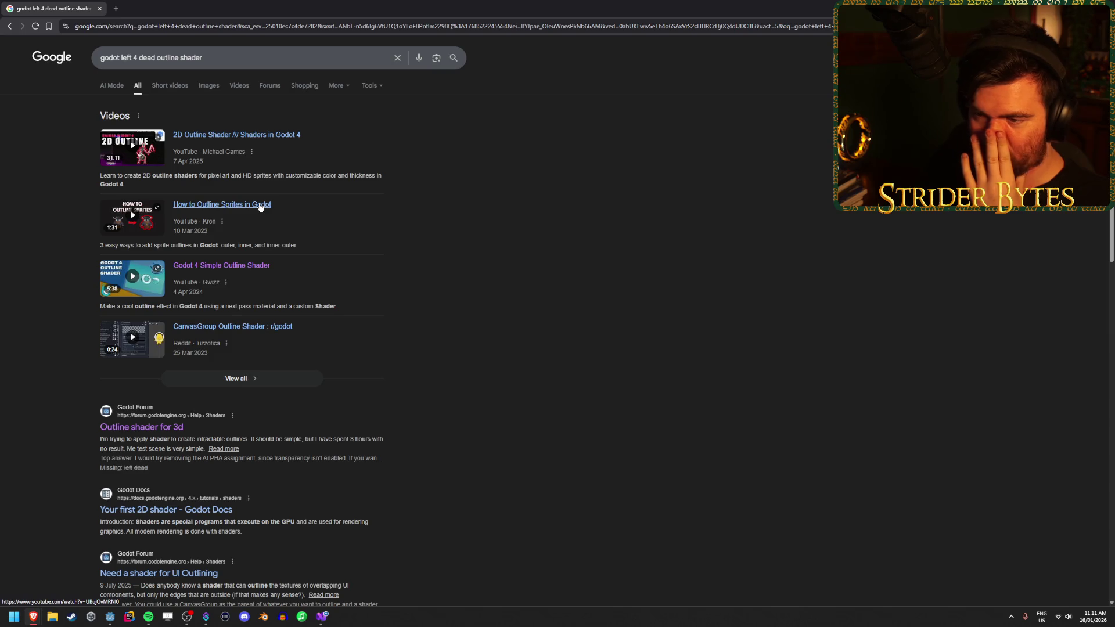
click(177, 54)
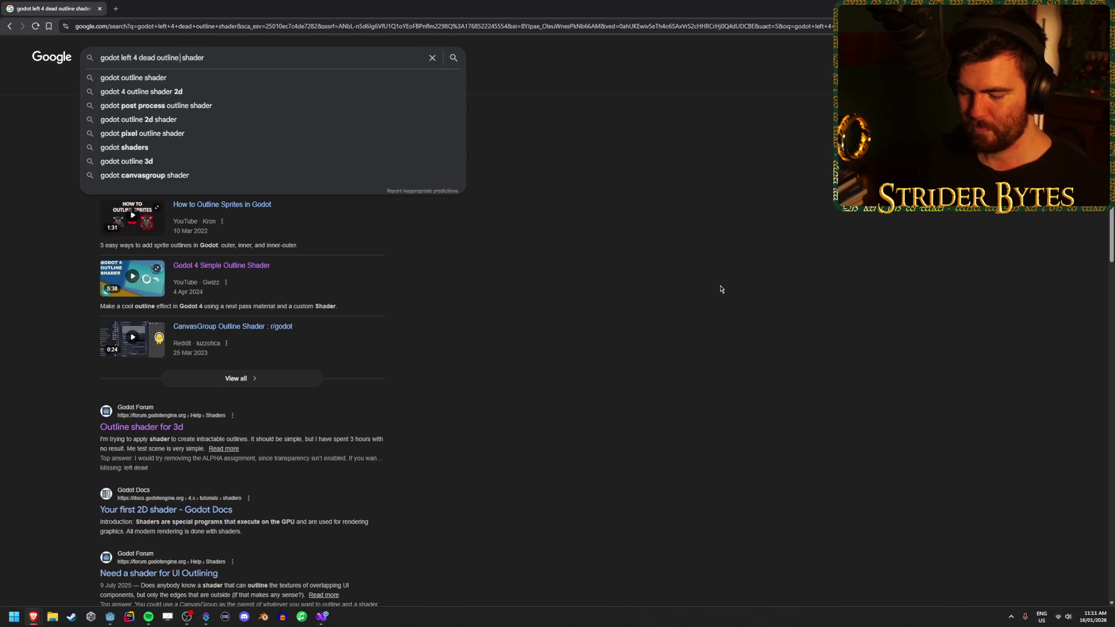
text(3d)
key(Return)
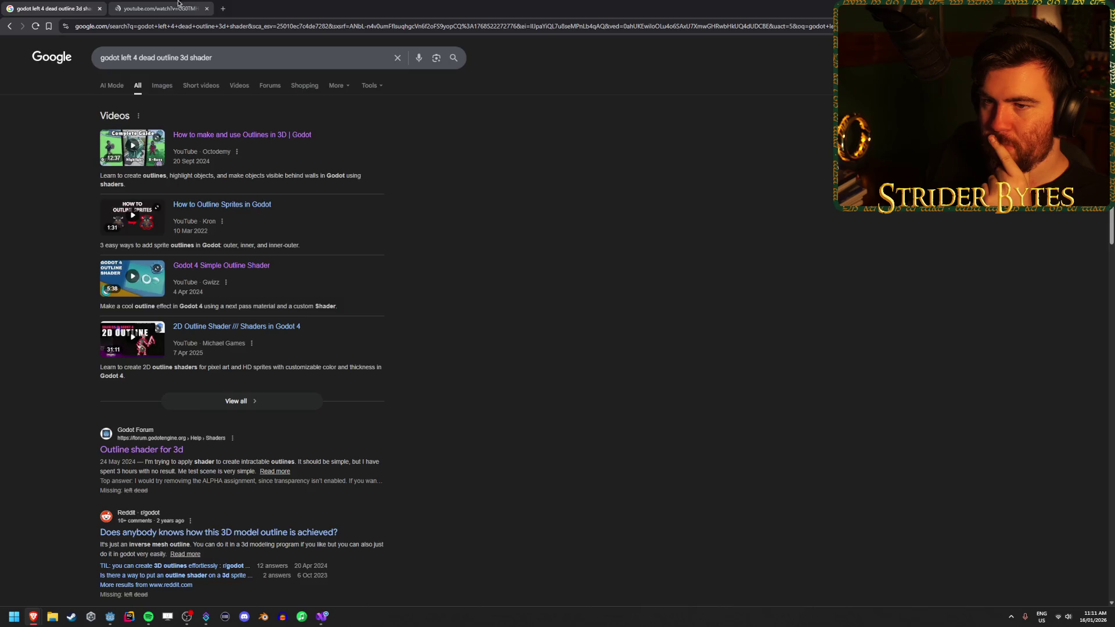
Open the 'How to make and use Outlines in 3D' video and scrub to its Grow and outline setup steps
click(157, 8)
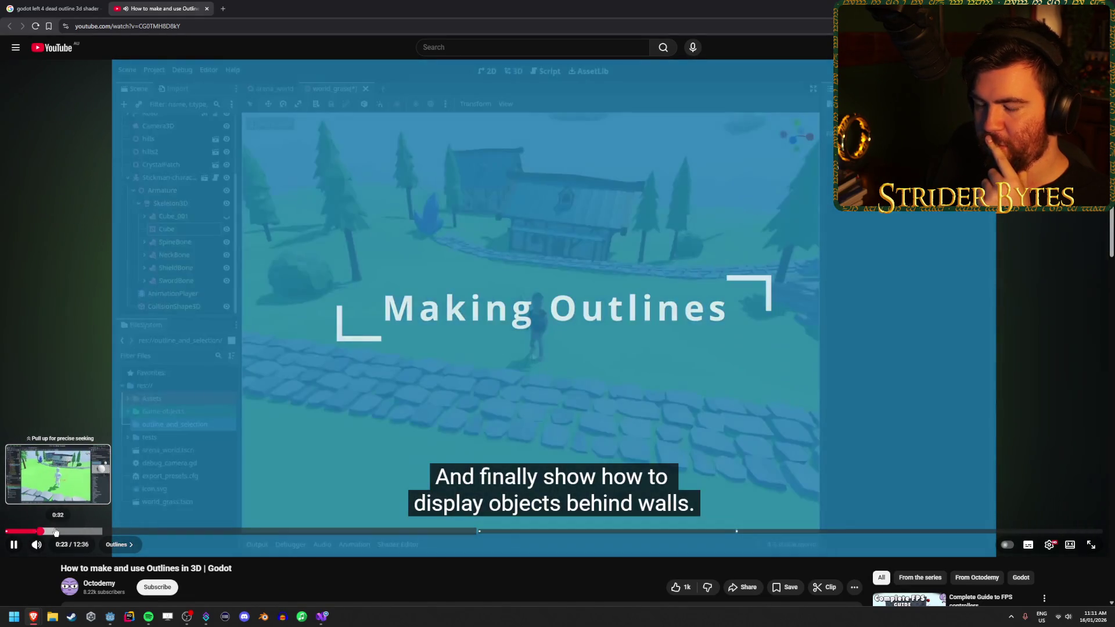
drag(55, 531, 79, 530)
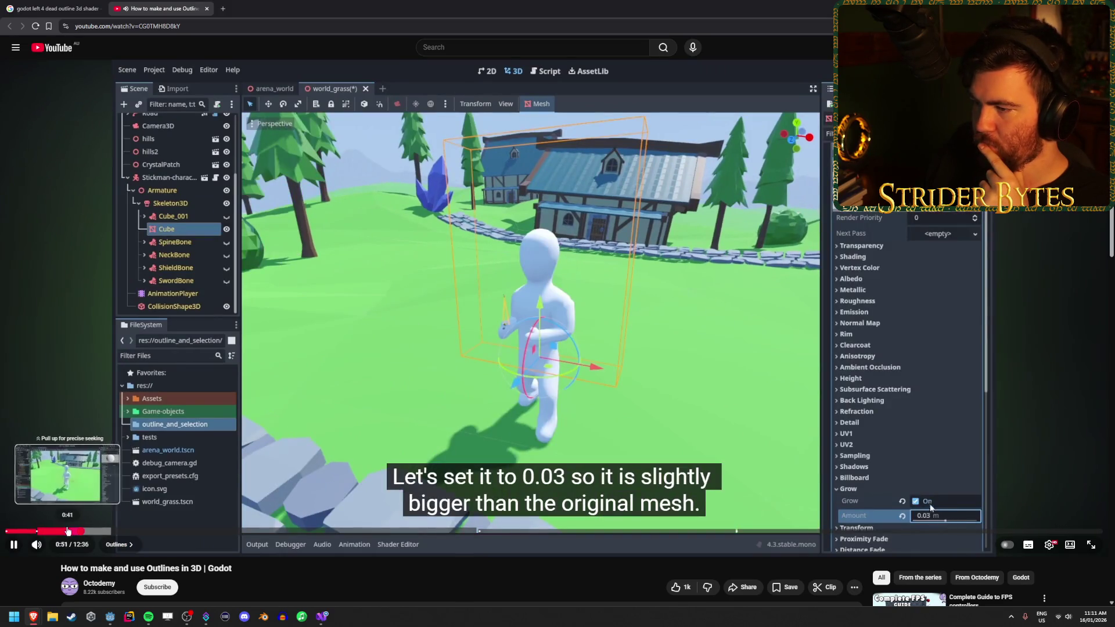
click(67, 531)
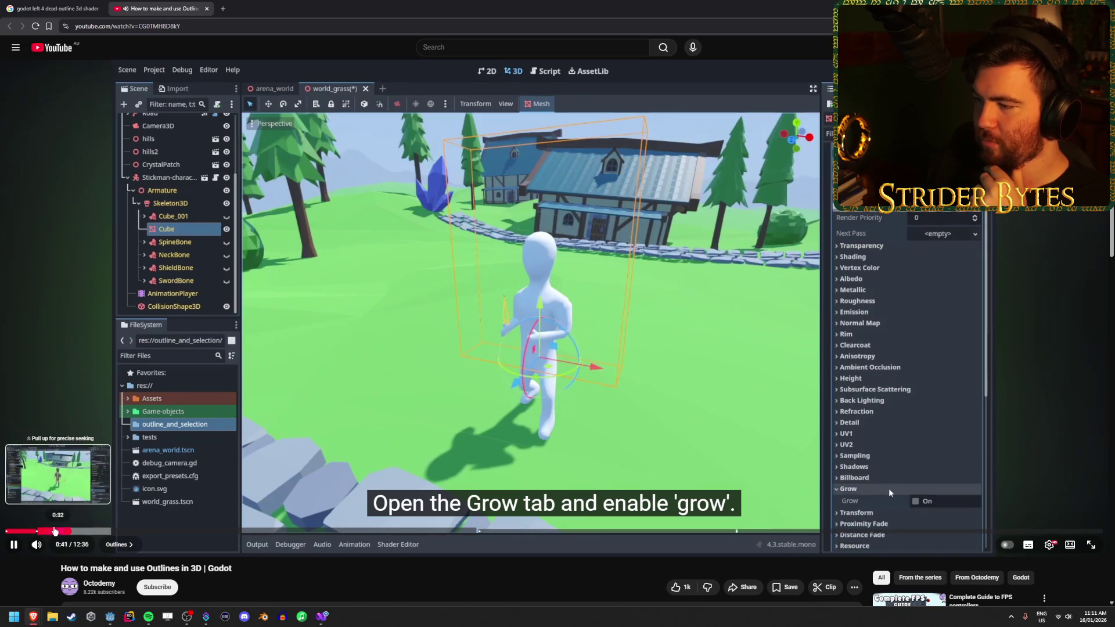
click(54, 531)
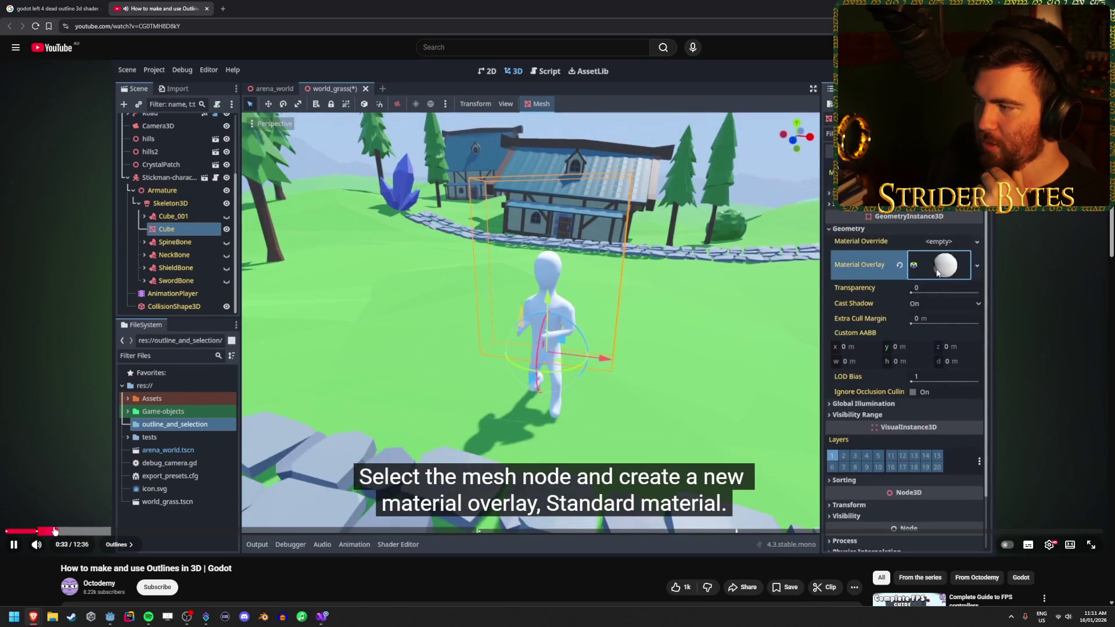
click(41, 531)
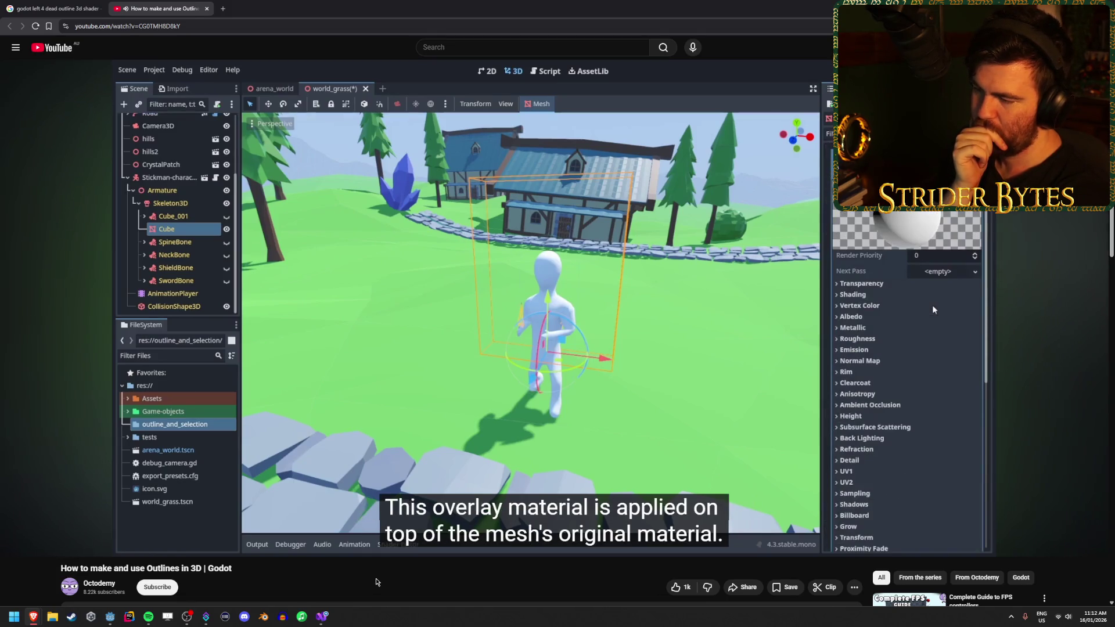
Watch the tutorial through to the unshaded step, pause it, and return to Godot
mouse_move(878, 523)
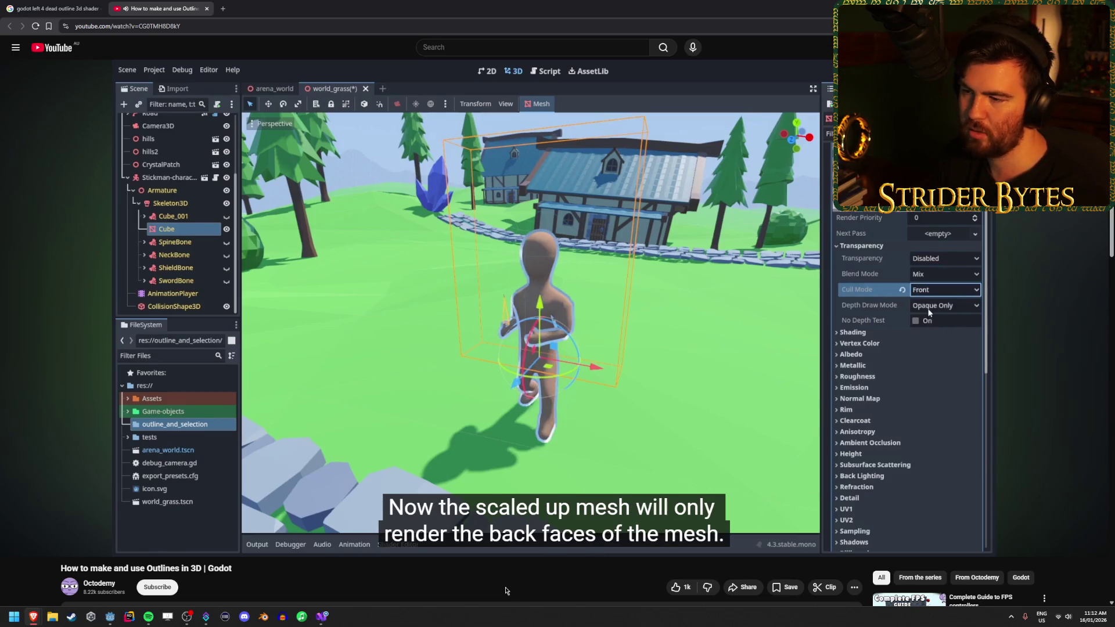
click(417, 387)
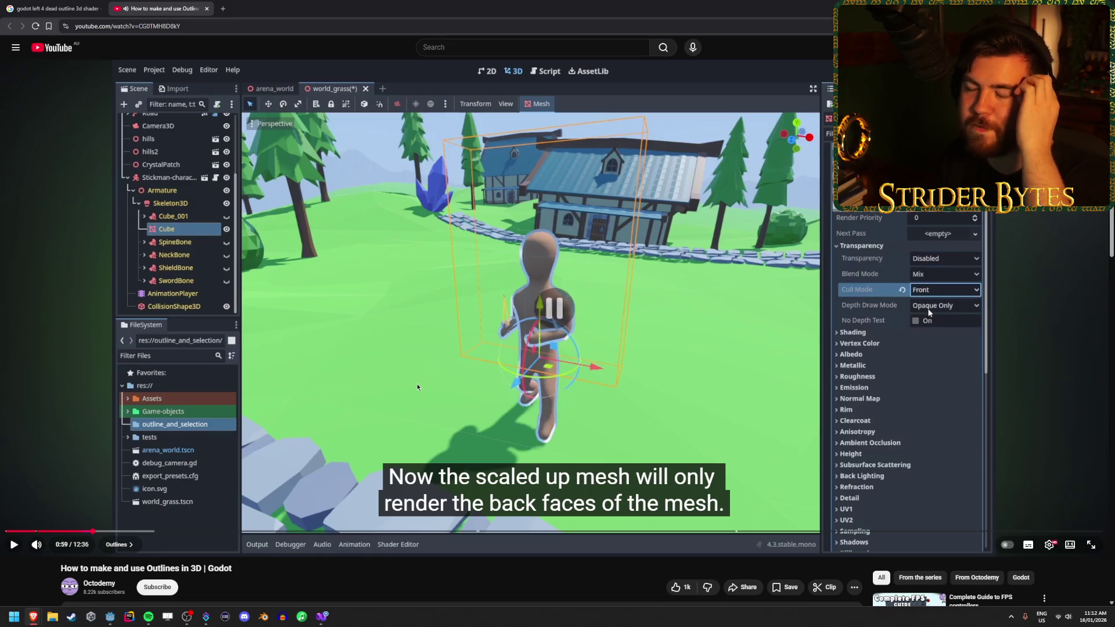
click(468, 346)
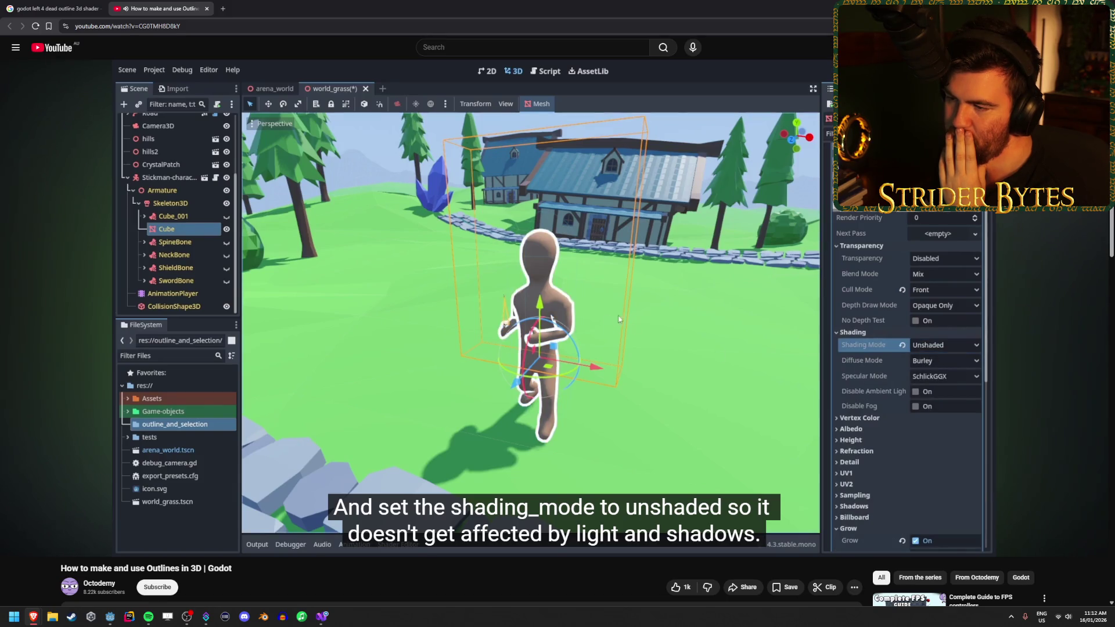
key(space)
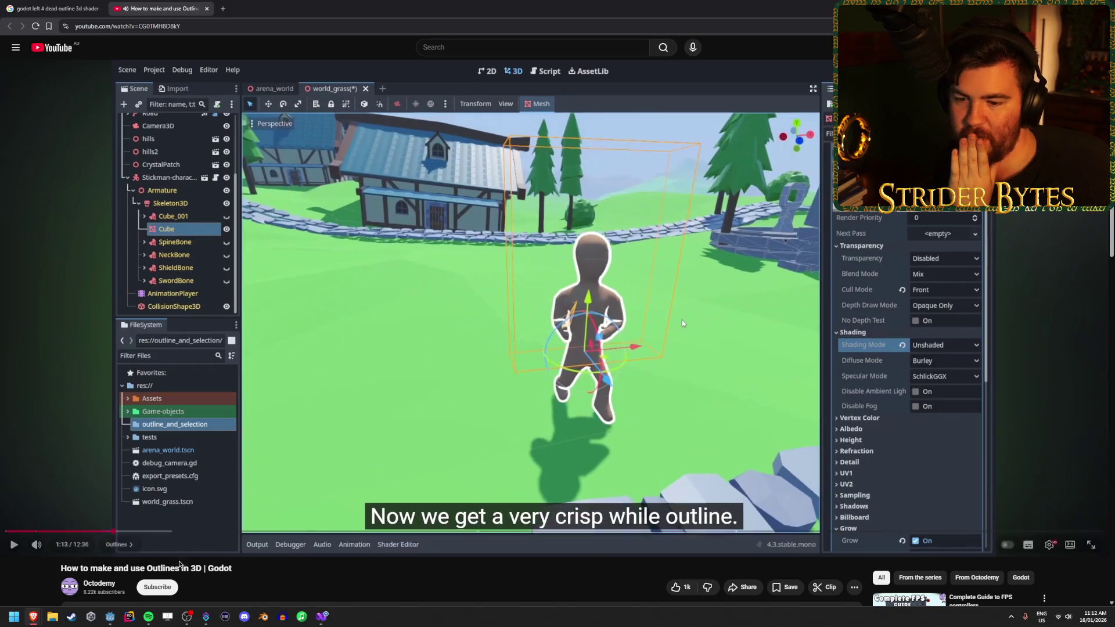
click(110, 616)
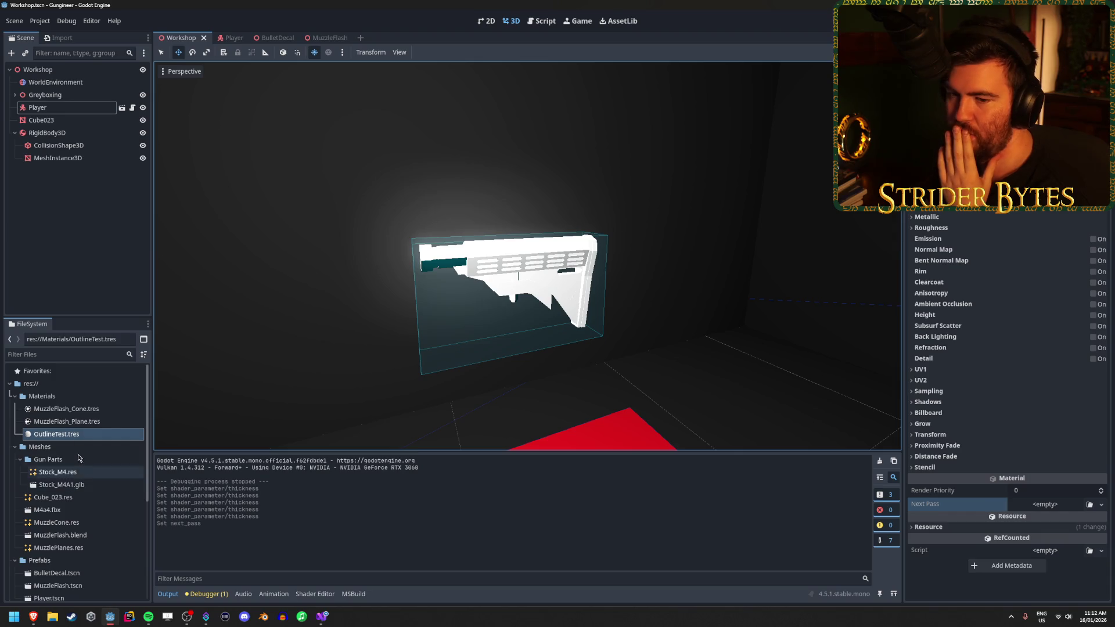
On the gun's MeshInstance3D material, enable Grow, trying 0.055 and 0.15 before settling on 0.03 m
click(102, 133)
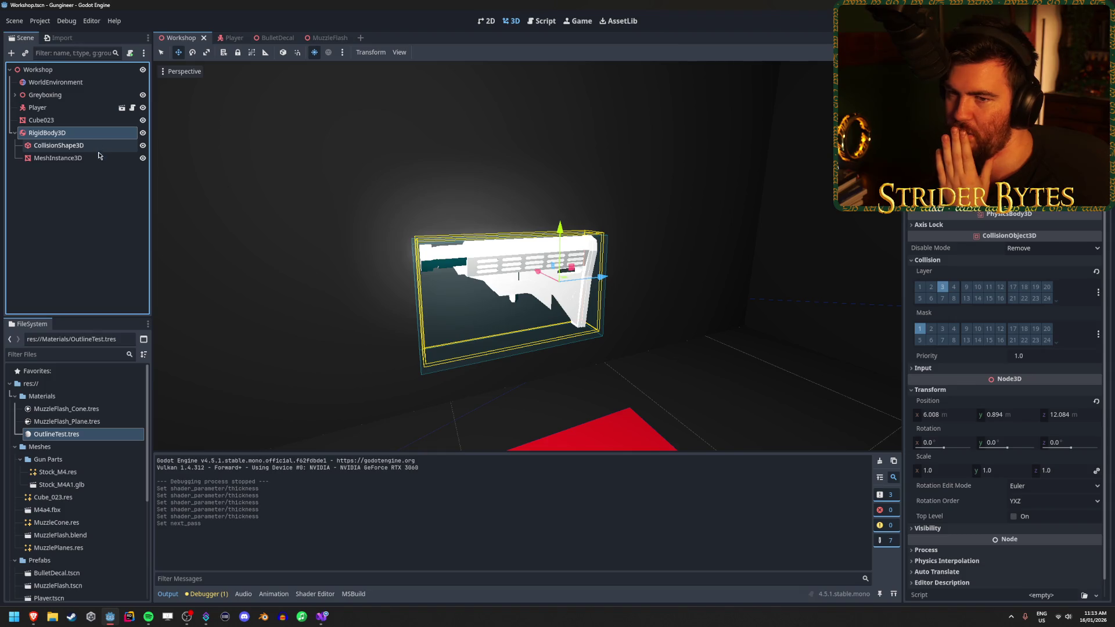
click(87, 158)
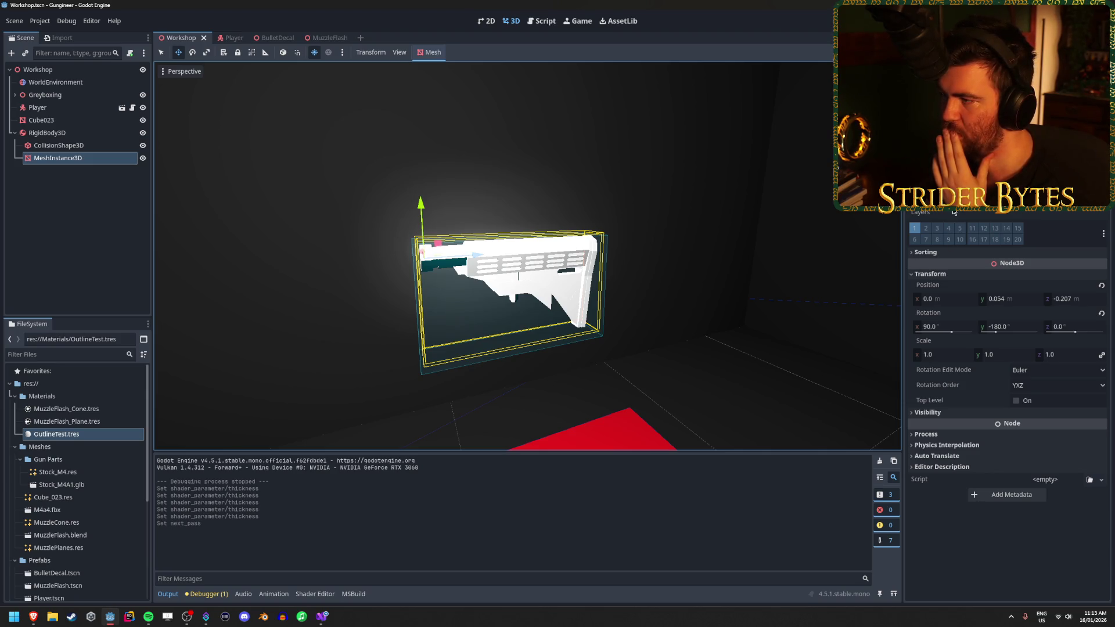
scroll(953, 213, up, 5)
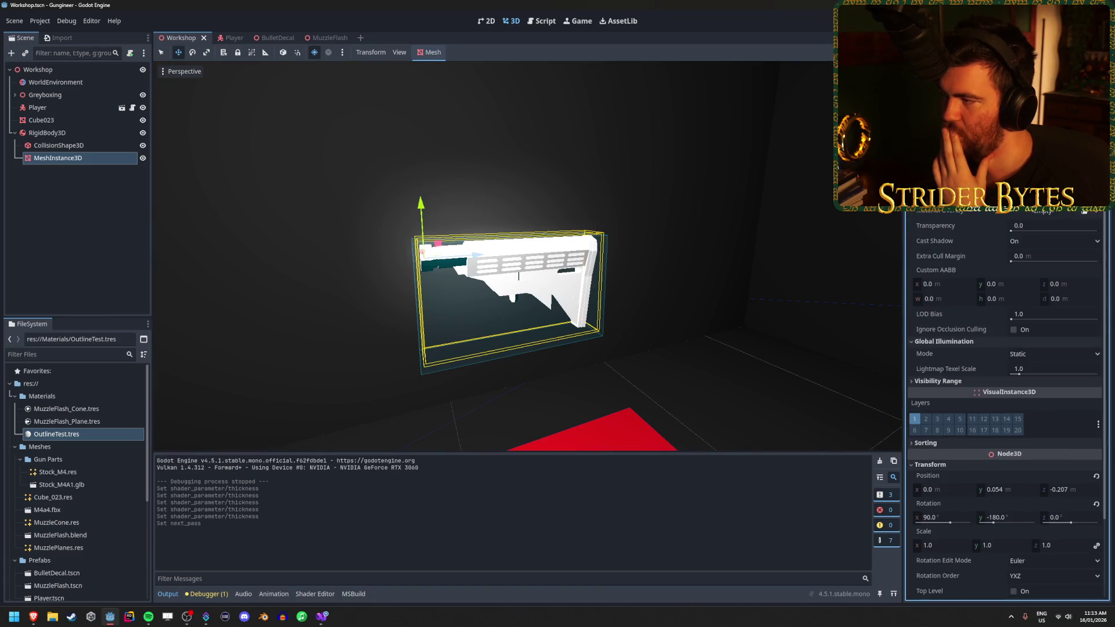
scroll(971, 367, up, 10)
scroll(971, 368, down, 4)
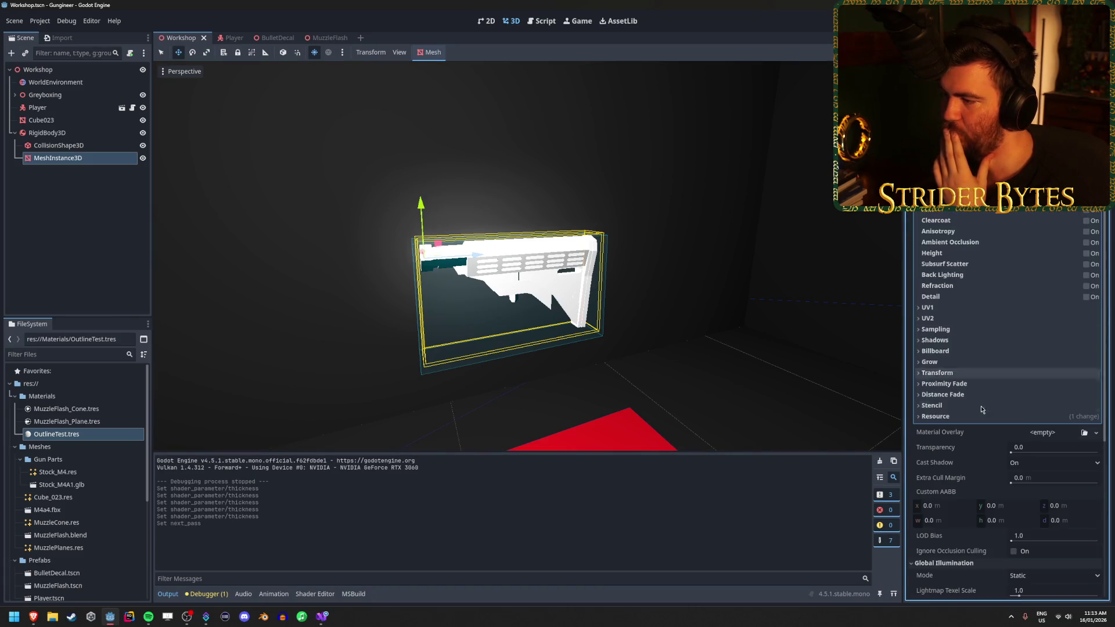
click(971, 364)
click(1015, 375)
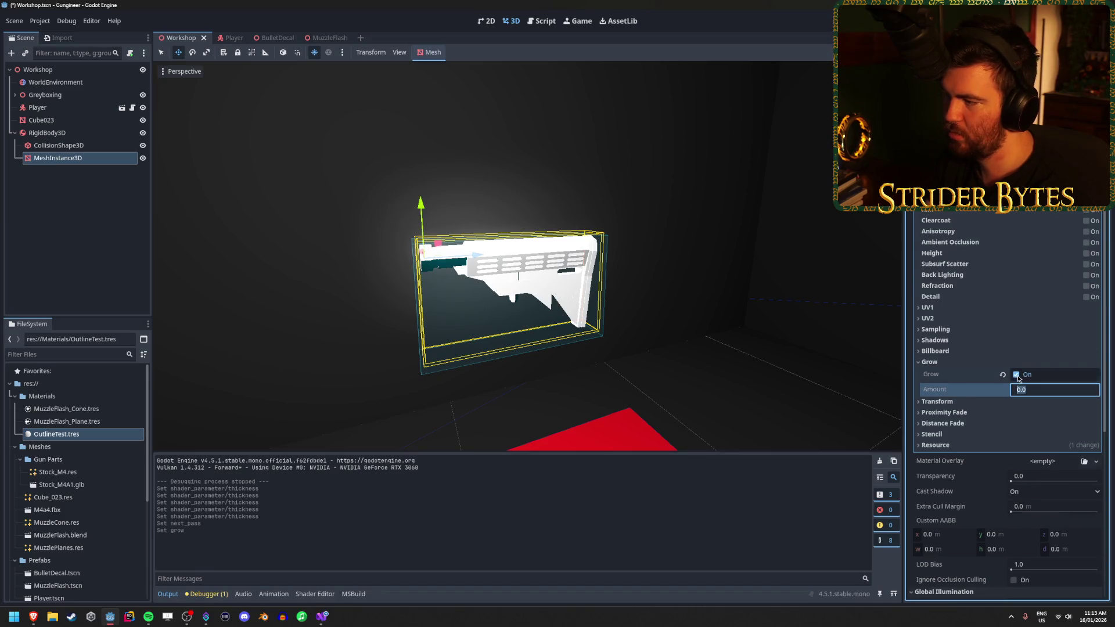
text(0.055)
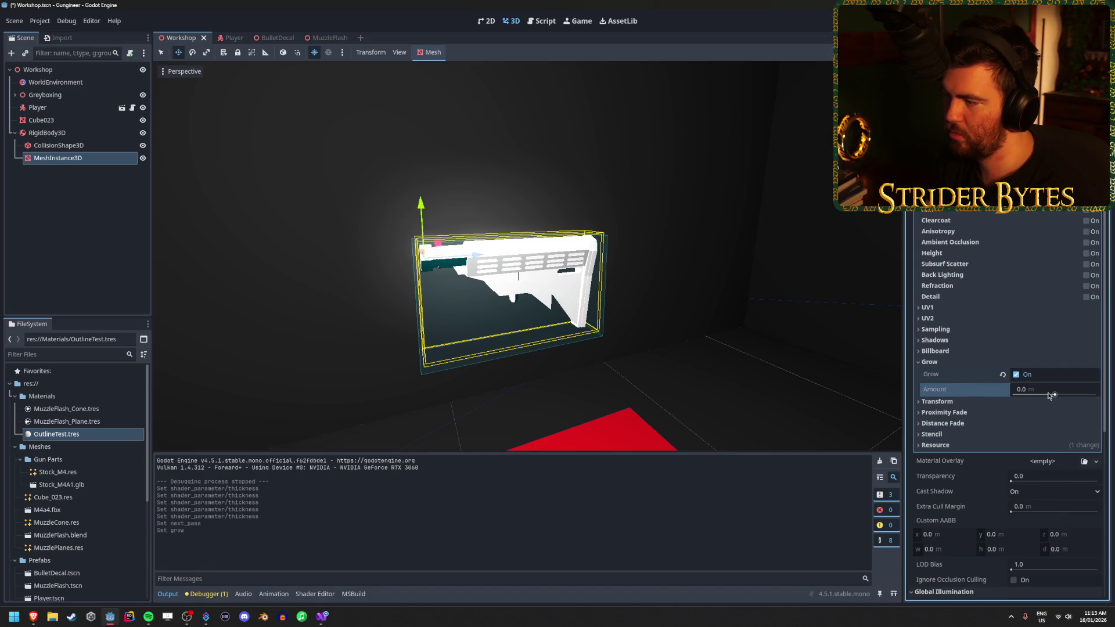
key(Return)
text(0.15)
key(Return)
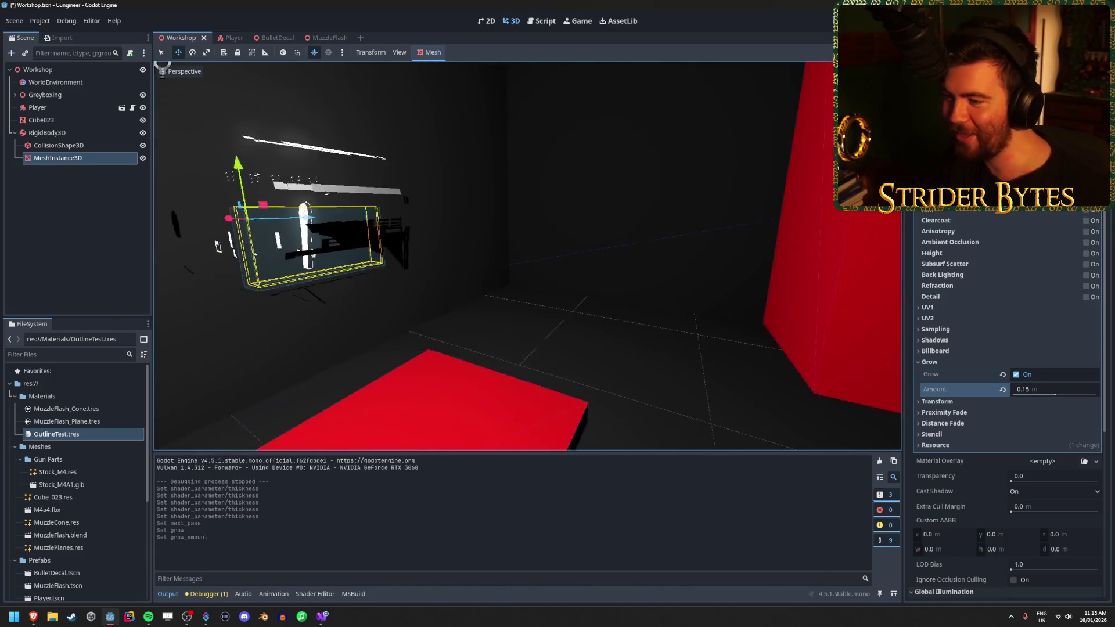
click(1031, 389)
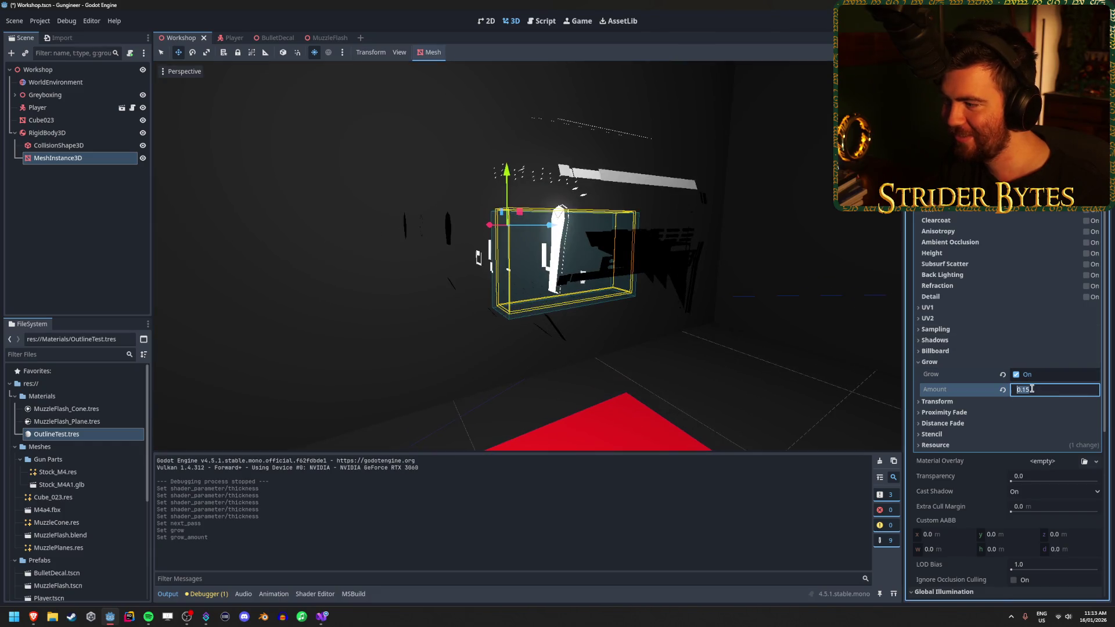
text(0.3)
key(Return)
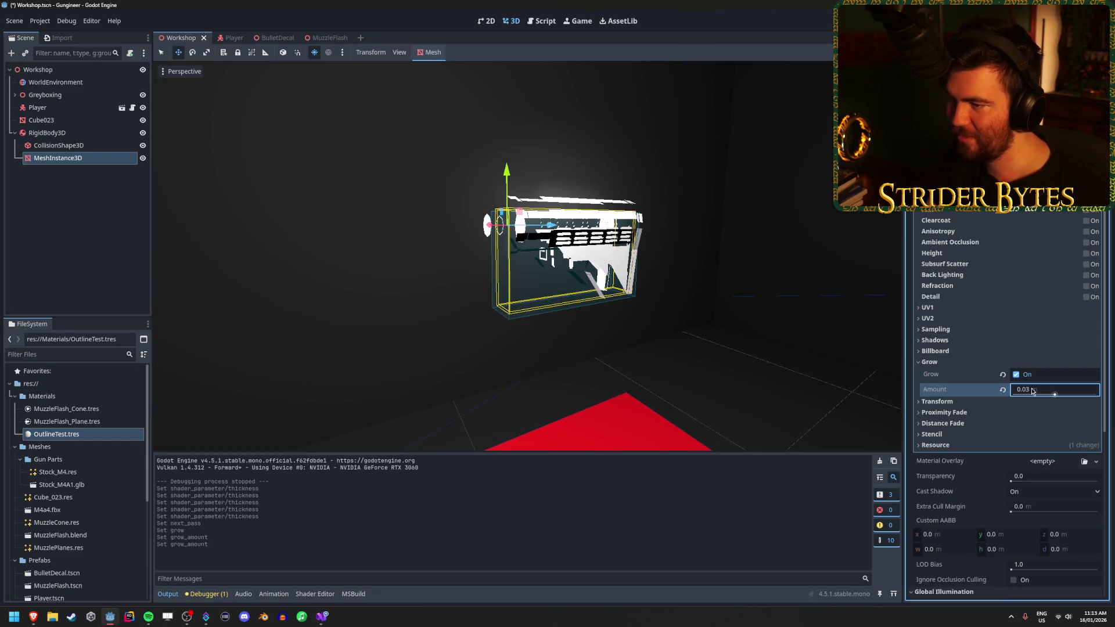
Set the outline material's Cull Mode to Front, leaving Blend Mode at Mix, then return to the tutorial
scroll(527, 256, up, 5)
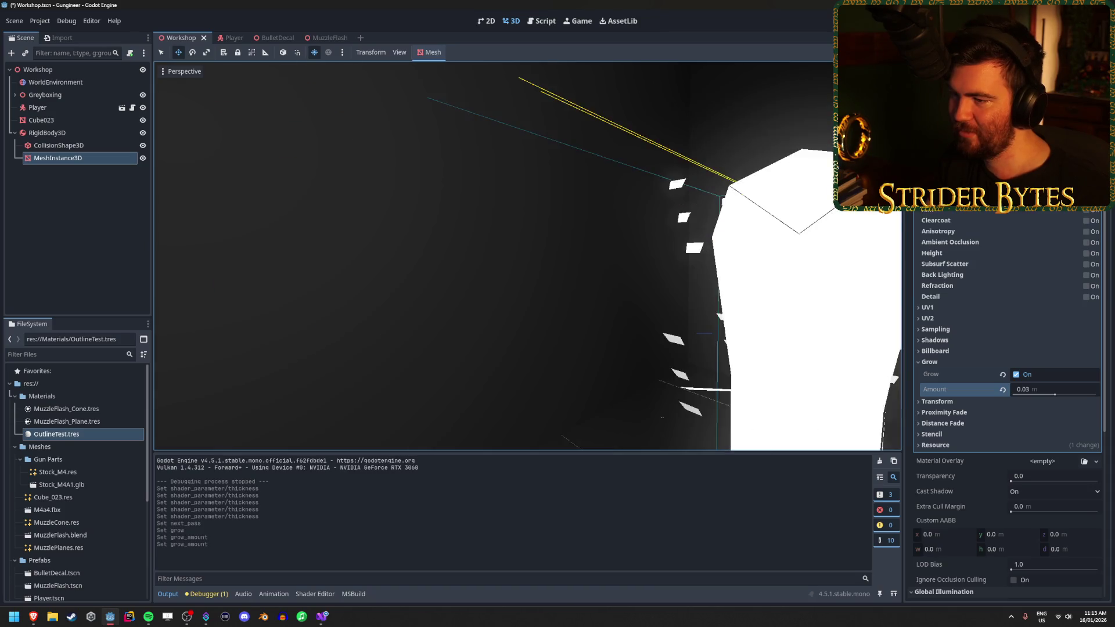
scroll(527, 256, down, 5)
scroll(1020, 269, up, 3)
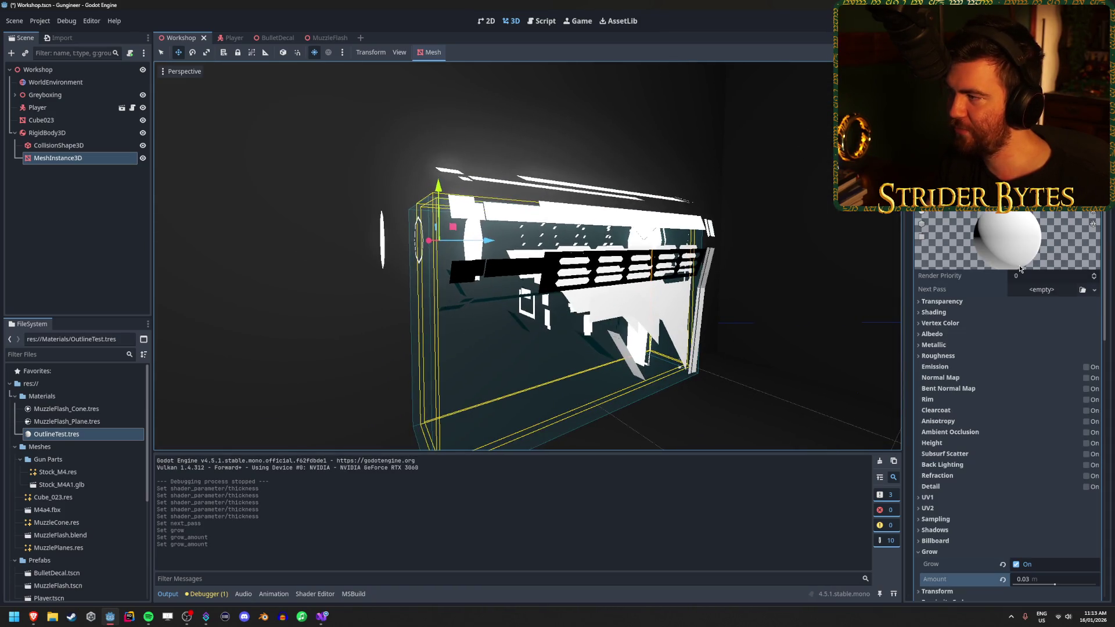
click(1039, 301)
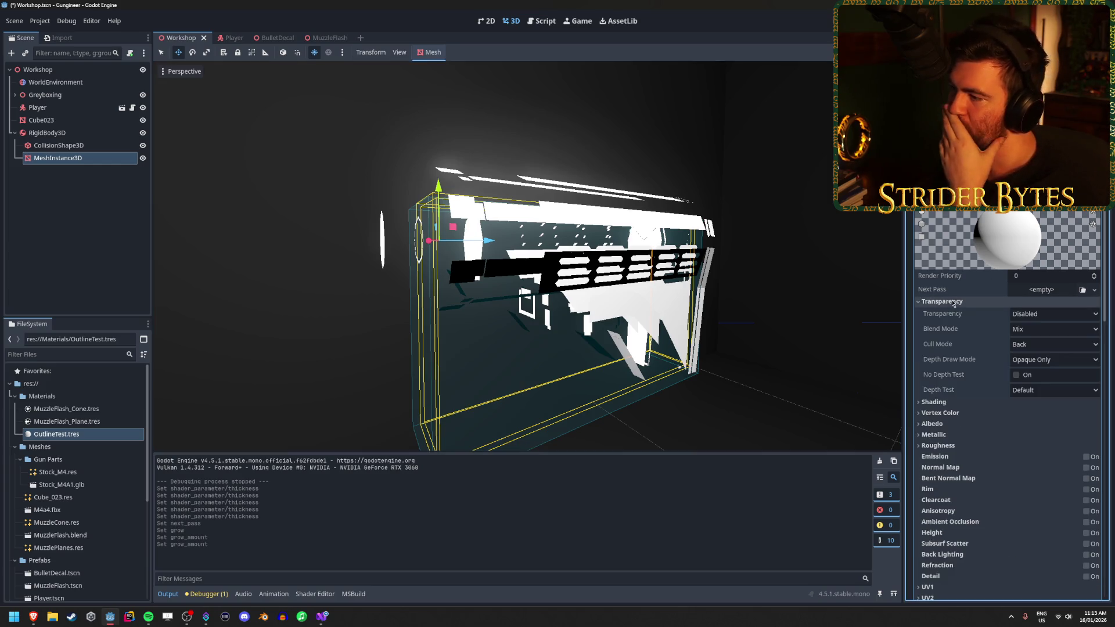
click(1042, 329)
click(1042, 332)
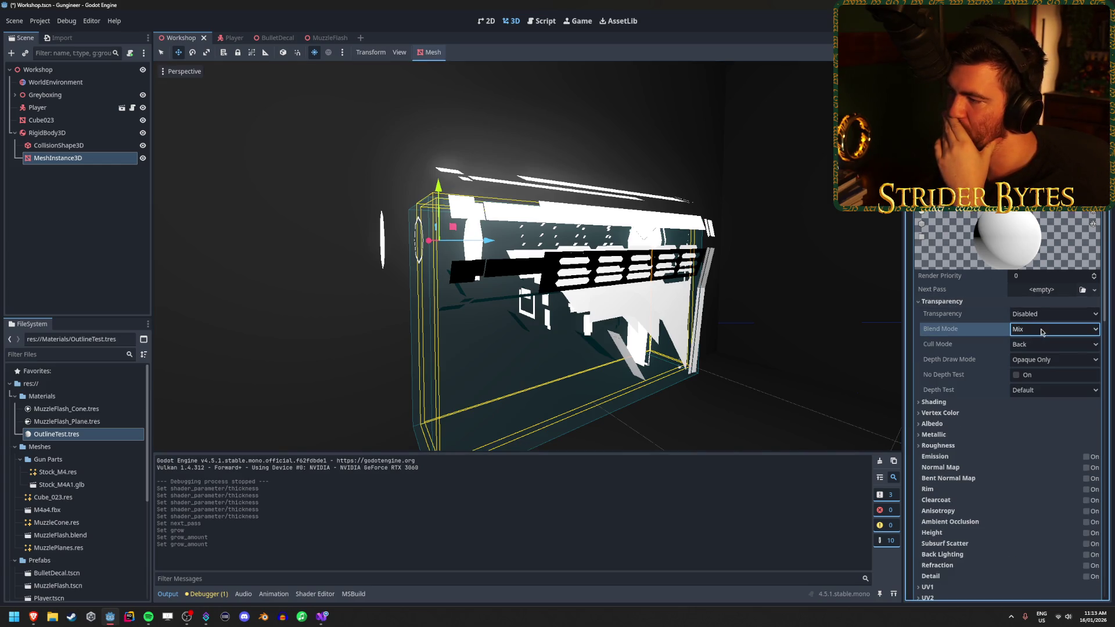
click(1048, 345)
click(1037, 372)
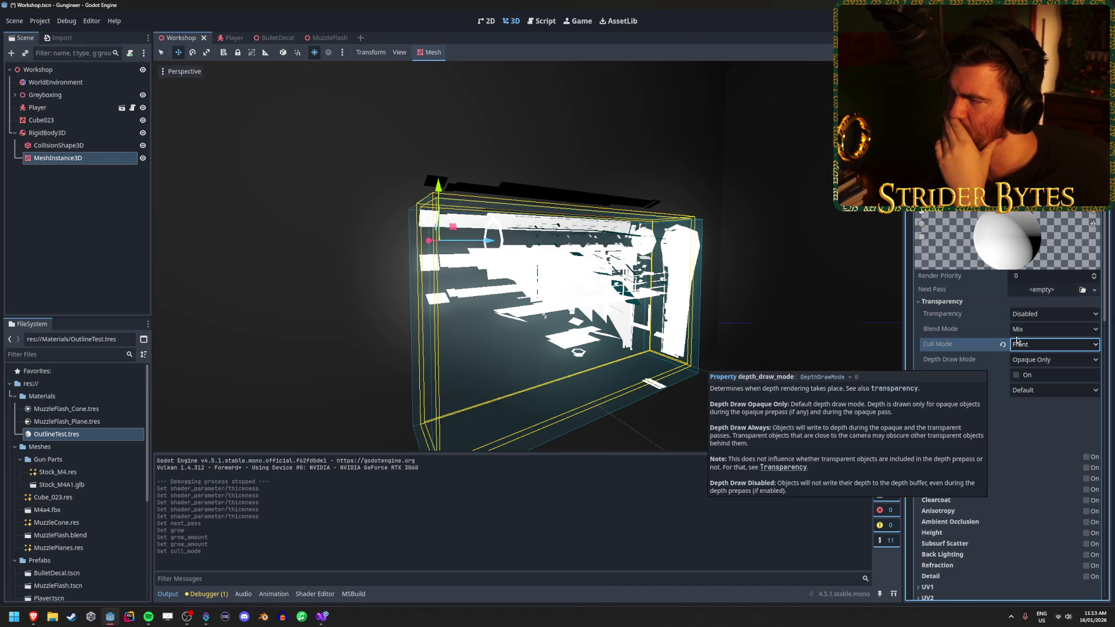
mouse_move(33, 616)
click(129, 565)
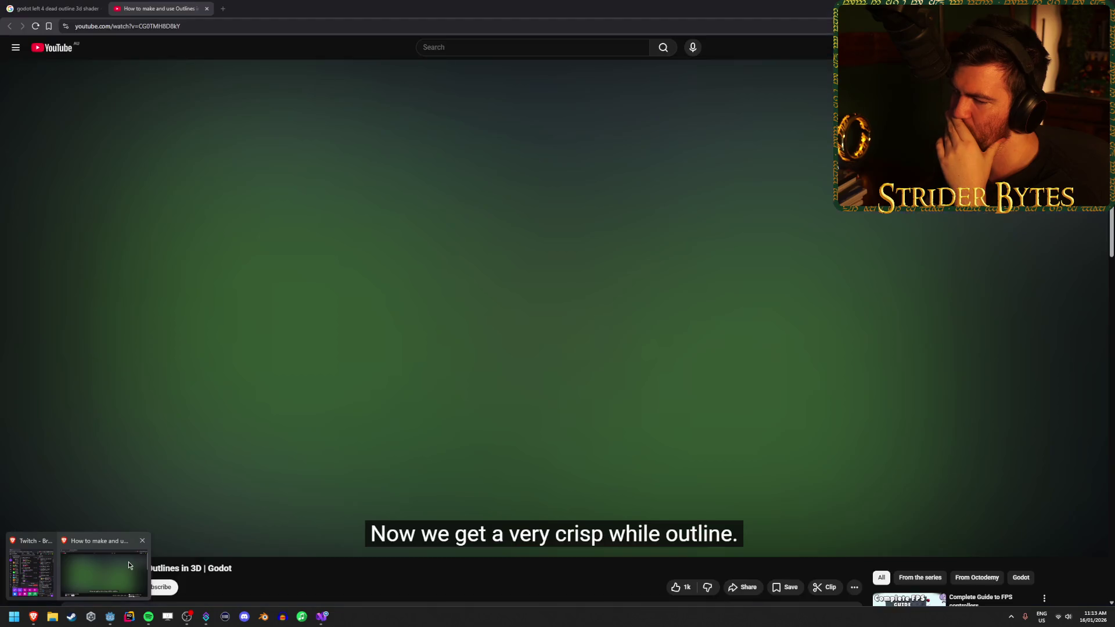
Rewind the outline tutorial to its 'create a new material overlay' step and pause there
click(626, 322)
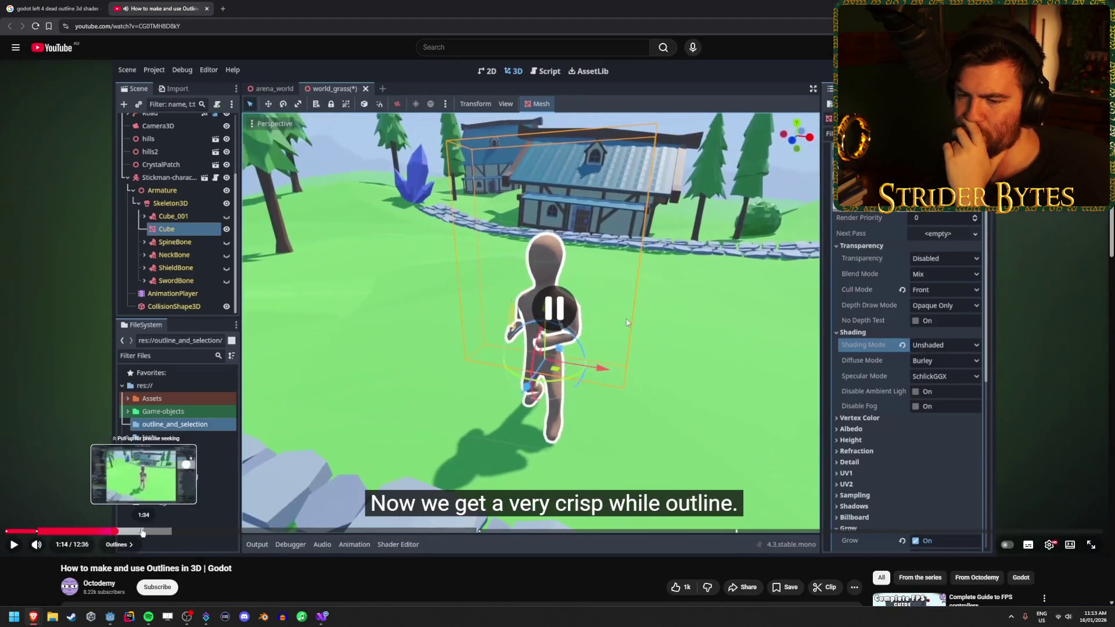
click(104, 530)
click(406, 317)
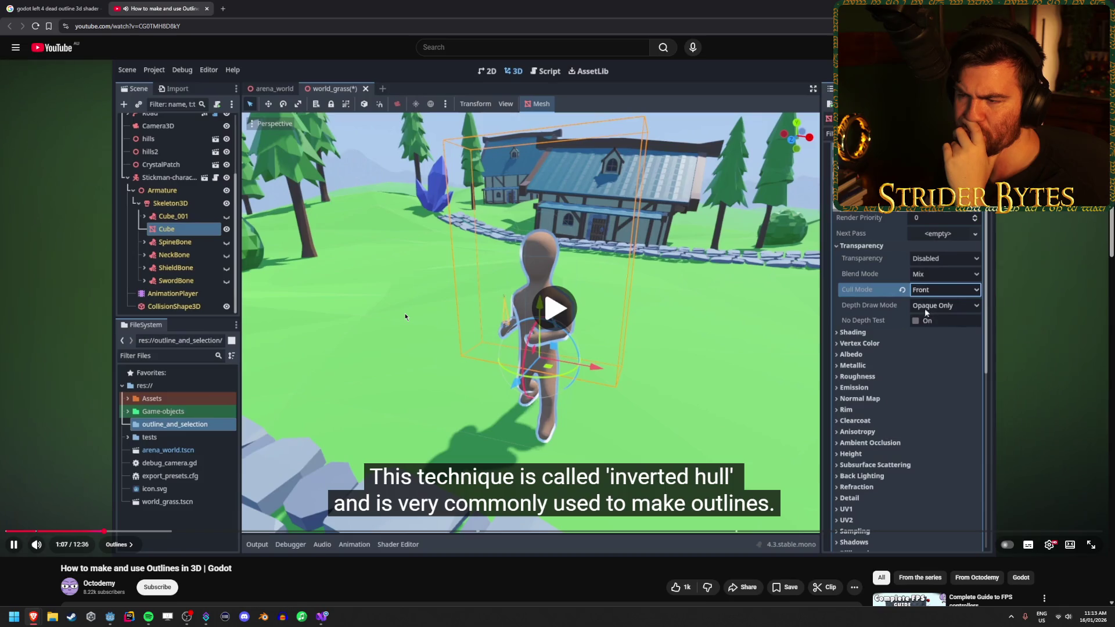
click(49, 530)
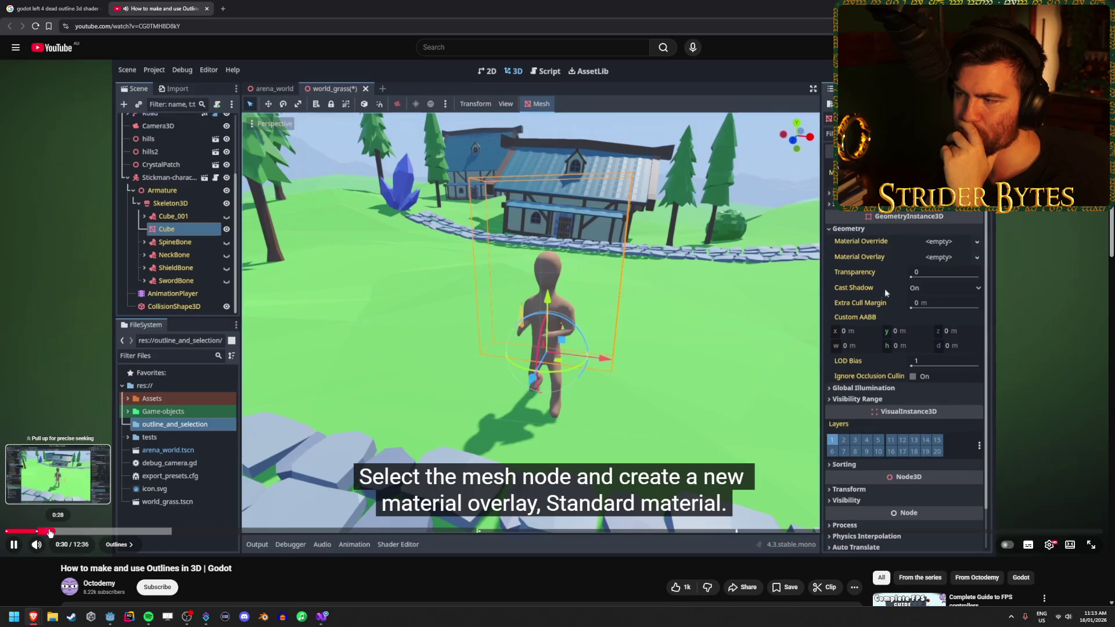
click(902, 268)
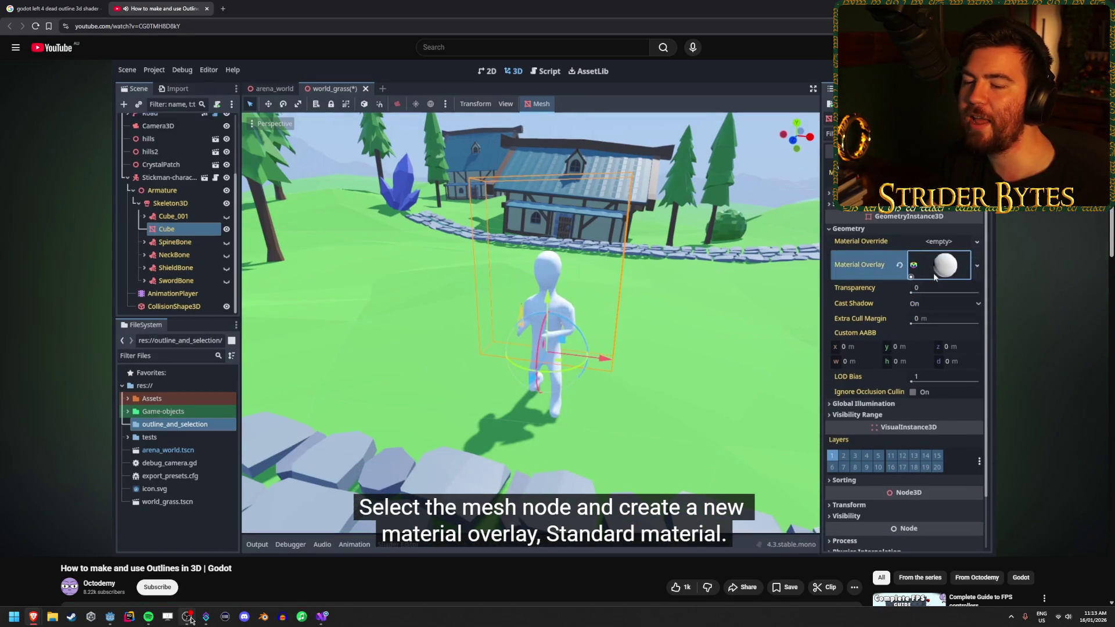
Back in Godot, remove the outline material from the gun's Material Override slot
mouse_move(199, 619)
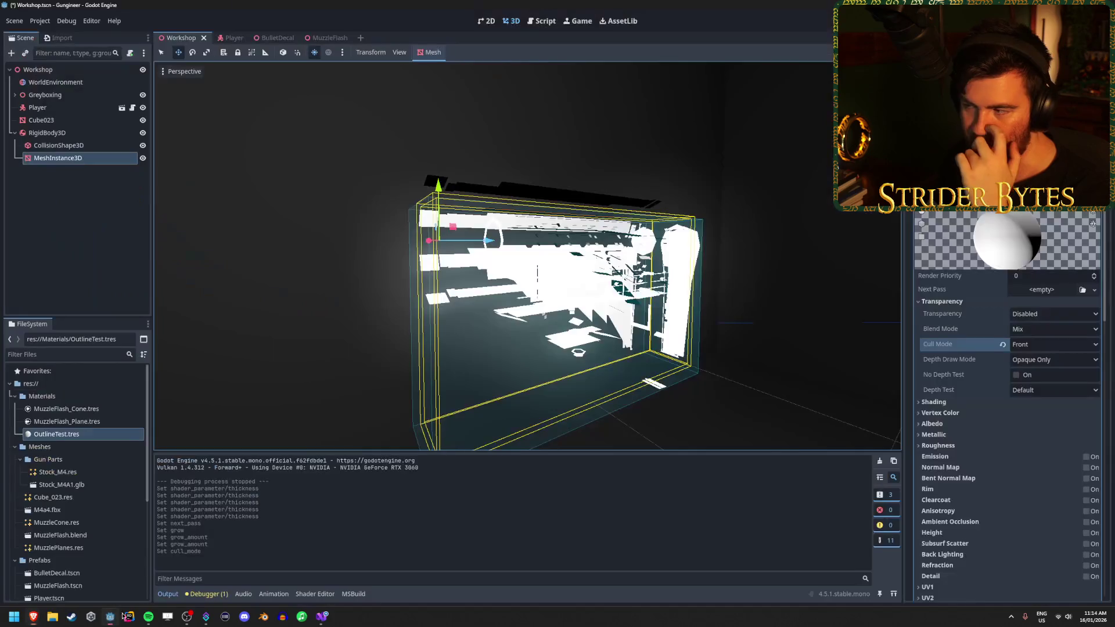
click(110, 616)
drag(56, 434, 573, 296)
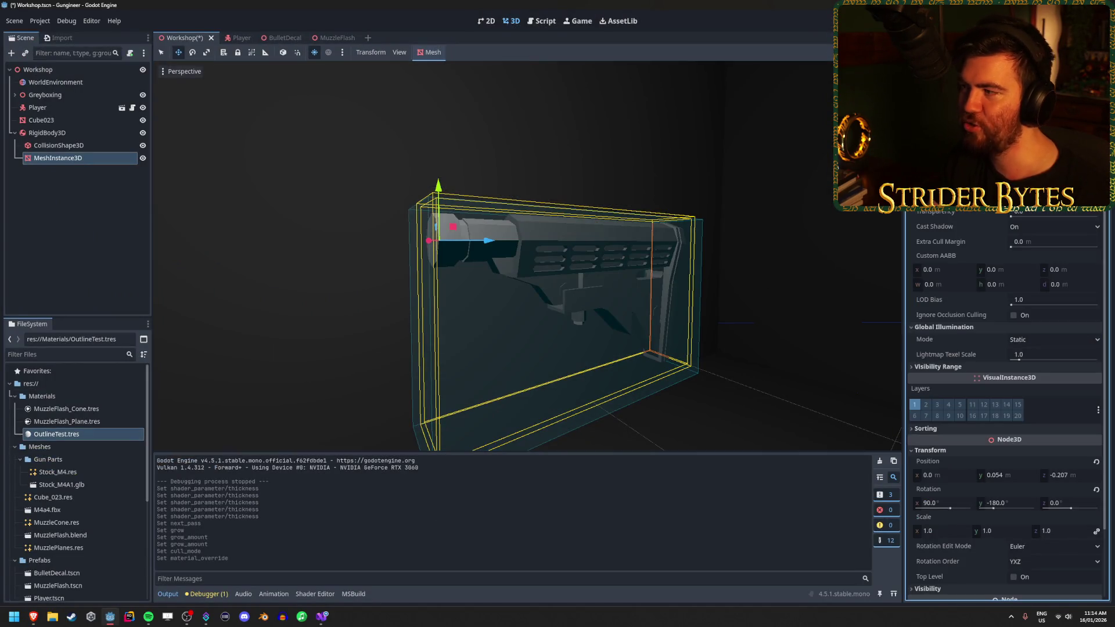
Assign OutlineTest to the gun's Material Overlay slot and expand it for editing
click(1091, 203)
click(1067, 220)
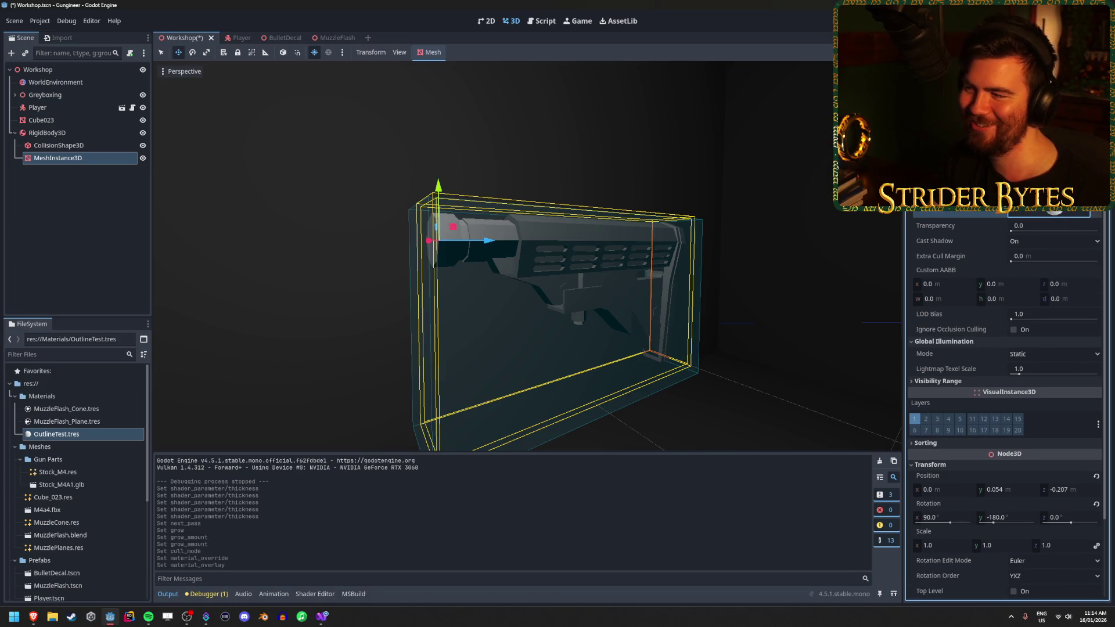
click(1095, 212)
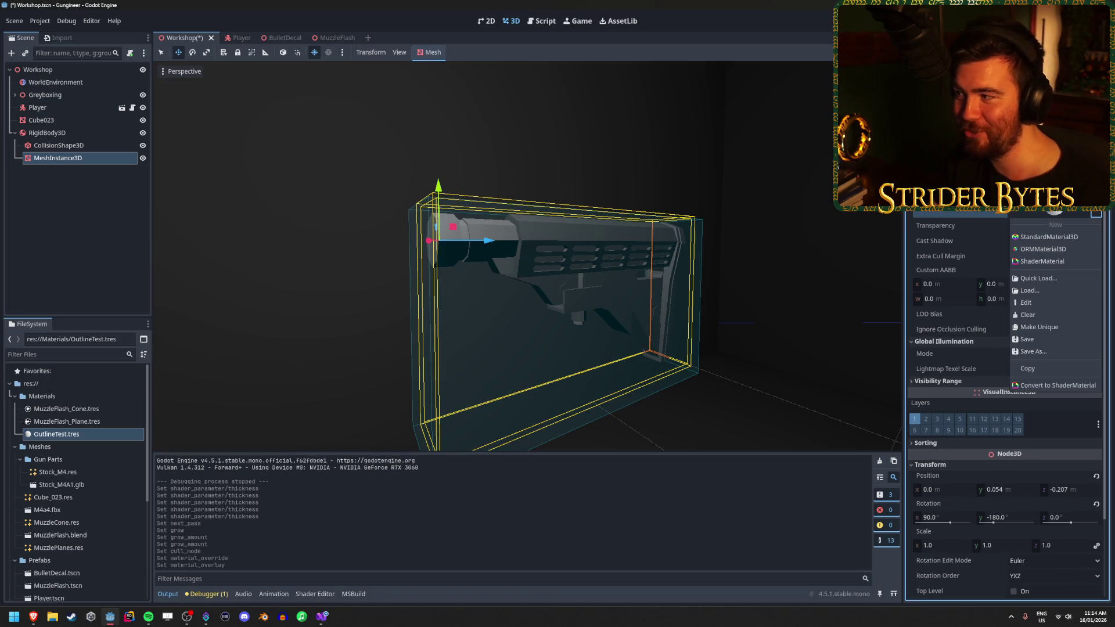
key(Escape)
click(1045, 210)
Enable Grow on the overlay with an amount of 0.03 m and orbit to inspect the outline
scroll(1008, 346, down, 10)
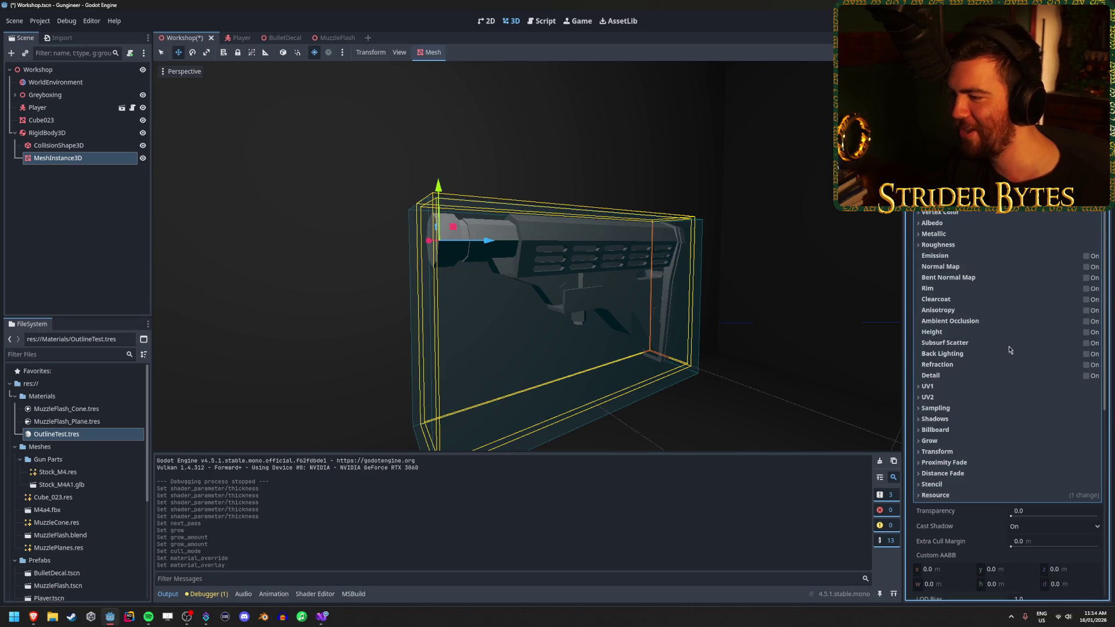
click(929, 441)
click(1016, 454)
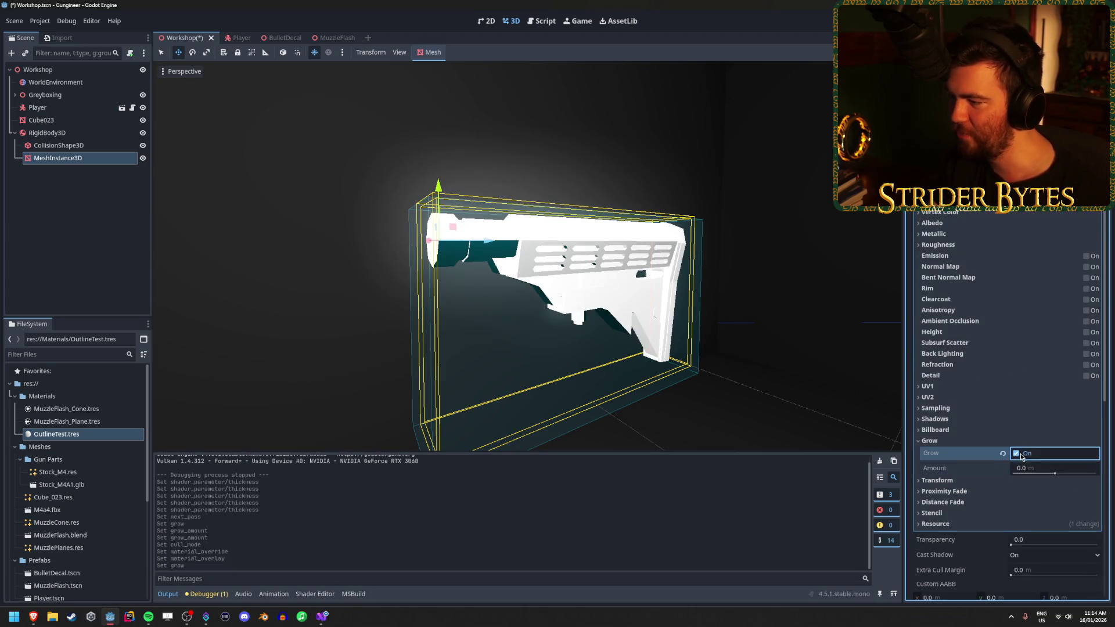
drag(1060, 475, 1058, 475)
click(1035, 468)
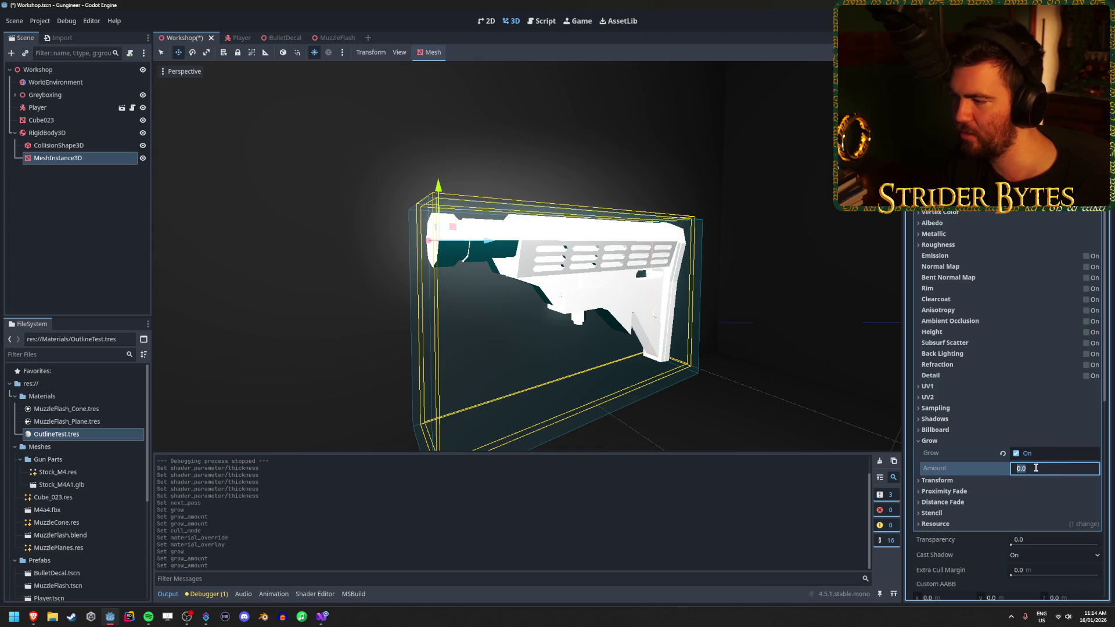
text(0.03)
key(Return)
mouse_move(522, 261)
mouse_down()
mouse_move(615, 262)
mouse_move(558, 256)
mouse_move(522, 209)
mouse_move(499, 255)
mouse_move(523, 244)
mouse_move(511, 256)
mouse_move(557, 249)
mouse_move(517, 246)
mouse_move(525, 243)
mouse_up()
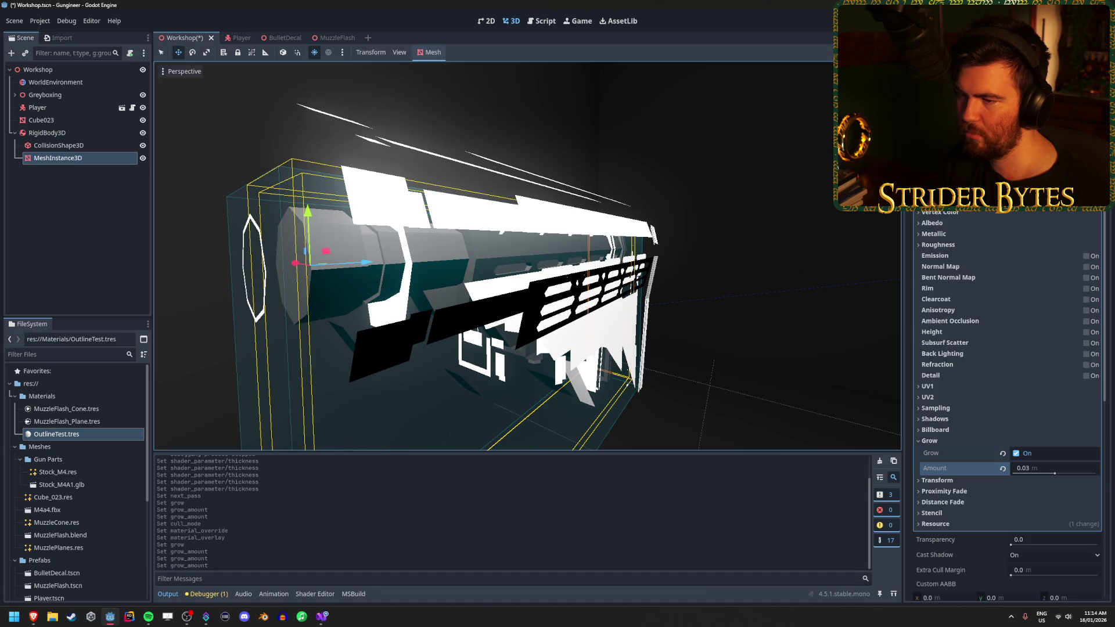
scroll(522, 255, down, 3)
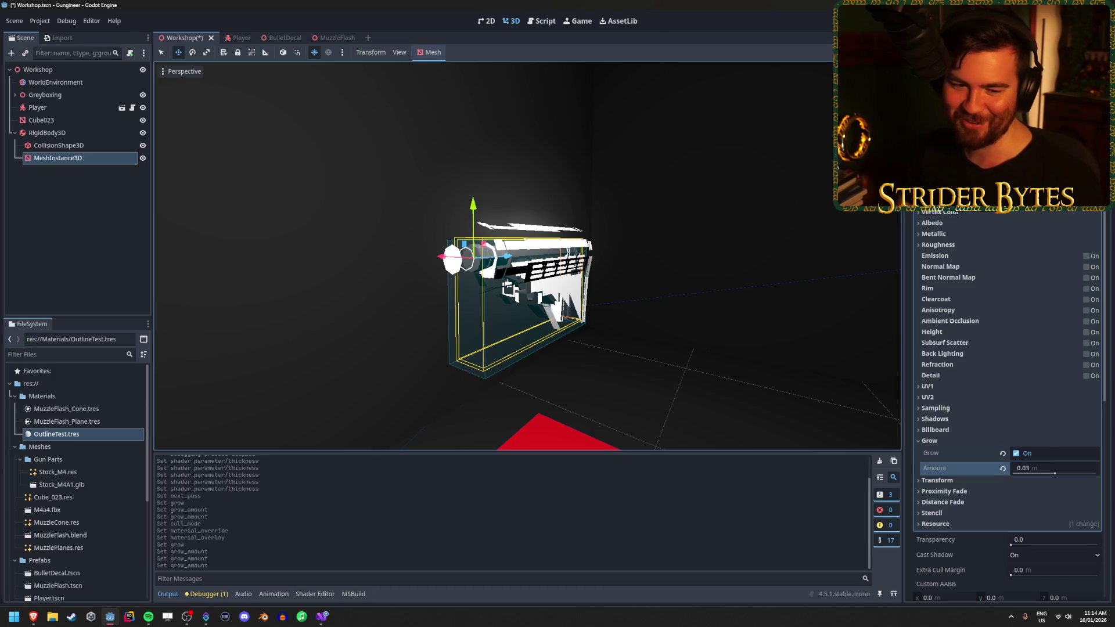
scroll(1006, 406, up, 3)
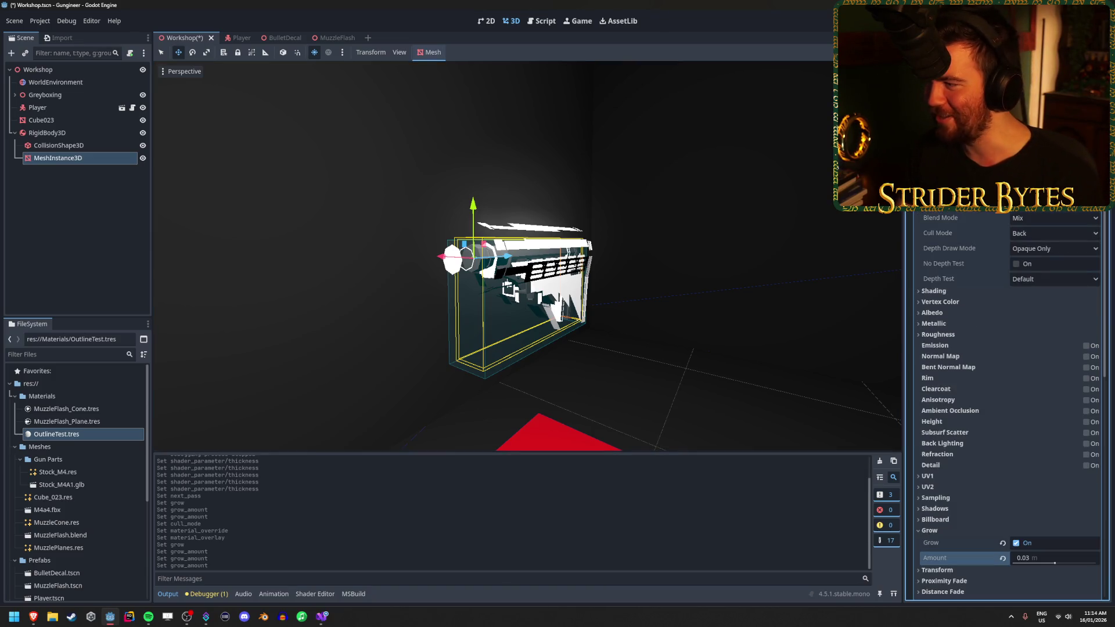
Try Front culling, Opaque Only depth draw and an Inverted depth test on the outline overlay
click(1053, 238)
click(1039, 257)
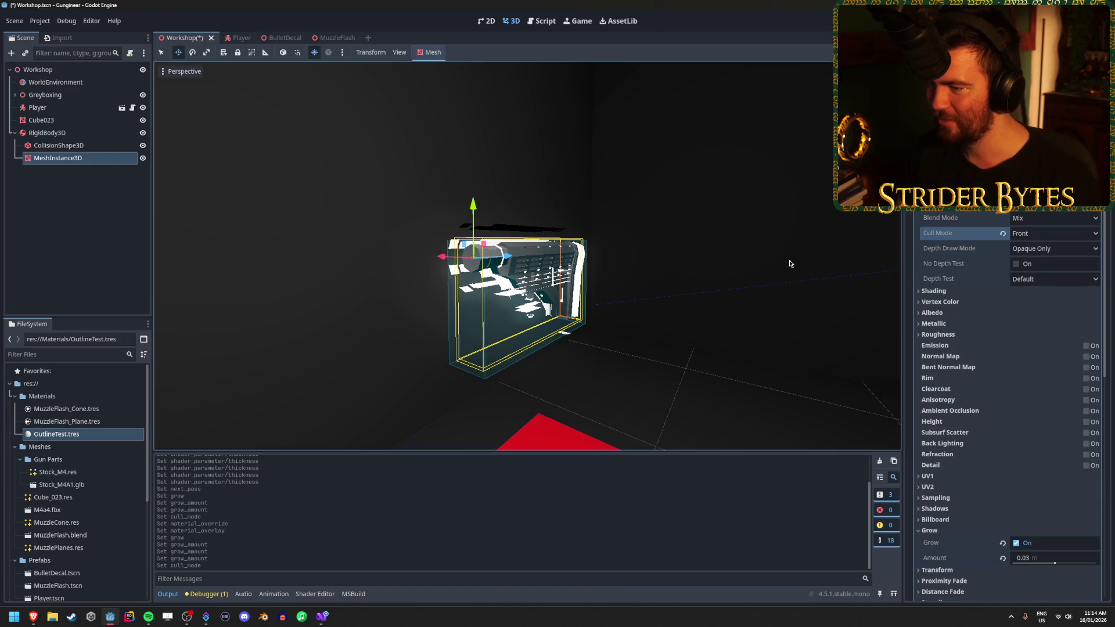
mouse_move(789, 264)
mouse_down()
mouse_move(824, 265)
mouse_move(726, 266)
mouse_move(778, 265)
mouse_move(760, 265)
mouse_up()
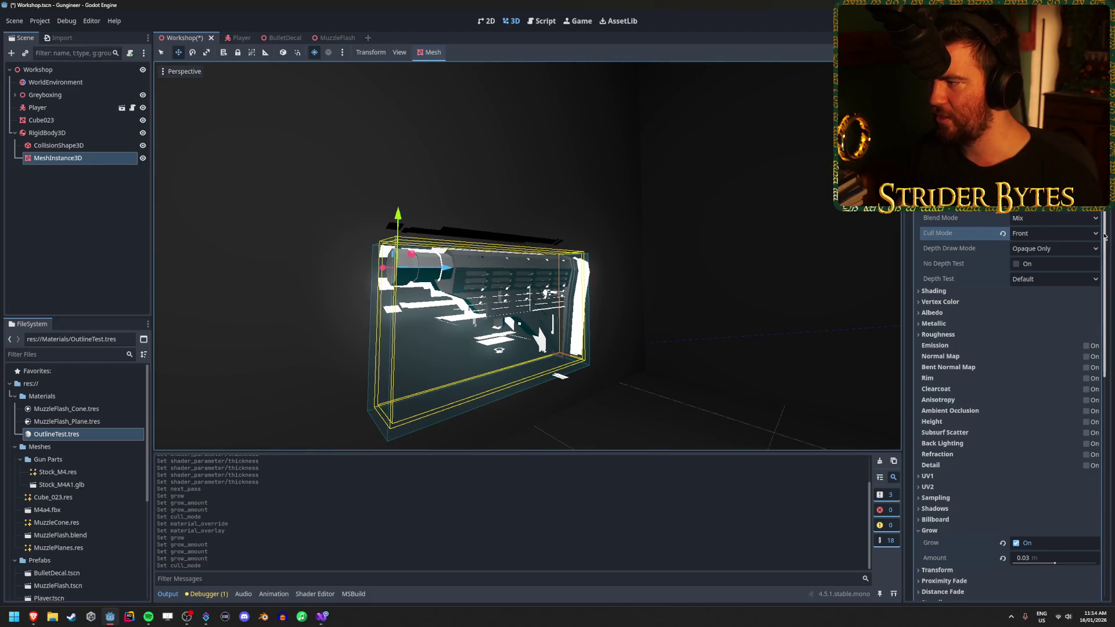
click(1071, 248)
click(1071, 247)
click(1063, 281)
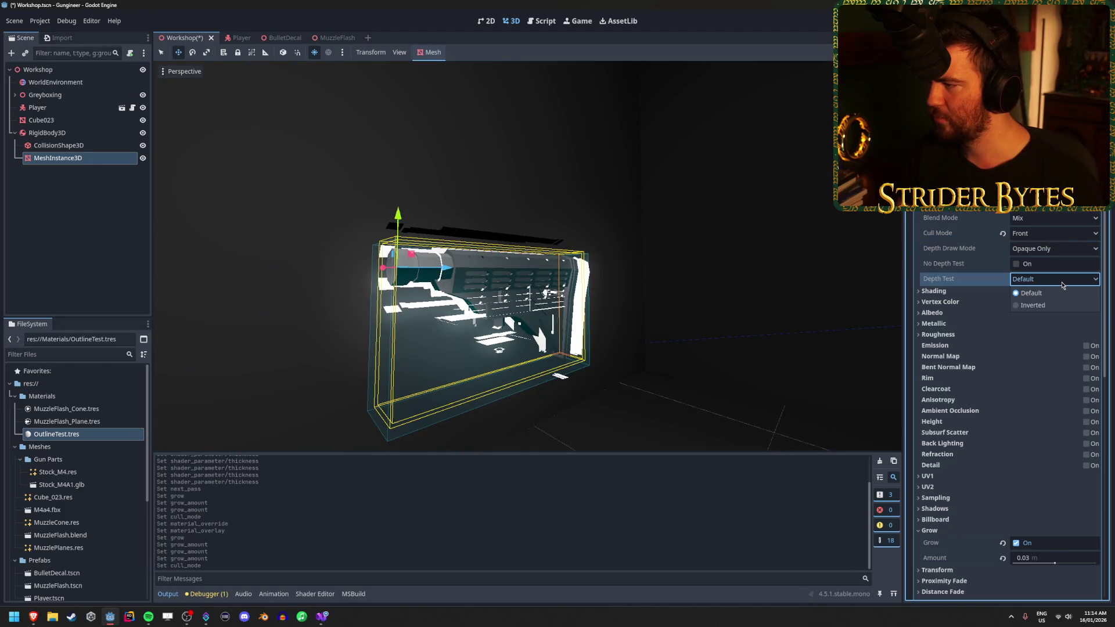
click(1058, 280)
click(1030, 304)
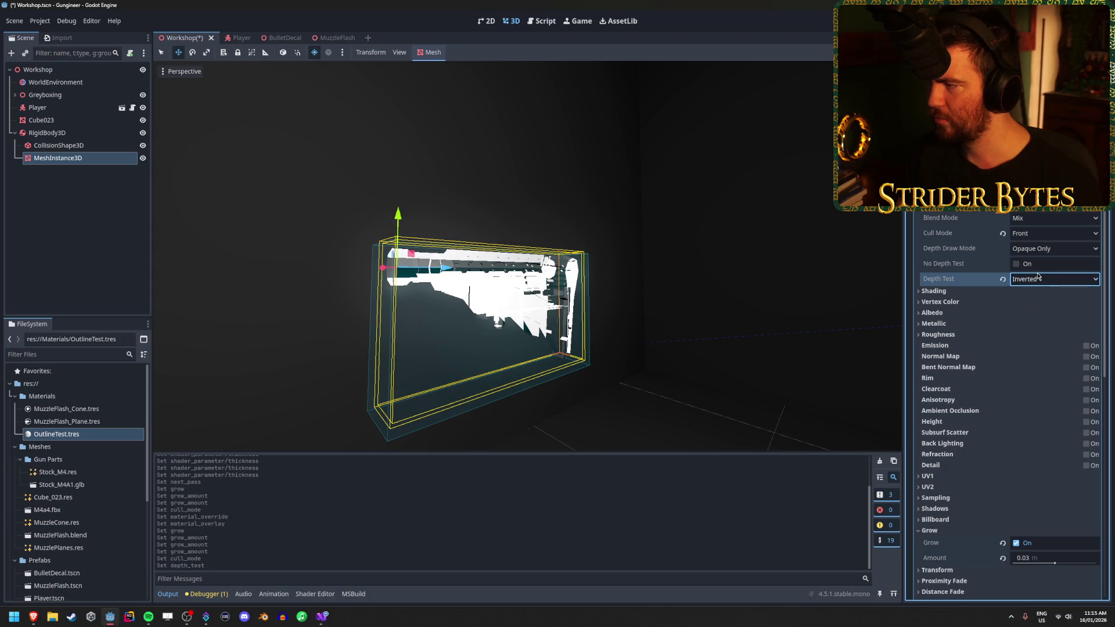
drag(358, 139, 522, 261)
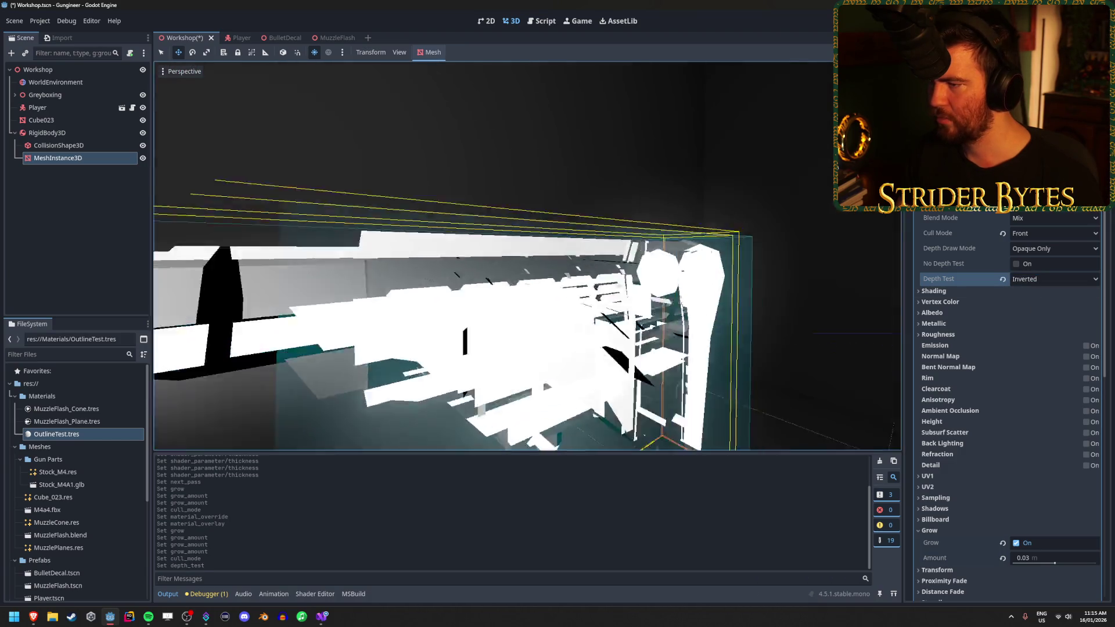
Lower the Grow amount to 0.01 m and reset the depth test to Default
drag(1045, 562, 1053, 564)
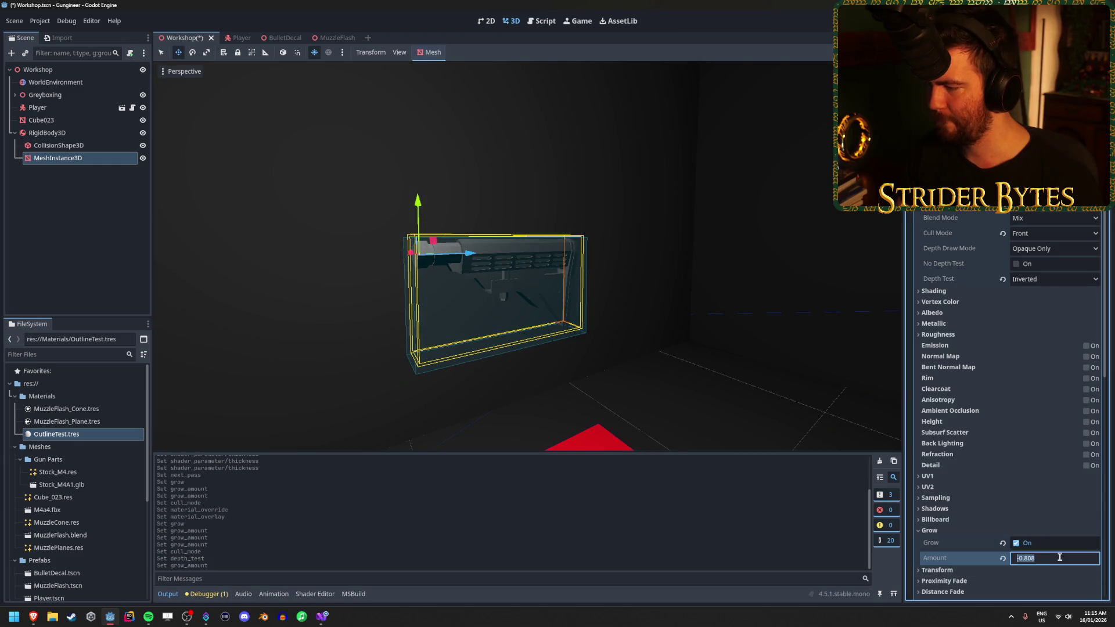
text(0.01)
key(Return)
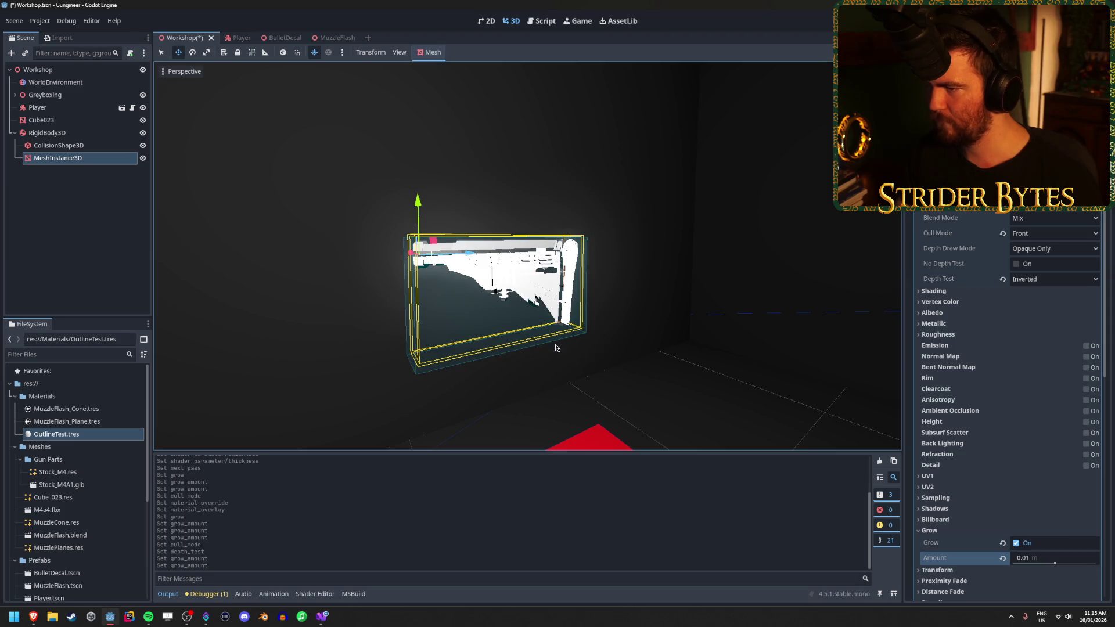
scroll(555, 347, up, 5)
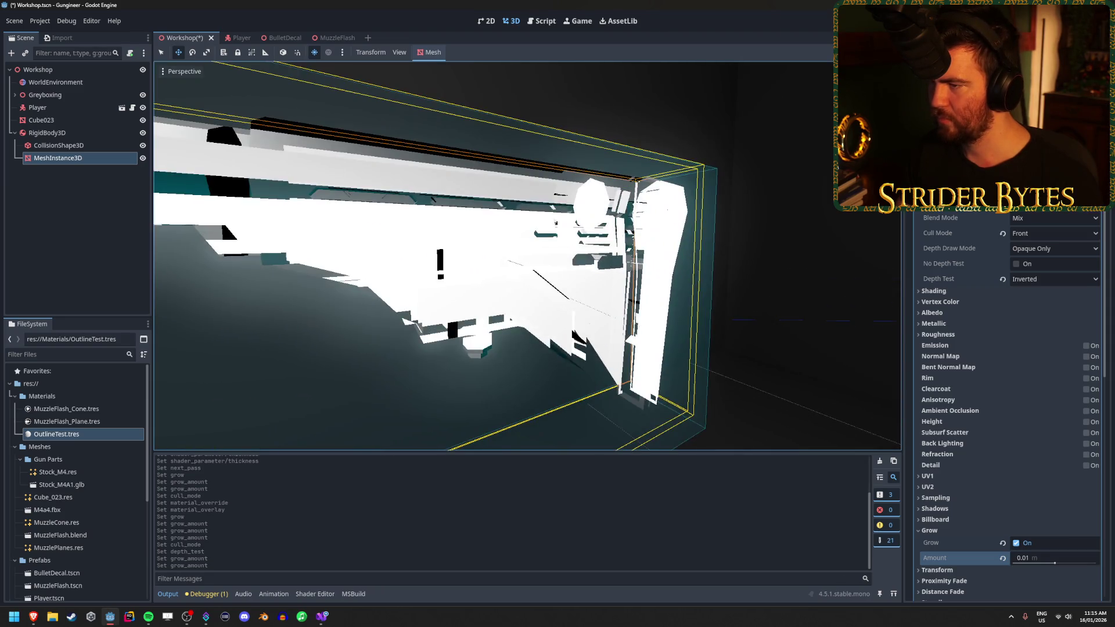
scroll(523, 256, down, 5)
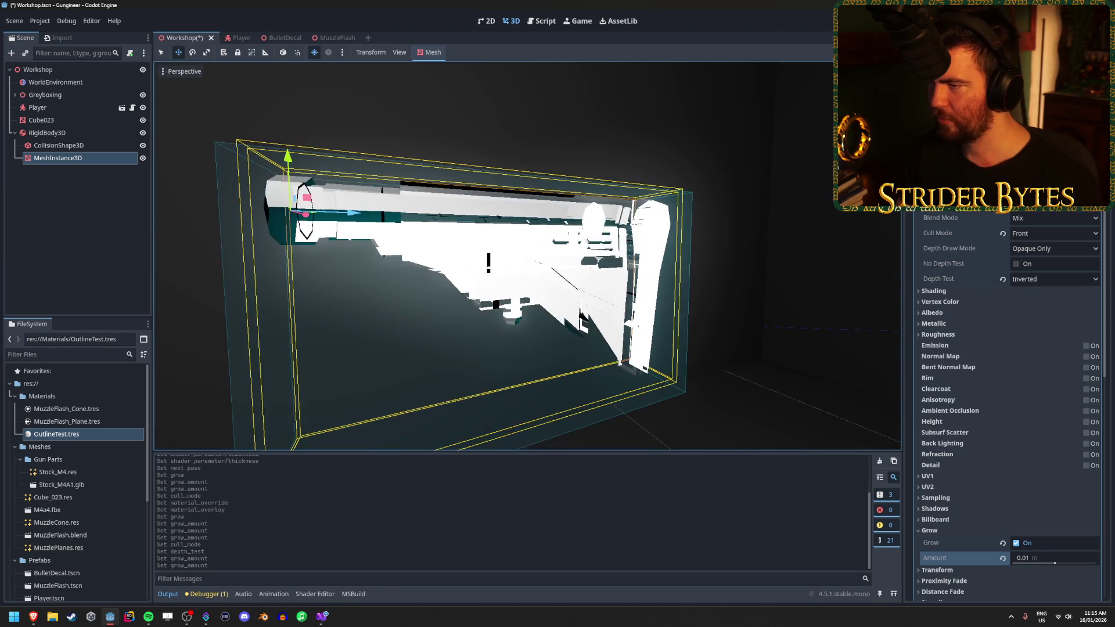
click(1054, 279)
click(1041, 295)
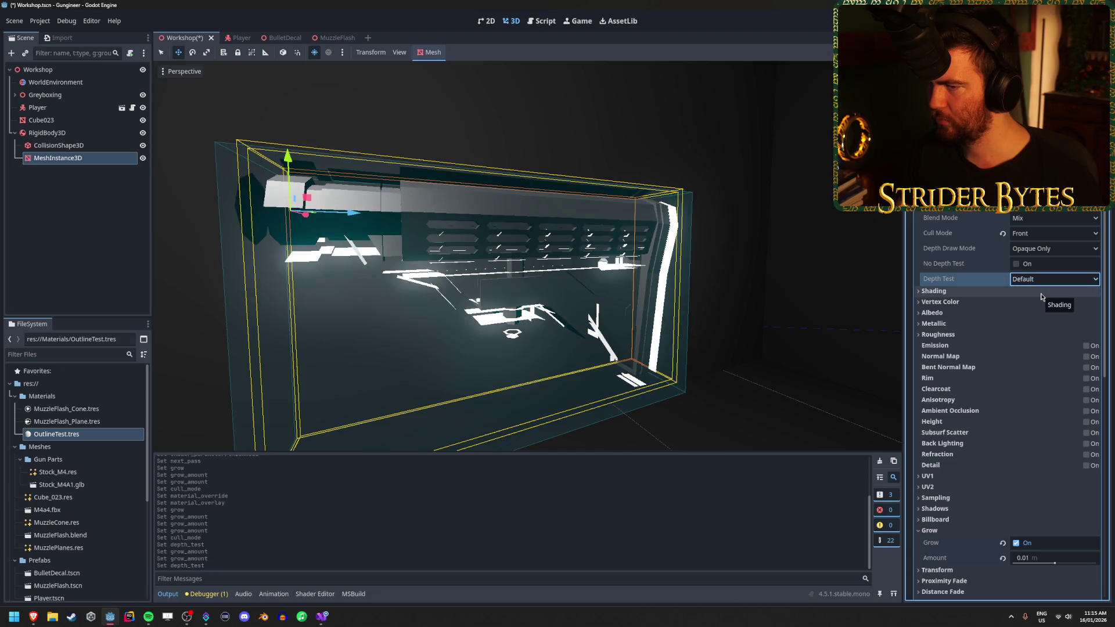
Set Cull Mode to Disabled, test No Depth Test, and change the Transparency setting
click(1049, 235)
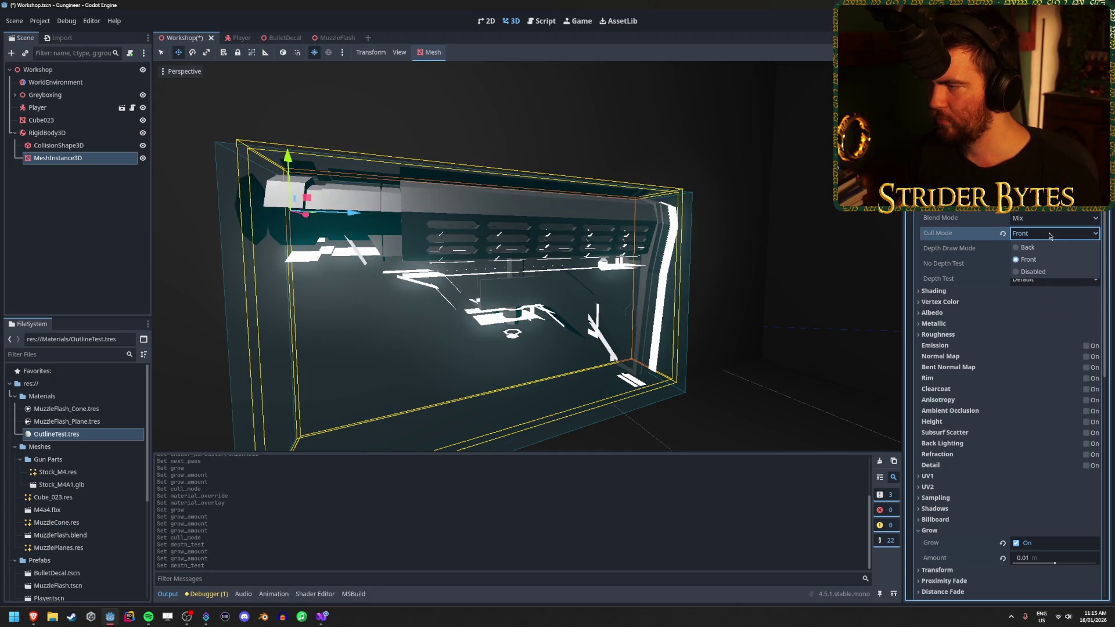
click(1042, 246)
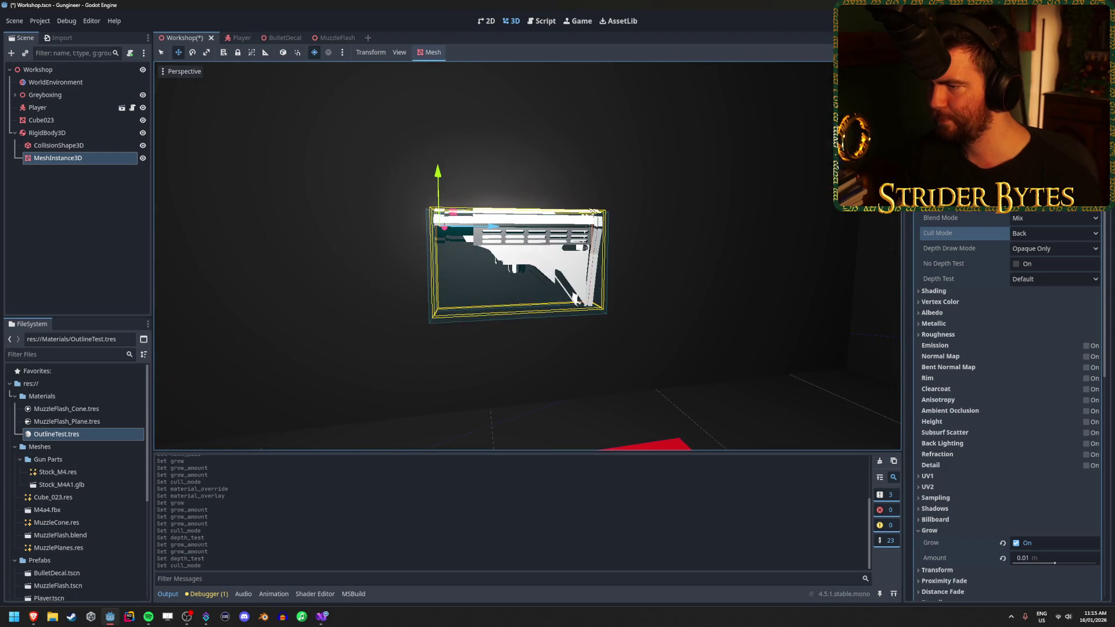
click(1017, 235)
click(1039, 269)
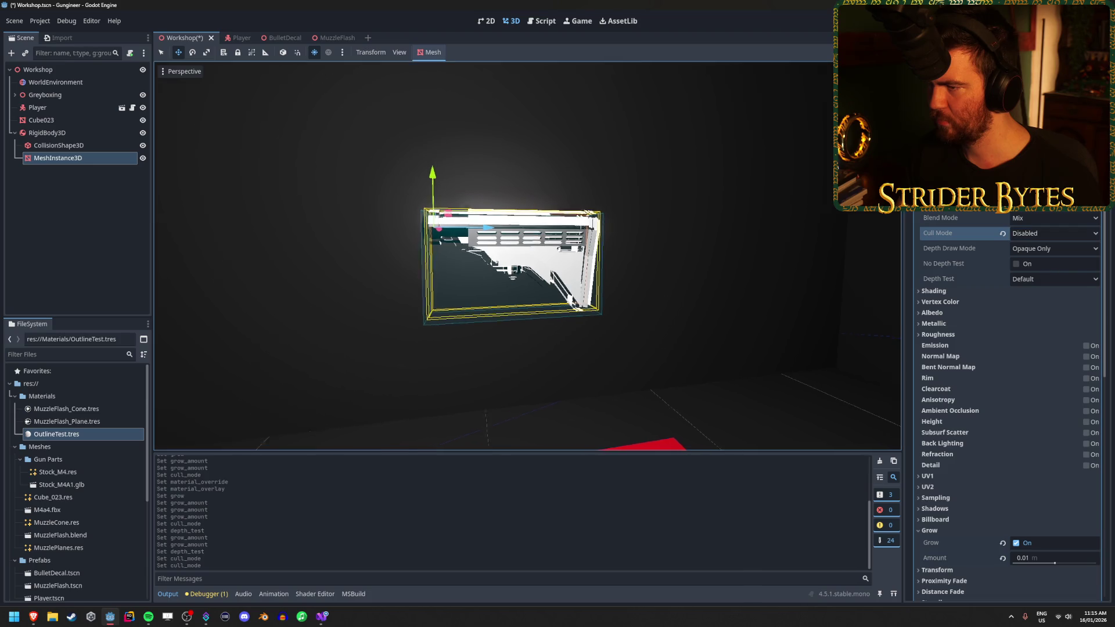
scroll(682, 275, up, 4)
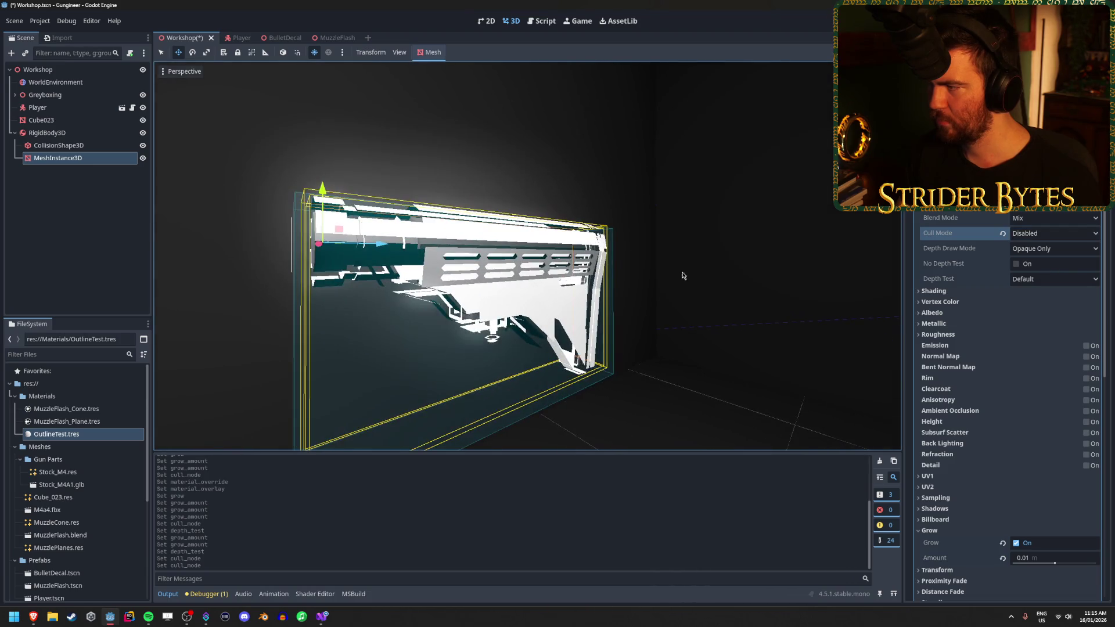
click(1016, 264)
click(1018, 268)
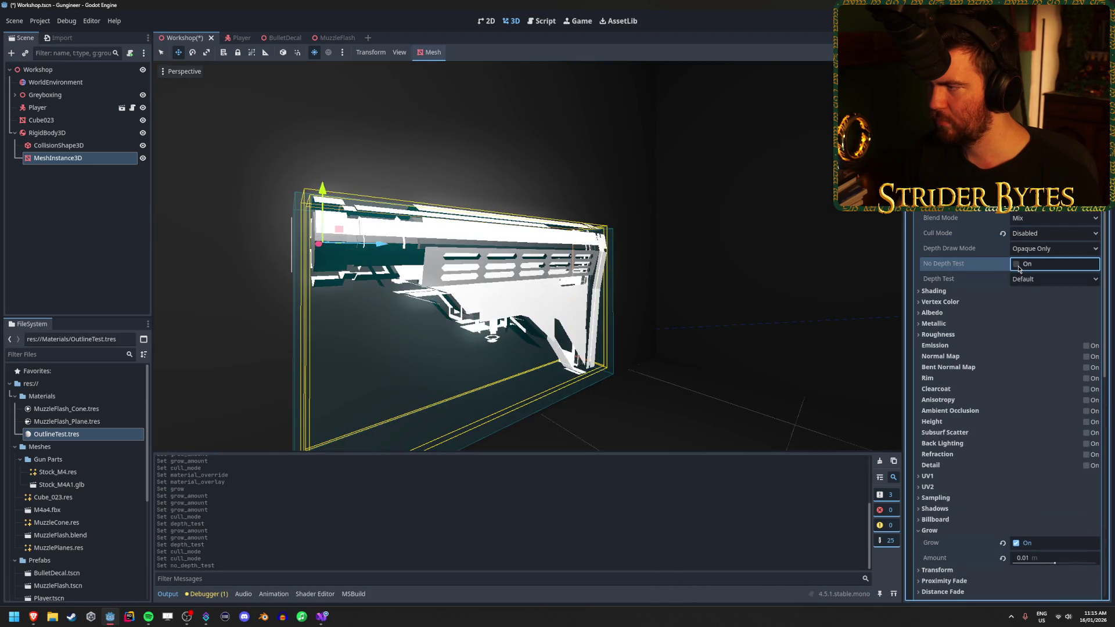
click(1035, 211)
click(1034, 227)
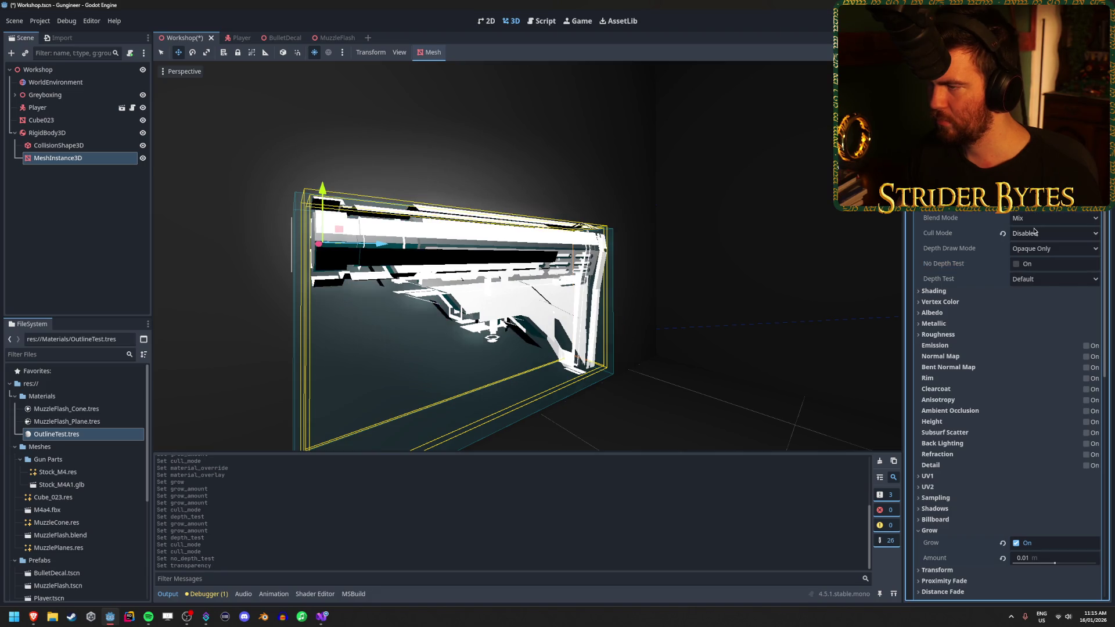
click(933, 291)
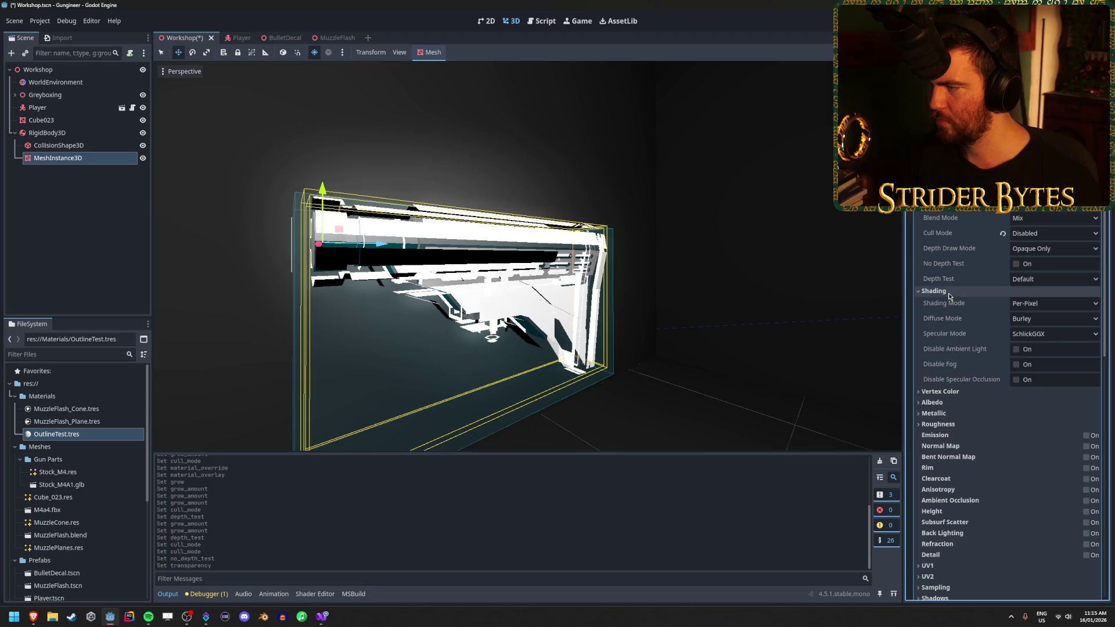
Set the OutlineTest Shading Mode to Unshaded and orbit to inspect the flat outline
click(1050, 303)
click(1048, 318)
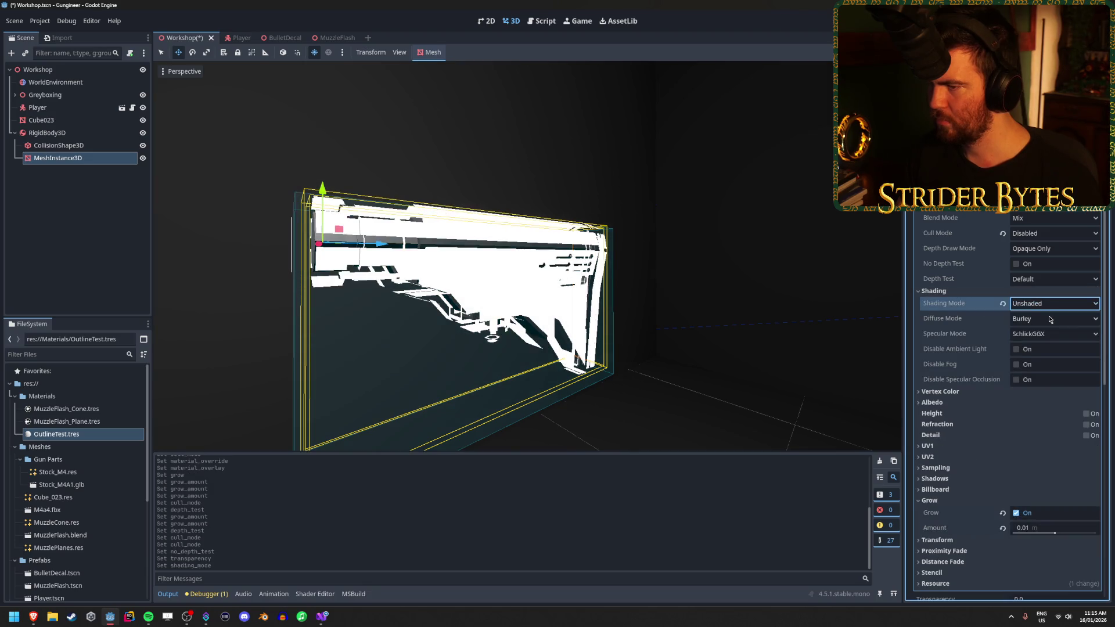
mouse_move(523, 256)
mouse_down()
mouse_move(464, 244)
mouse_move(505, 250)
mouse_up()
scroll(522, 255, up, 5)
scroll(527, 255, down, 5)
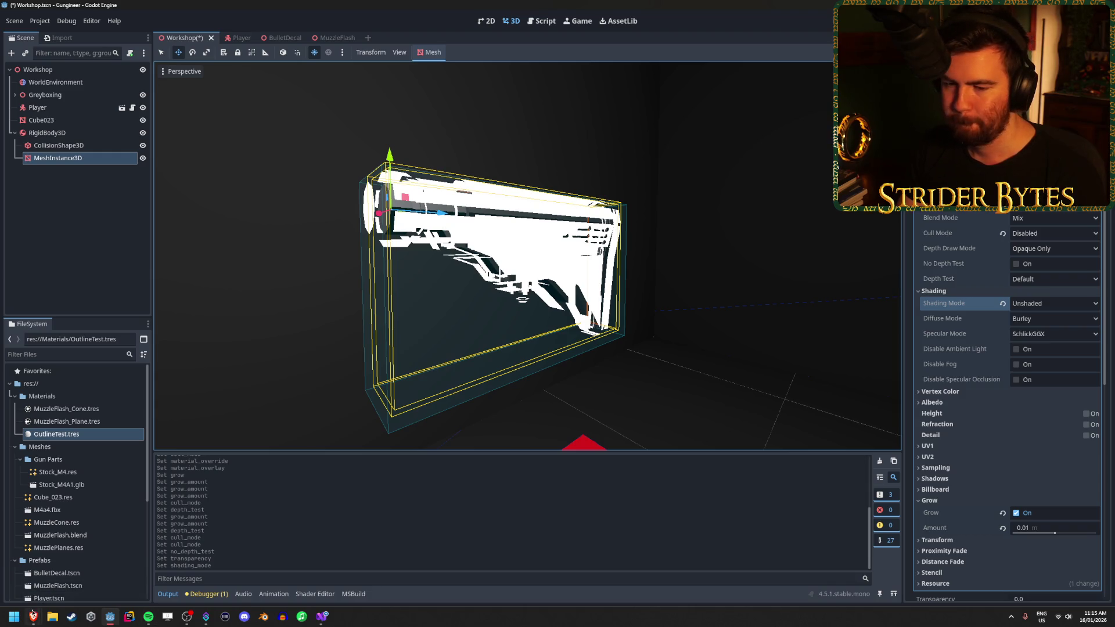
Switch back to the outline tutorial and resume playing it
mouse_move(33, 617)
click(81, 566)
click(433, 430)
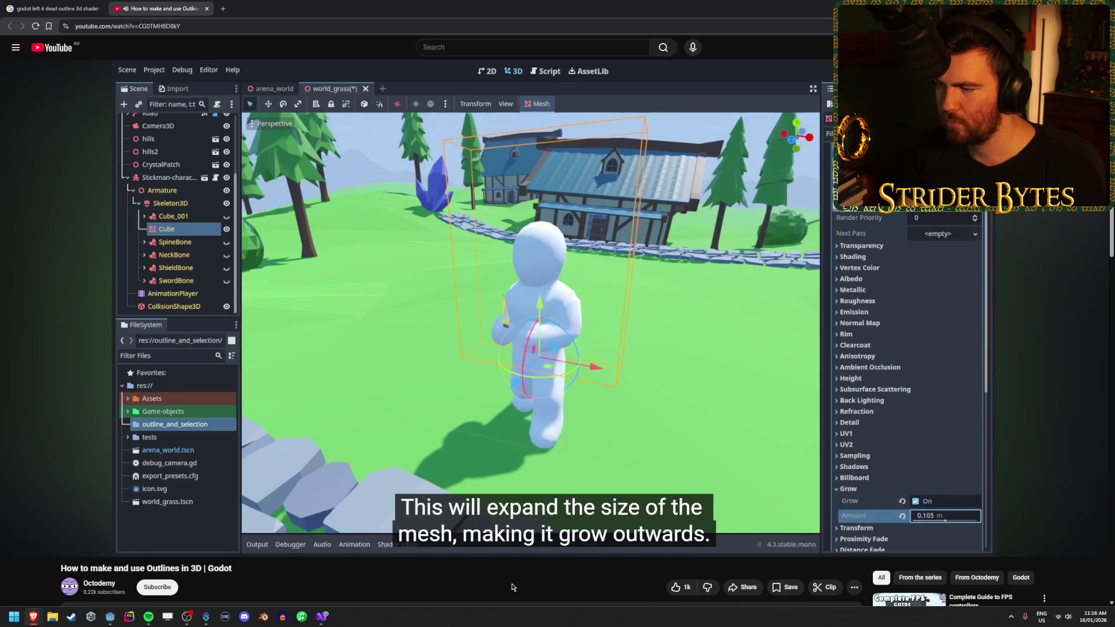
Pause the Grow explanation, launch Blender, and return to the Godot editor
click(428, 381)
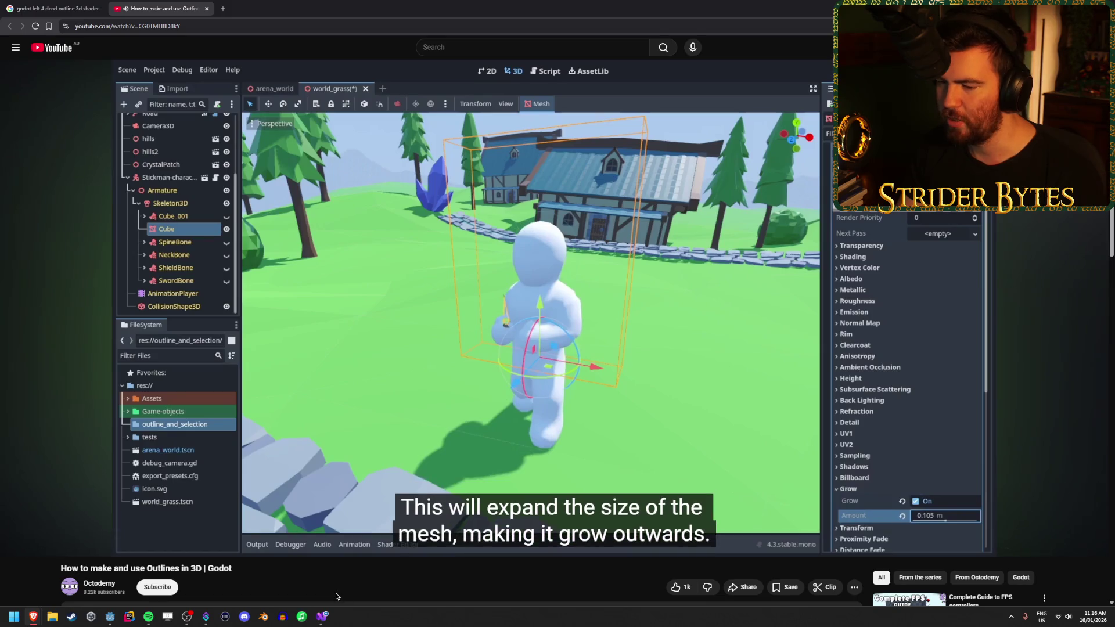
click(259, 621)
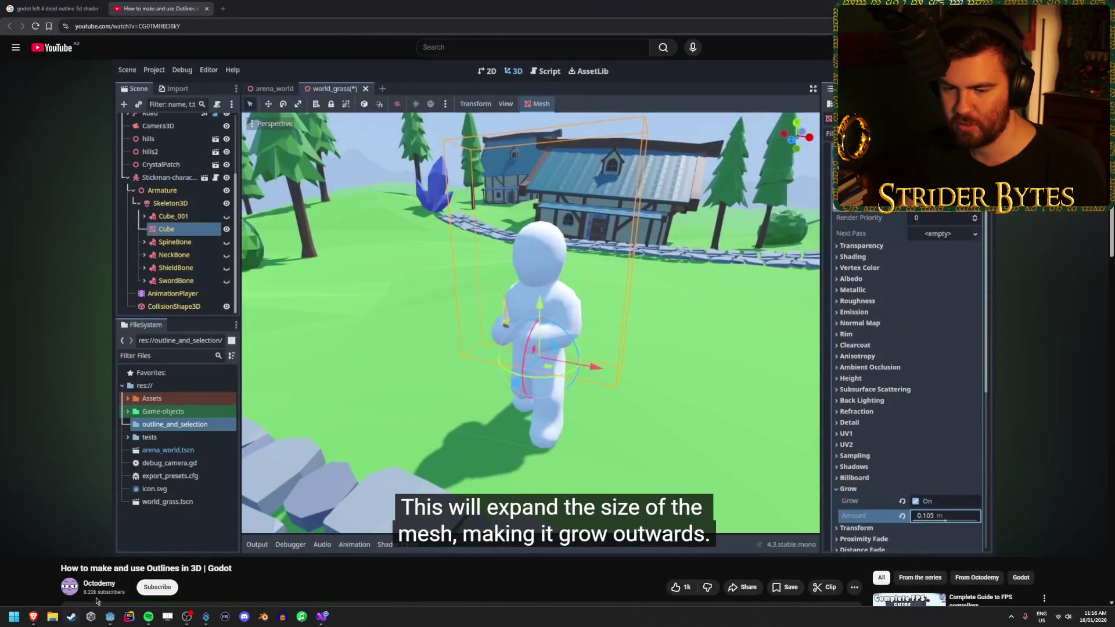
click(108, 619)
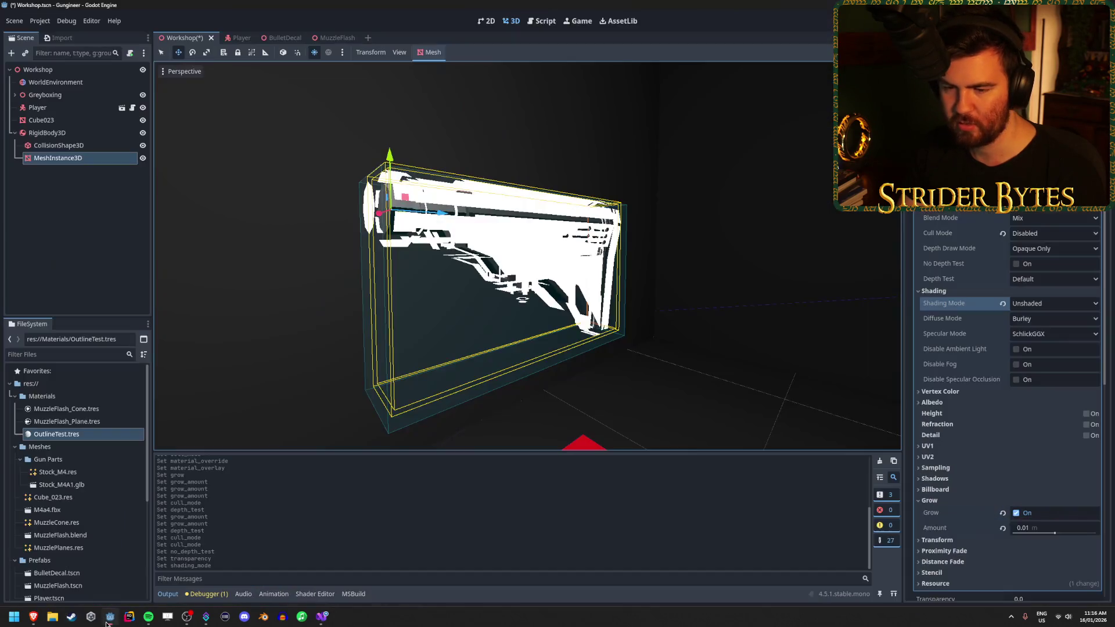
Expand Raw > Gun Models > Rifles in the FileSystem dock to reach M4A1.blend
scroll(62, 437, down, 3)
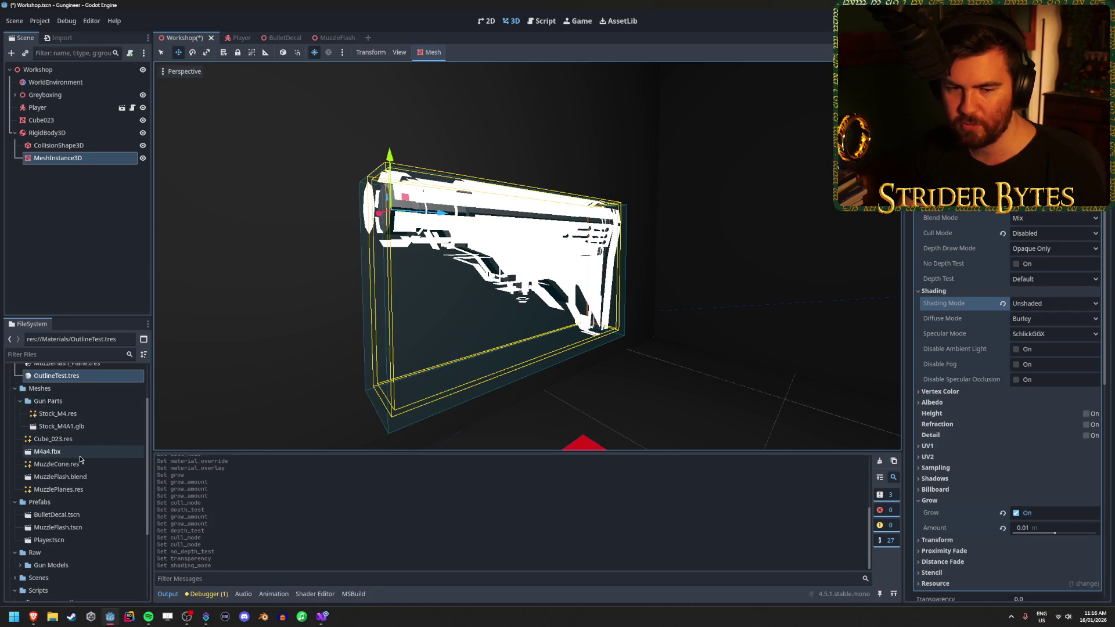
scroll(79, 458, down, 5)
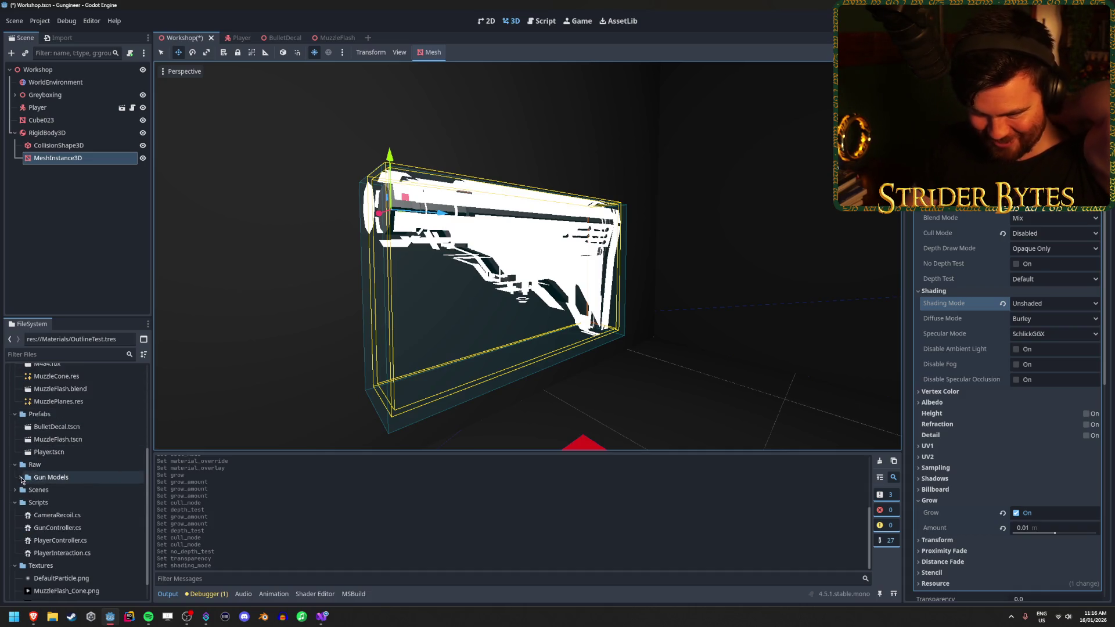
click(21, 477)
click(26, 490)
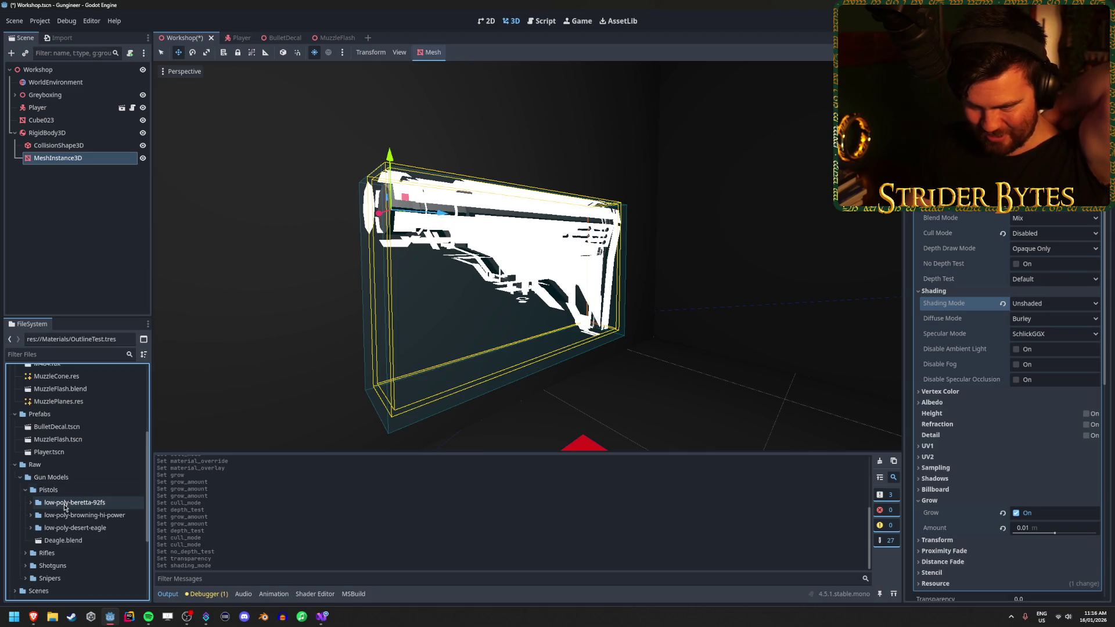
click(78, 507)
click(26, 490)
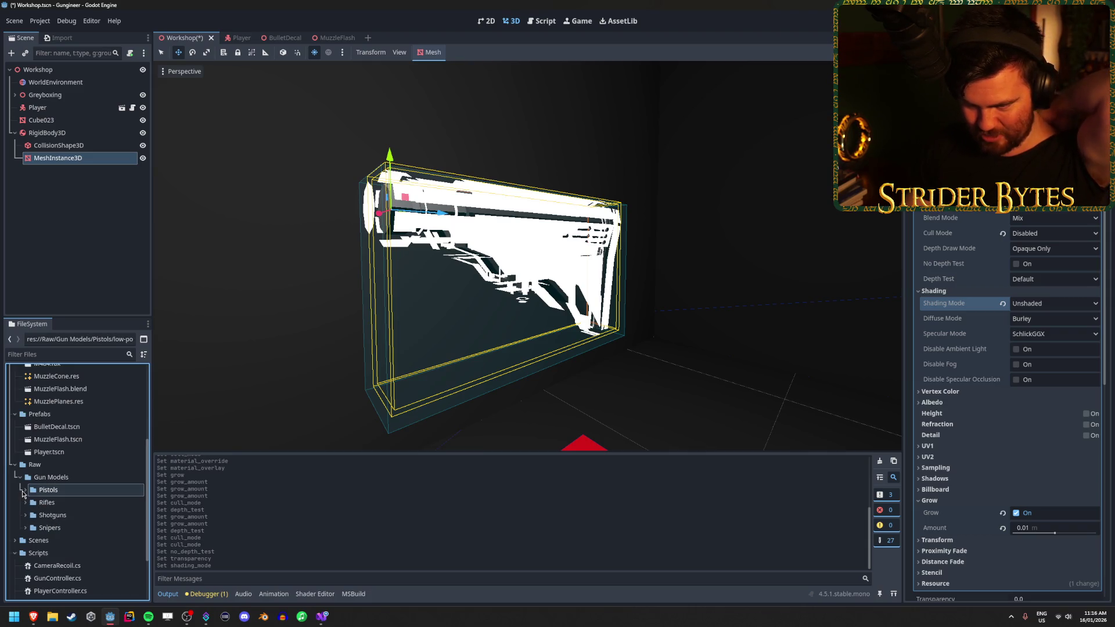
click(26, 503)
scroll(70, 511, down, 2)
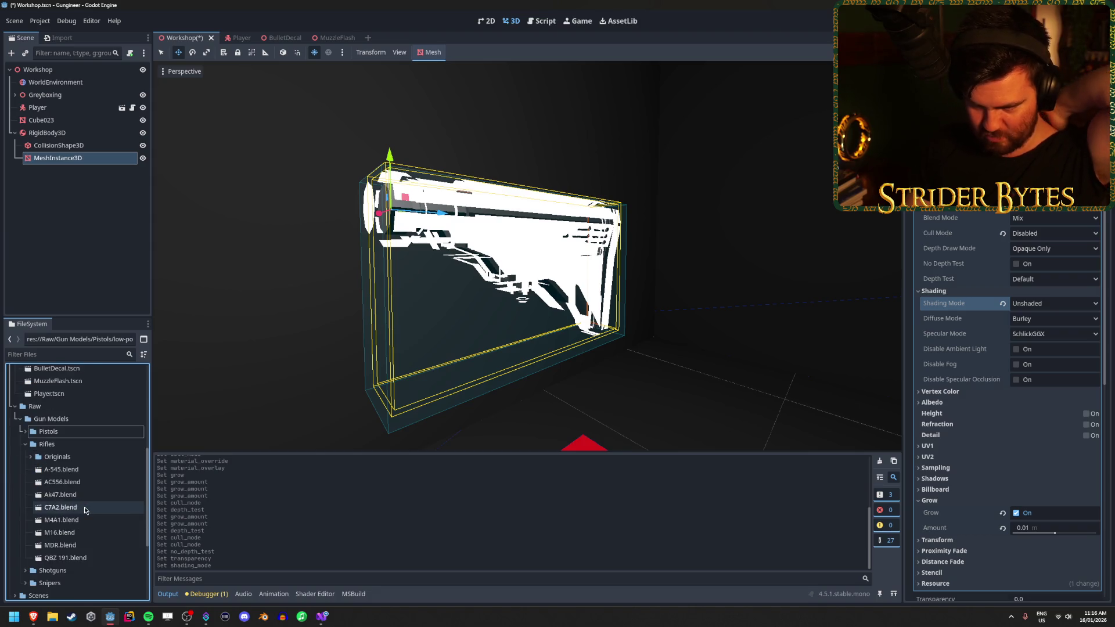
Preview M4A1.blend's import settings from the side, then open the file in Blender
double_click(80, 521)
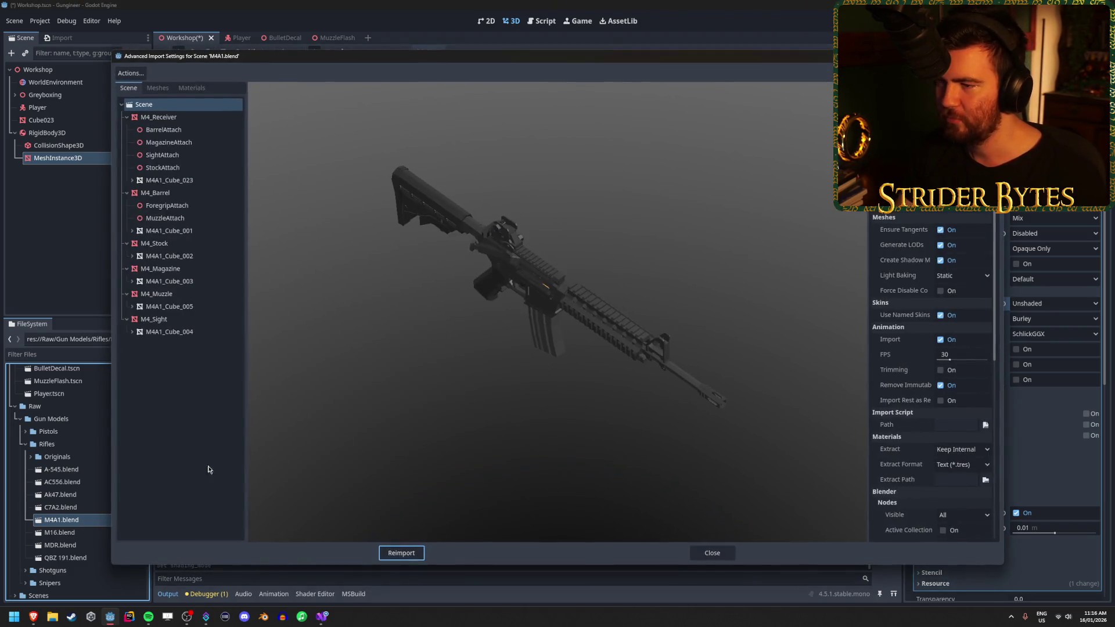
mouse_move(540, 346)
mouse_down()
mouse_move(486, 382)
mouse_move(451, 388)
mouse_move(431, 349)
mouse_up()
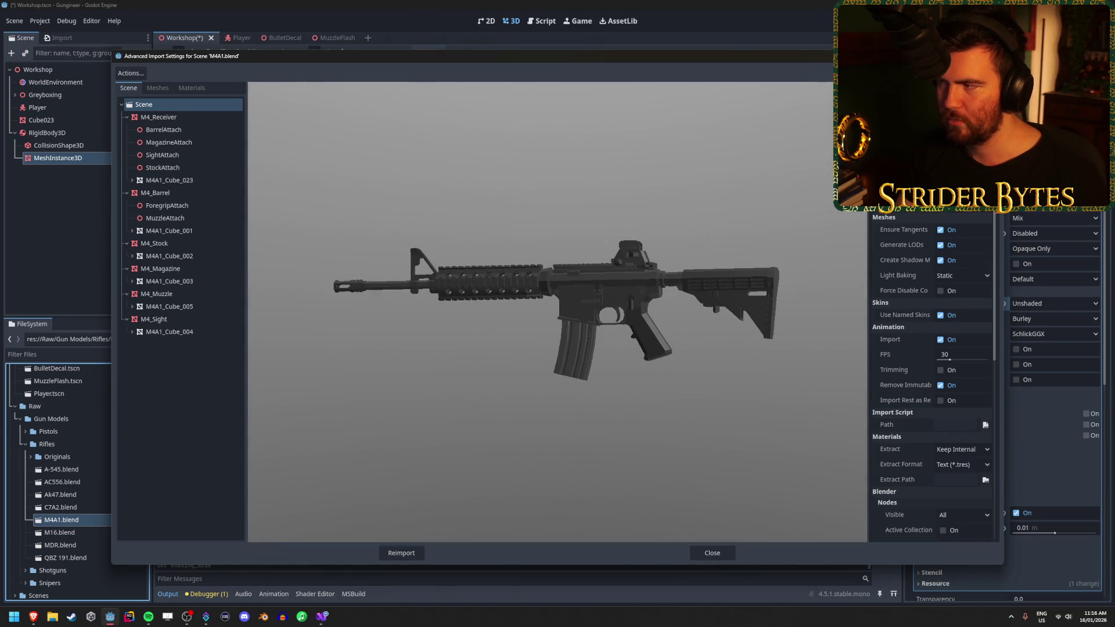
key(Escape)
right_click(62, 520)
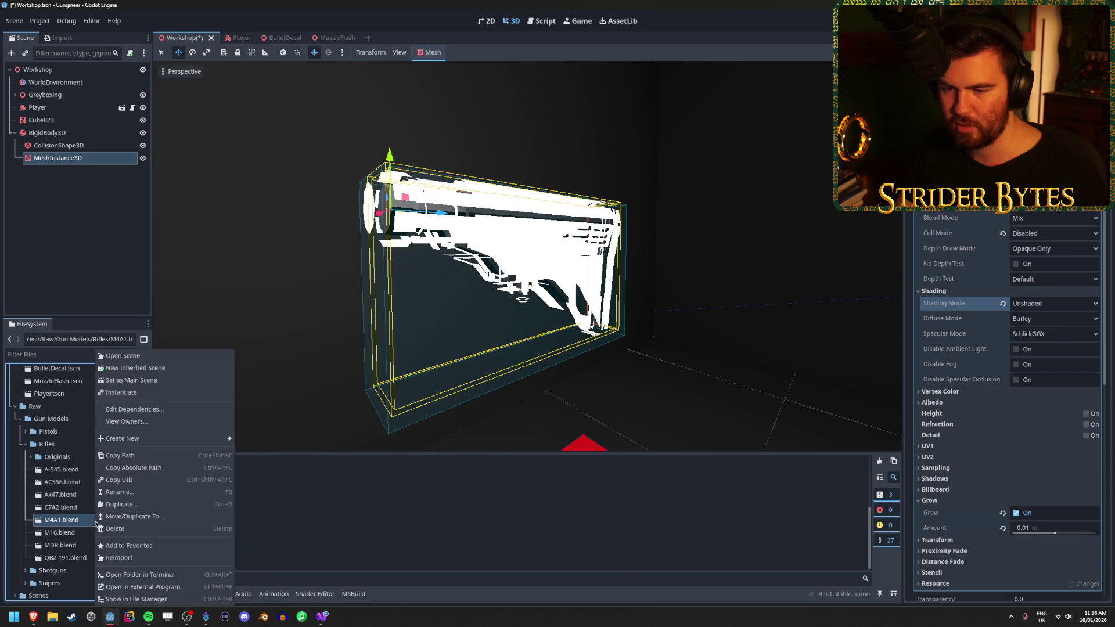
click(189, 599)
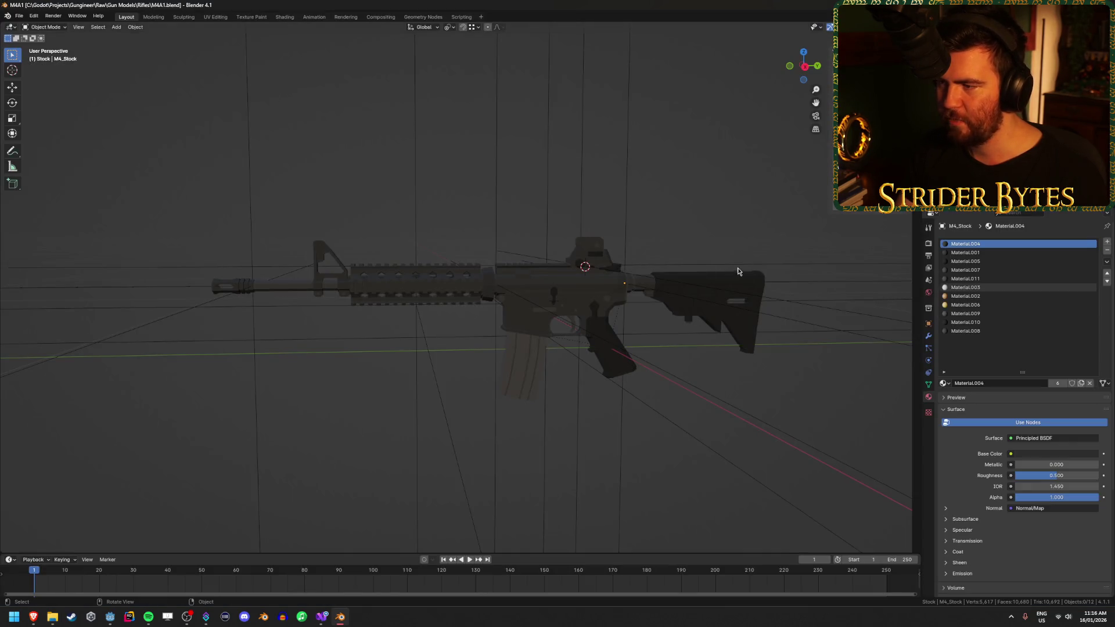
Select the rifle stock and toggle it into Edit Mode to inspect its mesh
click(663, 313)
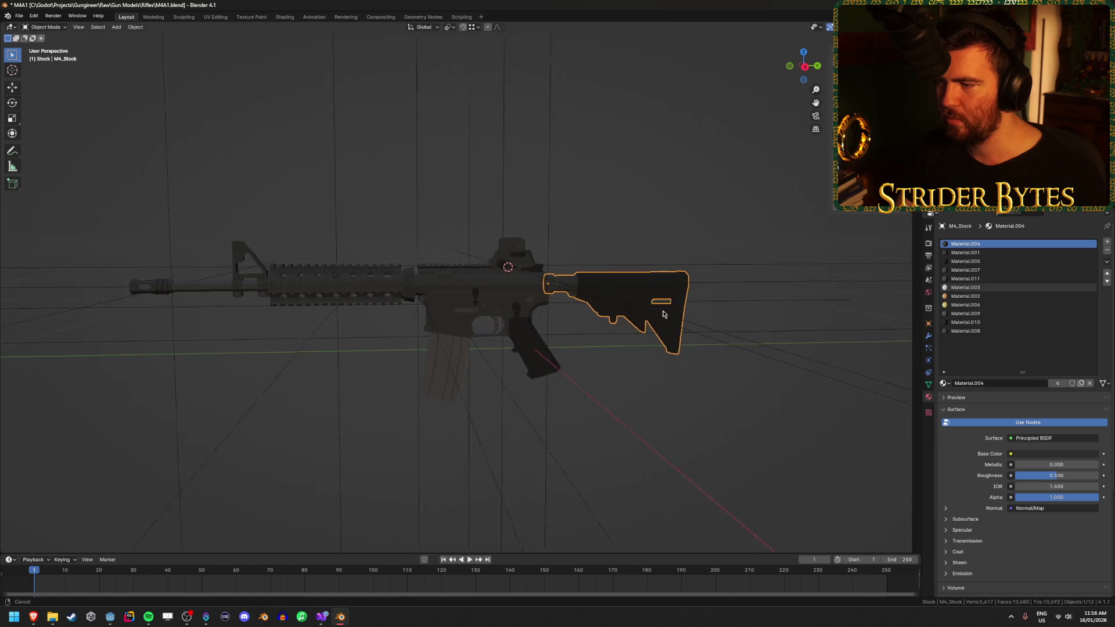
scroll(714, 289, up, 3)
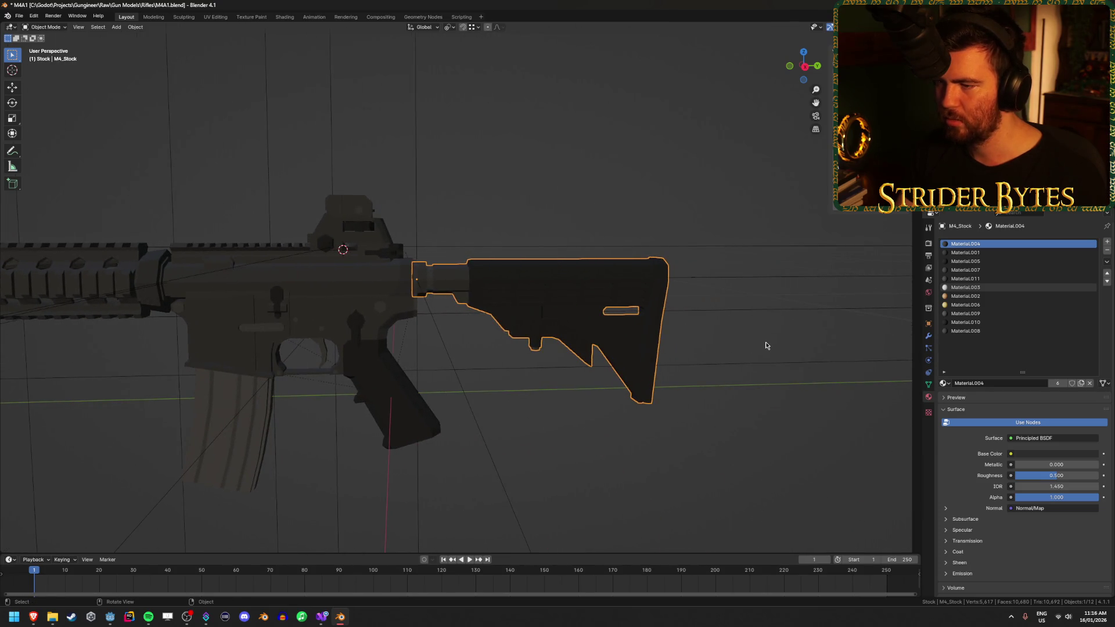
key(Tab)
key(Tab)
key(Tab)
key(alt+a)
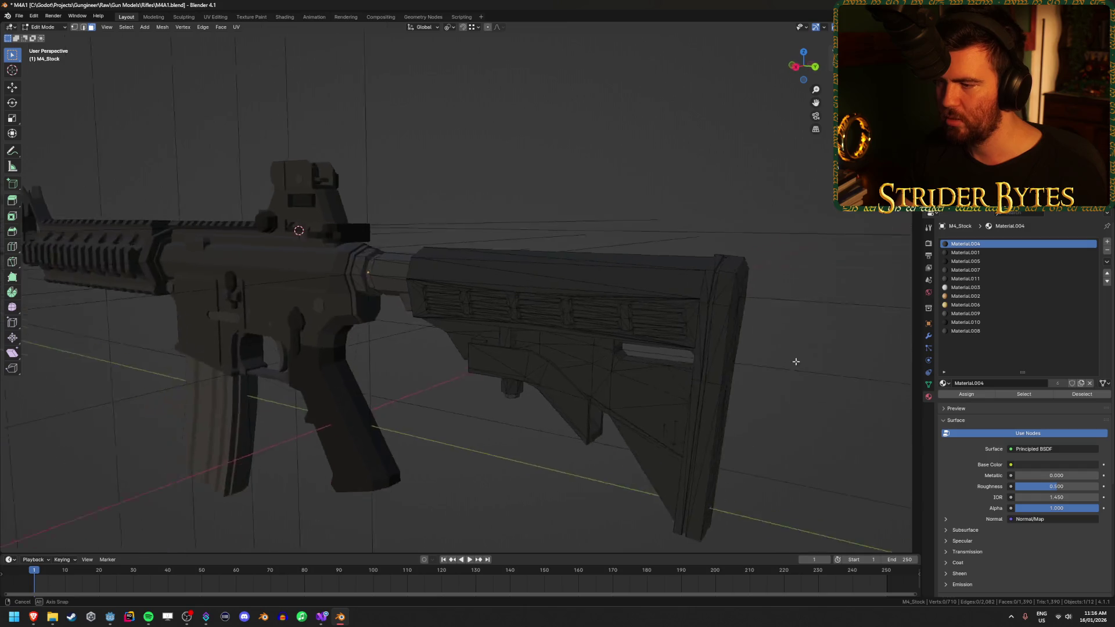
drag(795, 361, 695, 358)
key(Tab)
scroll(691, 363, up, 2)
key(Tab)
scroll(461, 271, up, 2)
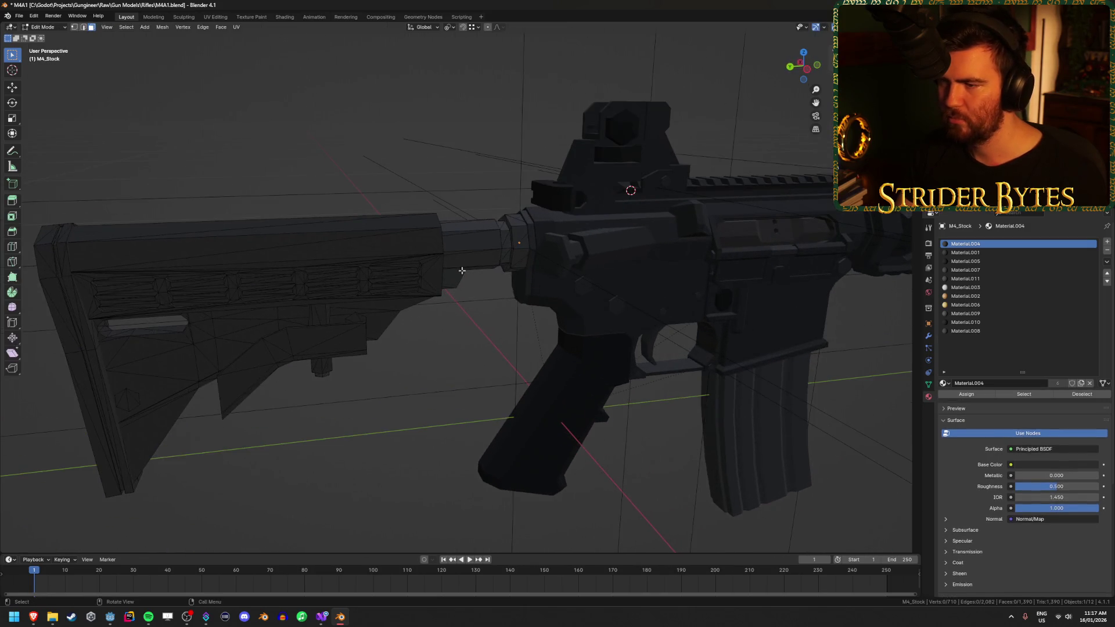
Select a face on the stock's buffer tube, cancel a move, and return to Object Mode
click(471, 242)
key(g)
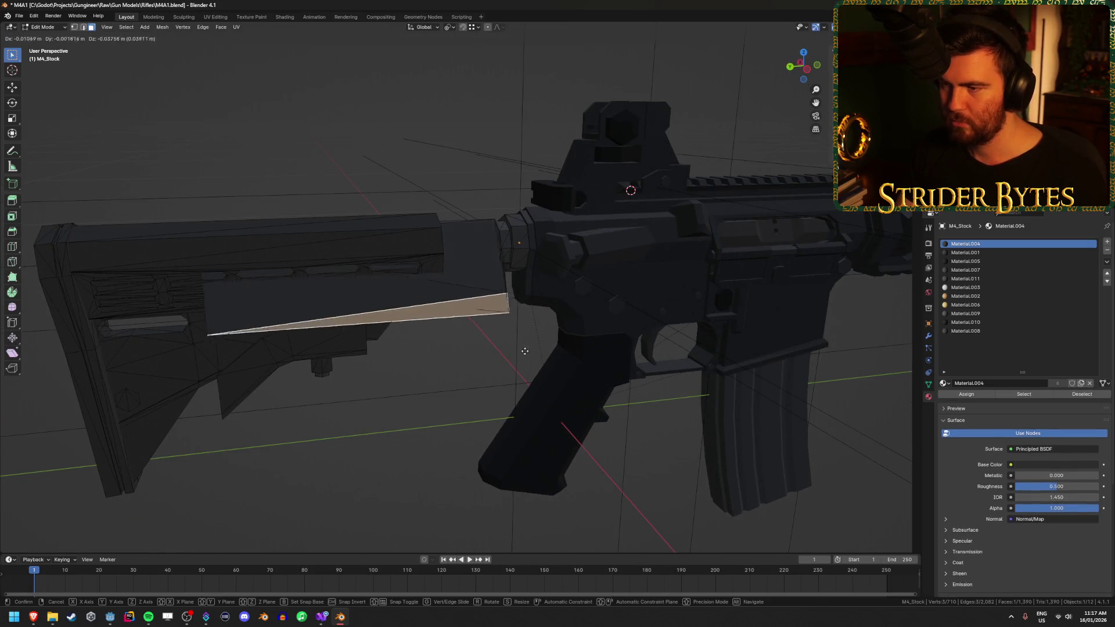
key(Escape)
mouse_move(463, 209)
mouse_down()
mouse_move(334, 339)
mouse_move(490, 324)
mouse_up()
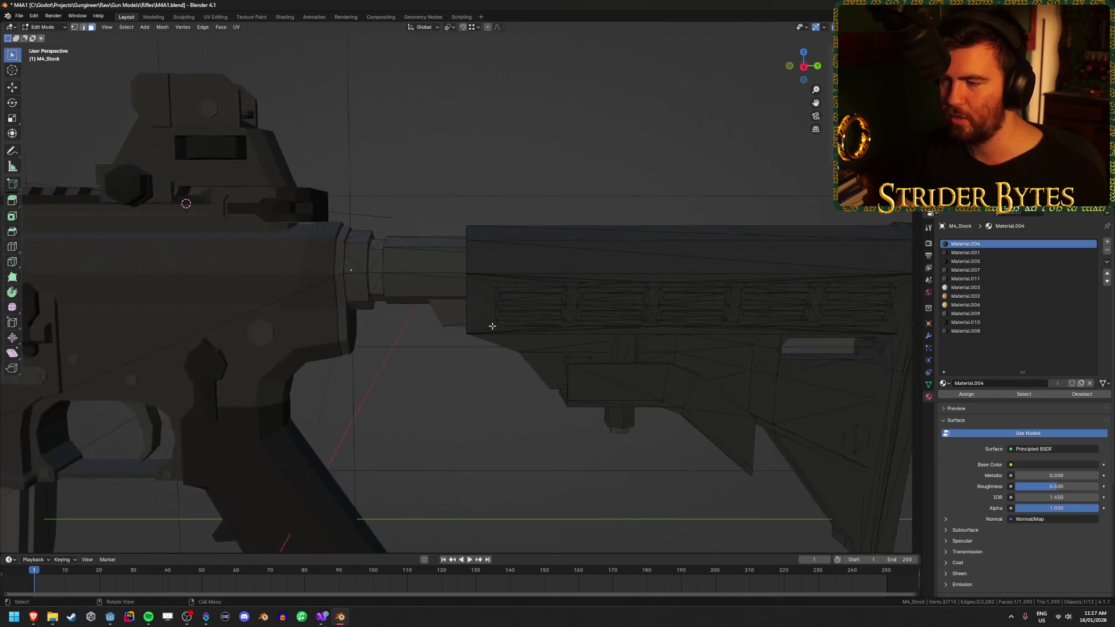
key(Tab)
scroll(542, 229, down, 2)
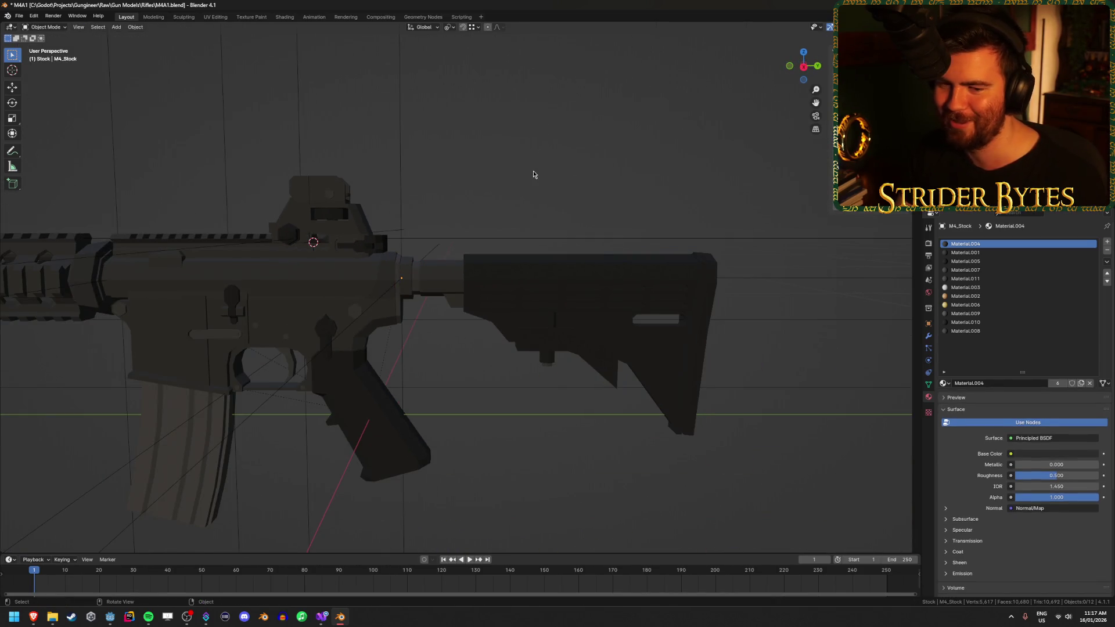
scroll(533, 174, down, 1)
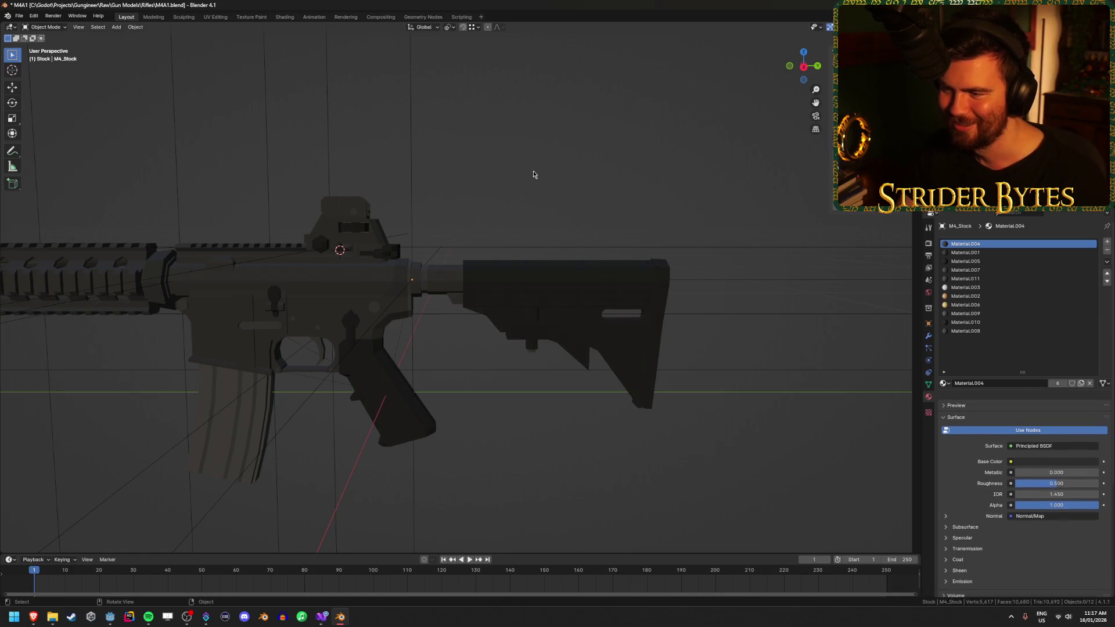
Make the stock active, re-enter Edit Mode and select its linked chunk with L
click(337, 276)
key(Tab)
click(561, 267)
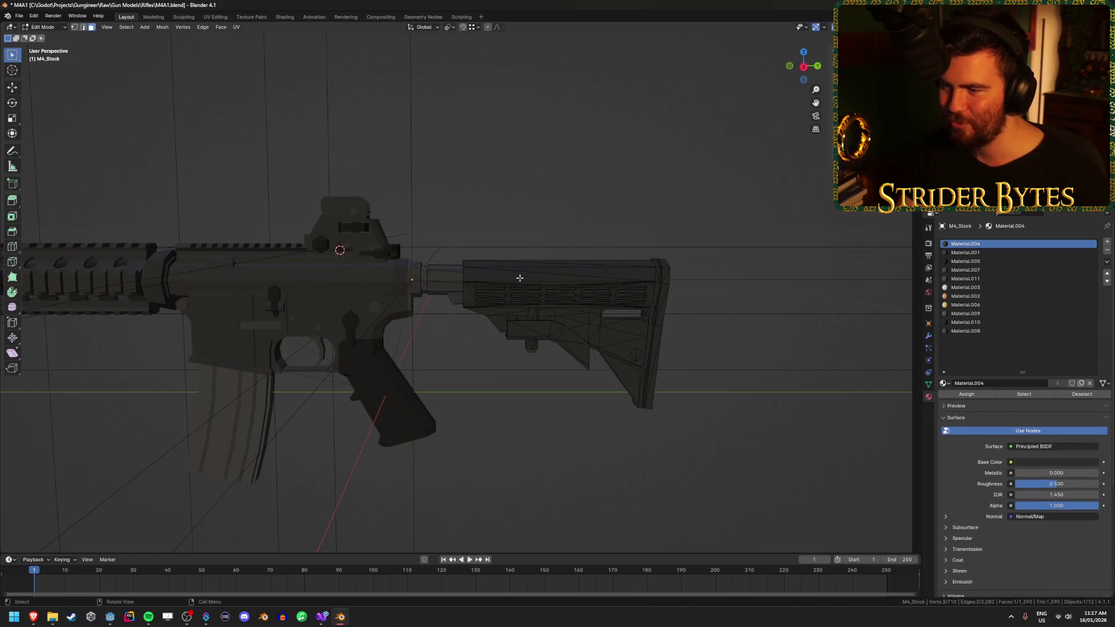
scroll(581, 267, up, 4)
scroll(589, 266, down, 5)
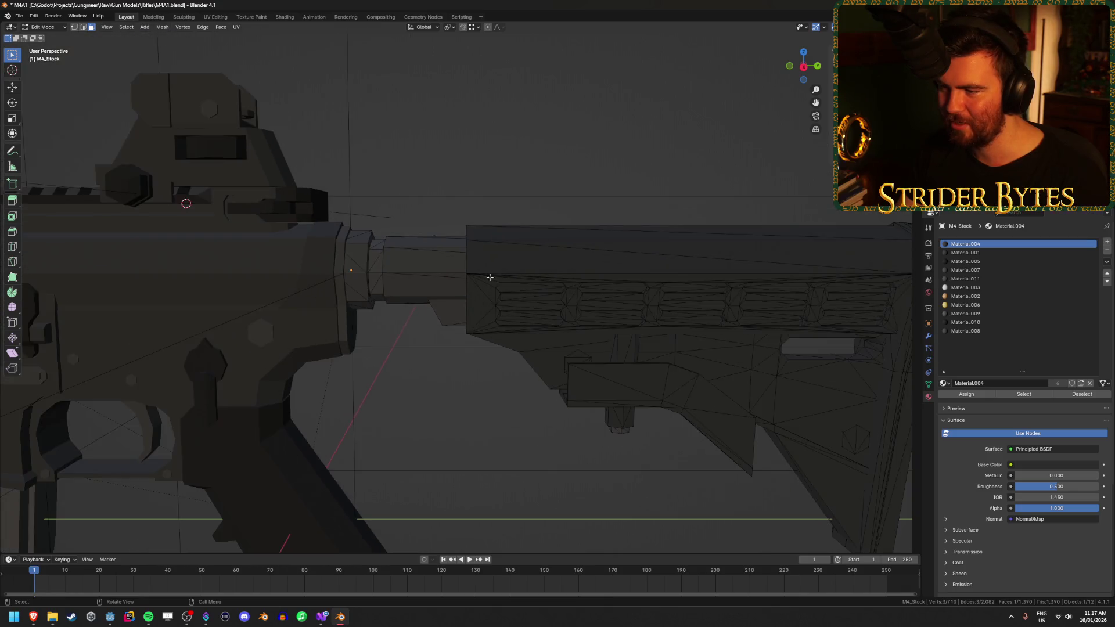
mouse_move(503, 251)
mouse_down()
mouse_move(511, 302)
mouse_move(543, 304)
mouse_up()
key(l)
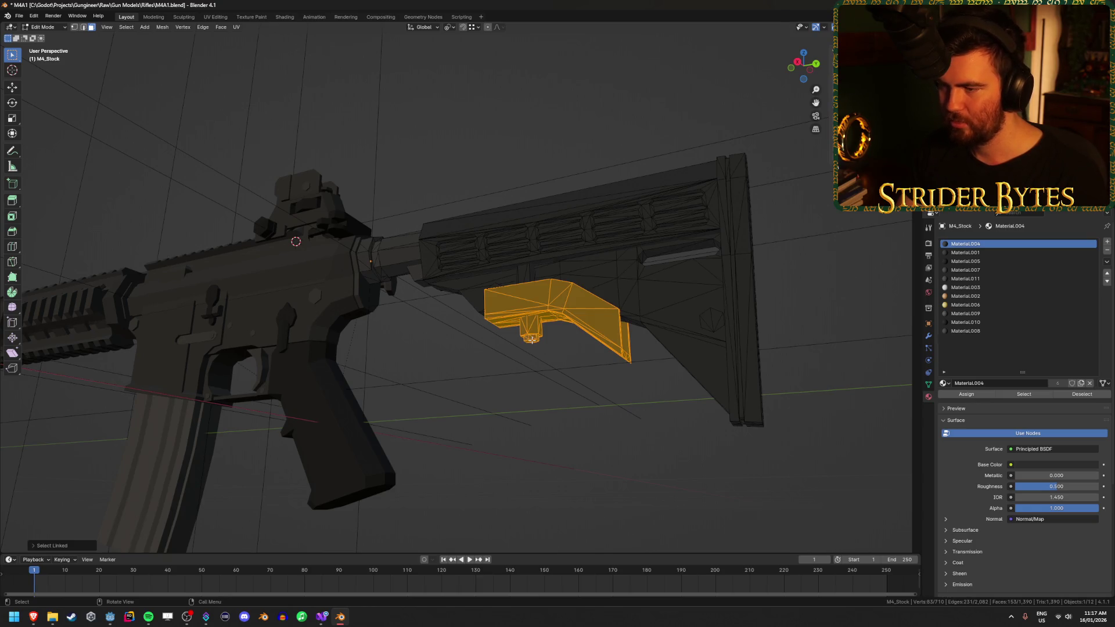
key(Tab)
mouse_move(464, 301)
mouse_down()
mouse_move(455, 298)
mouse_move(514, 308)
mouse_up()
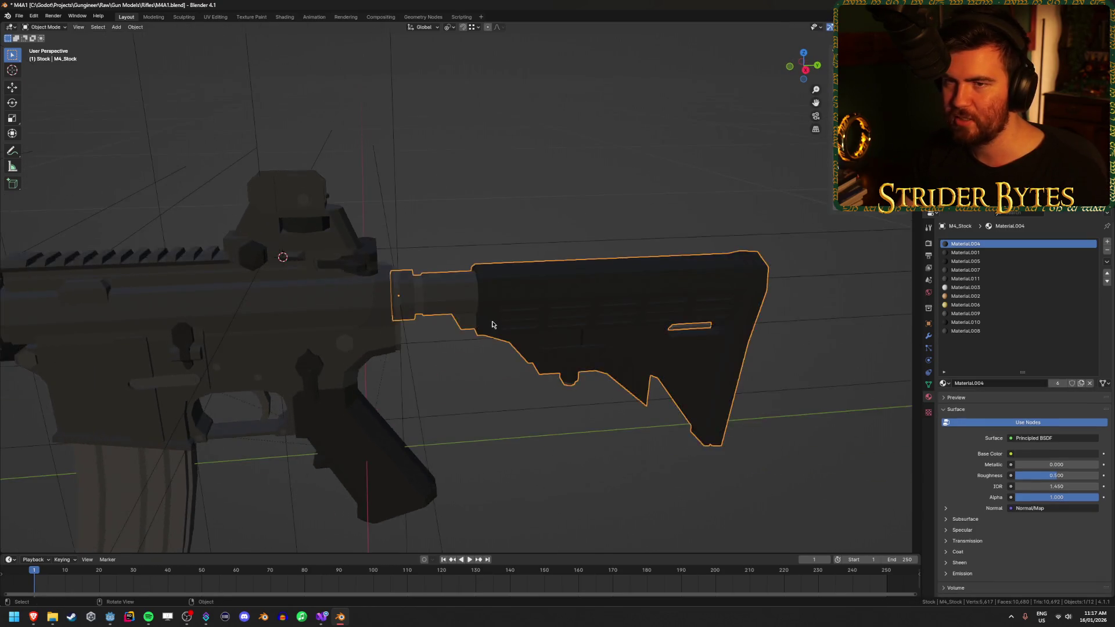
Save M4A1.blend and switch back to the Godot editor
key(ctrl+s)
scroll(491, 321, down, 2)
key(alt+Tab)
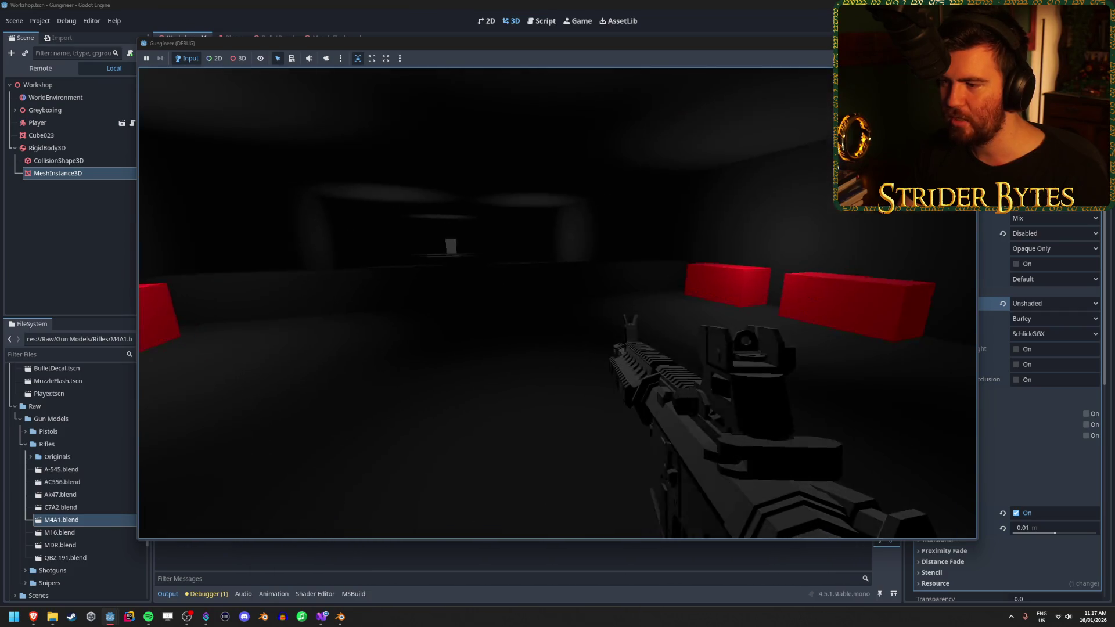
Fire several shots from the M4A1 at the wall and toward the red bench
click(557, 303)
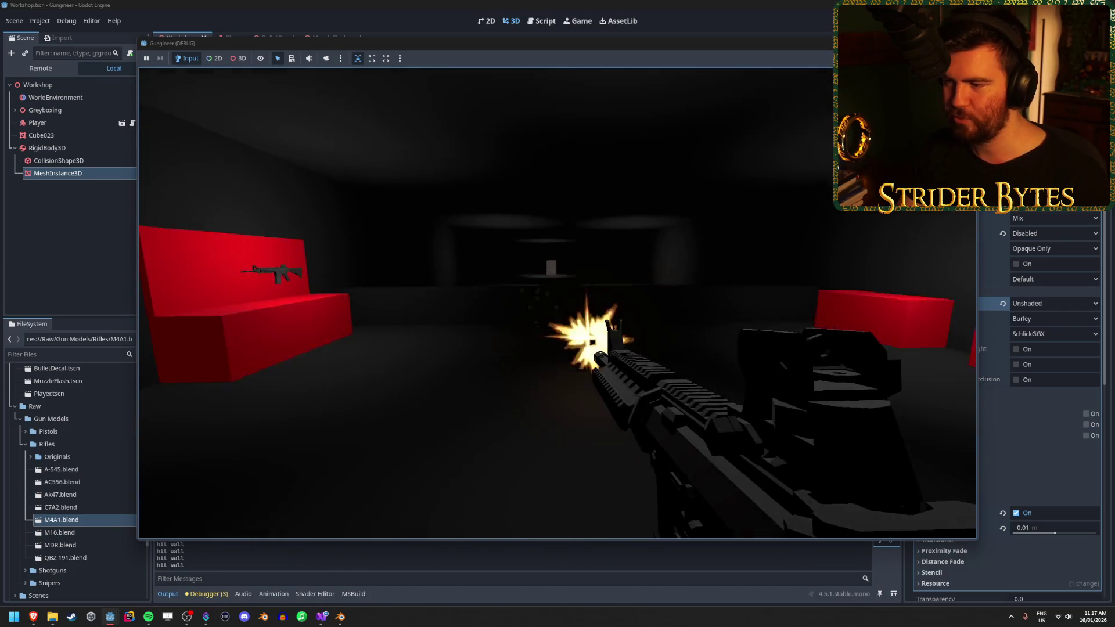
click(558, 313)
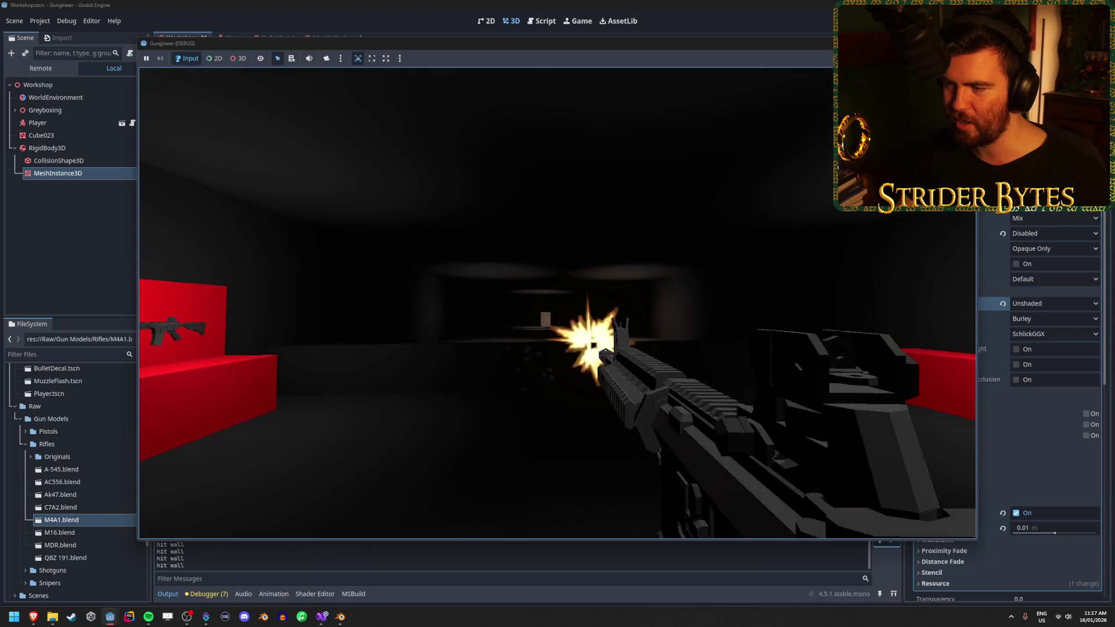
click(558, 313)
click(557, 313)
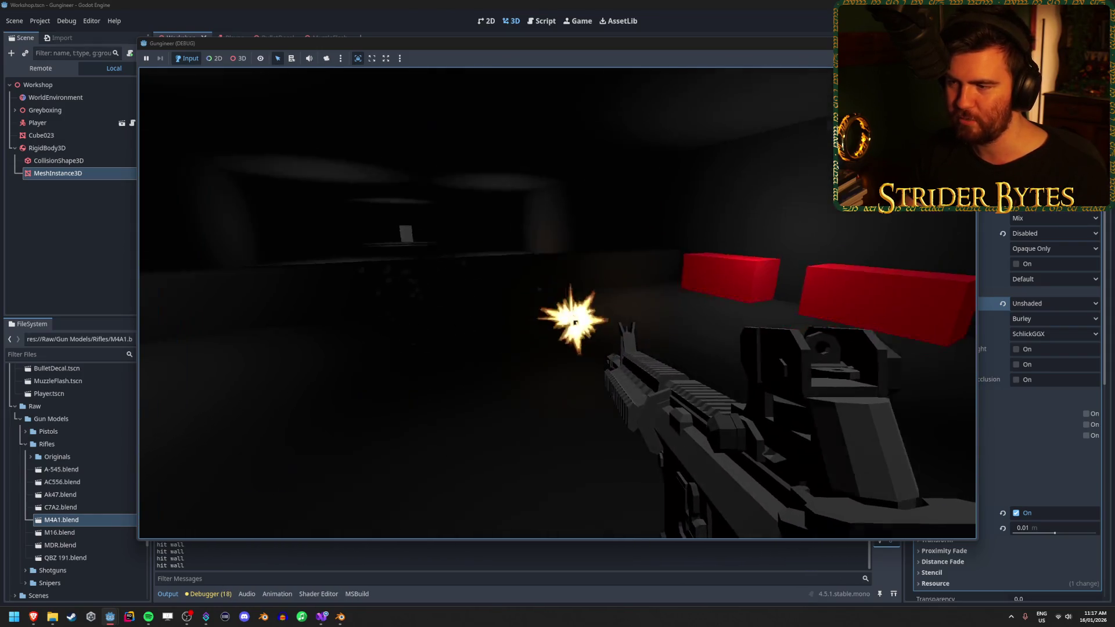
Aim down the iron sights and fire, lower the rifle, then stop the game with F8
right_click(557, 313)
click(557, 314)
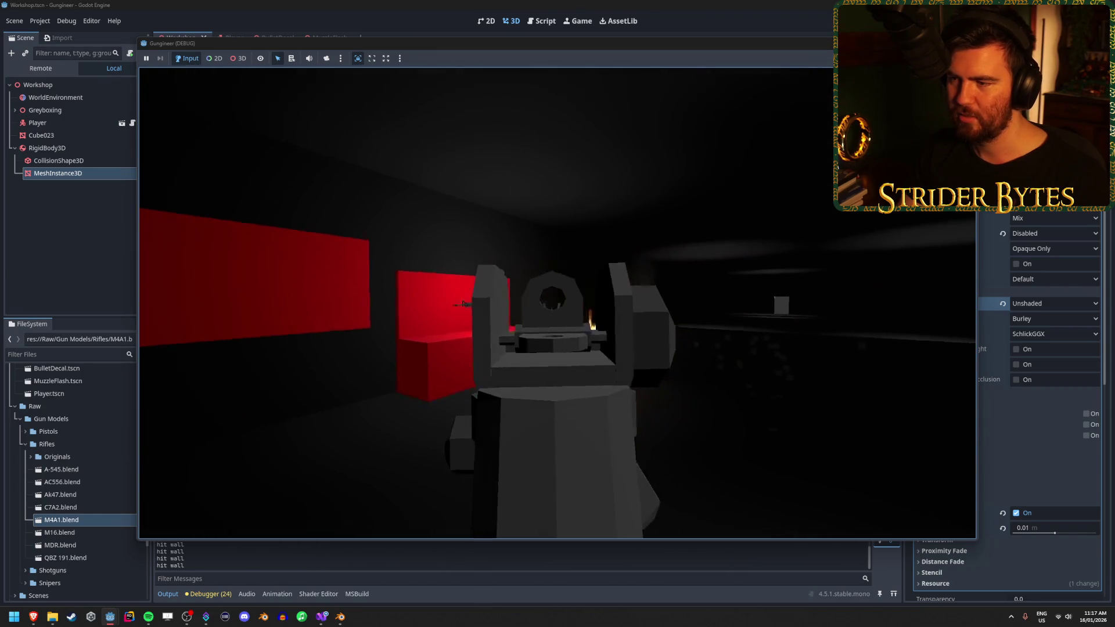
right_click(557, 313)
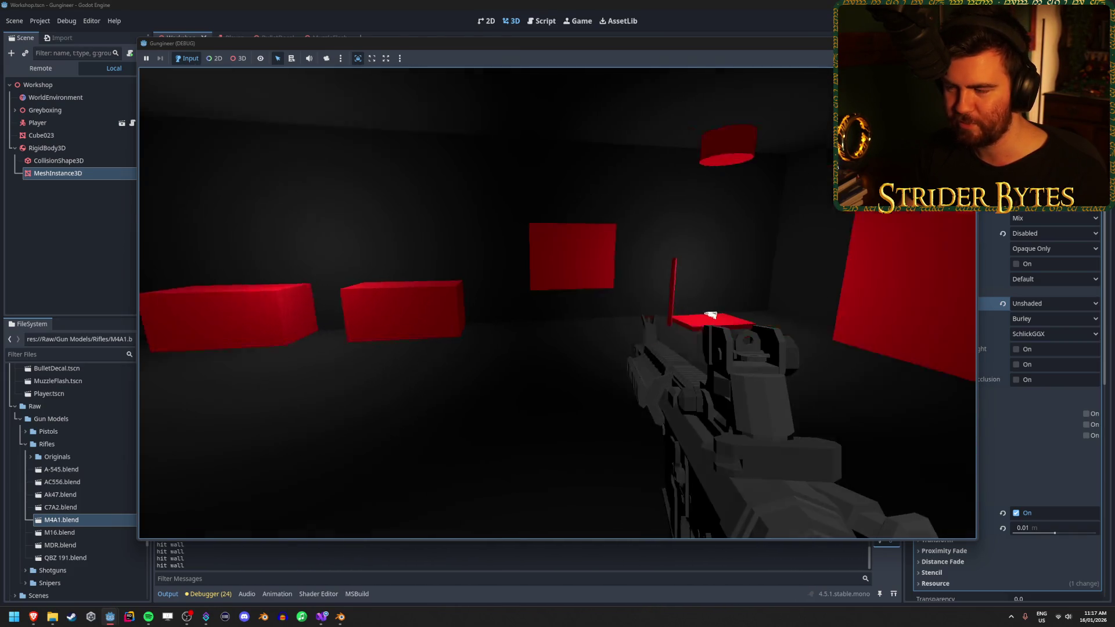
key(Escape)
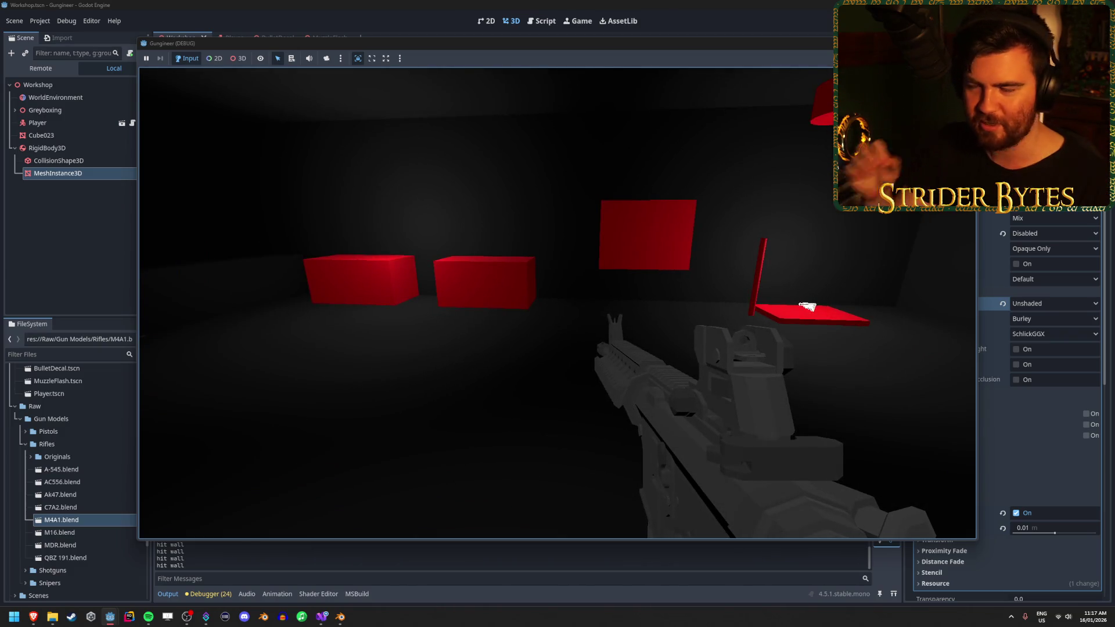
key(F8)
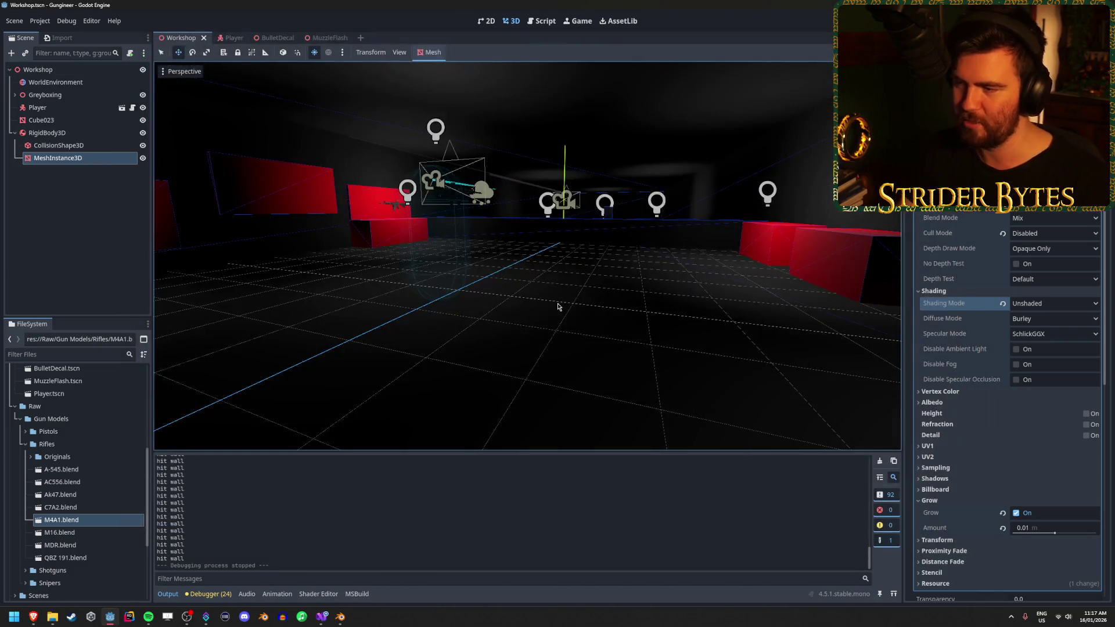
Lower OmniLight3D8 along Y and raise its Energy to brighten the room
drag(623, 233, 611, 225)
click(457, 175)
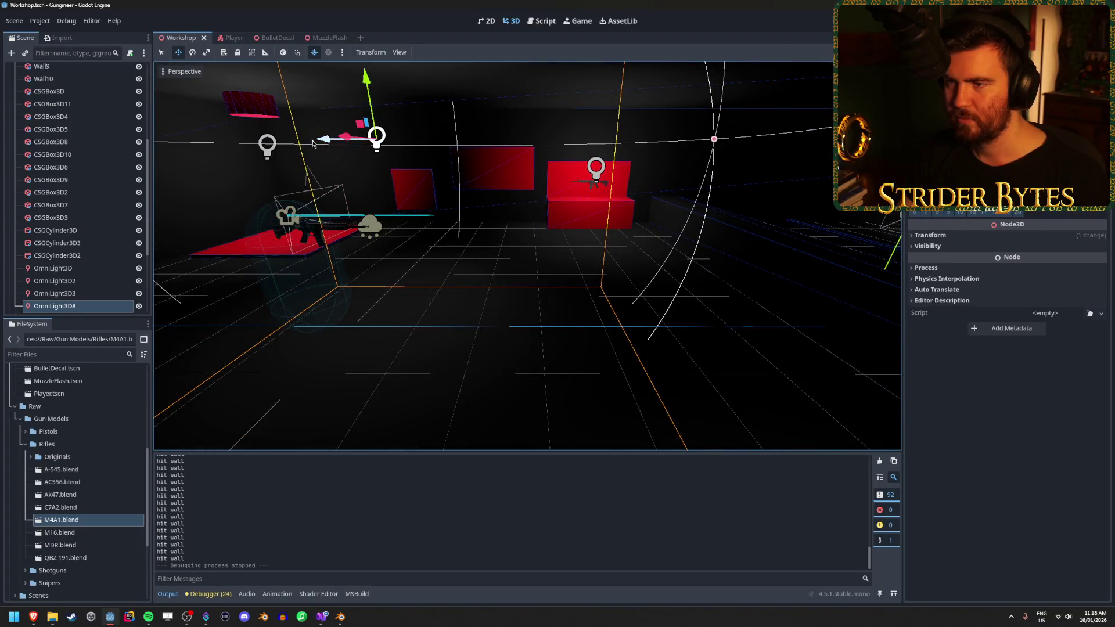
drag(369, 85, 369, 107)
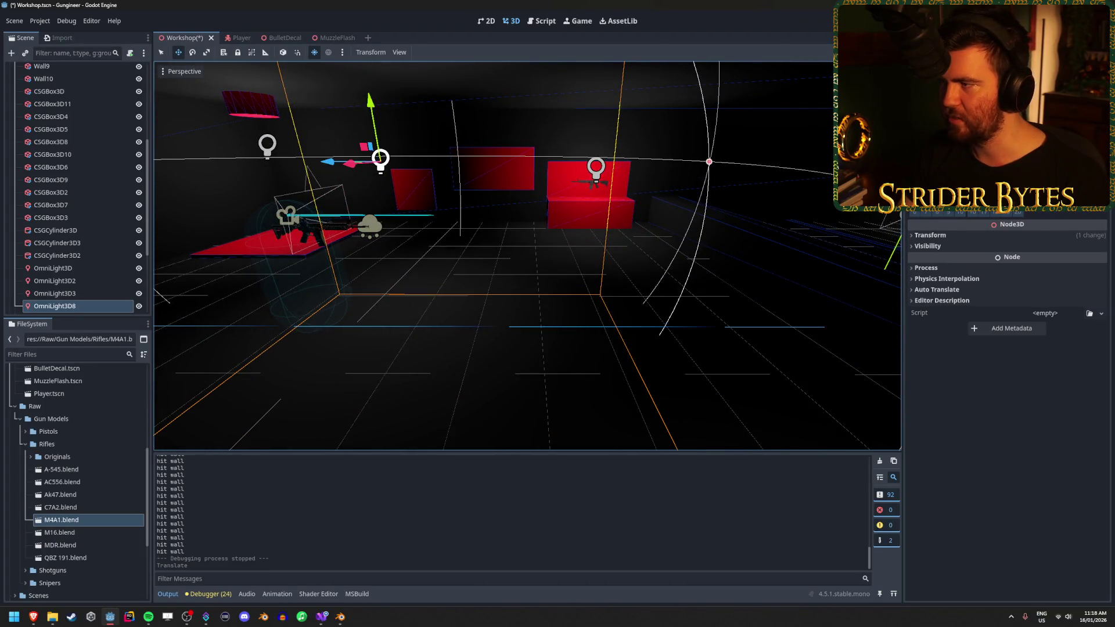
scroll(1007, 406, up, 3)
drag(1033, 171, 1053, 171)
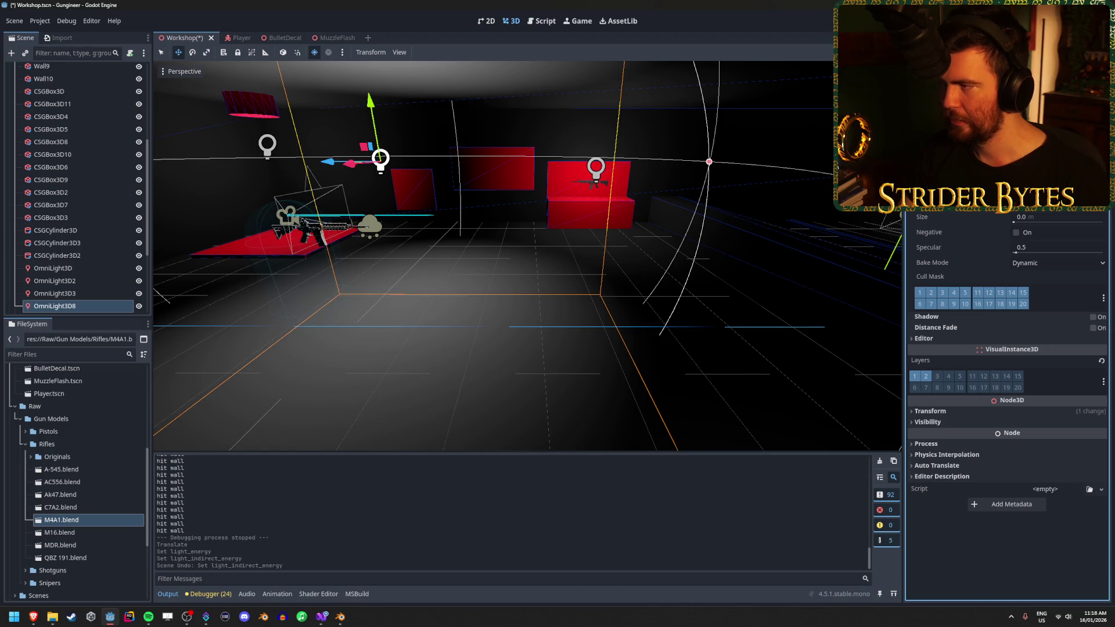
click(1056, 157)
key(Escape)
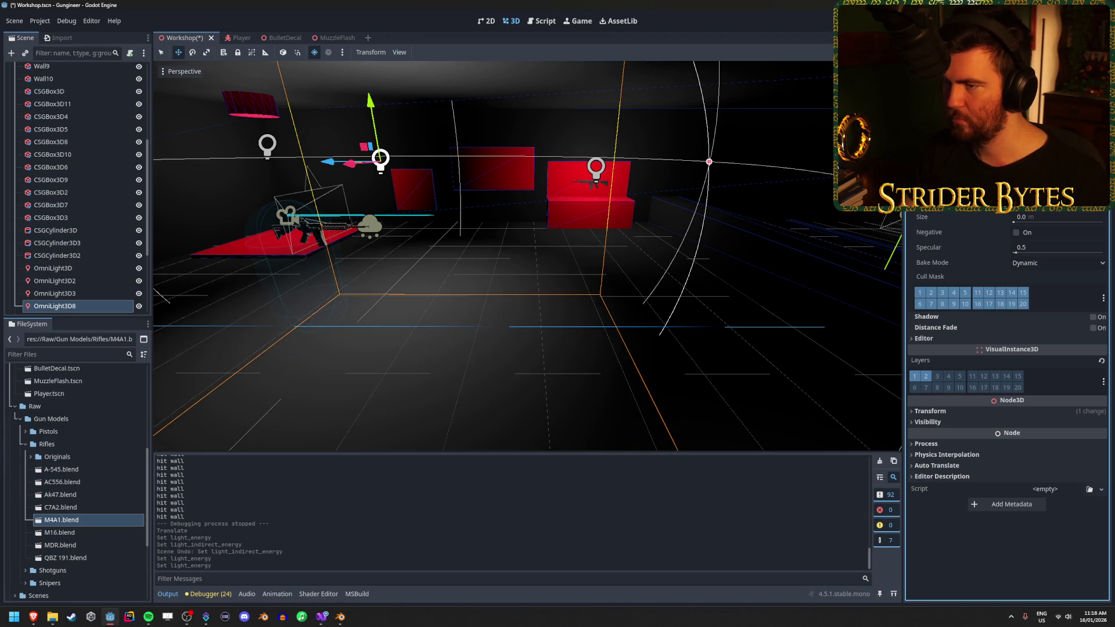
Duplicate the light as OmniLight3D9, move it further along the room, and save the scene
key(ctrl+d)
mouse_move(350, 164)
mouse_down()
mouse_move(767, 181)
mouse_move(758, 177)
mouse_up()
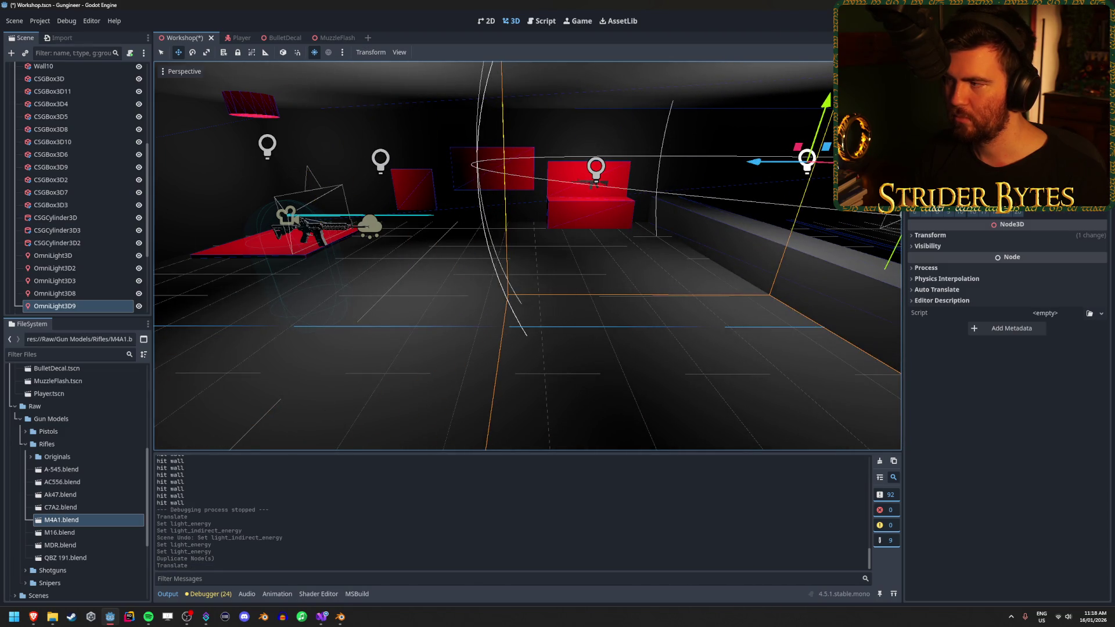
scroll(1007, 406, up, 5)
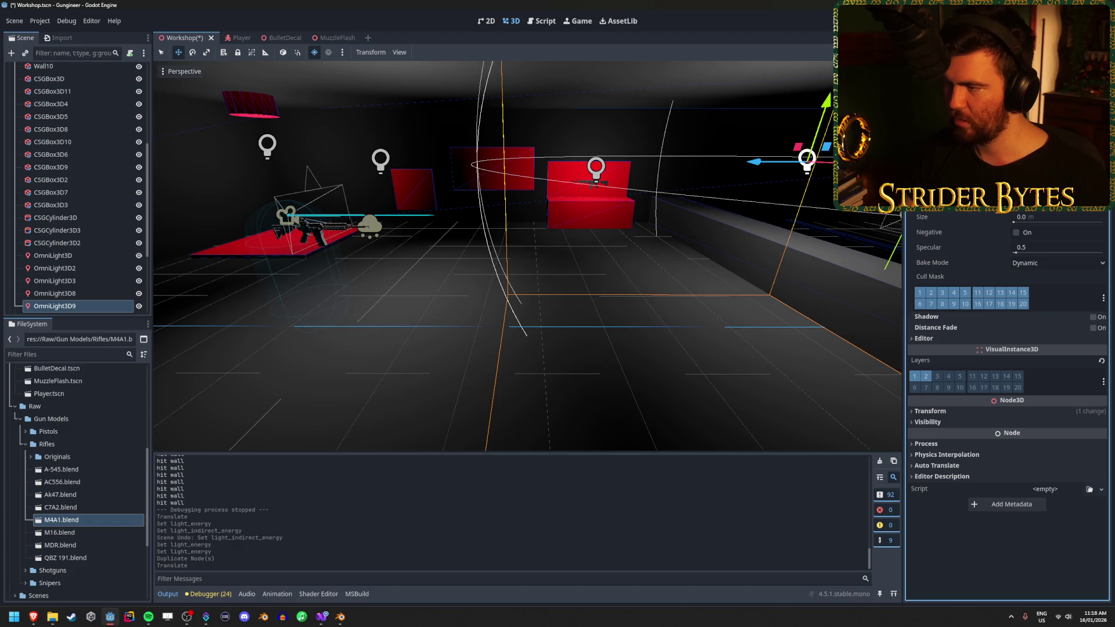
key(ctrl+s)
click(484, 284)
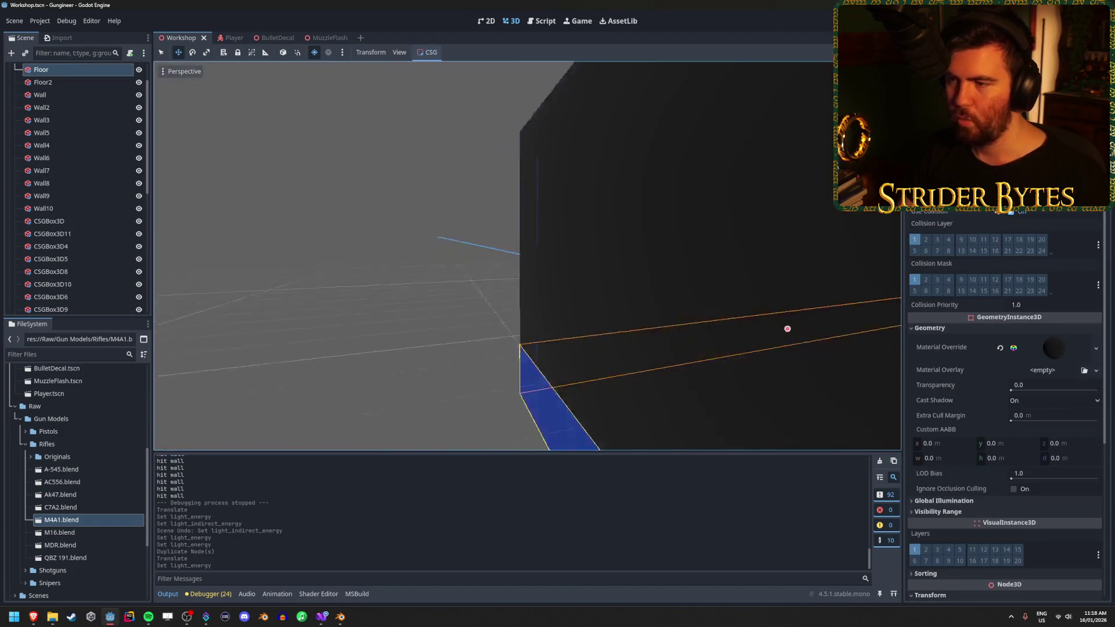
Fly the view back into the red-walled room and open M4A1.blend's Advanced Import Settings
click(416, 301)
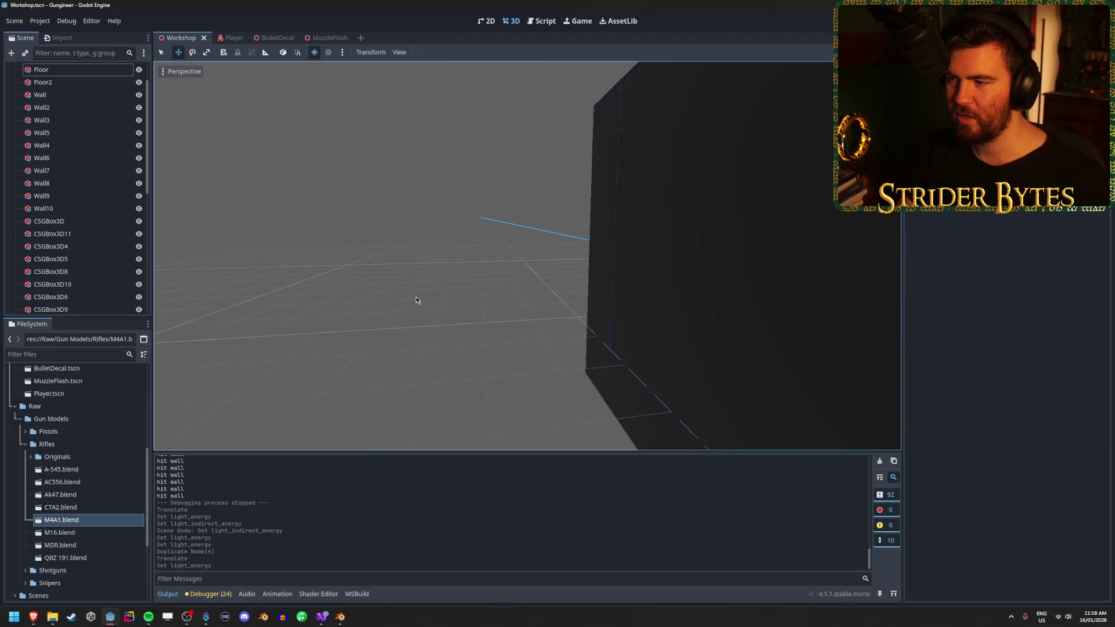
drag(416, 301, 361, 280)
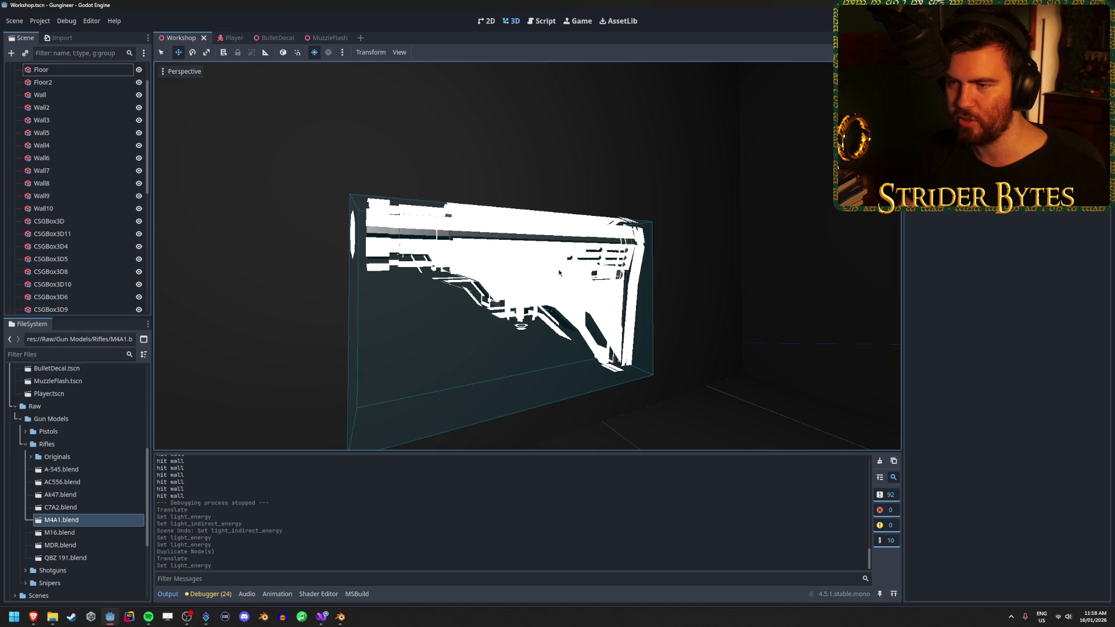
scroll(559, 272, down, 5)
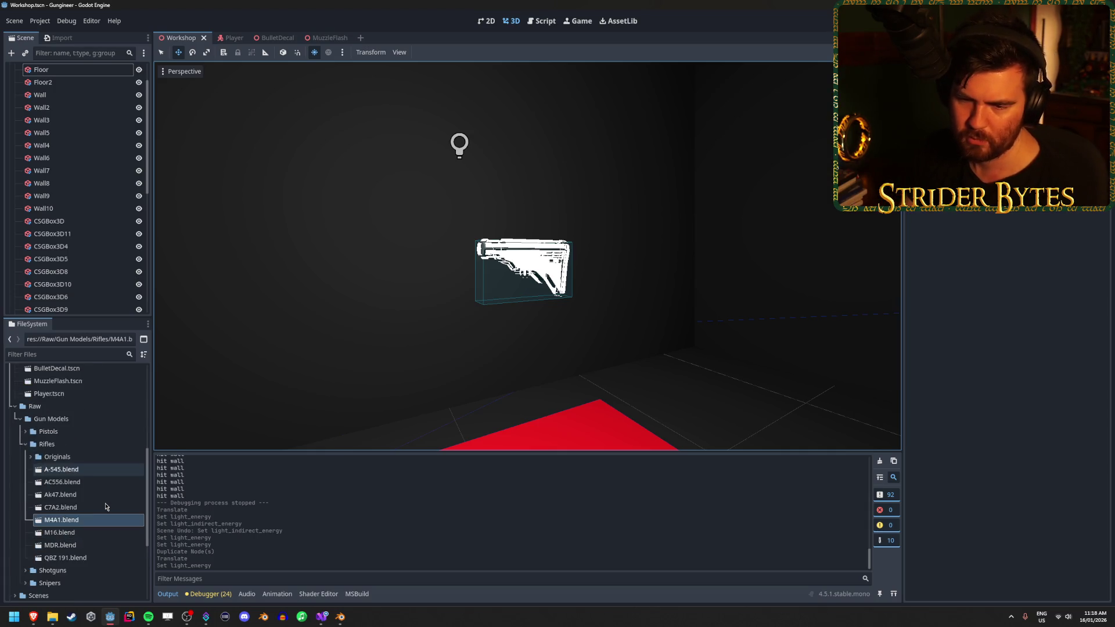
double_click(86, 524)
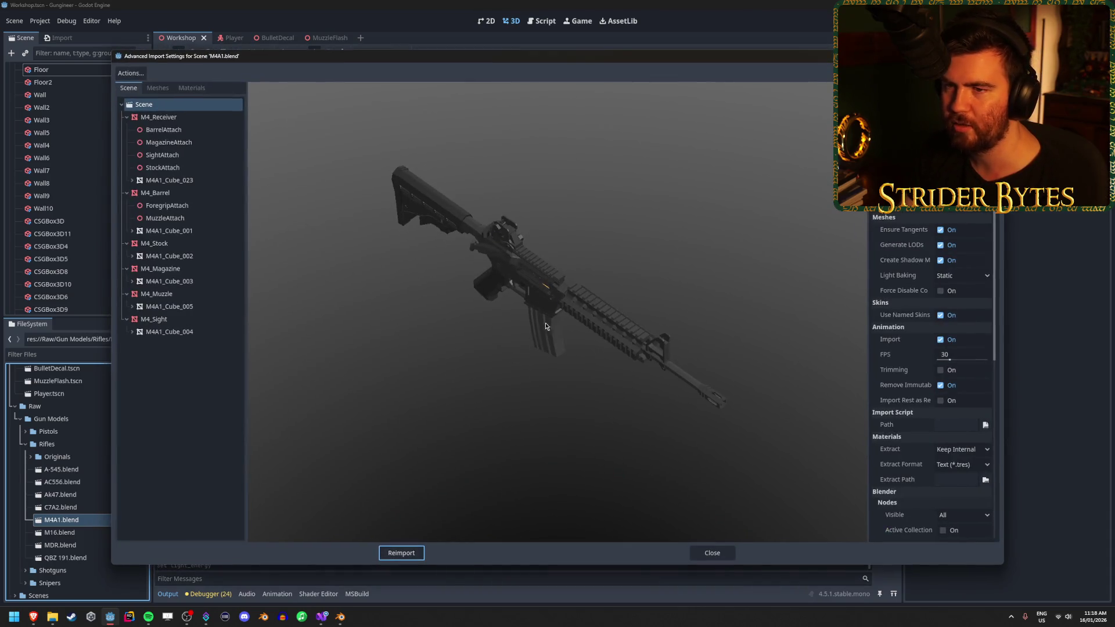
Select the M4A1_Cube_023 receiver mesh in the Meshes list and preview it
drag(545, 326, 541, 296)
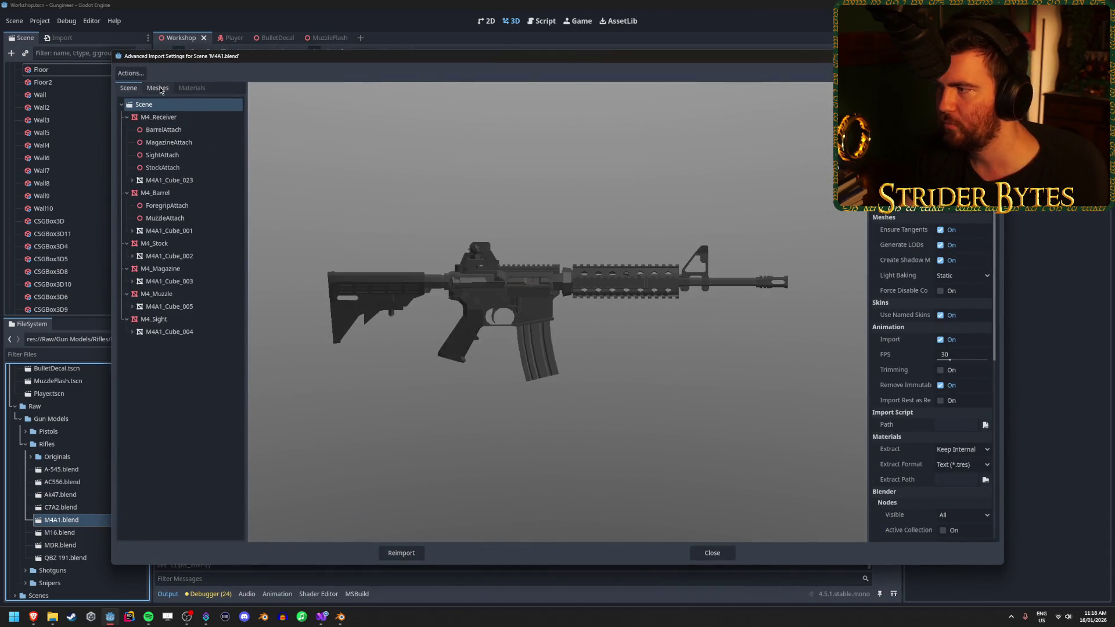
scroll(928, 337, down, 5)
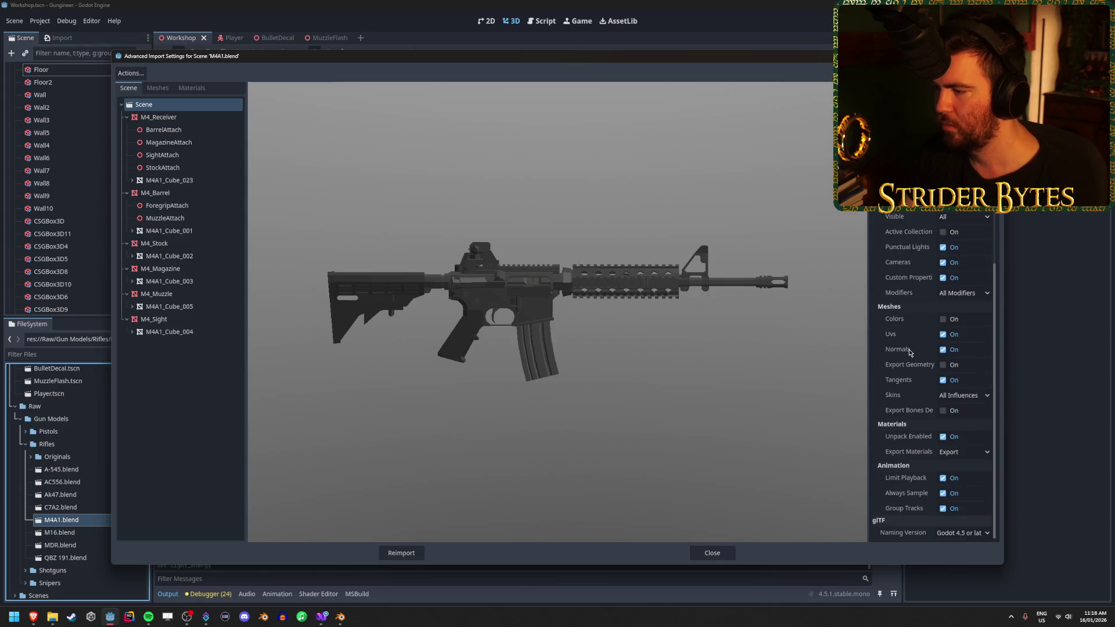
scroll(908, 347, up, 5)
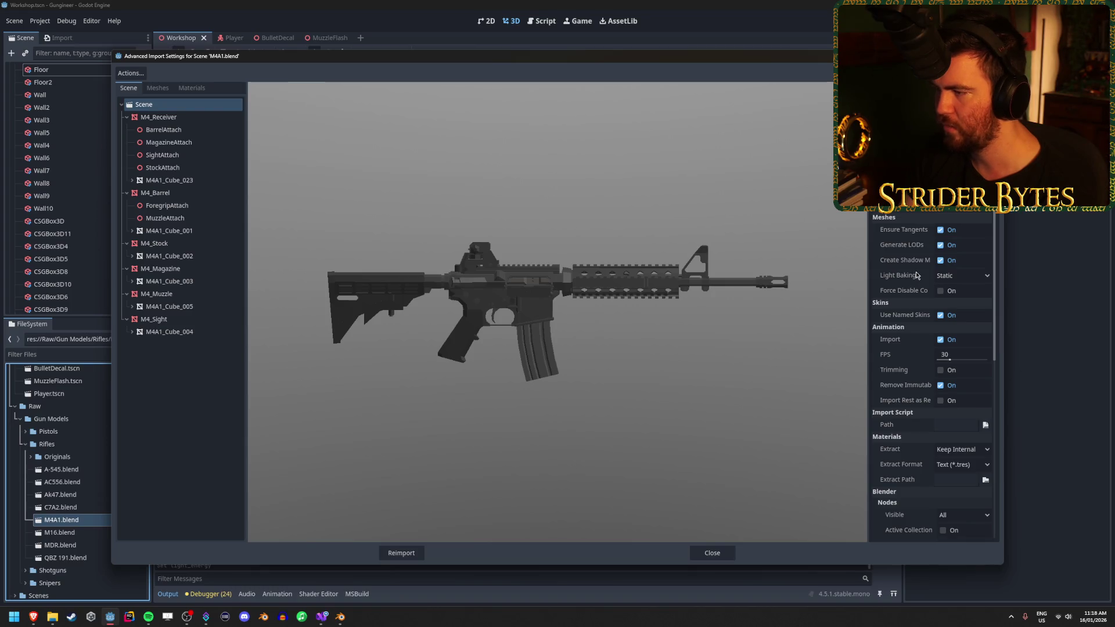
click(161, 89)
click(161, 103)
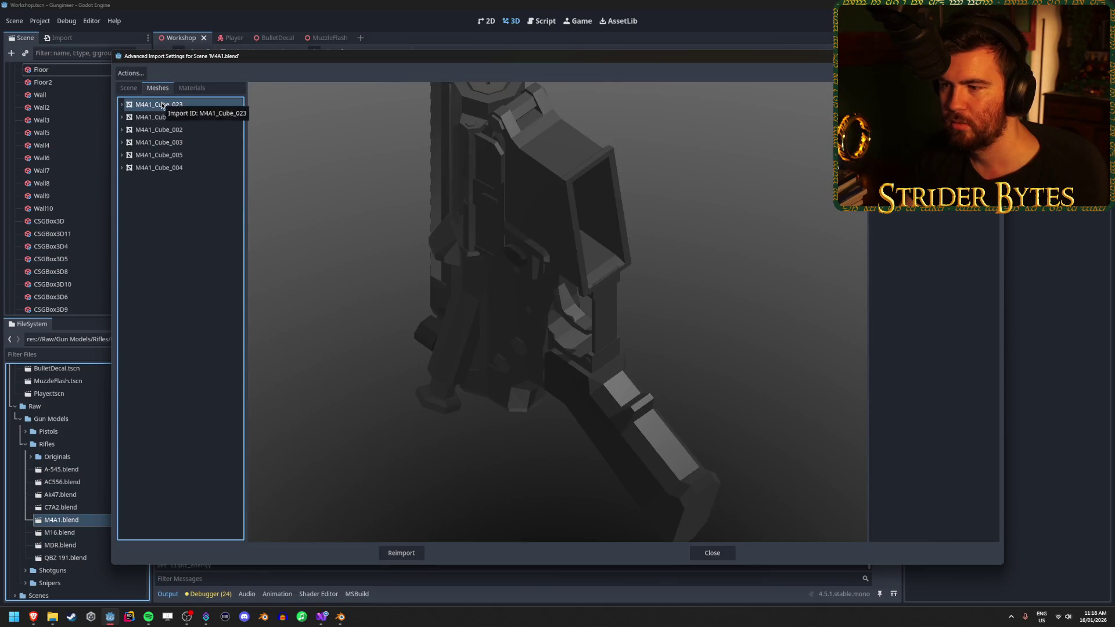
scroll(554, 336, down, 5)
mouse_move(577, 326)
mouse_down()
mouse_move(531, 332)
mouse_move(539, 304)
mouse_move(599, 302)
mouse_up()
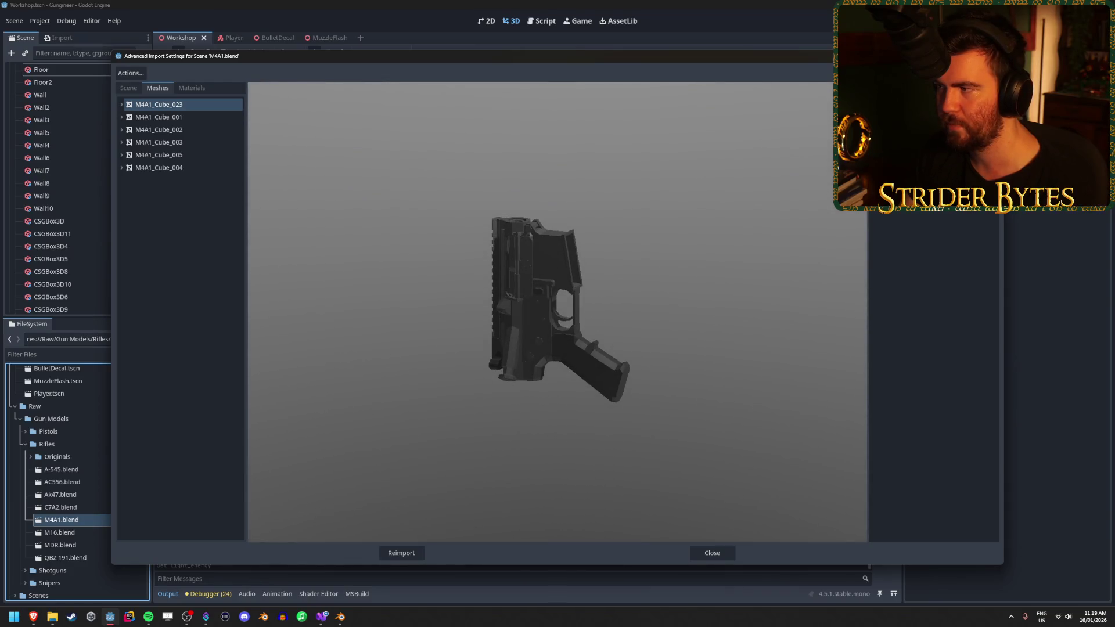
Save the receiver mesh as res://Meshes/Gun Parts/Receiver_M4 and reimport the model
click(987, 163)
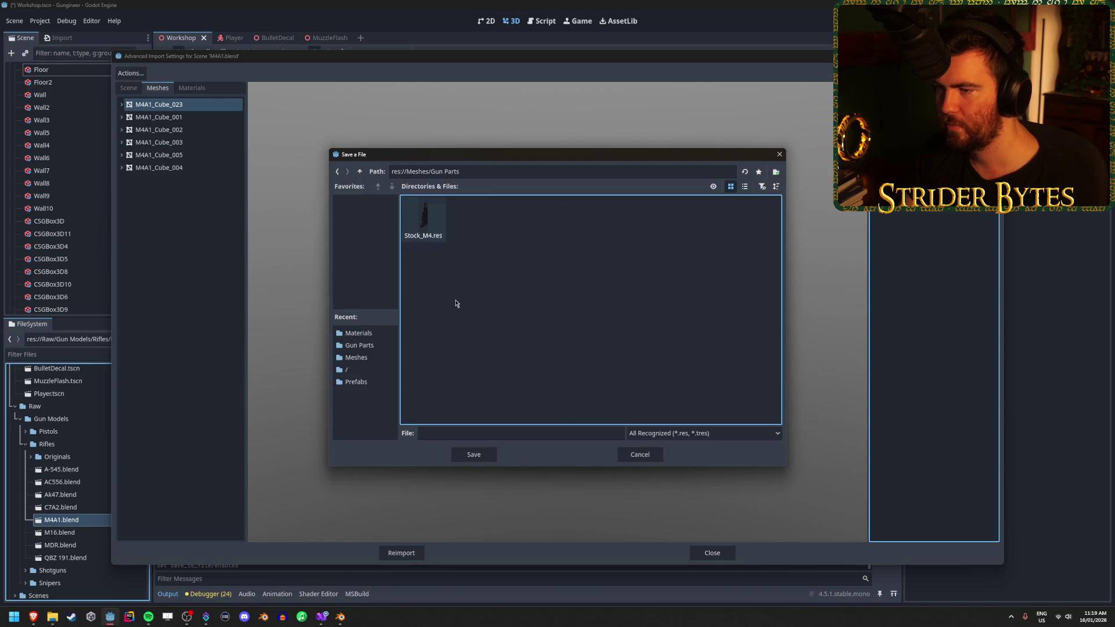
click(507, 429)
text(Receiver_M4)
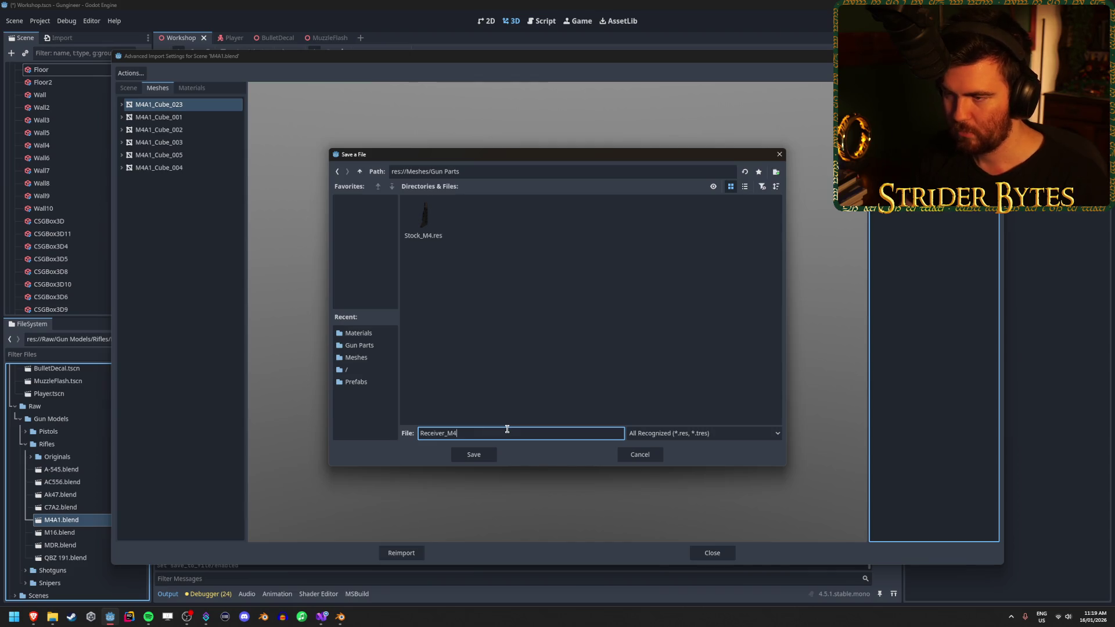
click(489, 454)
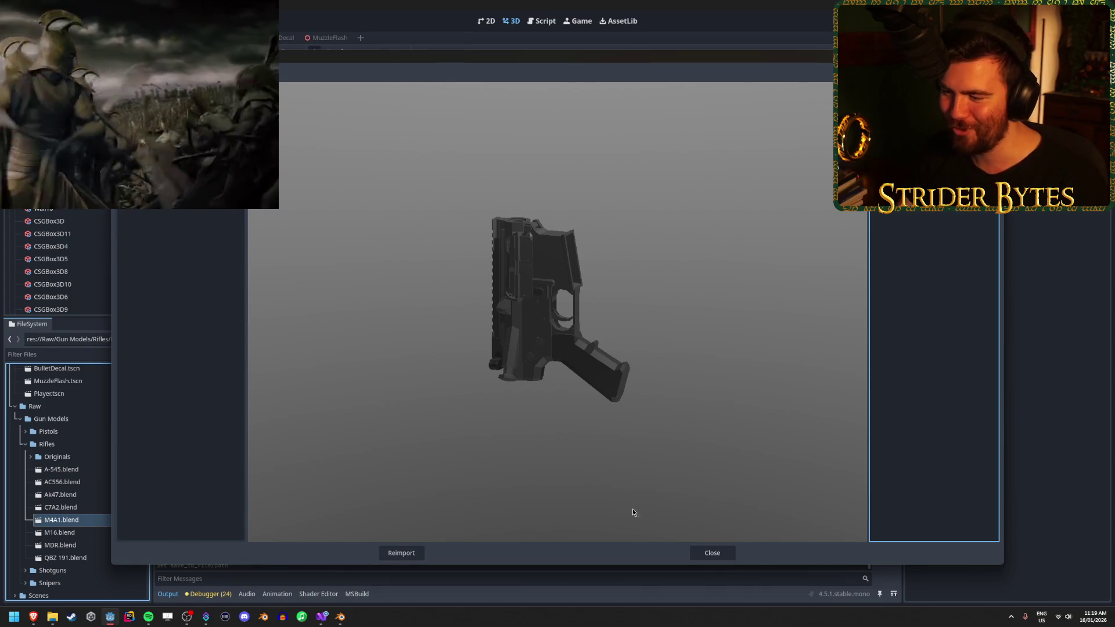
click(393, 556)
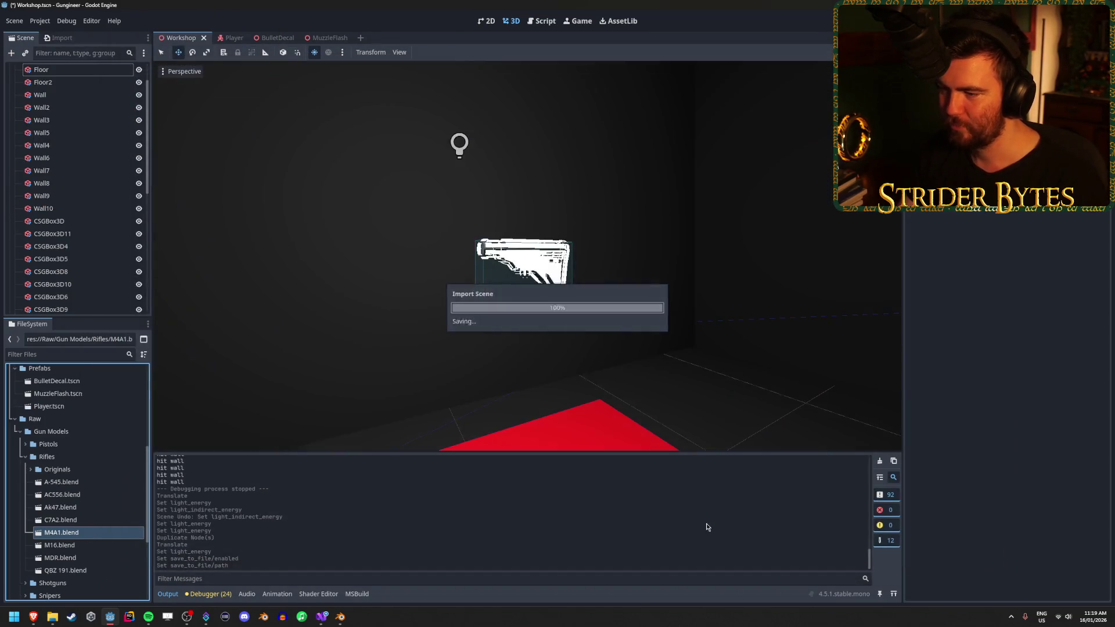
Add a MeshInstance3D under Workshop and nudge it up and along its depth
scroll(78, 464, up, 5)
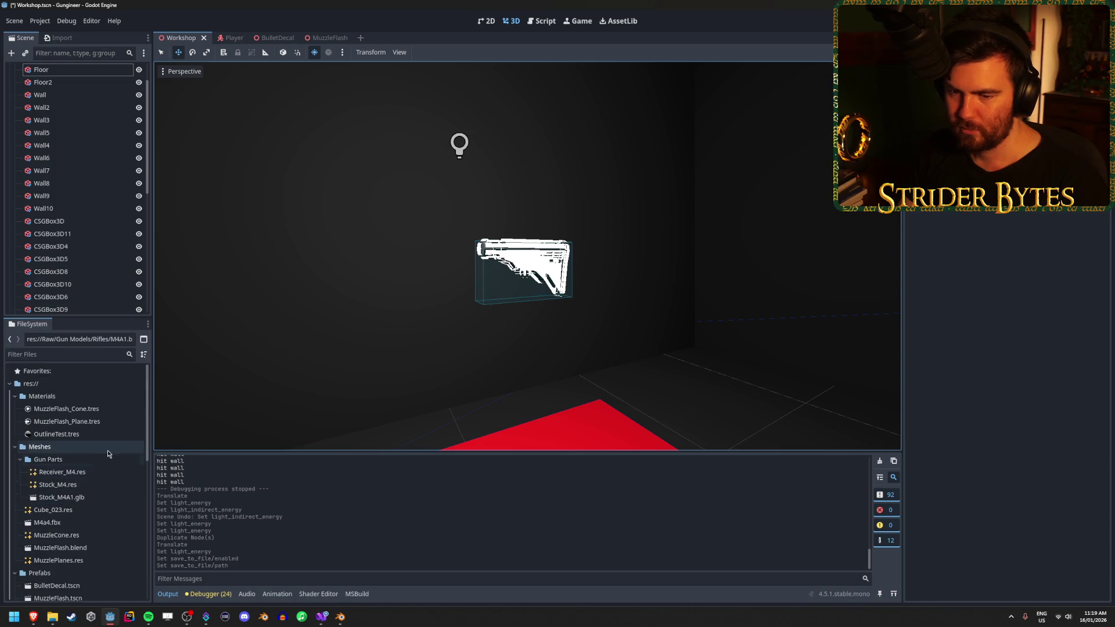
click(15, 95)
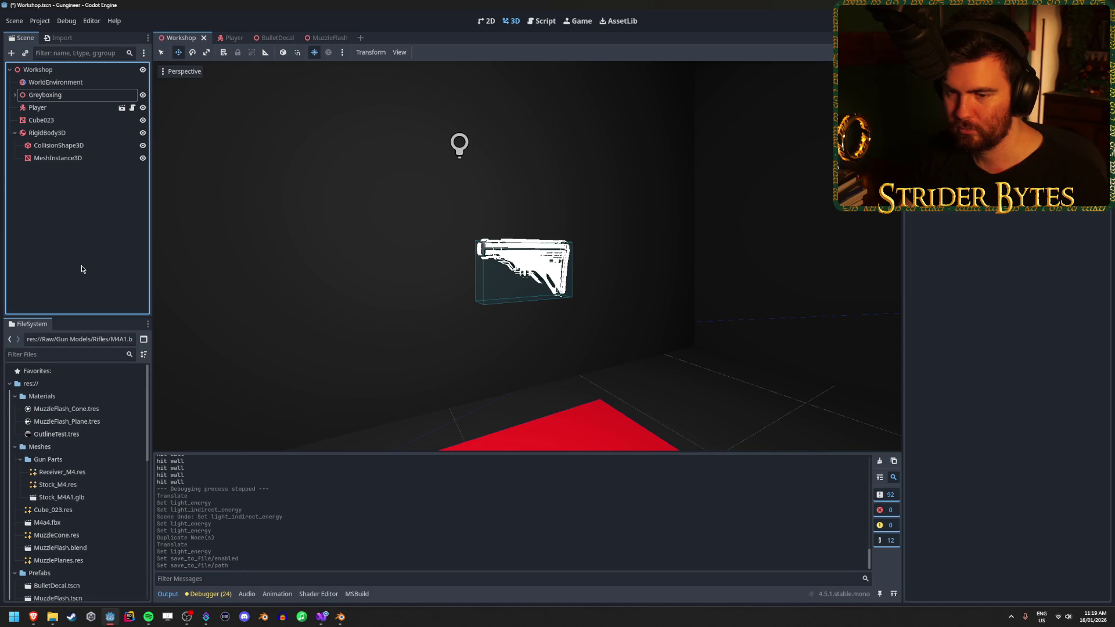
click(61, 210)
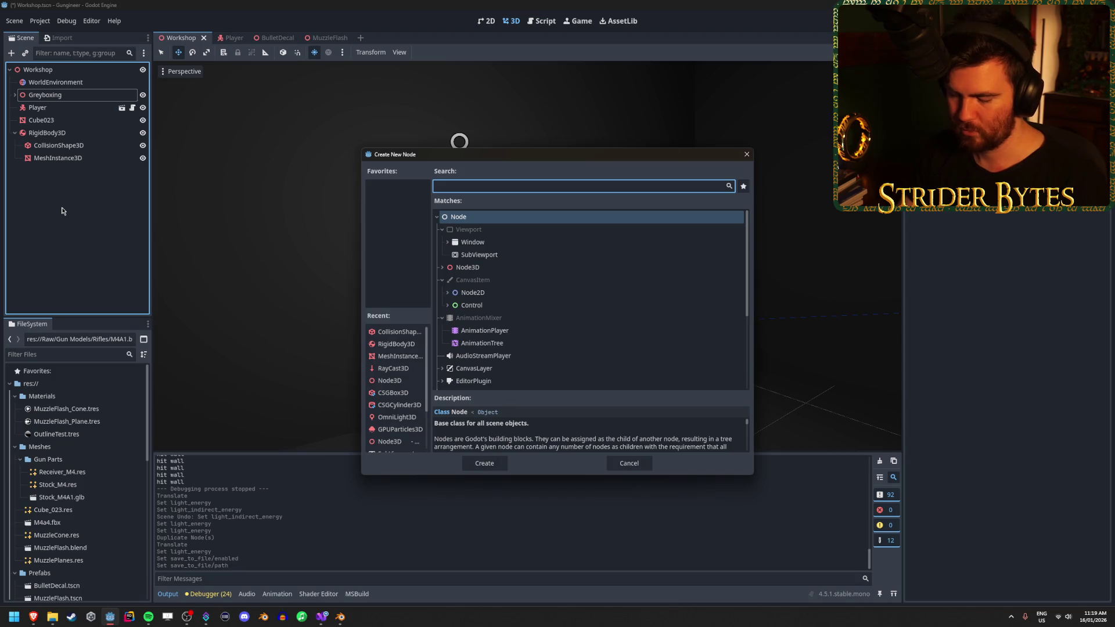
double_click(400, 356)
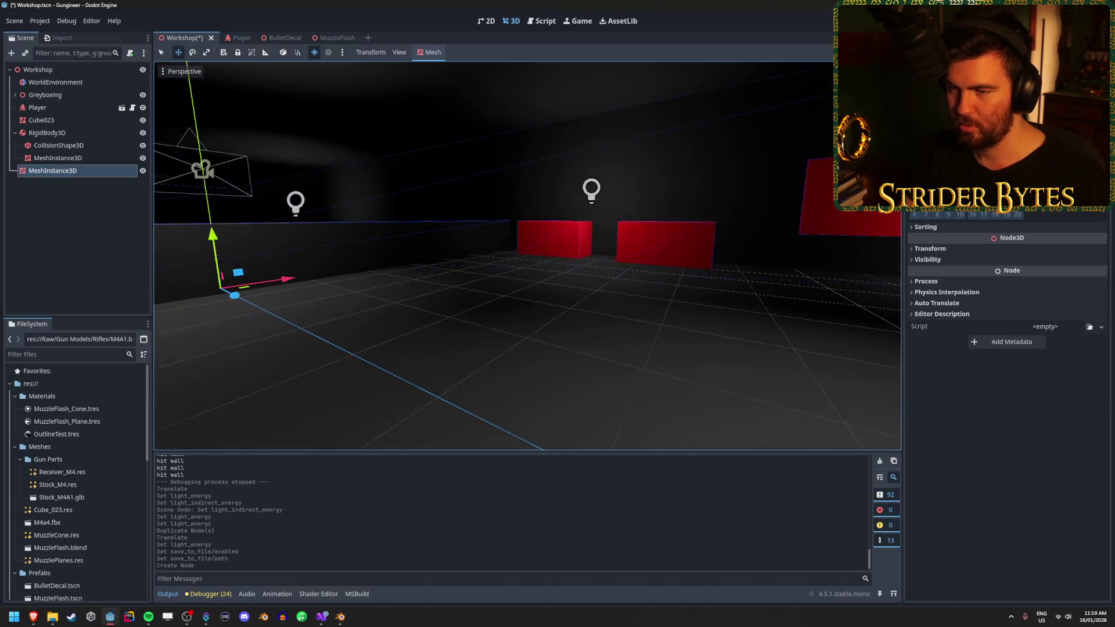
key(a)
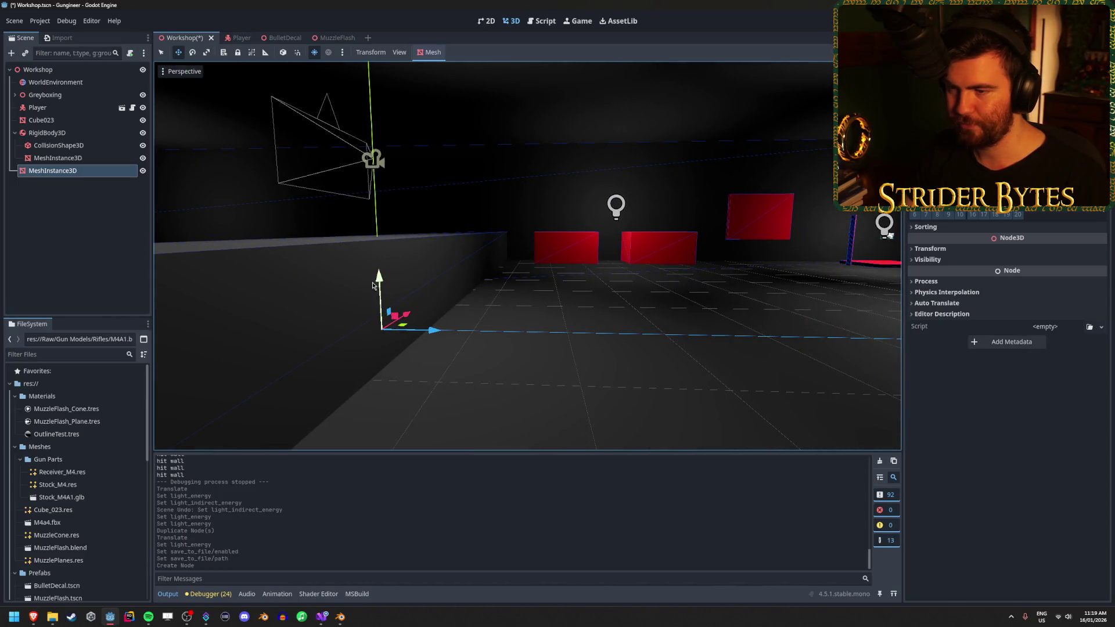
drag(394, 133, 394, 126)
drag(468, 180, 471, 181)
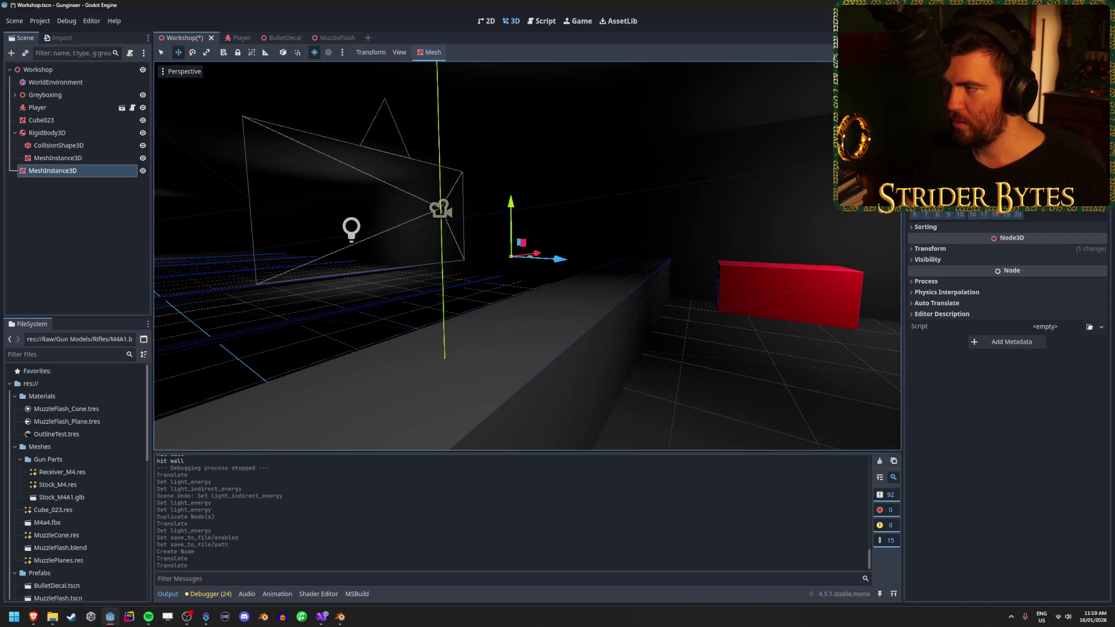
Quick Load Receiver_M4.res into the Mesh field and rotate the receiver about 90 degrees
click(1100, 205)
click(1069, 232)
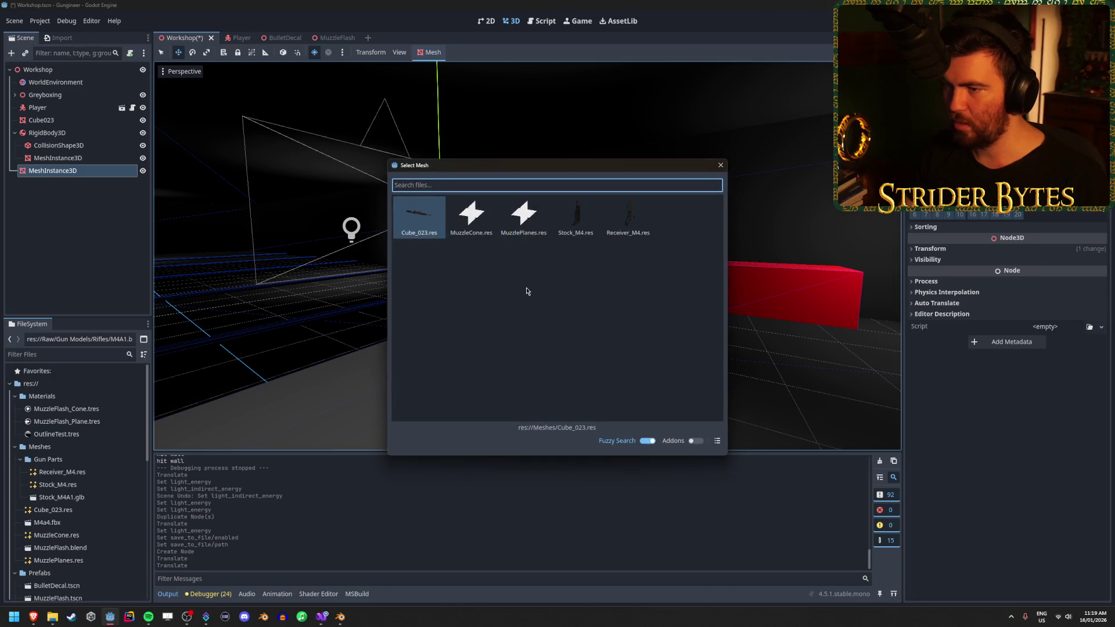
double_click(632, 216)
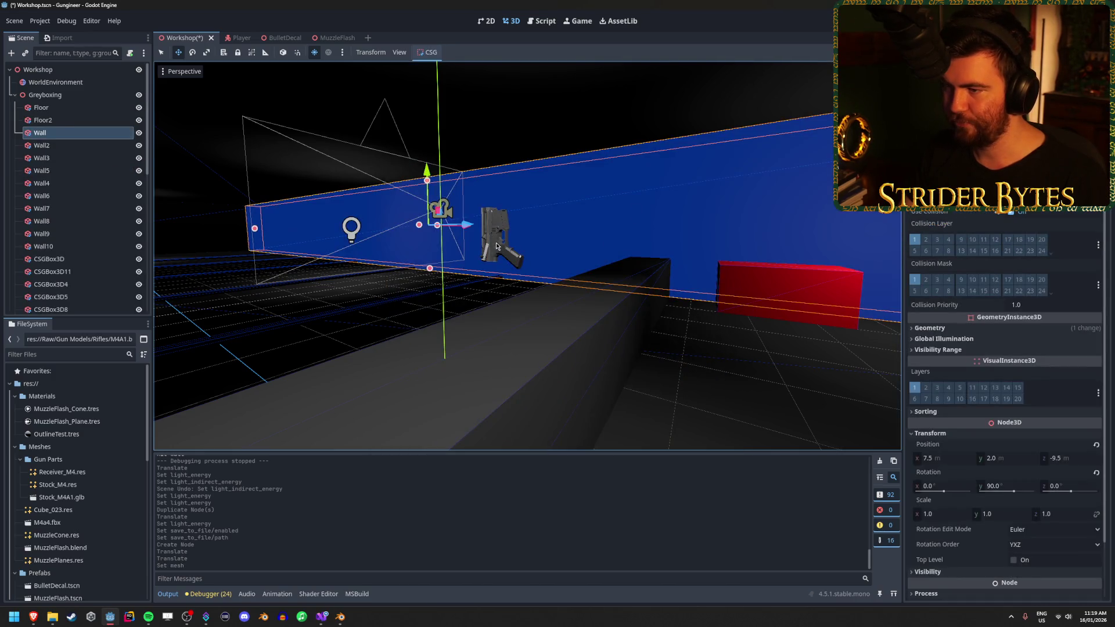
click(496, 245)
key(f)
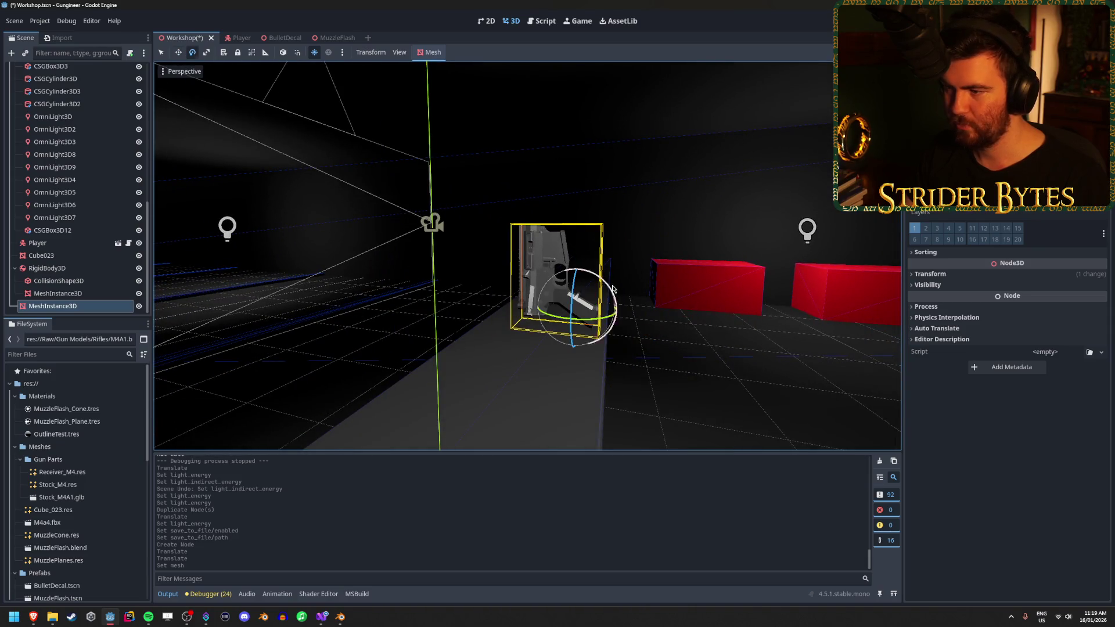
drag(596, 279, 611, 325)
key(w)
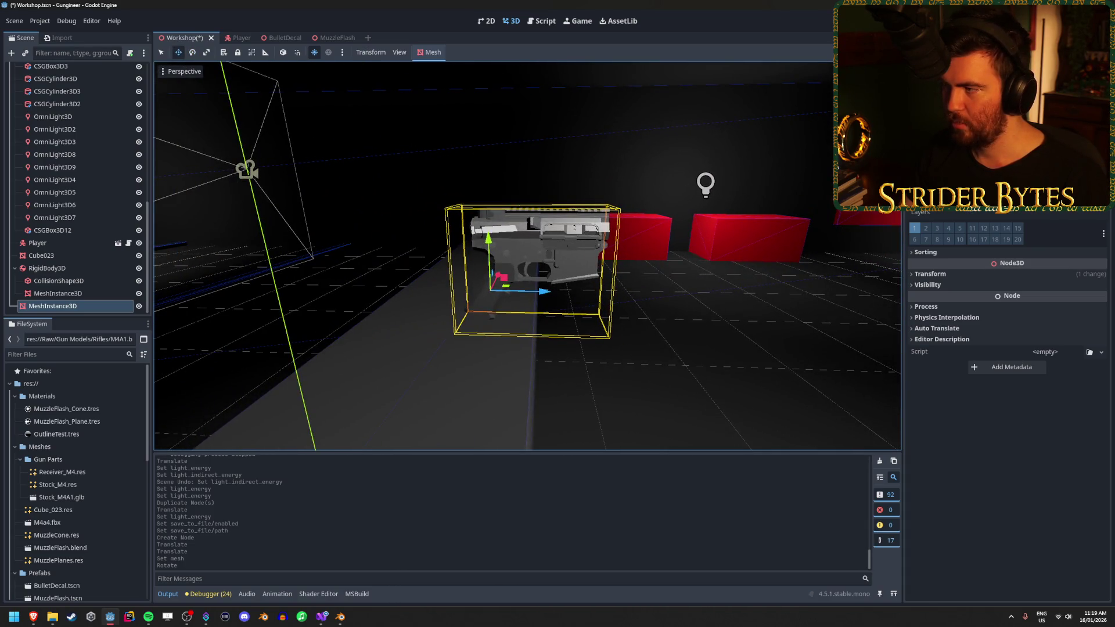
scroll(1008, 406, up, 5)
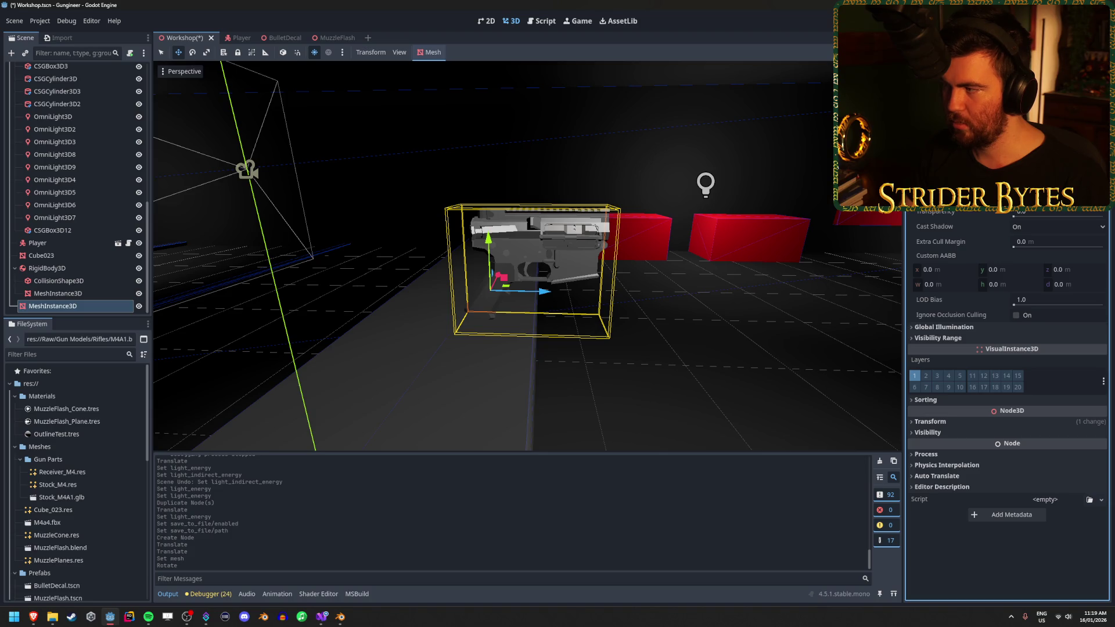
Give Material Overlay a new StandardMaterial3D and enable Grow on it
click(1097, 204)
click(1102, 224)
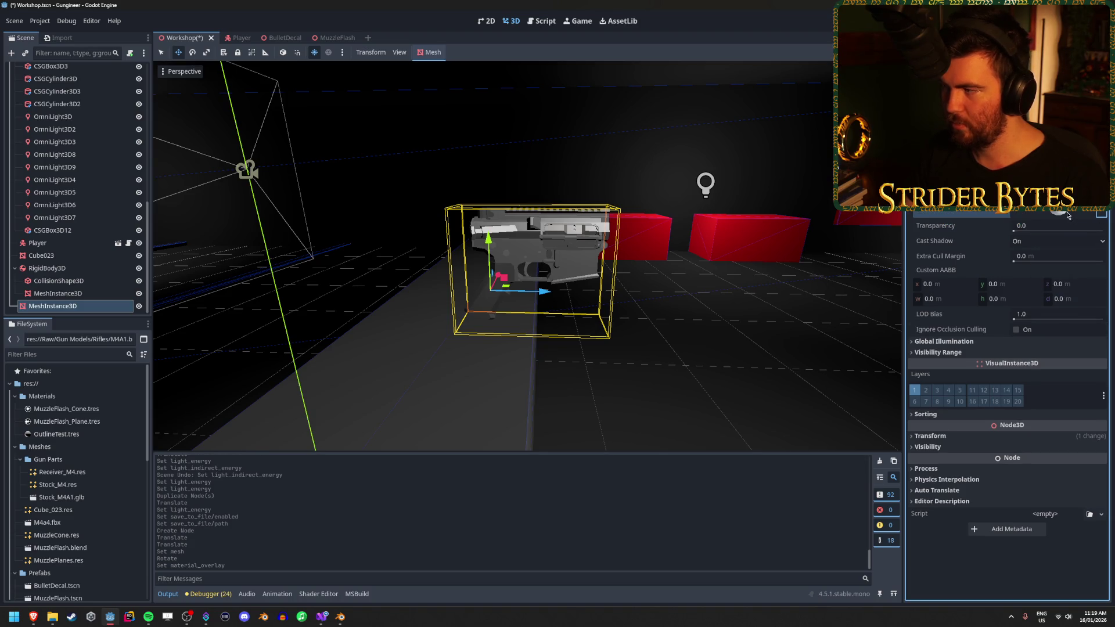
click(1063, 213)
scroll(1020, 374, down, 5)
click(929, 440)
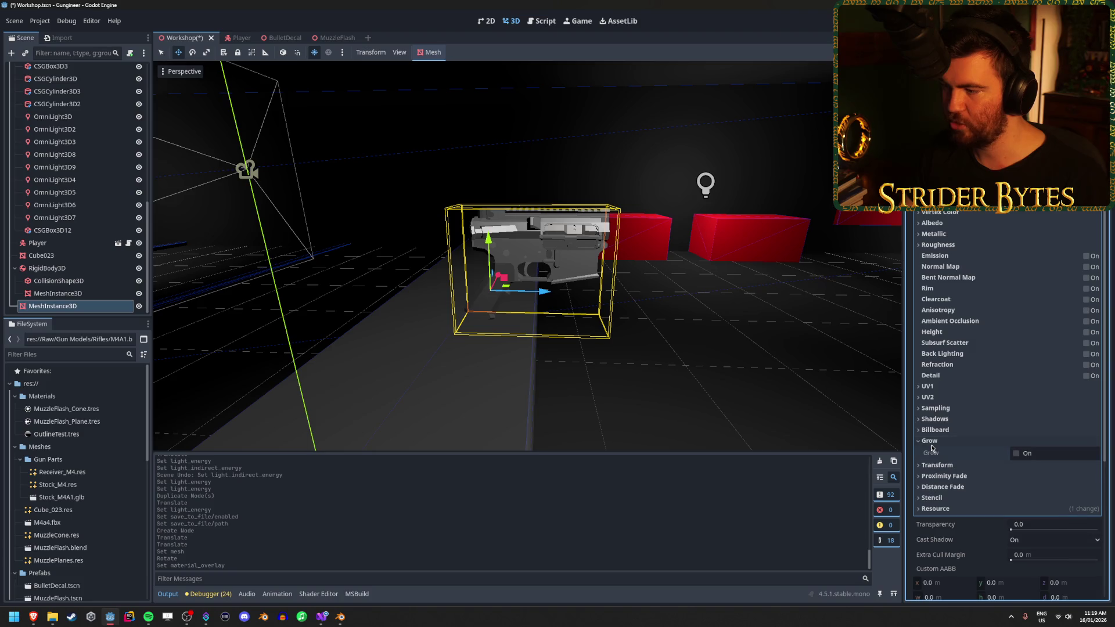
click(1016, 453)
drag(1043, 471, 1056, 474)
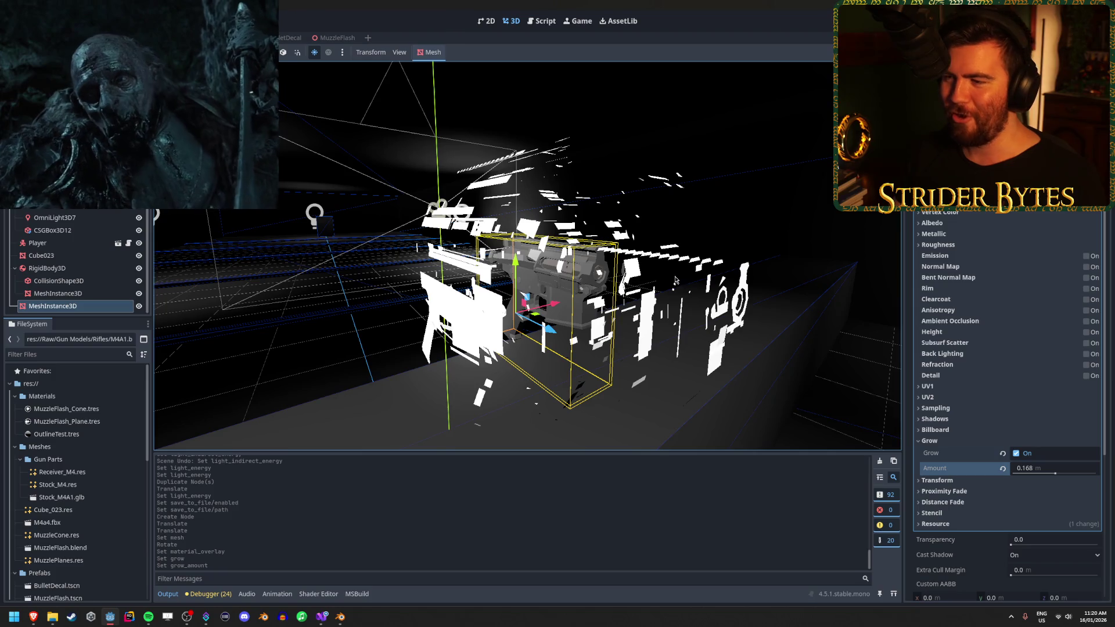
drag(703, 286, 627, 289)
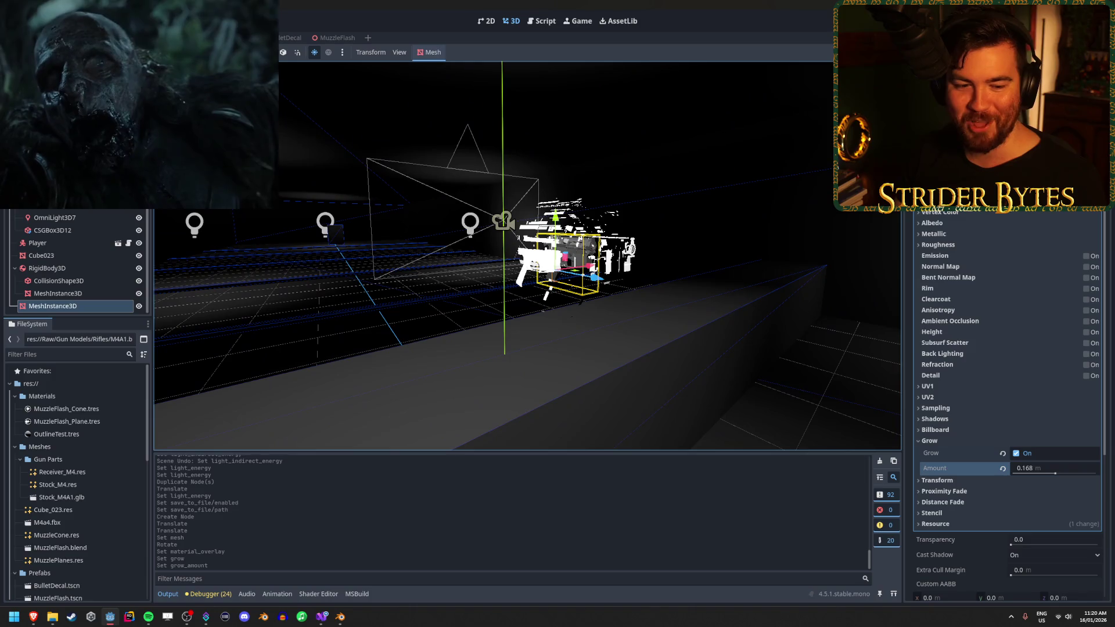
Set the overlay's Grow amount to 0.01
click(1045, 468)
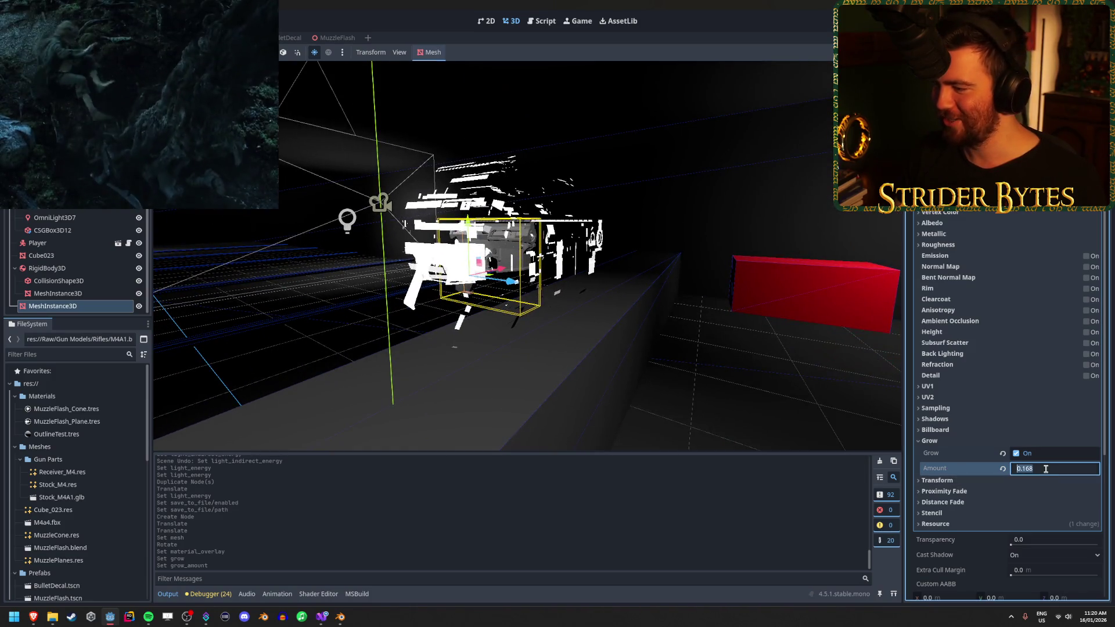
text(.01)
key(Return)
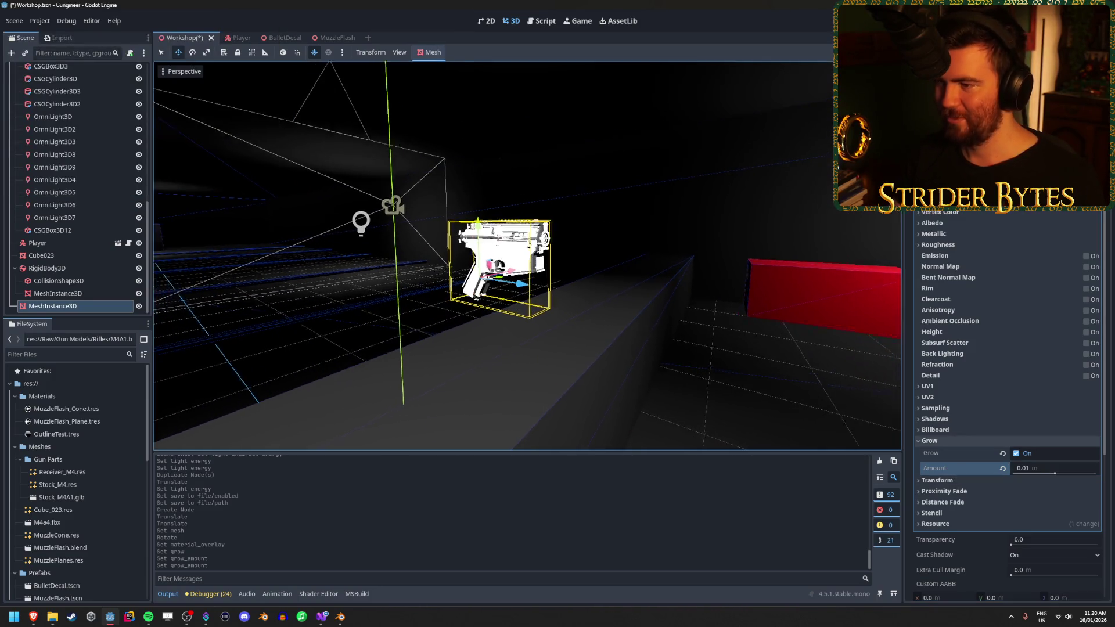
scroll(725, 312, up, 5)
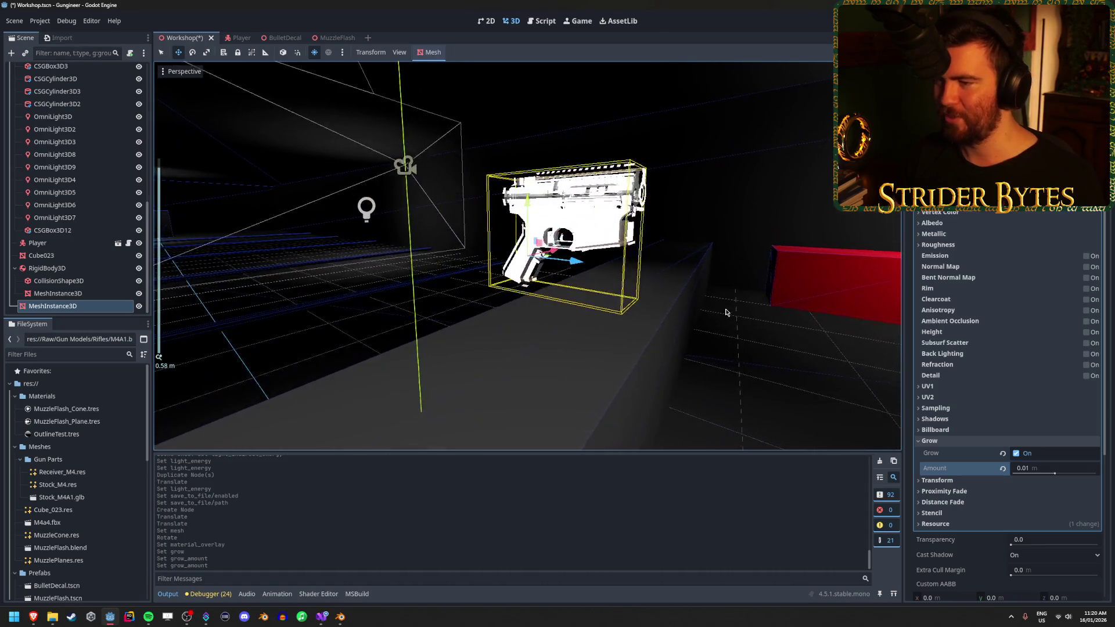
mouse_move(742, 286)
mouse_down()
mouse_move(498, 311)
mouse_move(739, 301)
mouse_up()
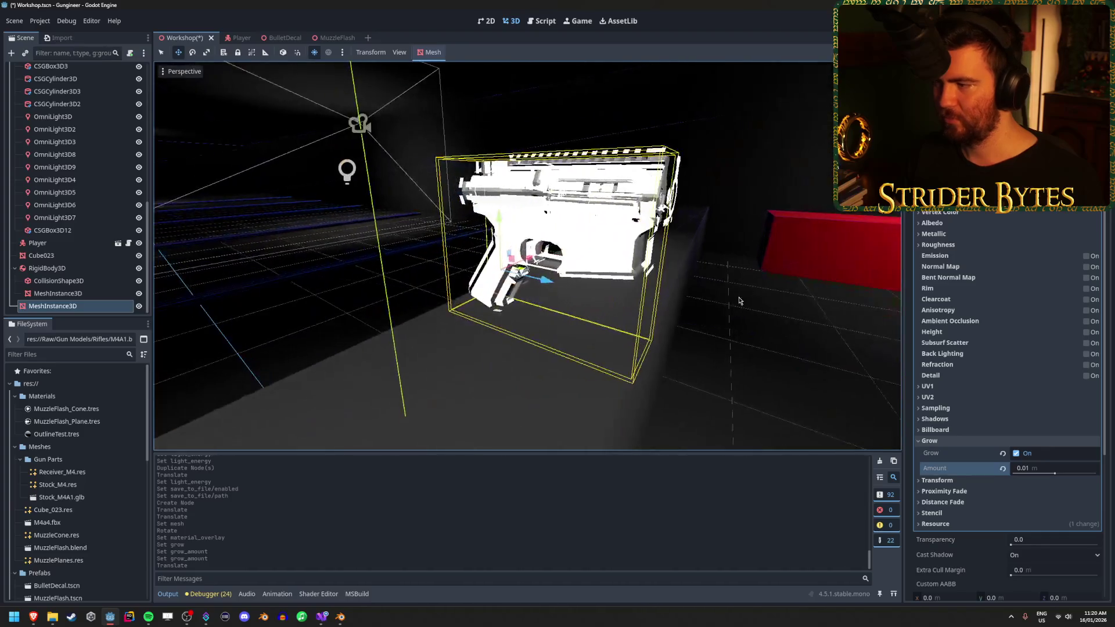
scroll(1006, 407, up, 3)
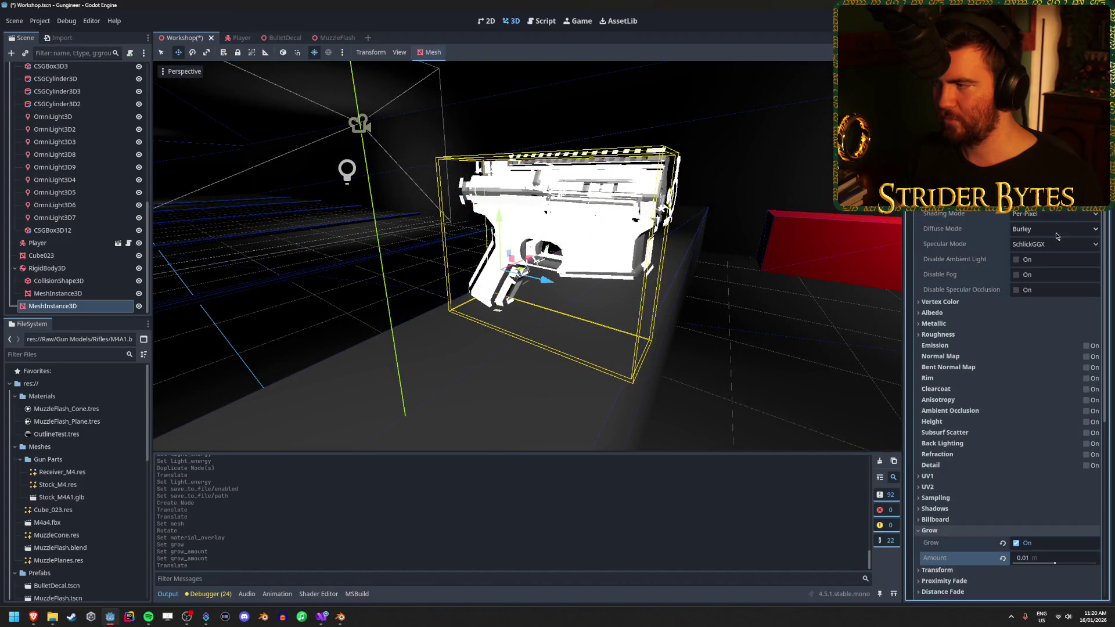
Switch the overlay material's Shading Mode to Unshaded
click(1040, 227)
mouse_move(407, 348)
mouse_down()
mouse_move(342, 387)
mouse_move(323, 424)
mouse_move(386, 368)
mouse_move(515, 315)
mouse_move(708, 280)
mouse_move(716, 269)
mouse_up()
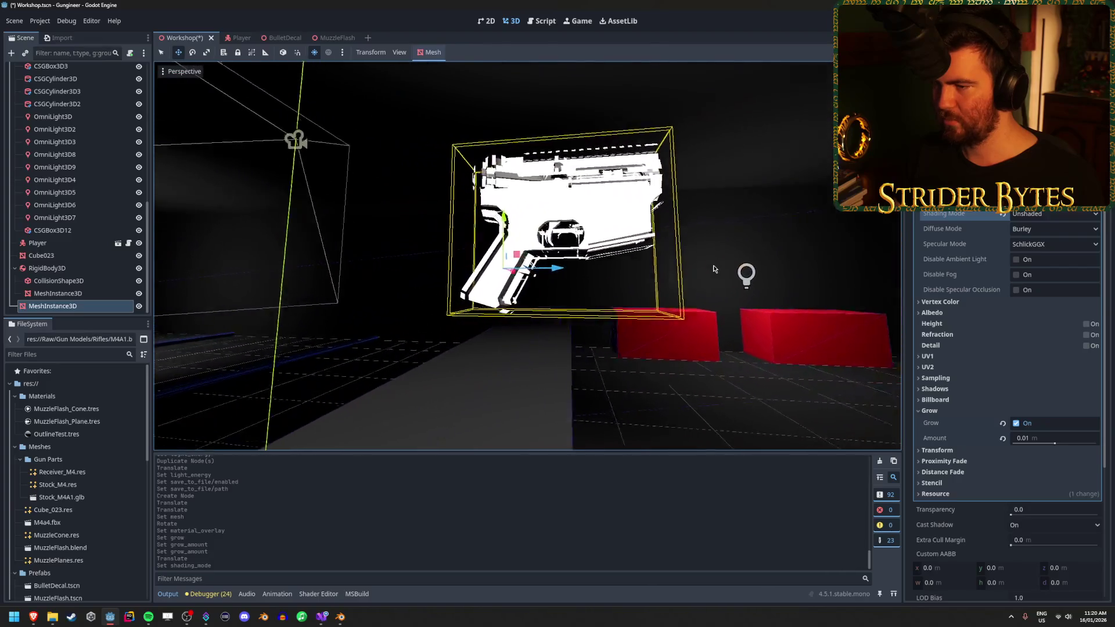
scroll(545, 428, up, 3)
scroll(546, 429, up, 2)
drag(546, 428, 537, 332)
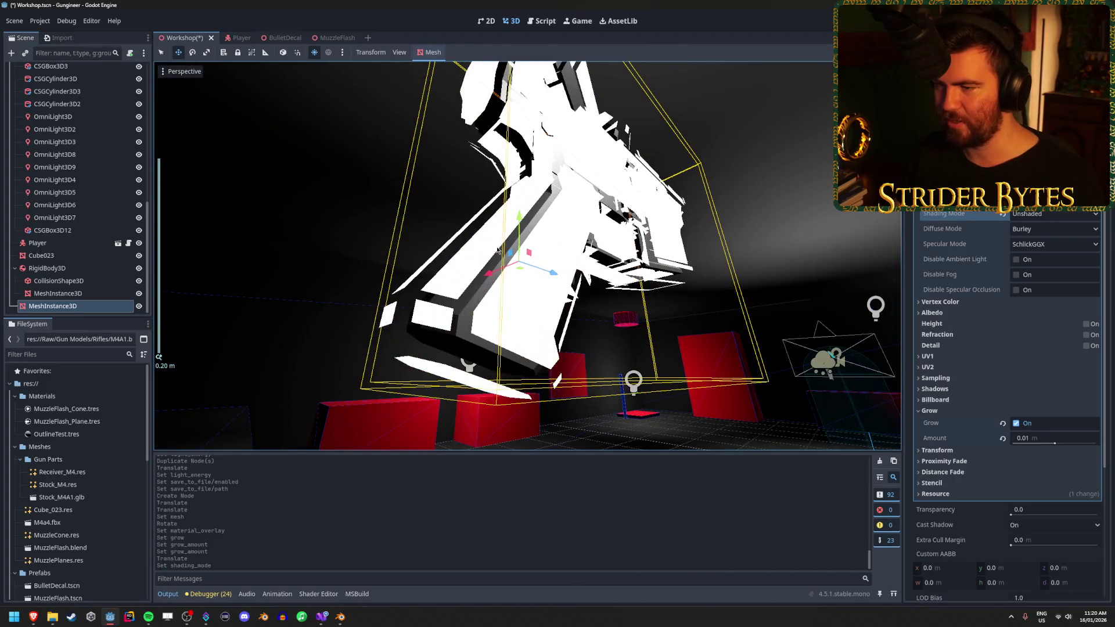
drag(497, 250, 522, 223)
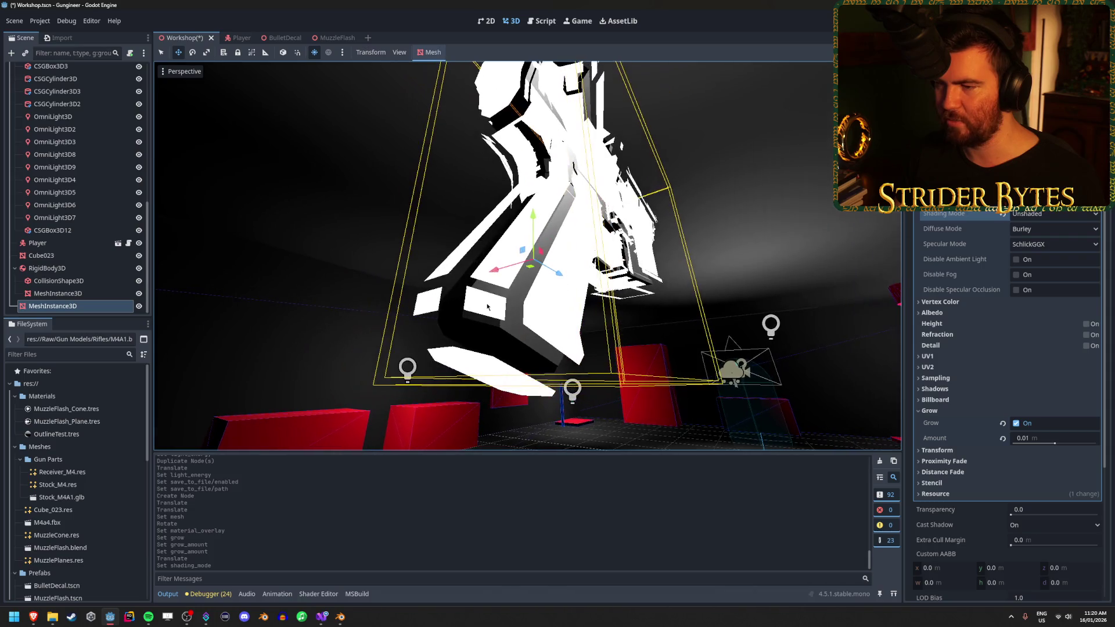
Thin the Grow amount to 0.005 and orbit around the receiver to check the outline
click(1055, 444)
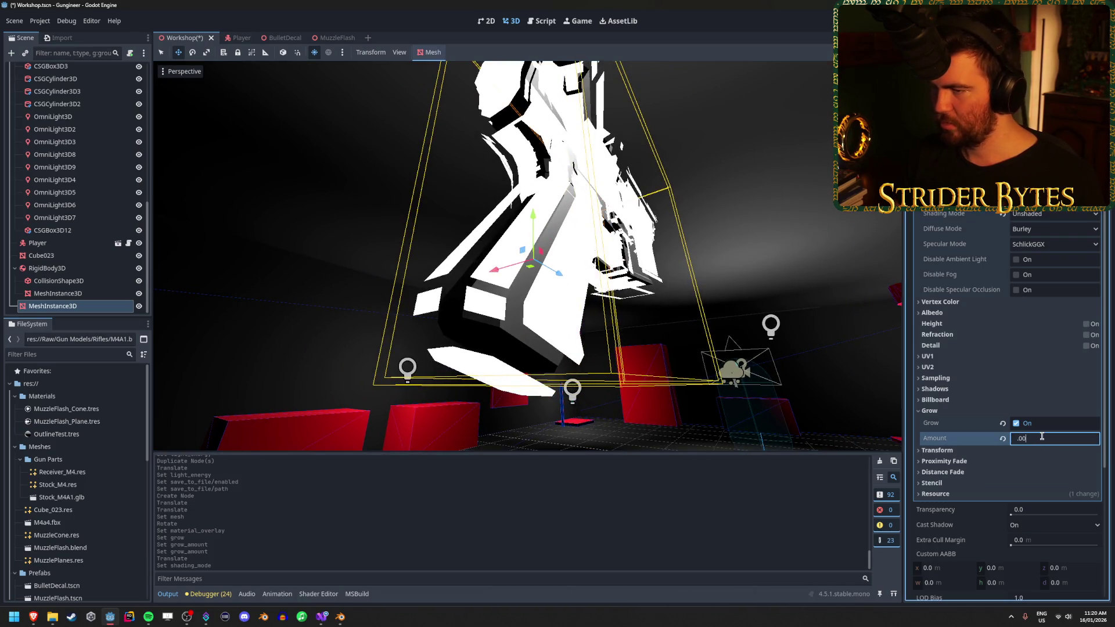
text(5)
key(Return)
mouse_move(696, 331)
mouse_down()
mouse_move(569, 336)
mouse_move(681, 301)
mouse_move(749, 326)
mouse_move(739, 398)
mouse_move(726, 384)
mouse_move(625, 376)
mouse_up()
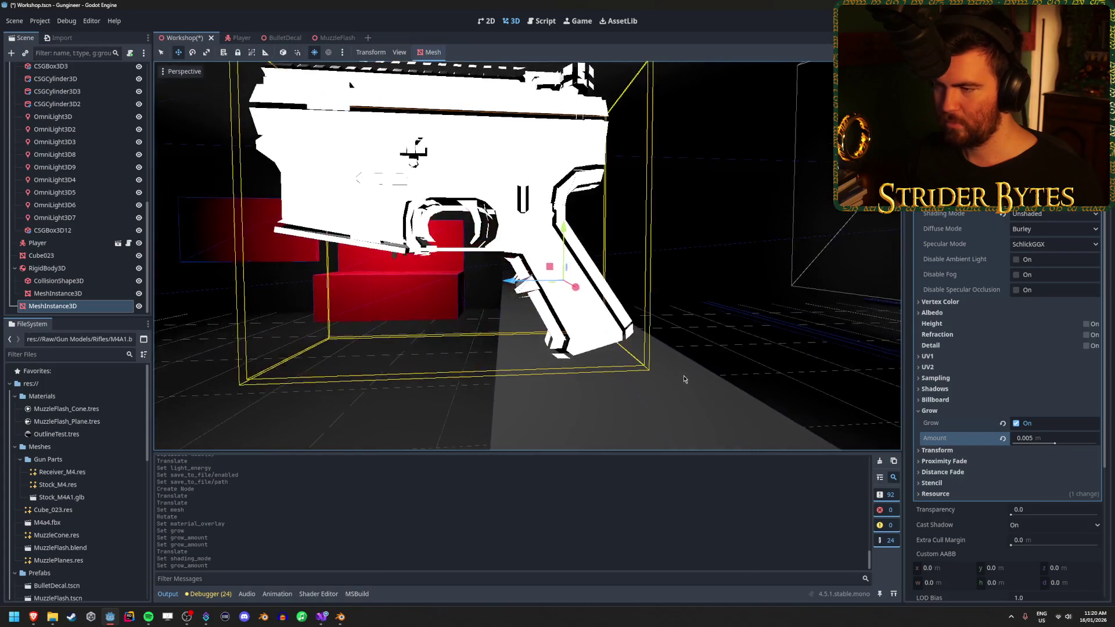
scroll(671, 378, up, 2)
mouse_move(537, 348)
mouse_down()
mouse_move(652, 305)
mouse_move(535, 301)
mouse_move(368, 343)
mouse_move(351, 262)
mouse_move(286, 270)
mouse_move(590, 285)
mouse_up()
scroll(651, 302, down, 3)
scroll(567, 289, up, 3)
scroll(590, 285, down, 3)
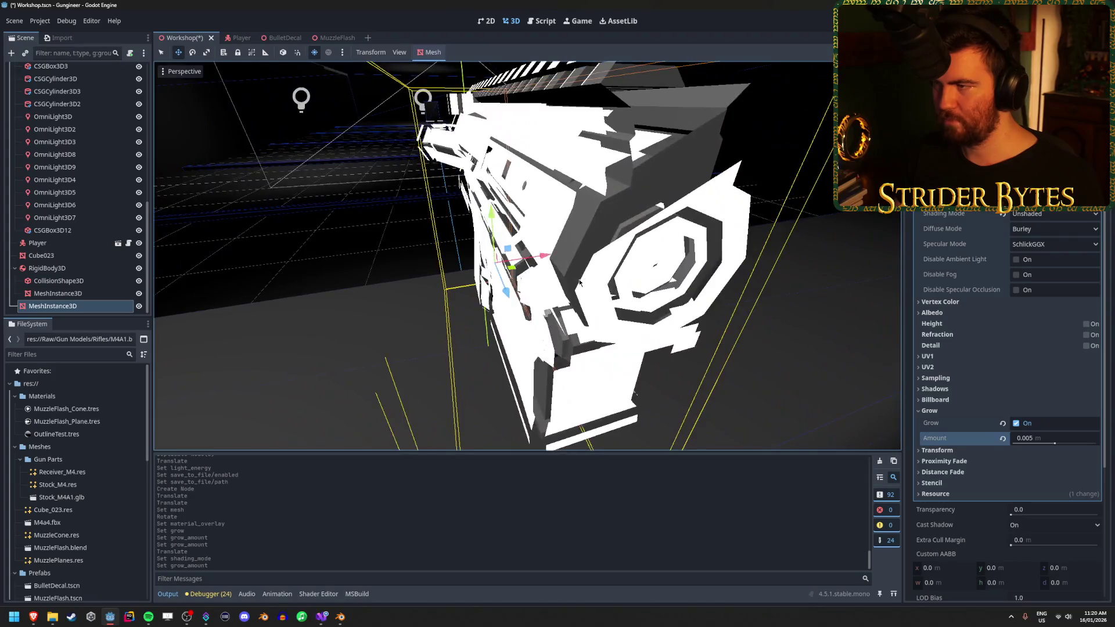
scroll(585, 282, down, 2)
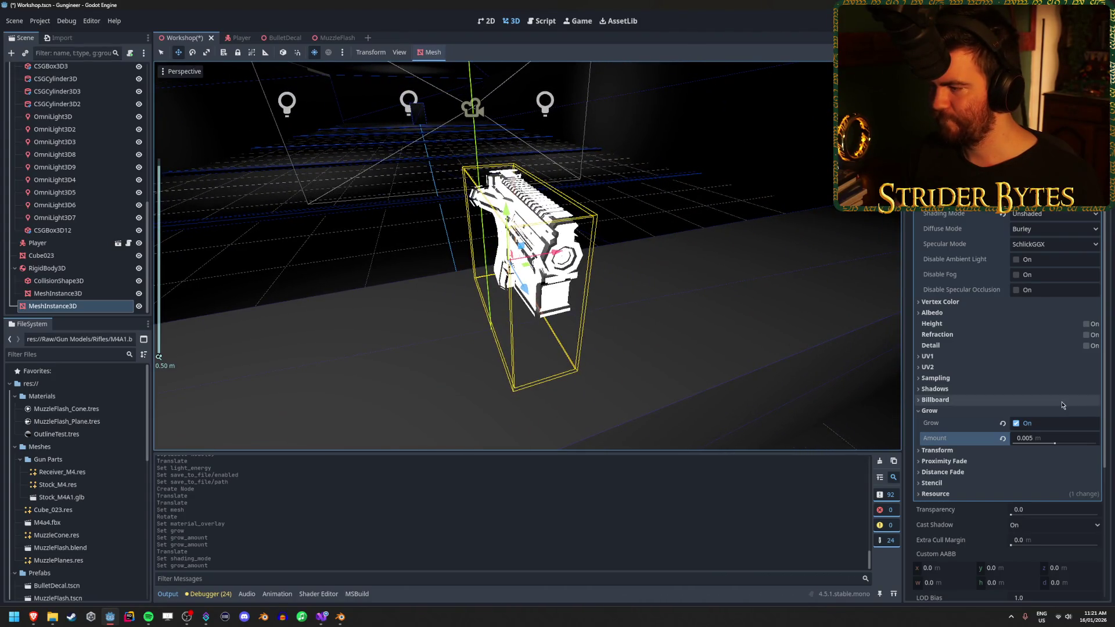
drag(586, 290, 638, 298)
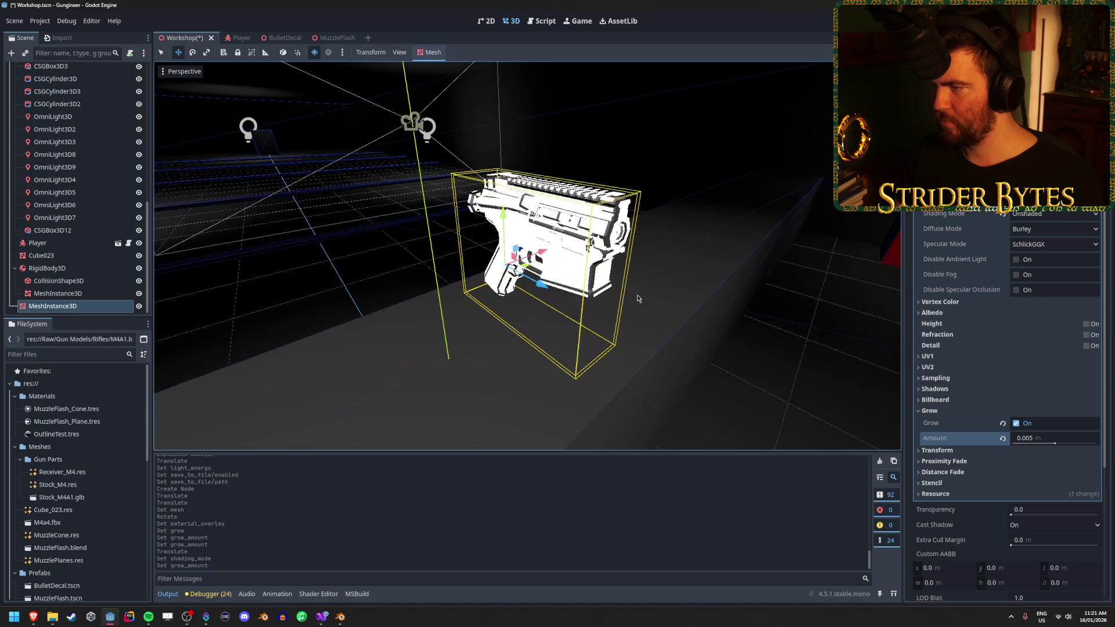
Switch to the web browser showing the GitHub issue about Grow
key(alt+Tab)
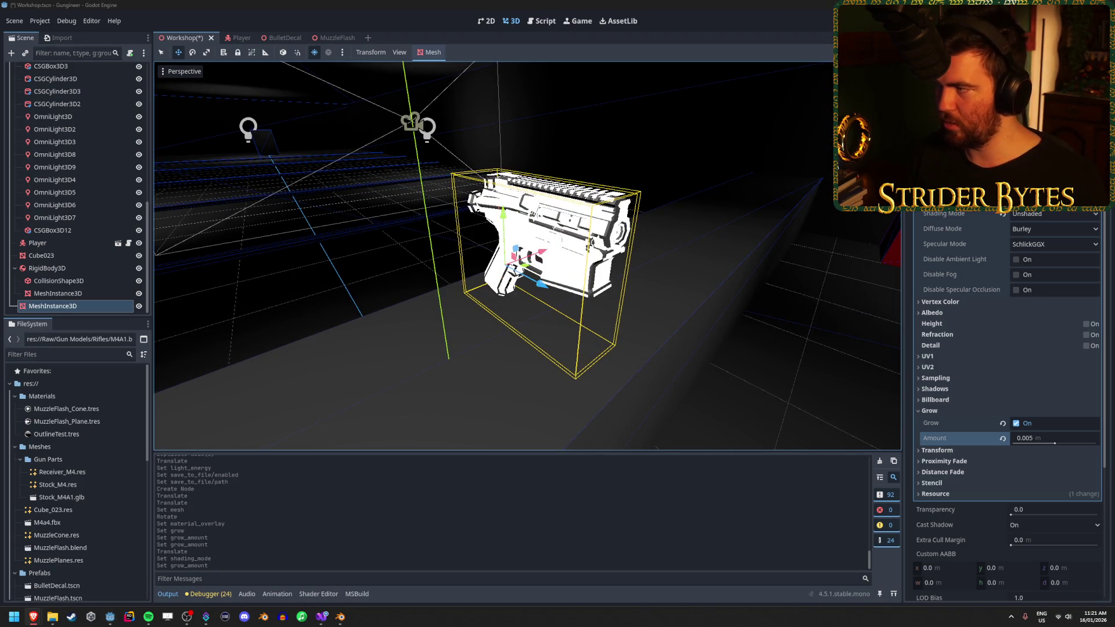
scroll(1021, 219, up, 3)
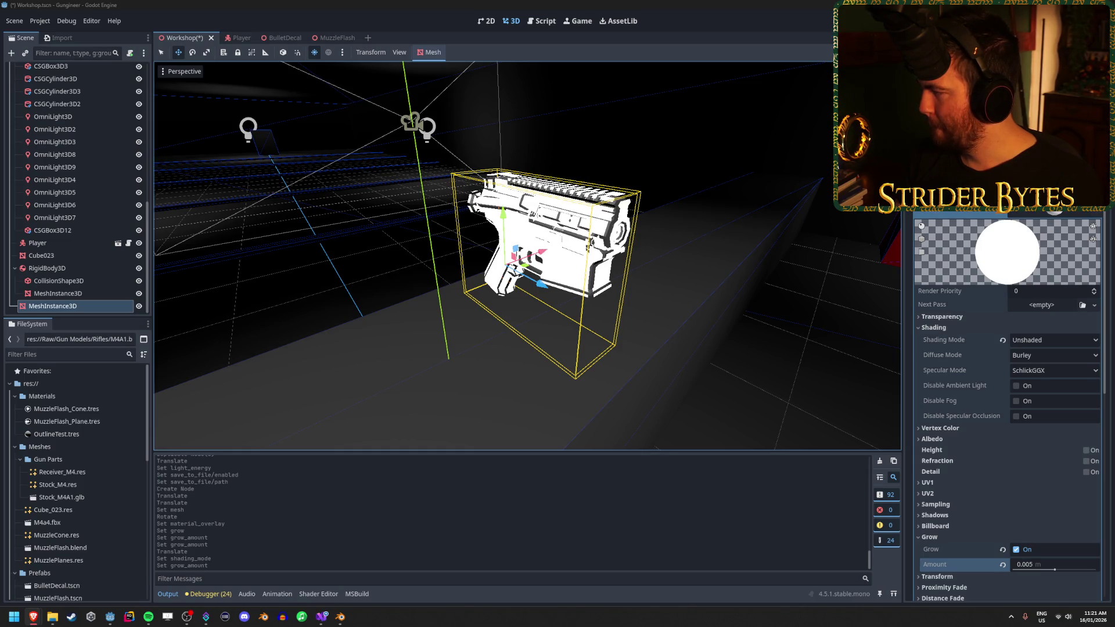
key(alt+Tab)
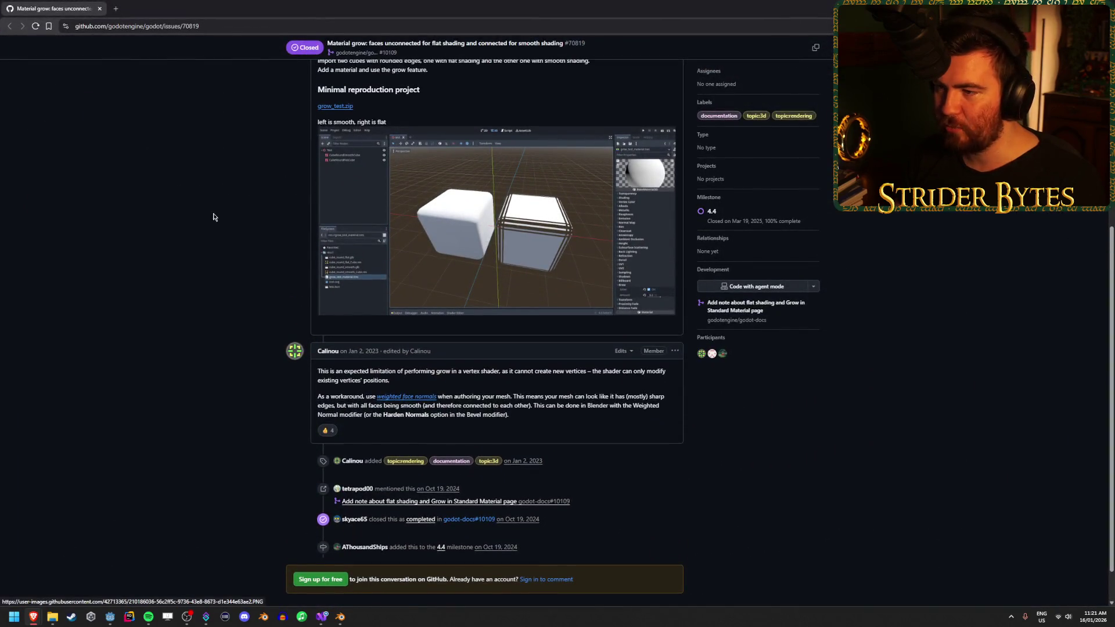
Read the issue comment, highlighting the line about the shader's vertex limits
scroll(207, 229, down, 1)
drag(318, 328, 552, 327)
click(429, 326)
drag(632, 328, 547, 328)
click(547, 329)
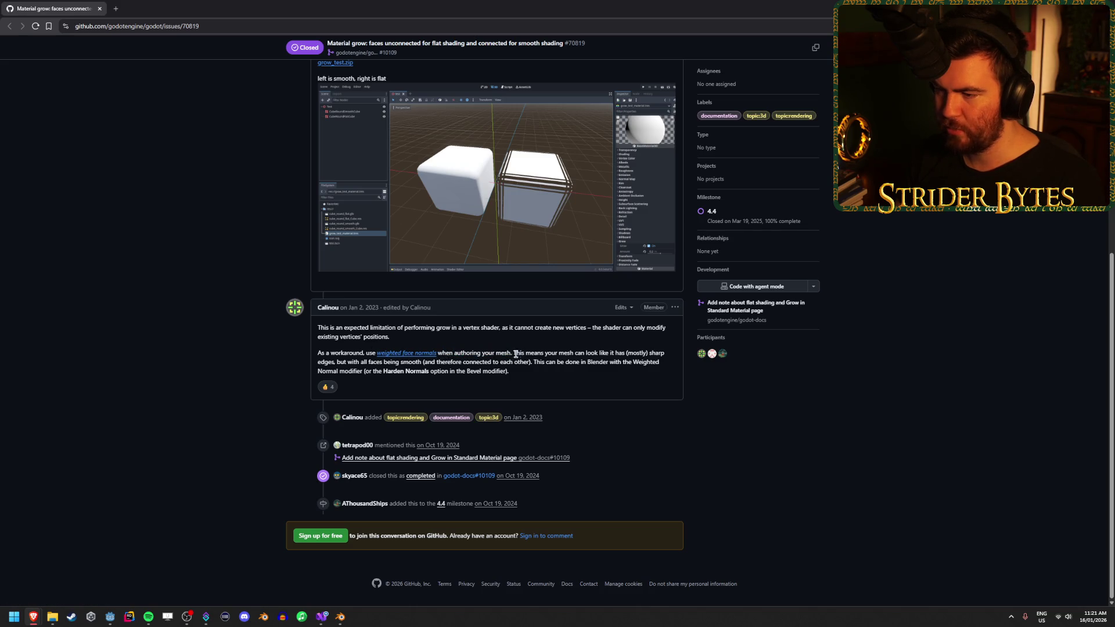
drag(524, 354, 589, 355)
click(595, 377)
Highlight the phrase about all faces being smooth, then bring up M4A1.blend in Blender
drag(521, 366, 450, 363)
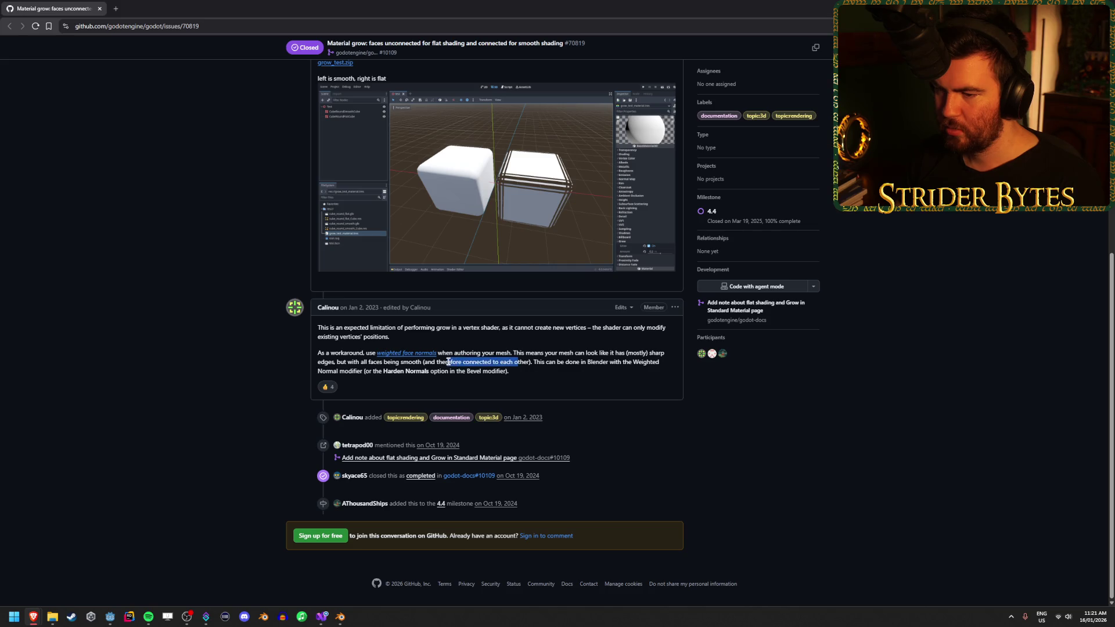
click(450, 362)
mouse_move(336, 363)
mouse_down()
mouse_move(405, 372)
mouse_move(335, 361)
mouse_up()
click(405, 369)
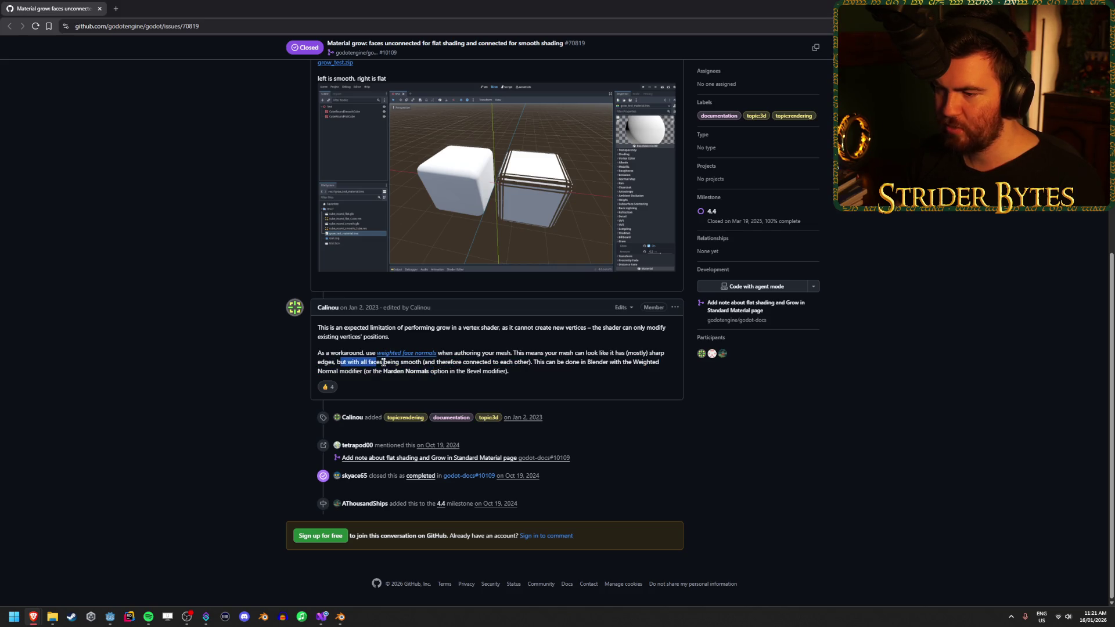
click(446, 361)
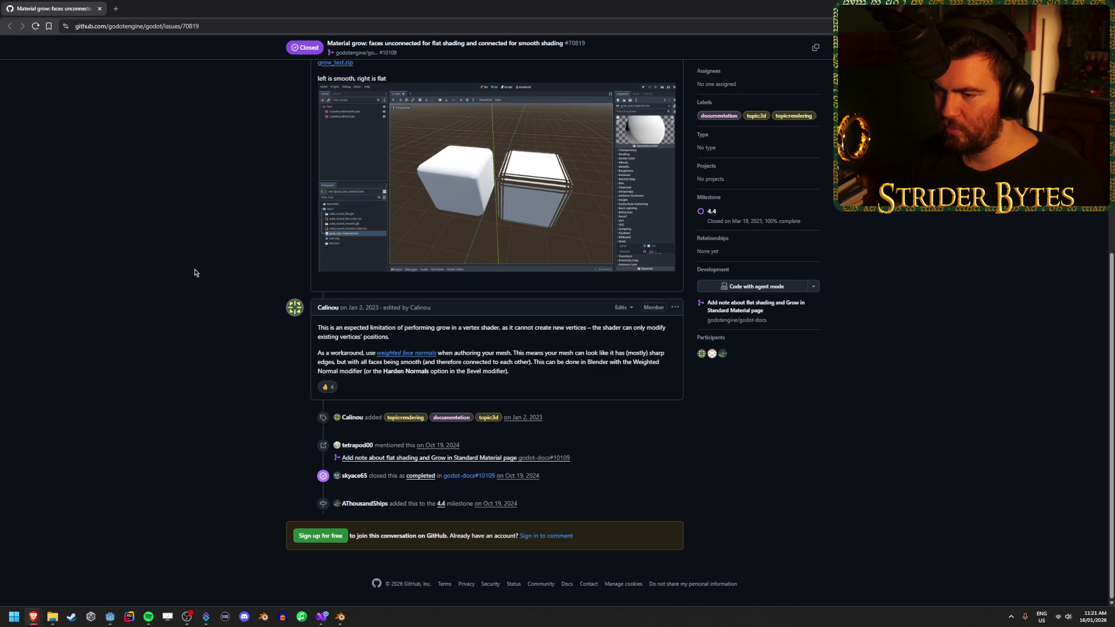
click(340, 617)
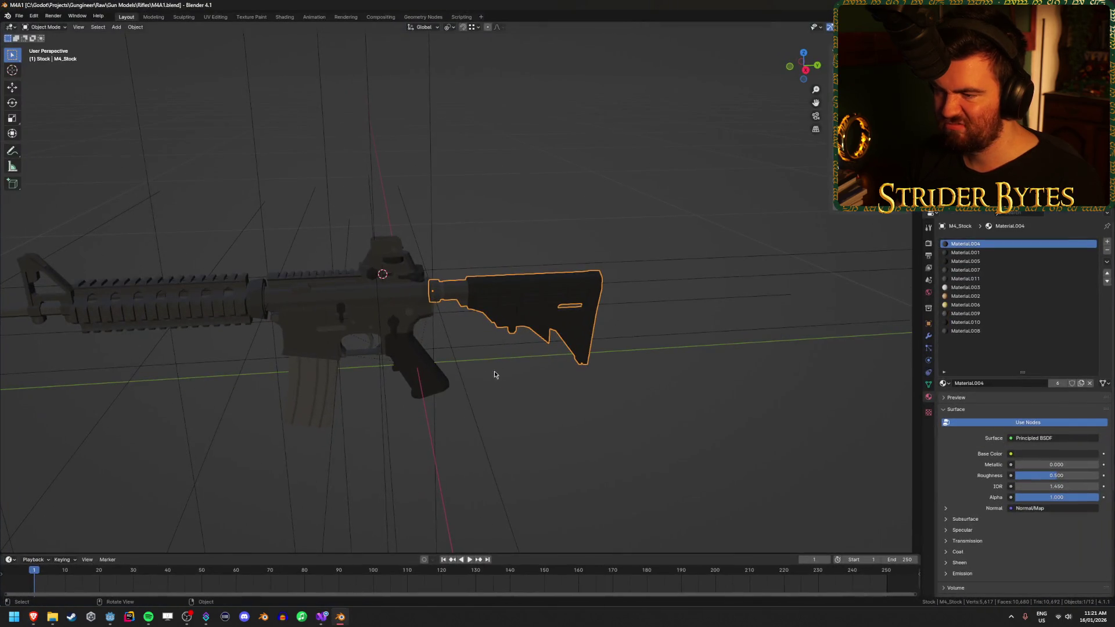
Select M4_Receiver instead of the stock and apply Shade Smooth to it
key(alt+a)
click(513, 311)
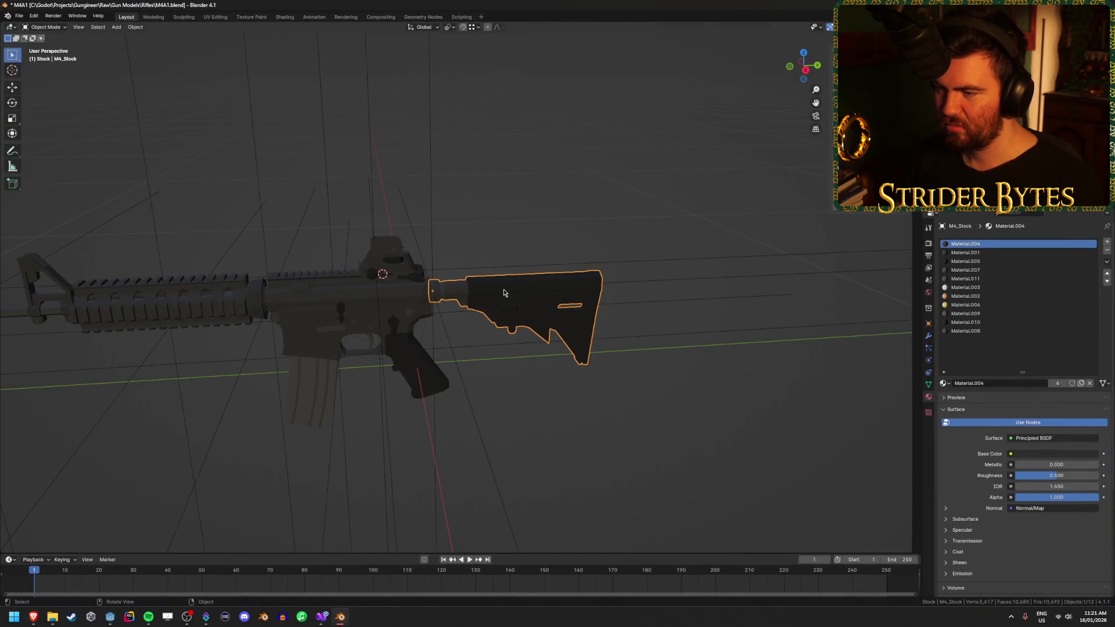
click(354, 301)
right_click(354, 301)
click(354, 298)
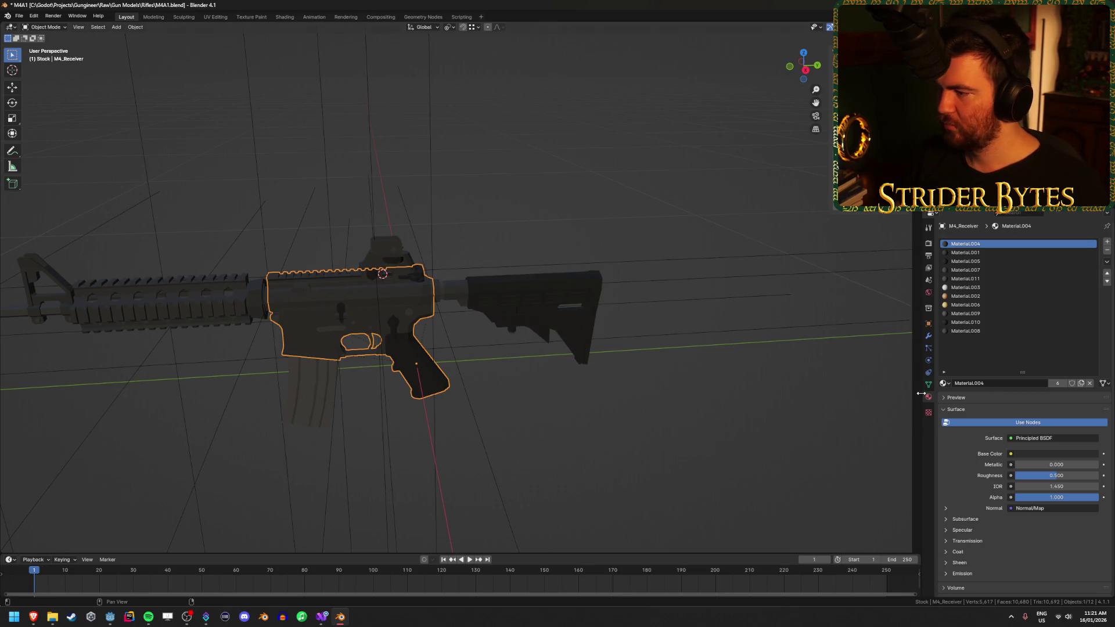
Add a Weighted Normal modifier to the receiver, inspect it, then undo it
click(927, 337)
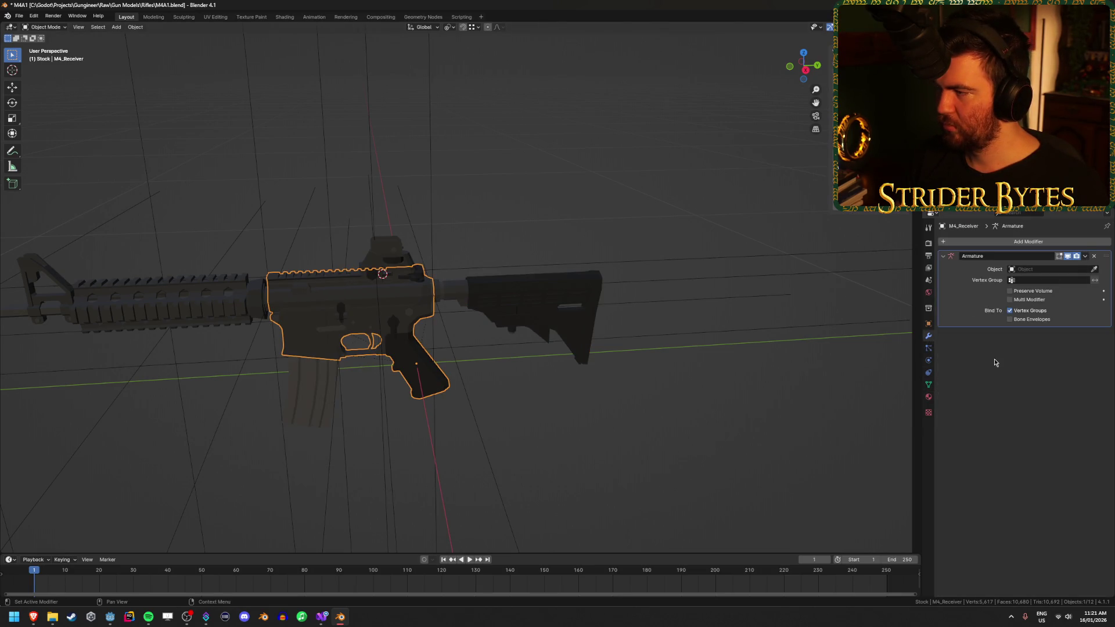
click(1008, 241)
text(we)
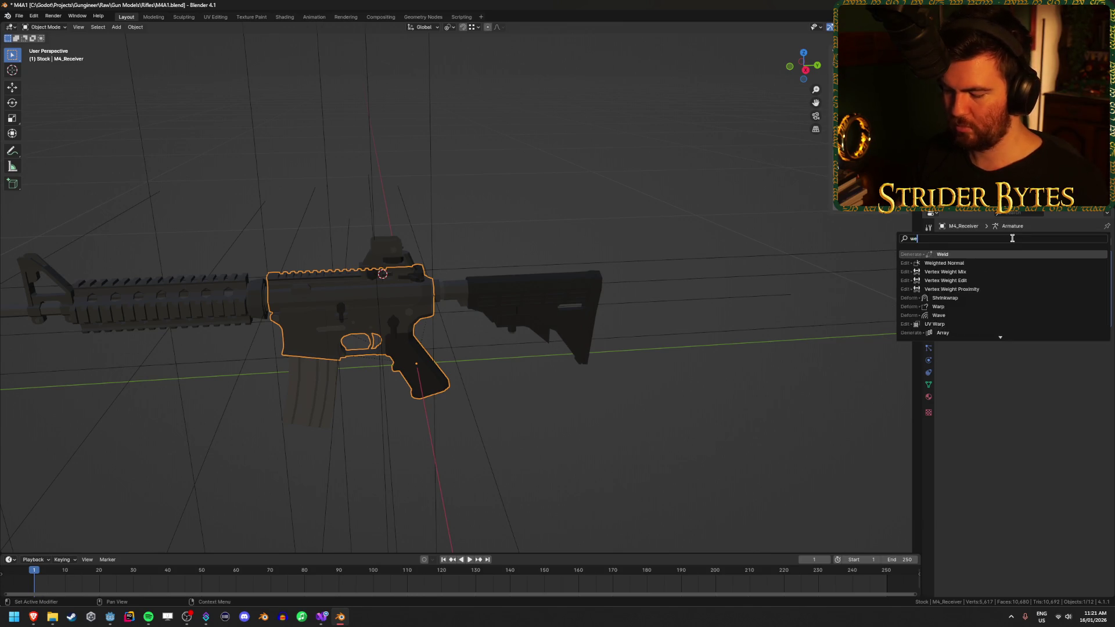
text(ight)
key(Return)
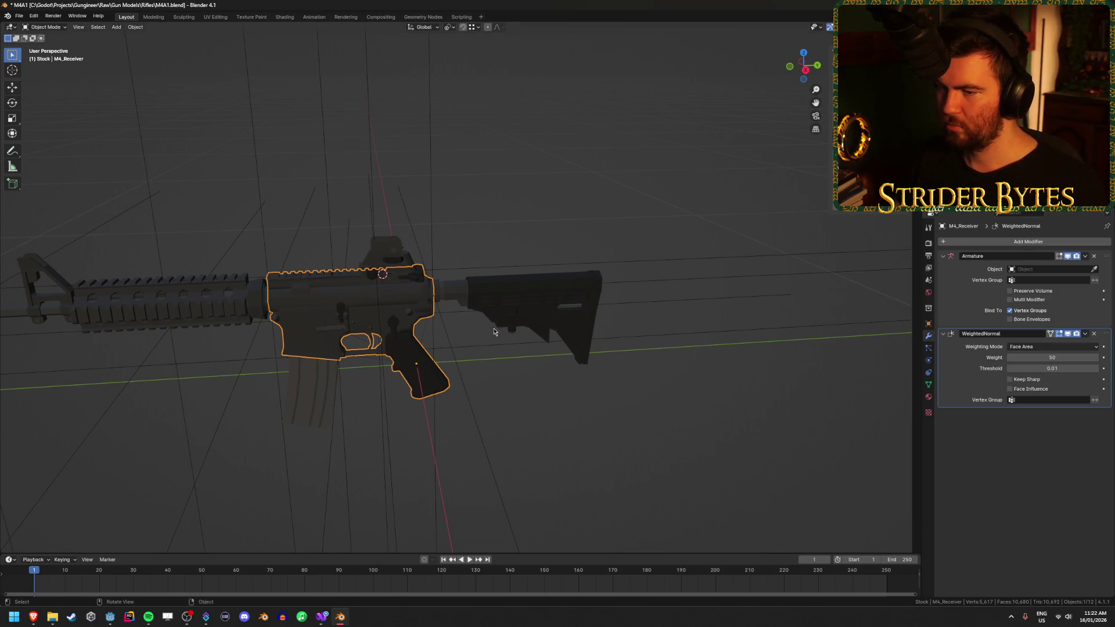
drag(494, 332, 546, 298)
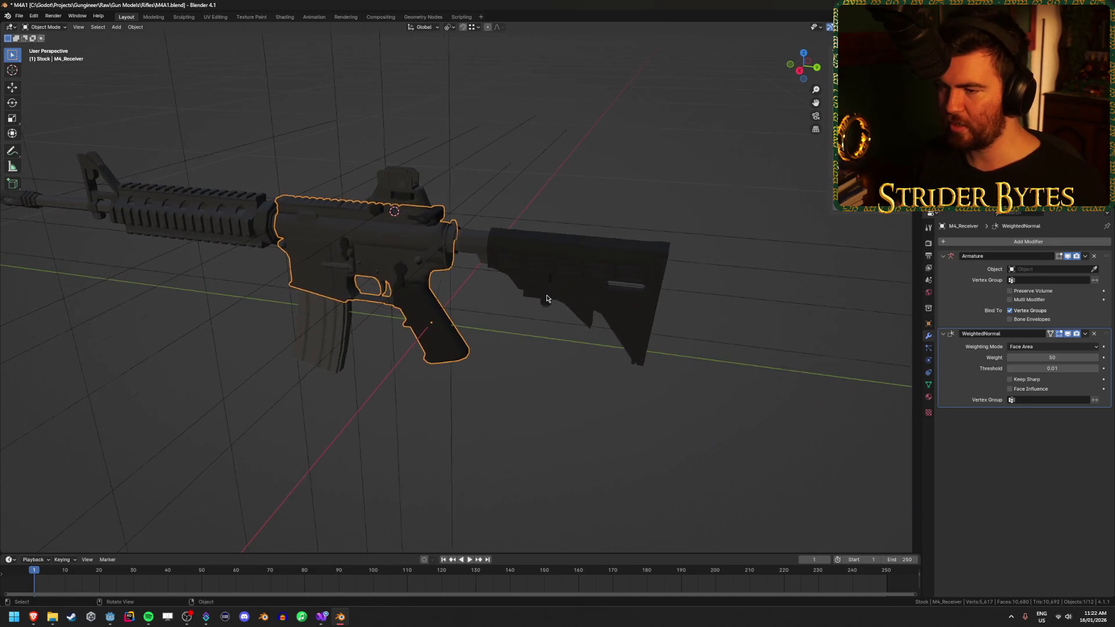
scroll(546, 298, up, 8)
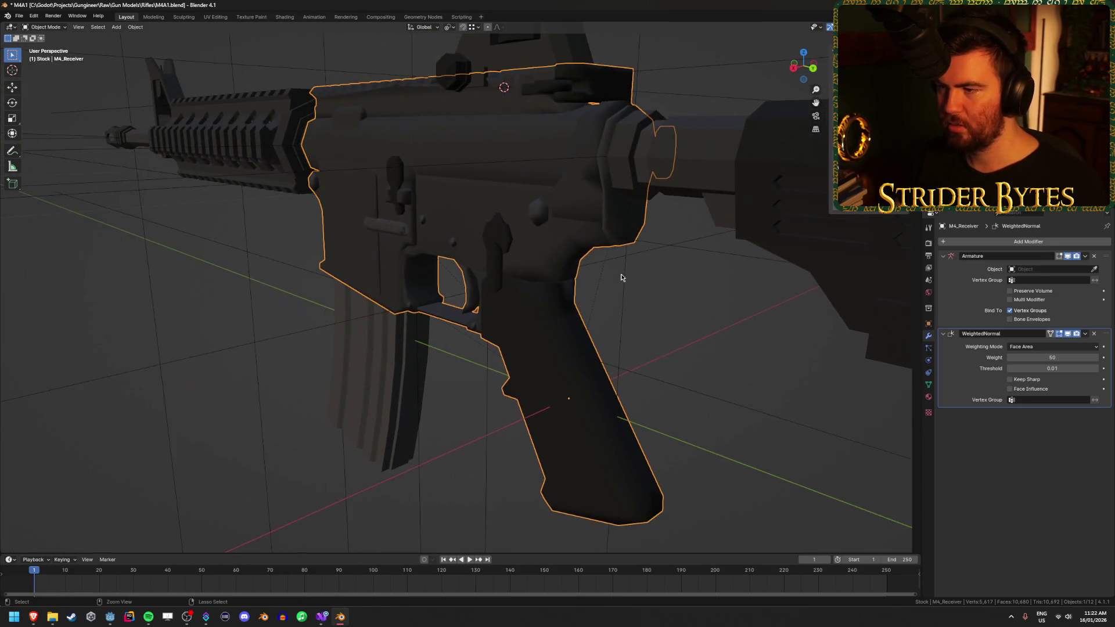
key(ctrl+z)
scroll(621, 274, down, 8)
Recalculate all of the receiver's mesh normals to face outside in Edit Mode
key(Tab)
key(a)
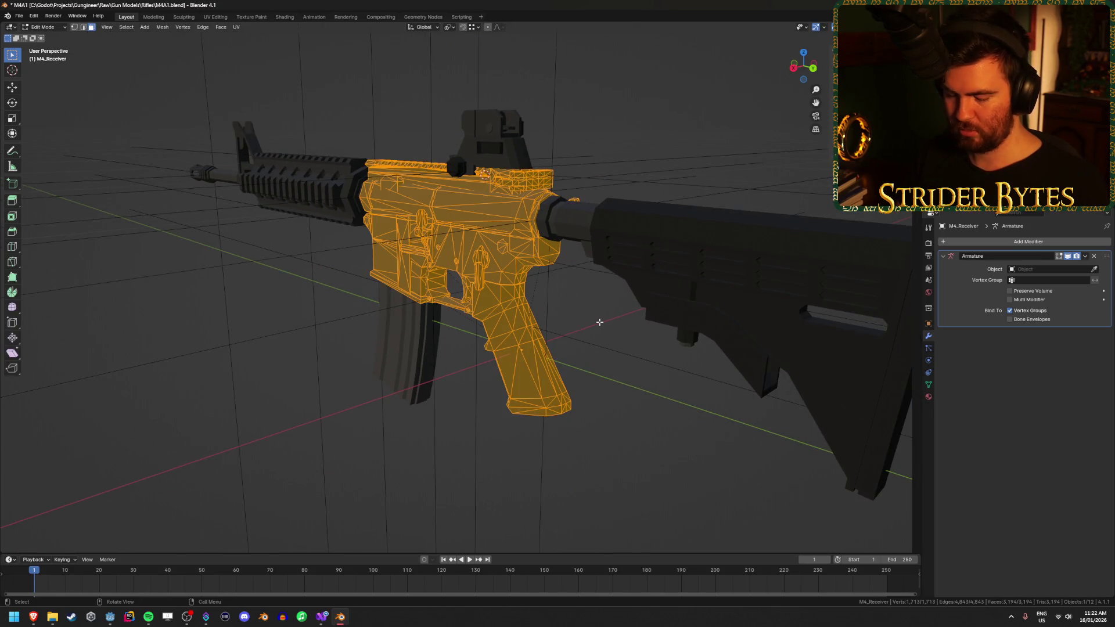
key(alt+n)
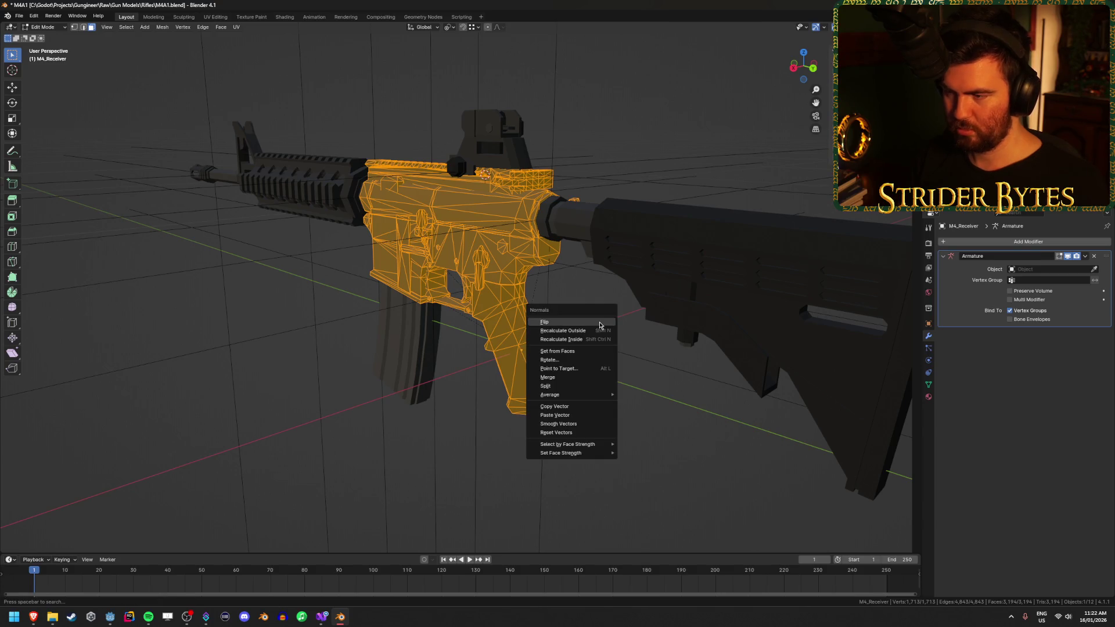
click(592, 331)
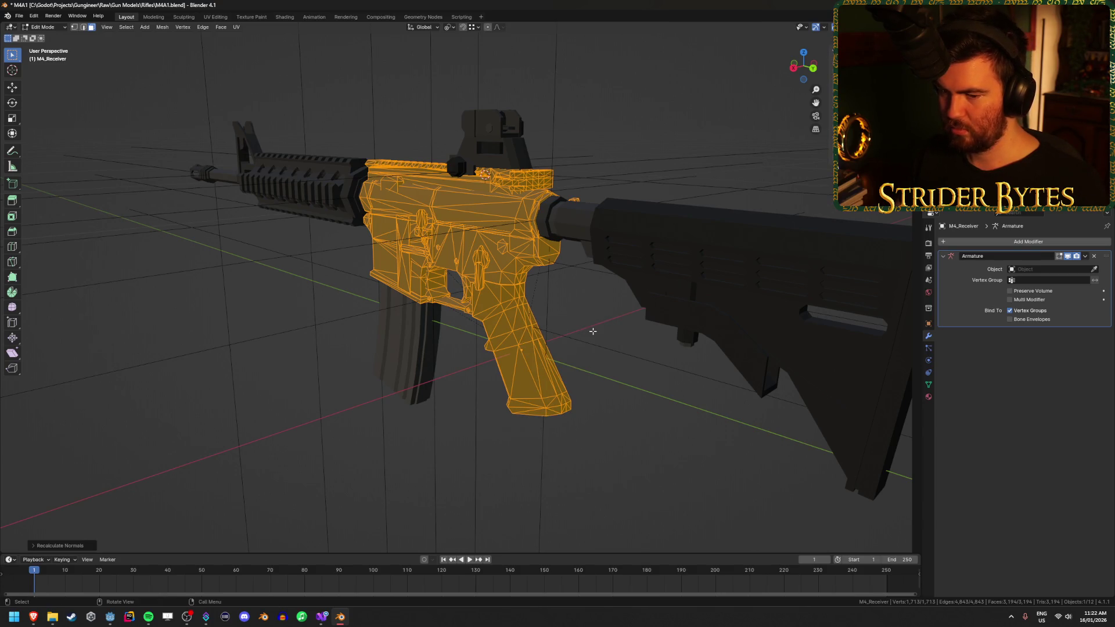
key(alt+Tab)
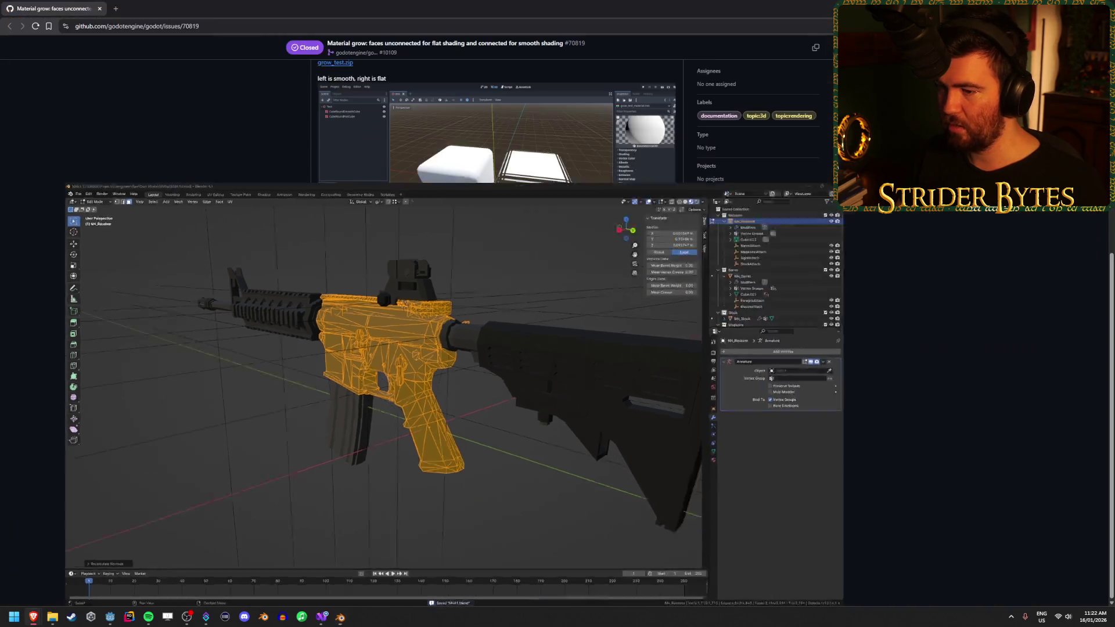
Let Godot reimport the smoothed receiver and orbit to inspect its solid white Grow outline
click(110, 616)
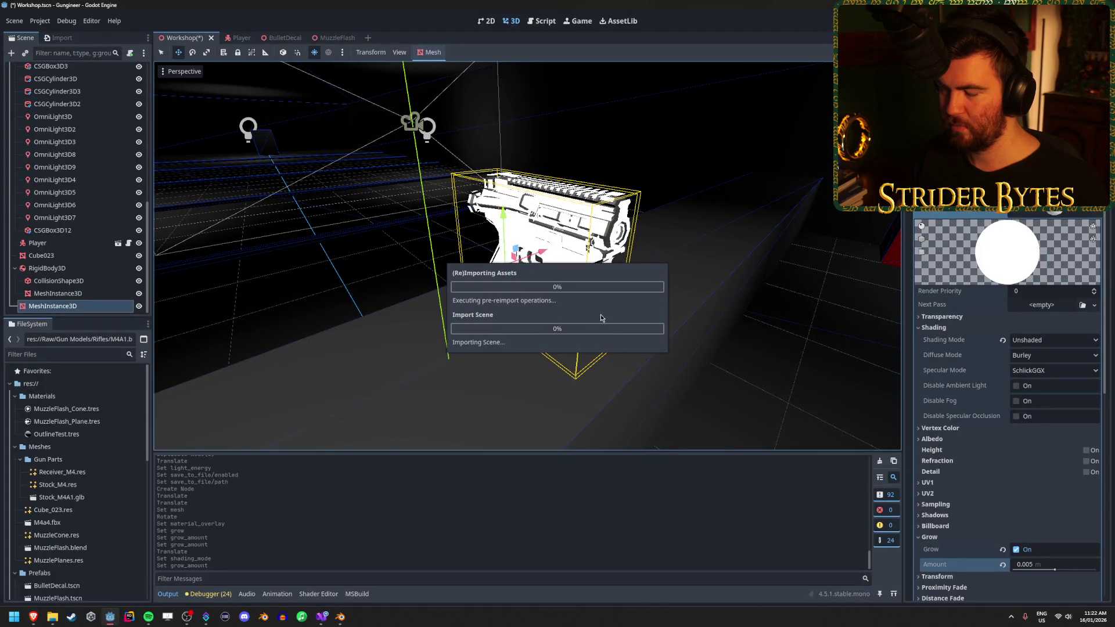
mouse_move(727, 316)
mouse_down()
mouse_move(697, 315)
mouse_move(755, 314)
mouse_move(559, 312)
mouse_up()
mouse_move(33, 617)
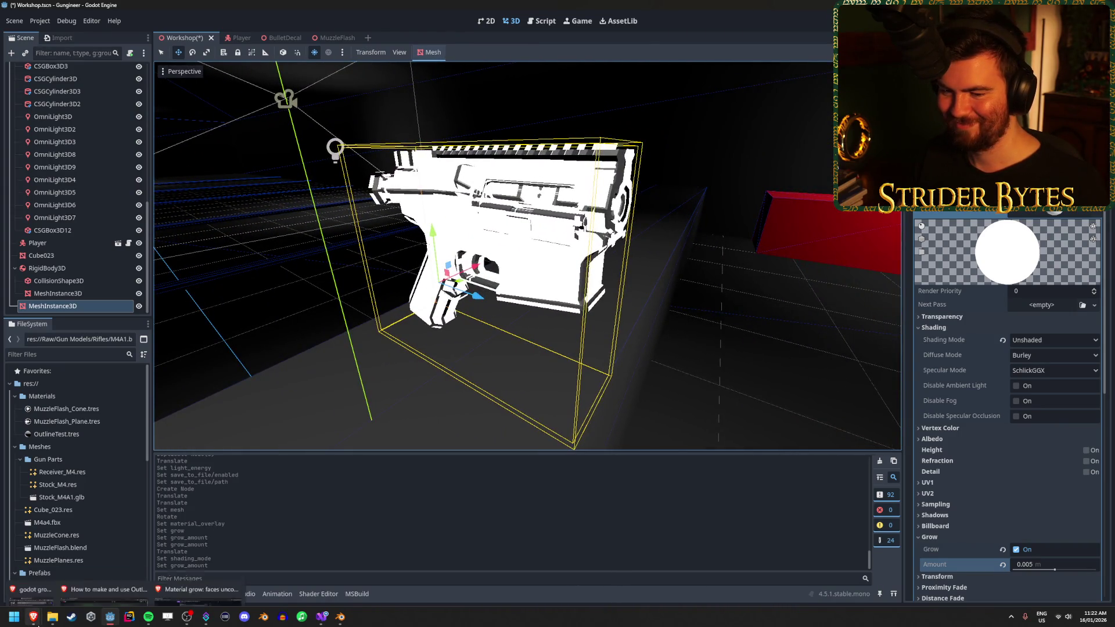
click(231, 558)
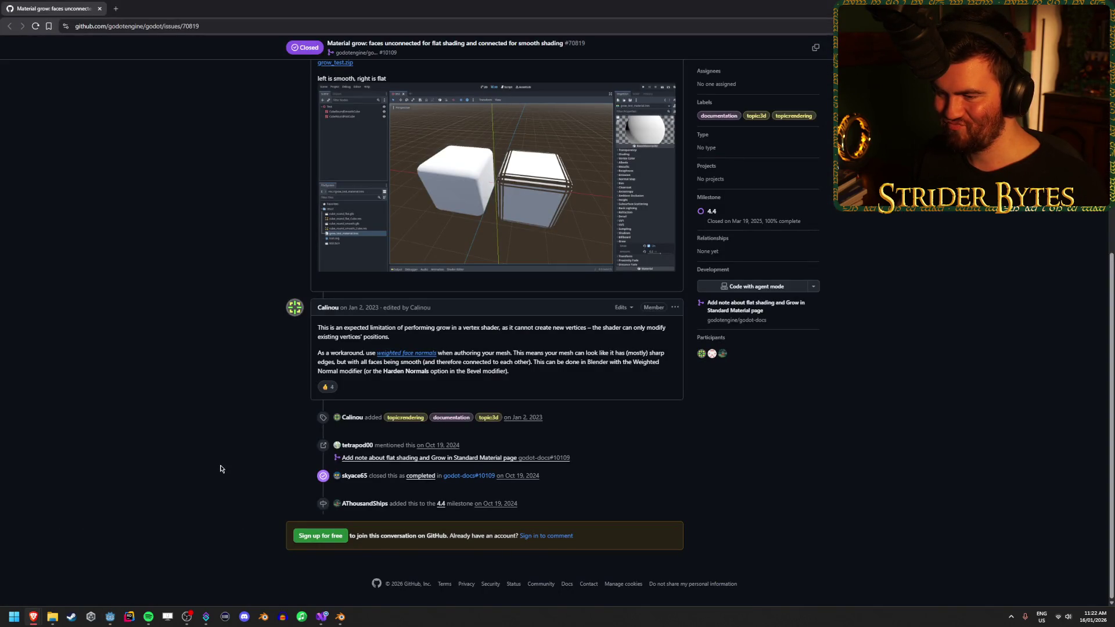
Open the Polycount 'Face weighted normals' article from the issue in a new tab and read it
middle_click(414, 355)
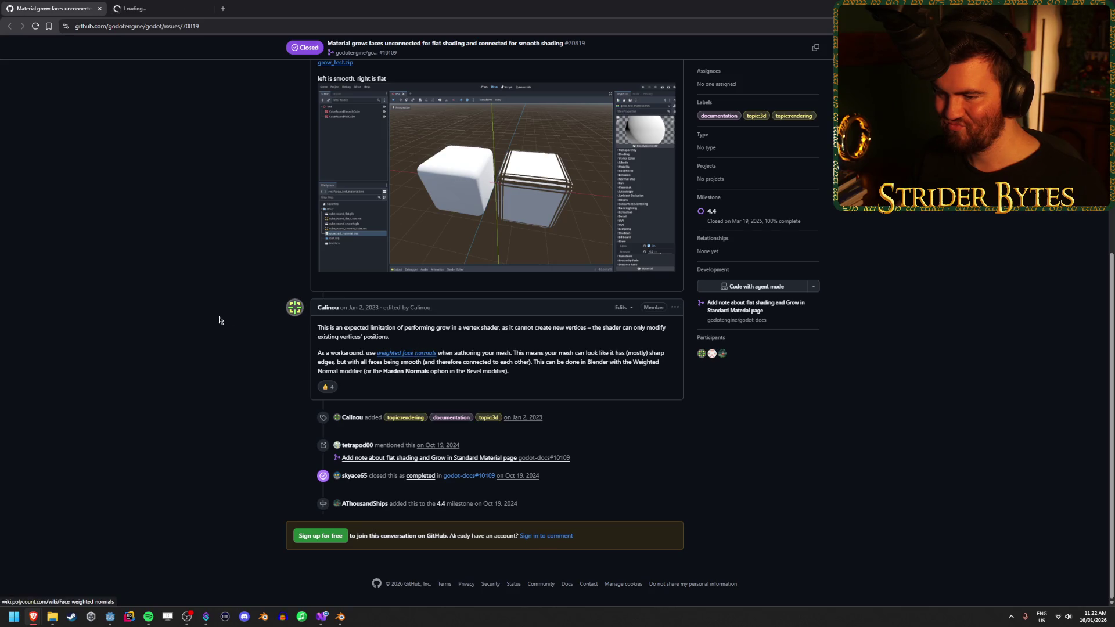
click(170, 4)
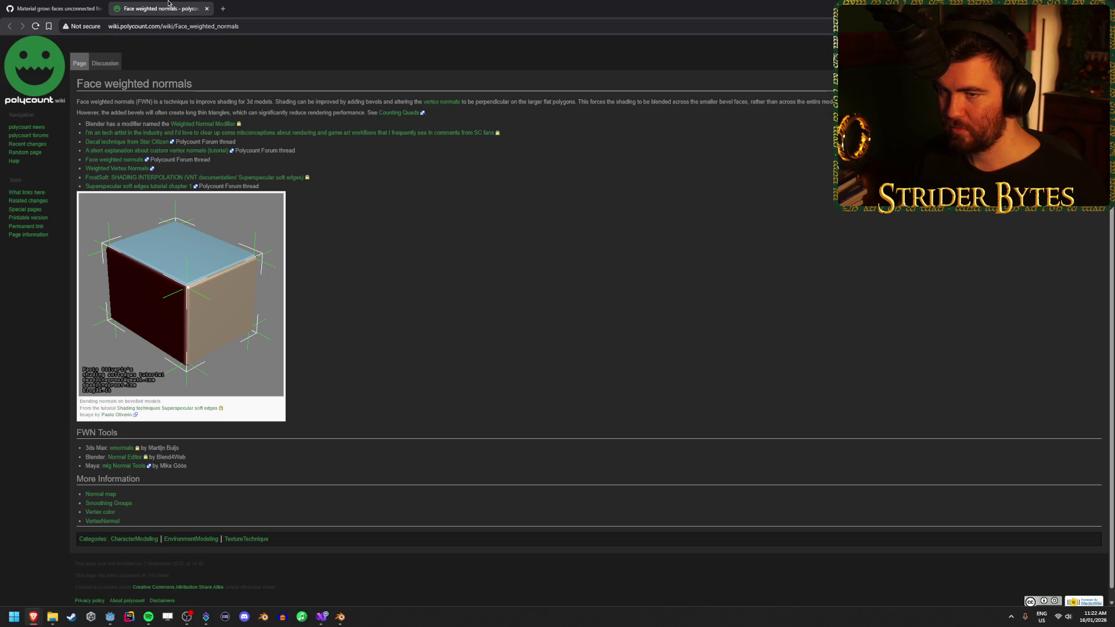
middle_click(169, 3)
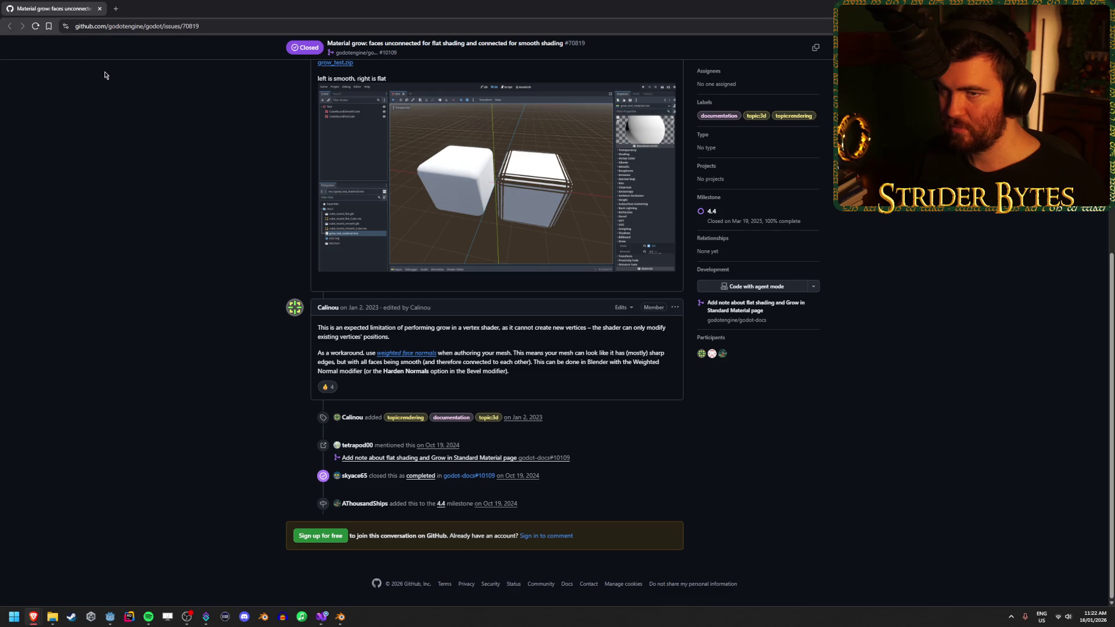
key(alt+Tab)
mouse_move(33, 617)
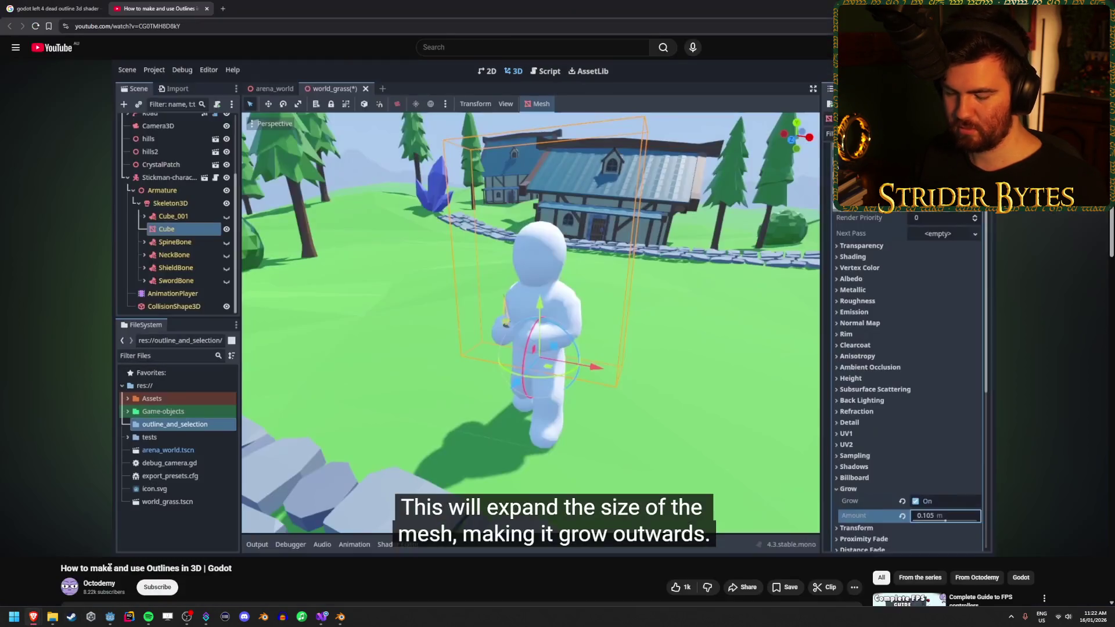
Browse between the wiki article and GitHub issue tabs, then return to the Godot receiver scene
click(31, 572)
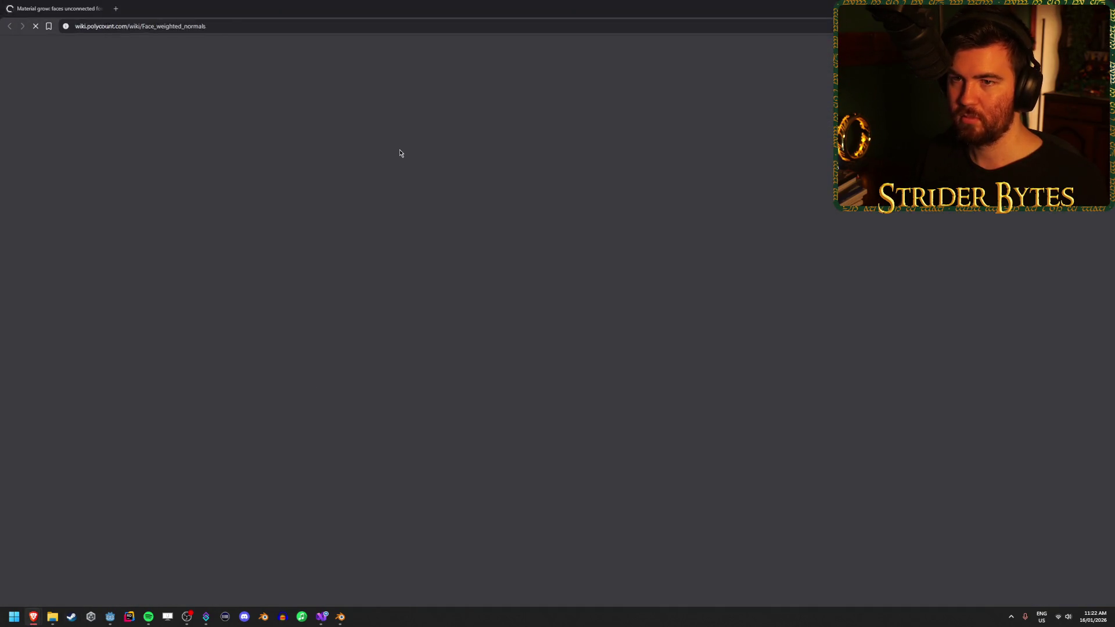
key(alt+Tab)
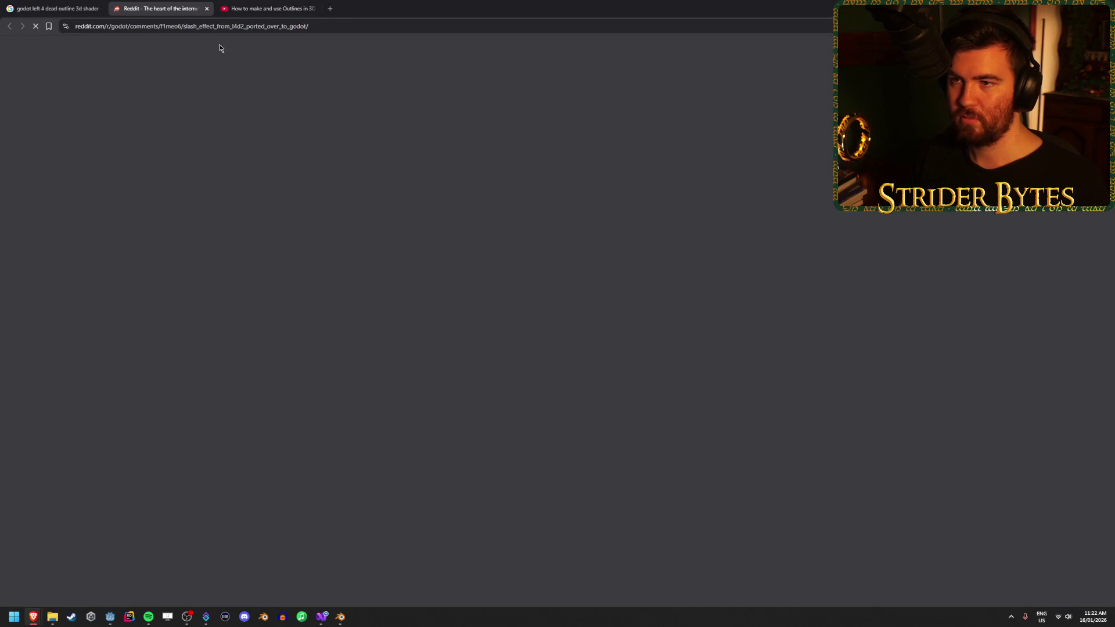
key(ctrl+Tab)
key(alt+Tab)
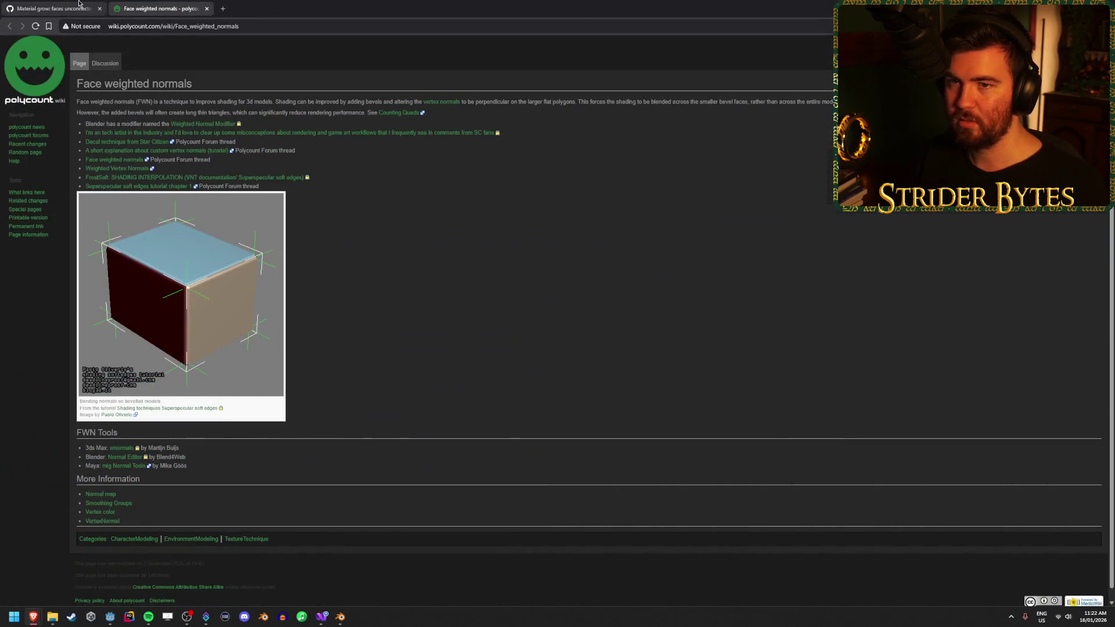
click(55, 8)
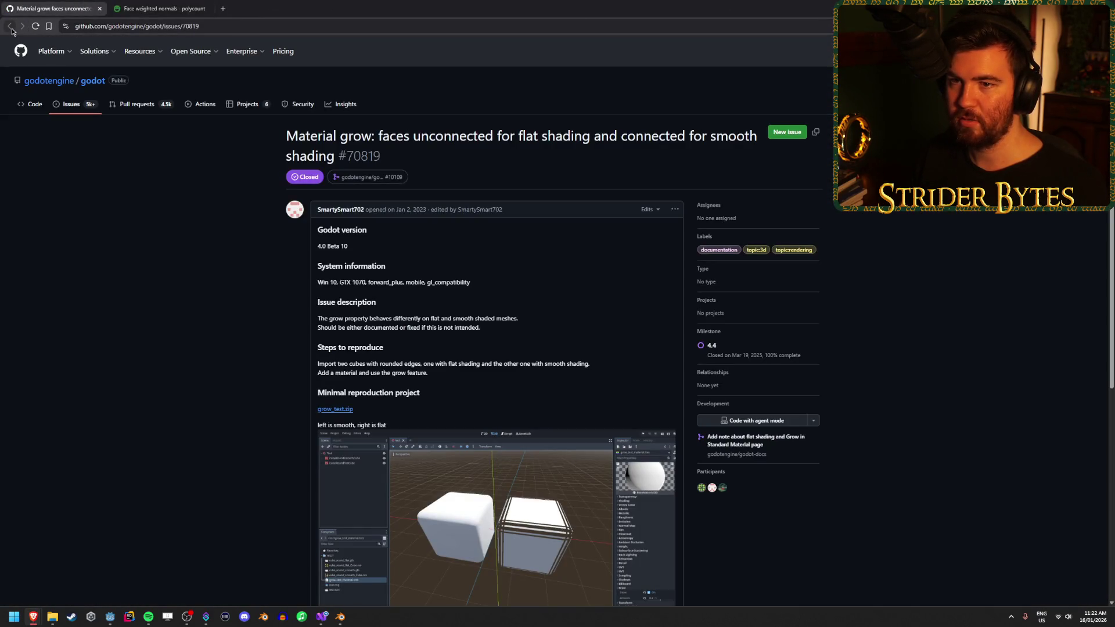
scroll(138, 221, down, 3)
key(ctrl+Tab)
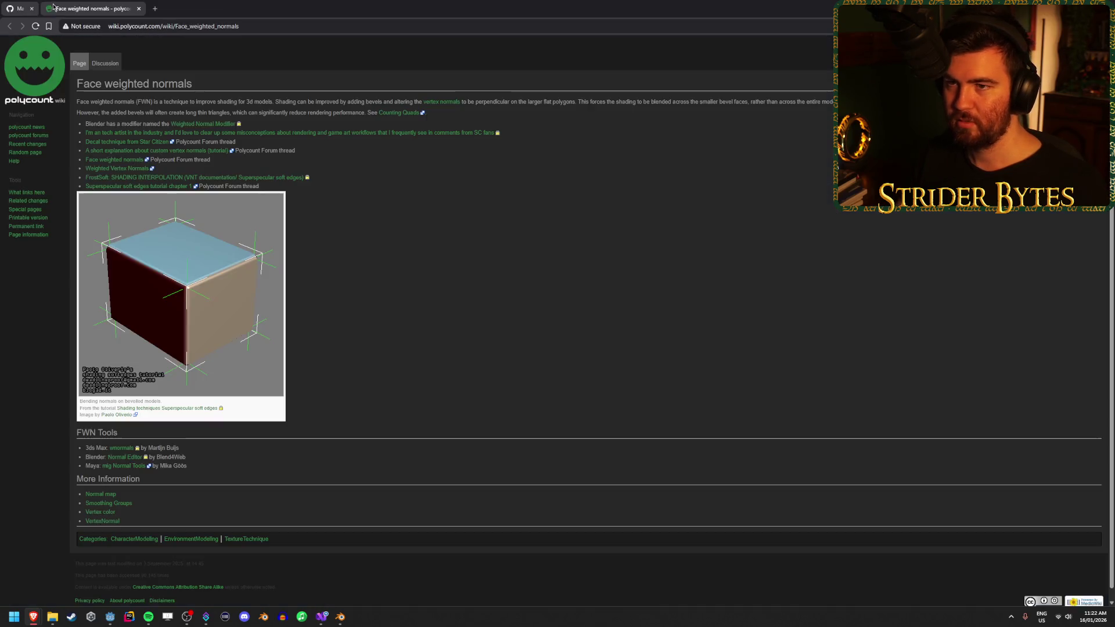
key(alt+Tab)
mouse_move(33, 616)
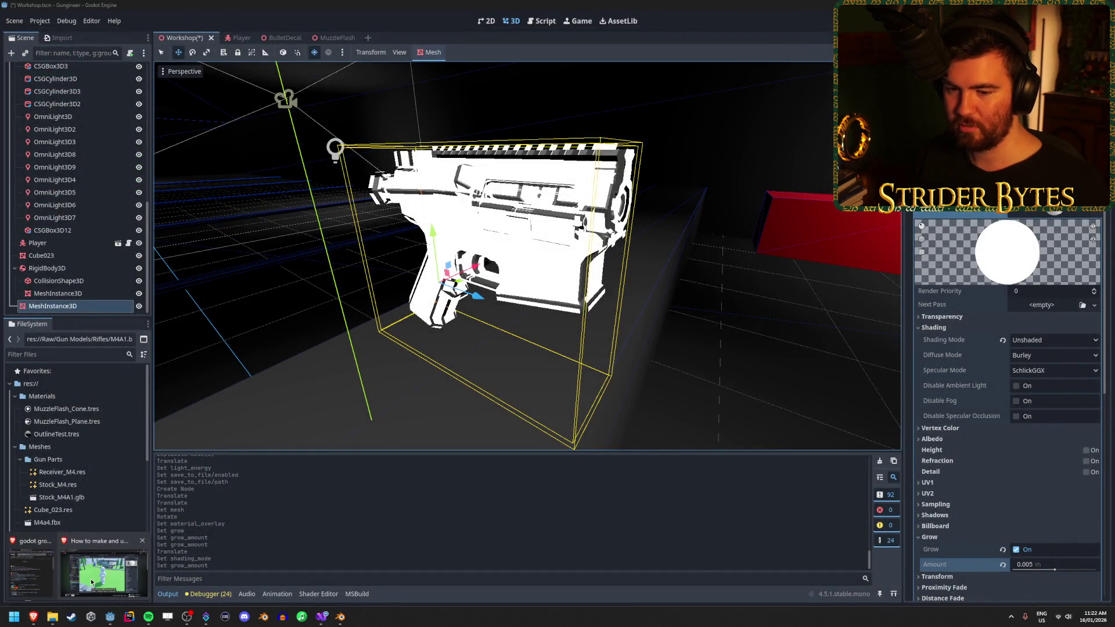
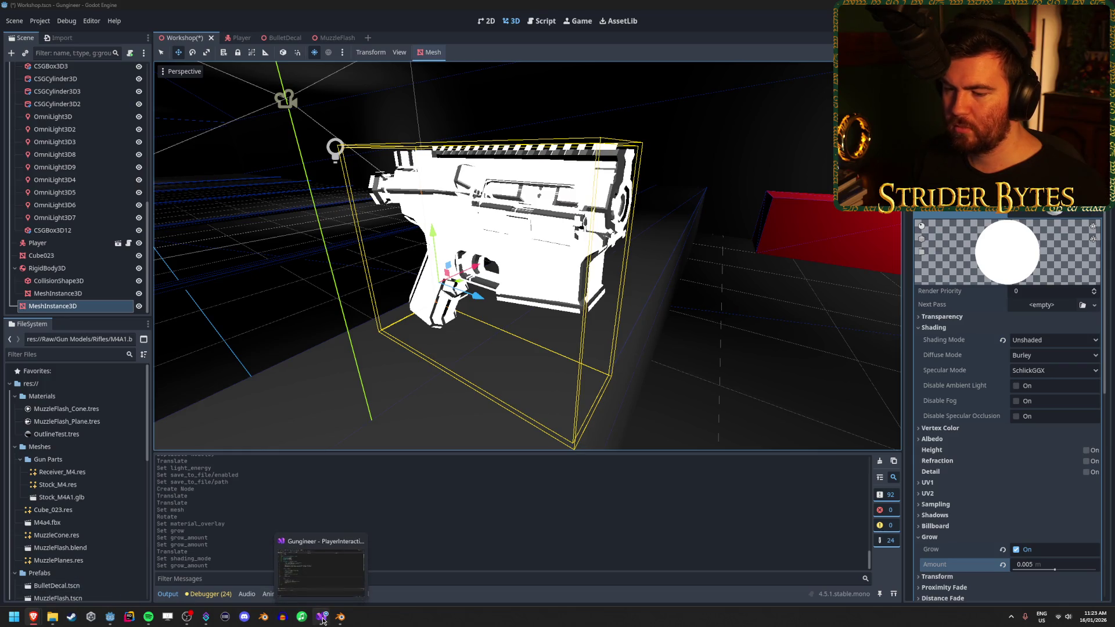
In Blender, apply Shade Smooth to the M4A1 receiver and save M4A1.blend
click(340, 616)
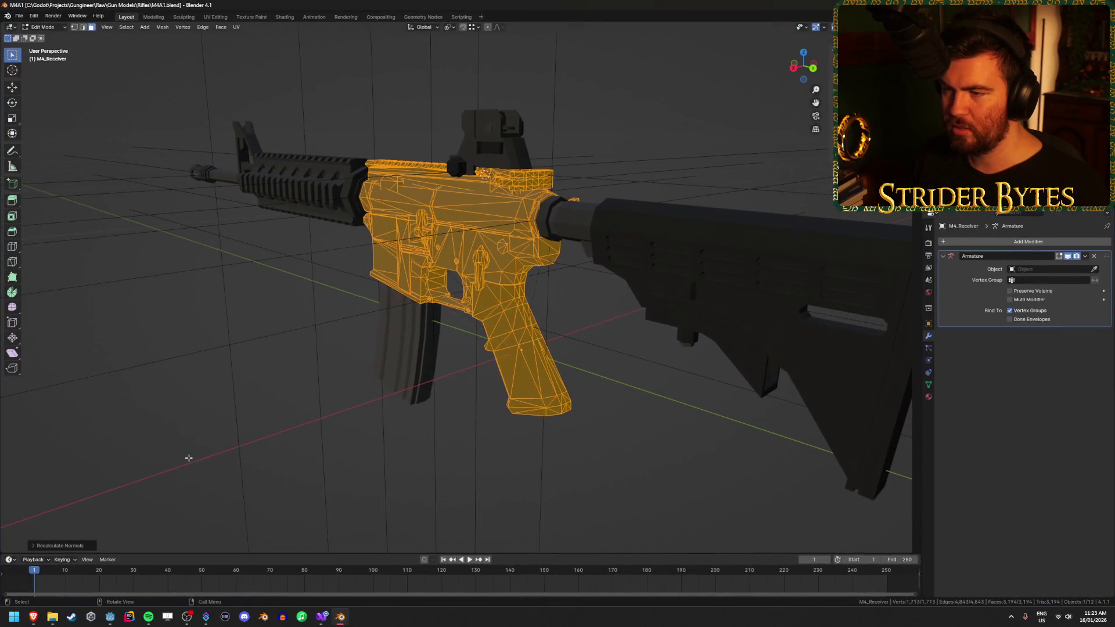
right_click(376, 287)
click(400, 260)
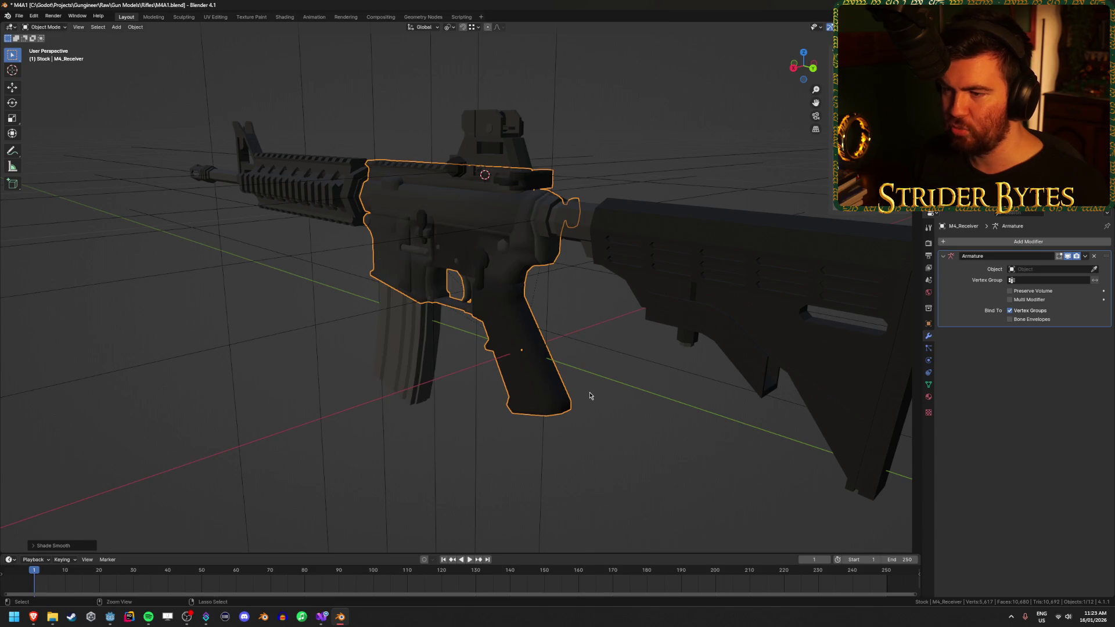
key(ctrl+s)
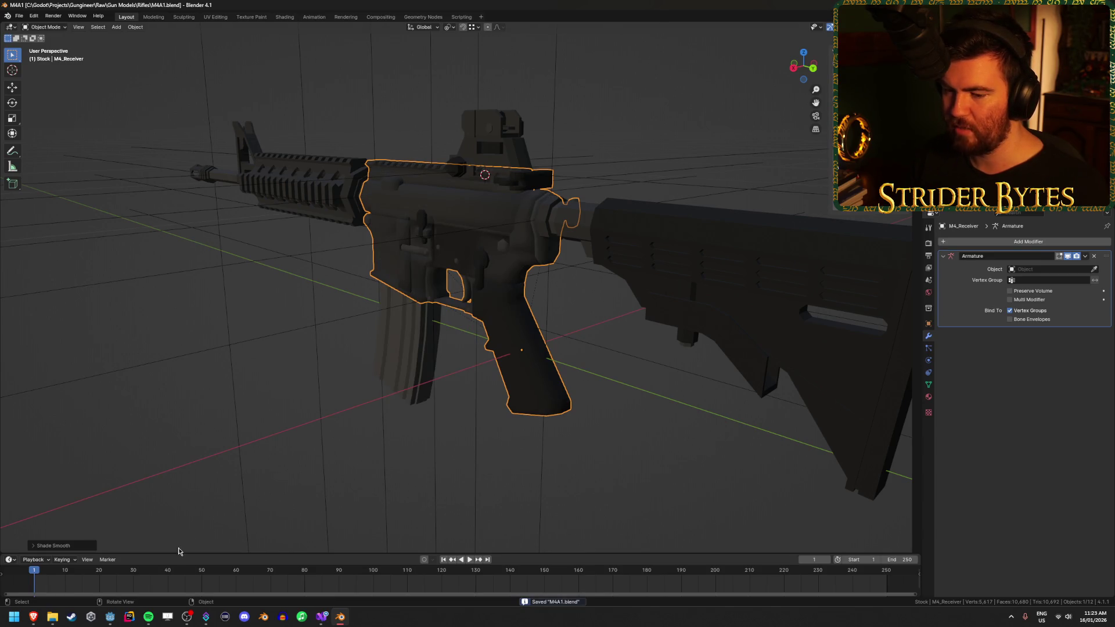
click(111, 619)
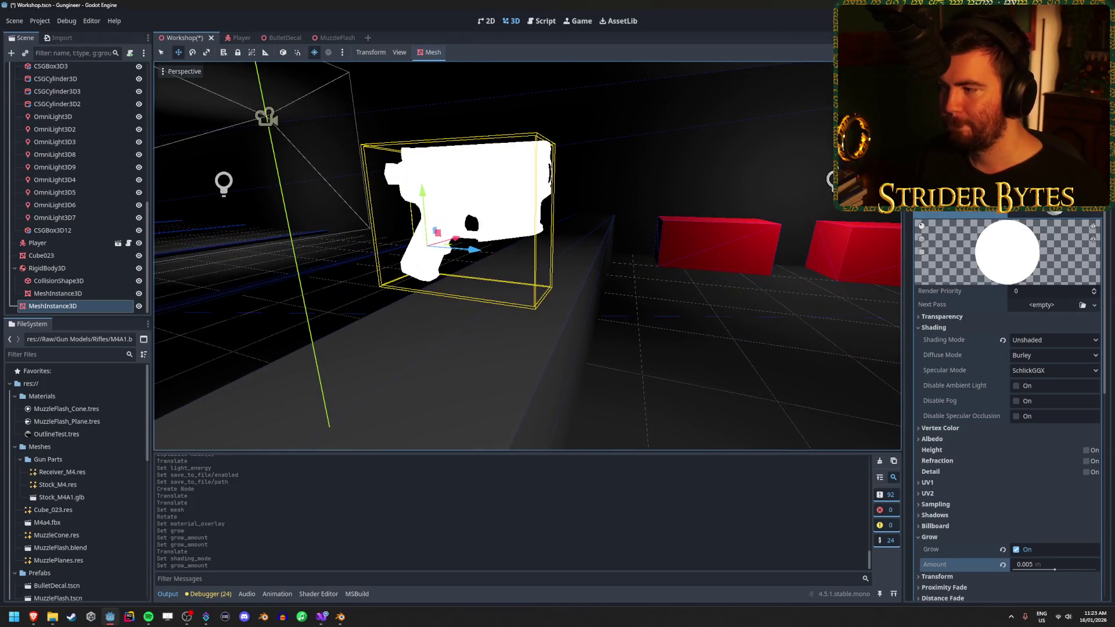
Test Grow on the overlay material with amounts 0.001 and then 0.002
click(1016, 549)
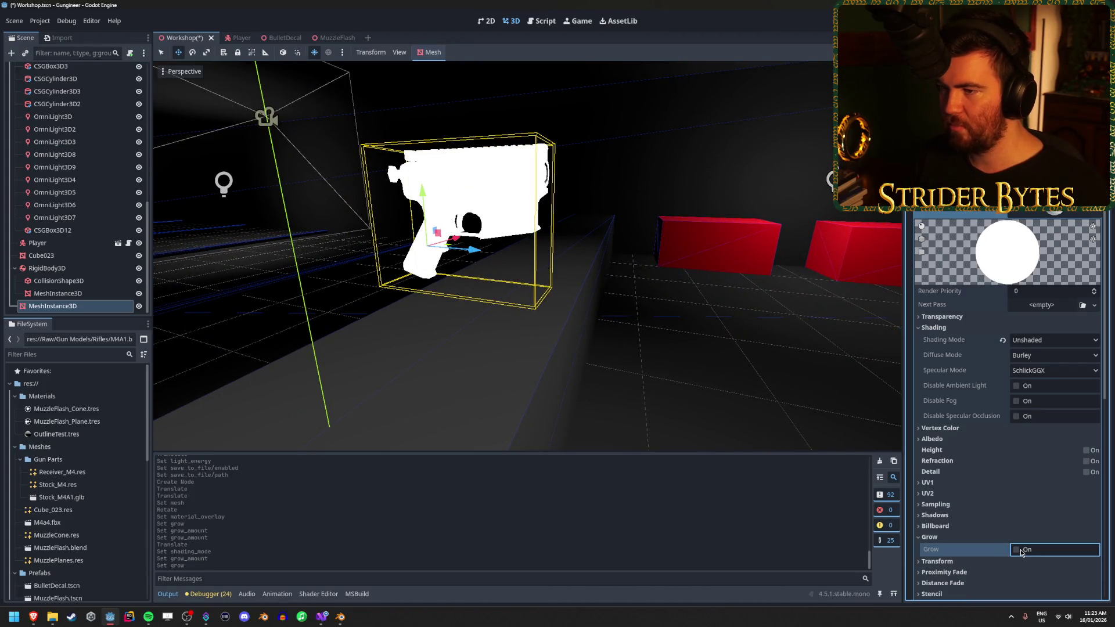
click(1017, 550)
mouse_move(1057, 572)
mouse_down()
mouse_move(1045, 572)
mouse_move(1054, 571)
mouse_up()
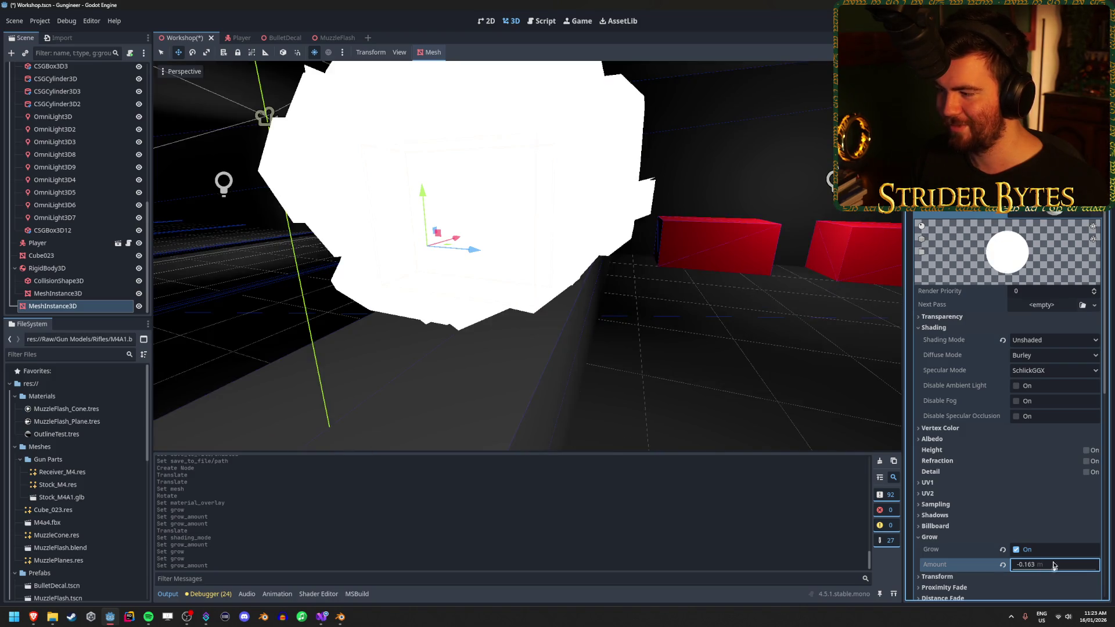
click(1054, 565)
text(01)
key(Return)
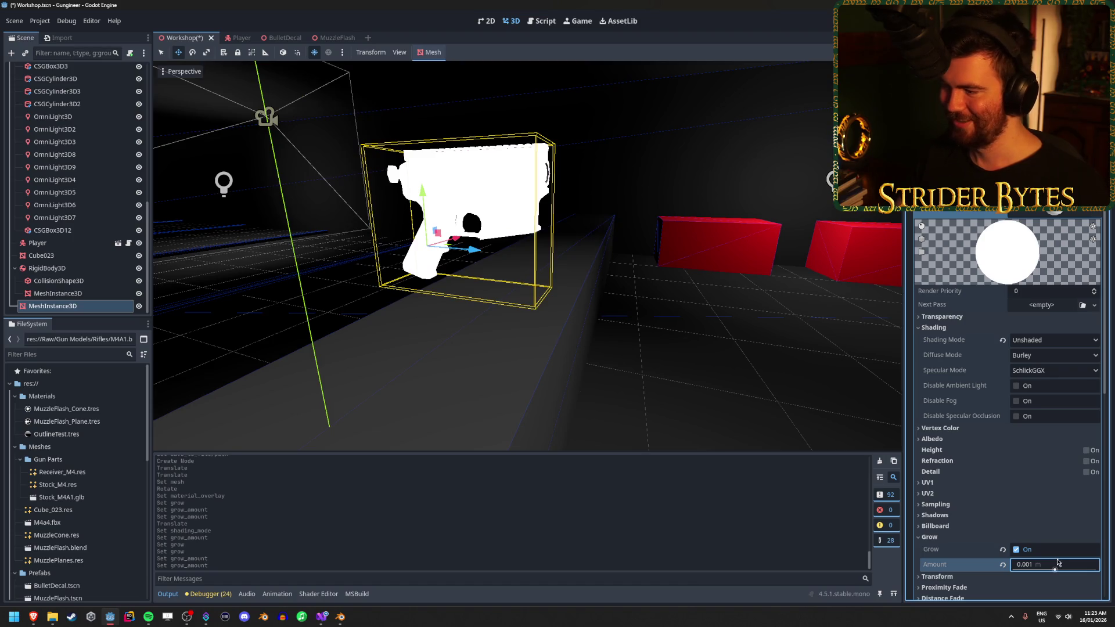
click(1033, 562)
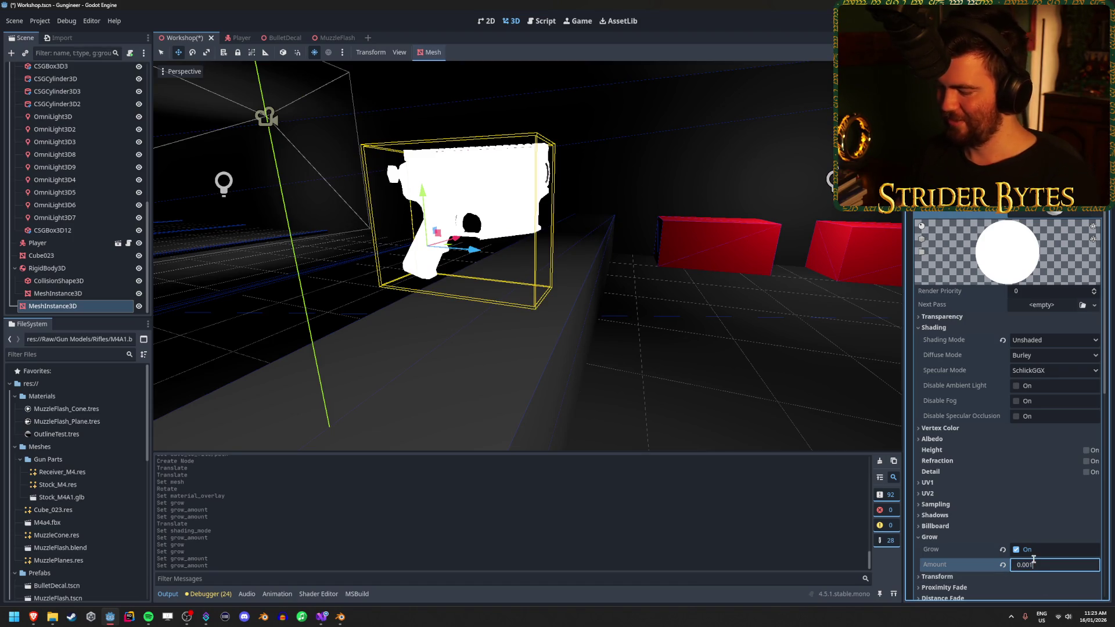
key(BackSpace)
text(2)
key(Return)
Disable Grow and clear the receiver's Material Overlay slot, leaving it plain grey
drag(522, 261, 378, 256)
click(1016, 549)
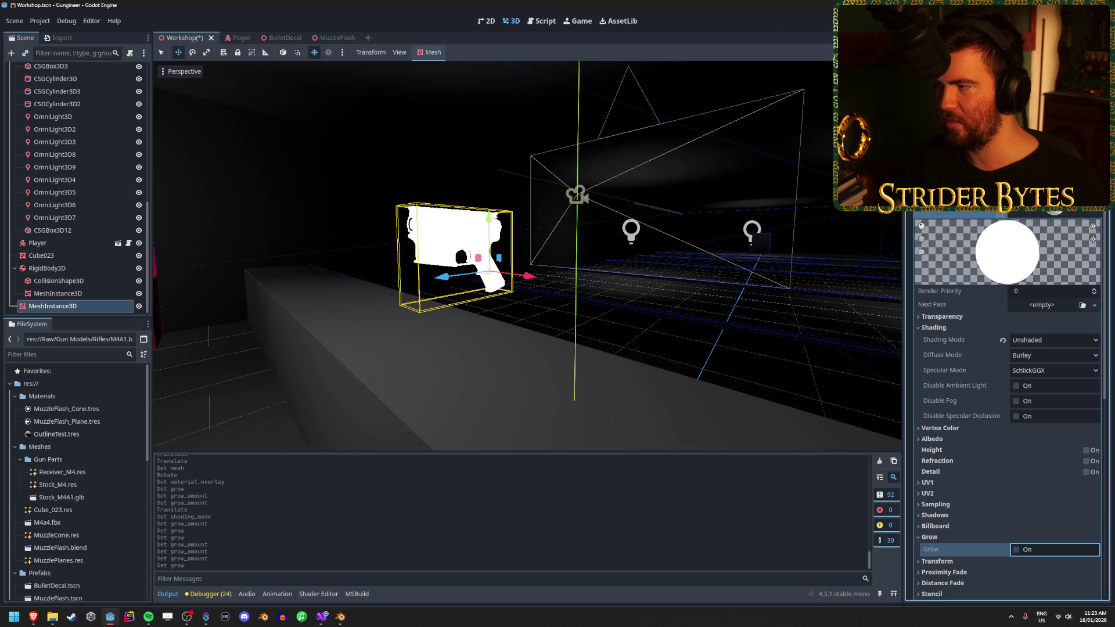
click(1026, 213)
scroll(442, 314, up, 5)
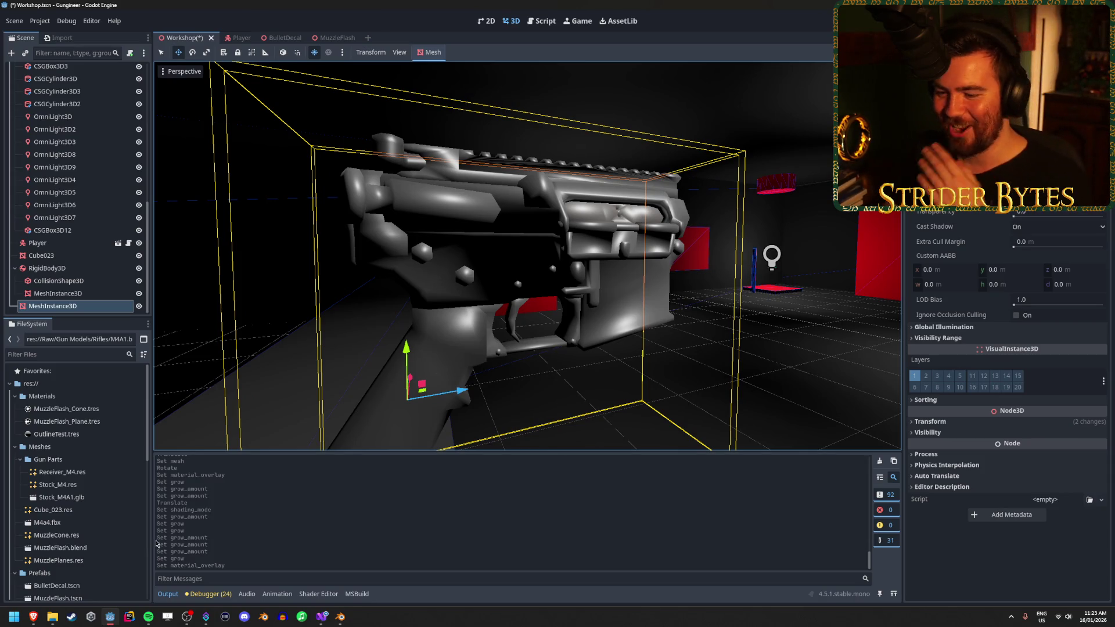
key(alt+Tab)
In Blender, apply Shade Smooth by Angle to the receiver and save M4A1.blend
right_click(279, 219)
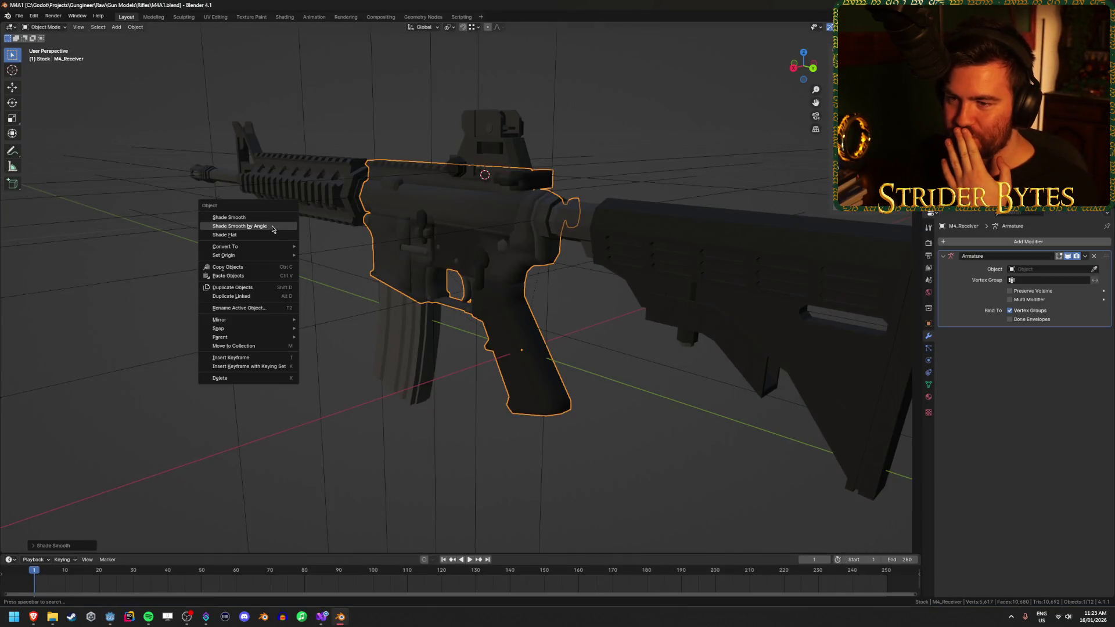
click(271, 229)
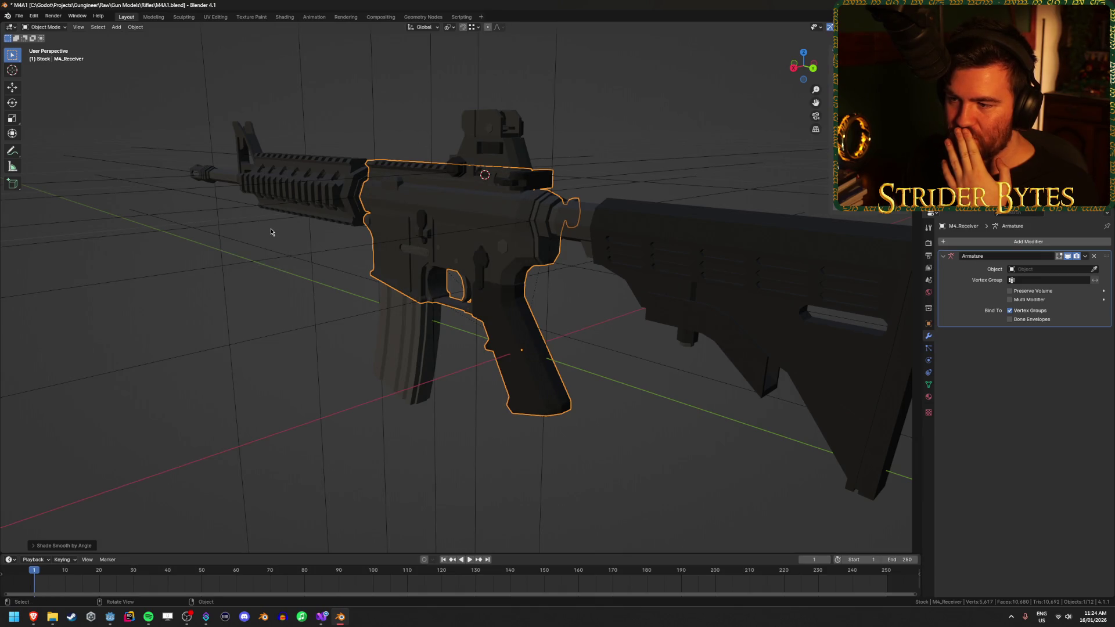
key(ctrl+s)
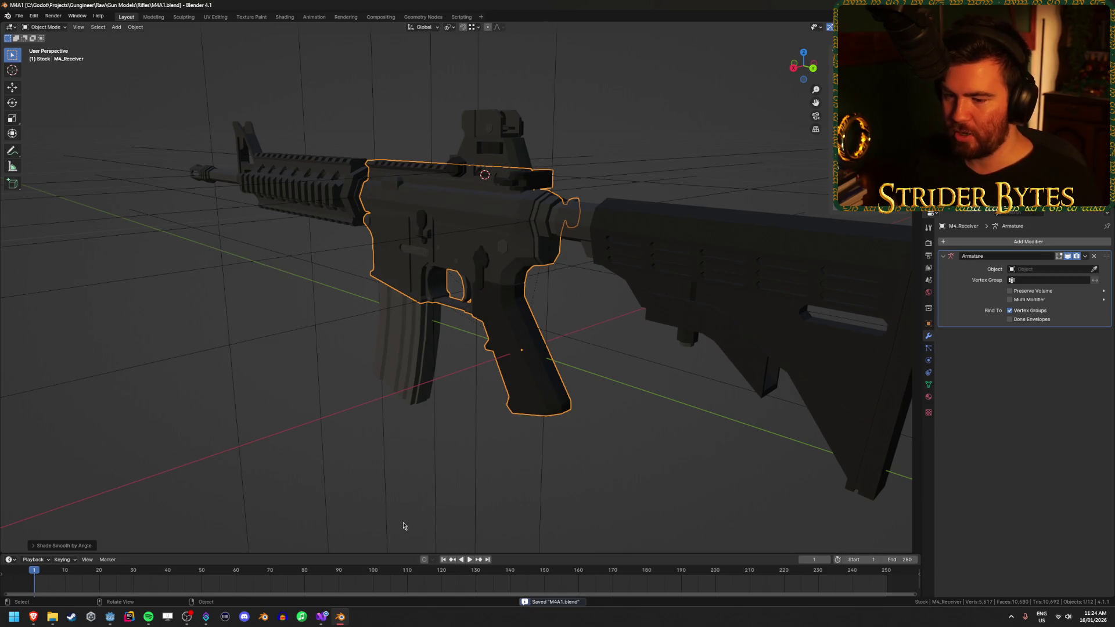
click(110, 617)
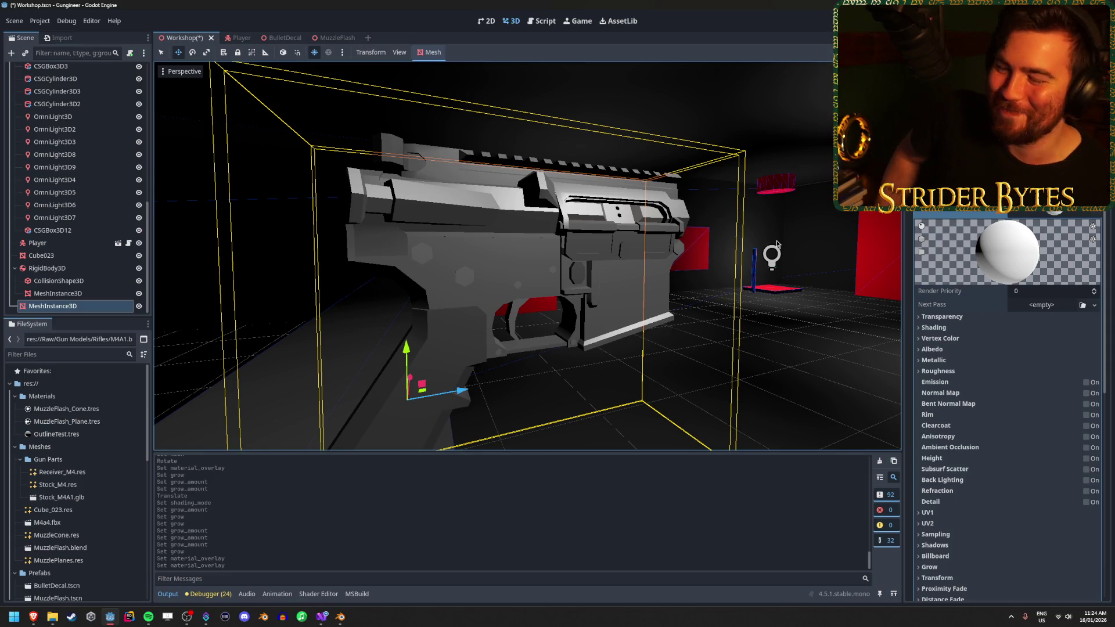
Enable Grow on the new overlay material with an amount of 0.003 m
scroll(777, 244, down, 5)
scroll(987, 348, down, 5)
scroll(597, 317, up, 5)
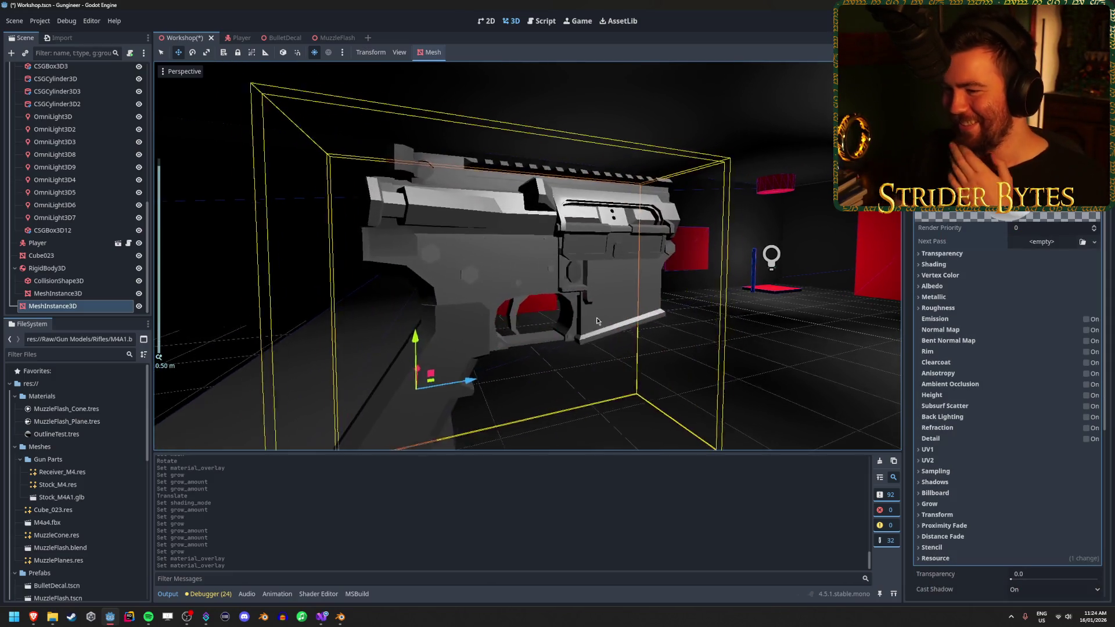
scroll(945, 399, down, 5)
scroll(945, 399, up, 4)
click(929, 345)
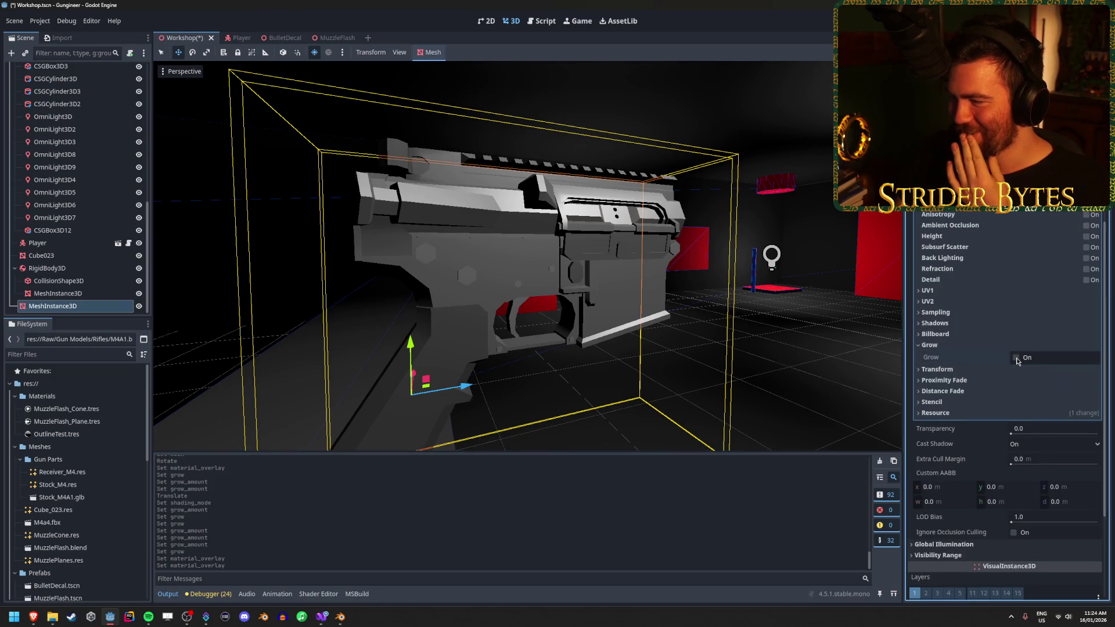
click(1016, 357)
click(1054, 378)
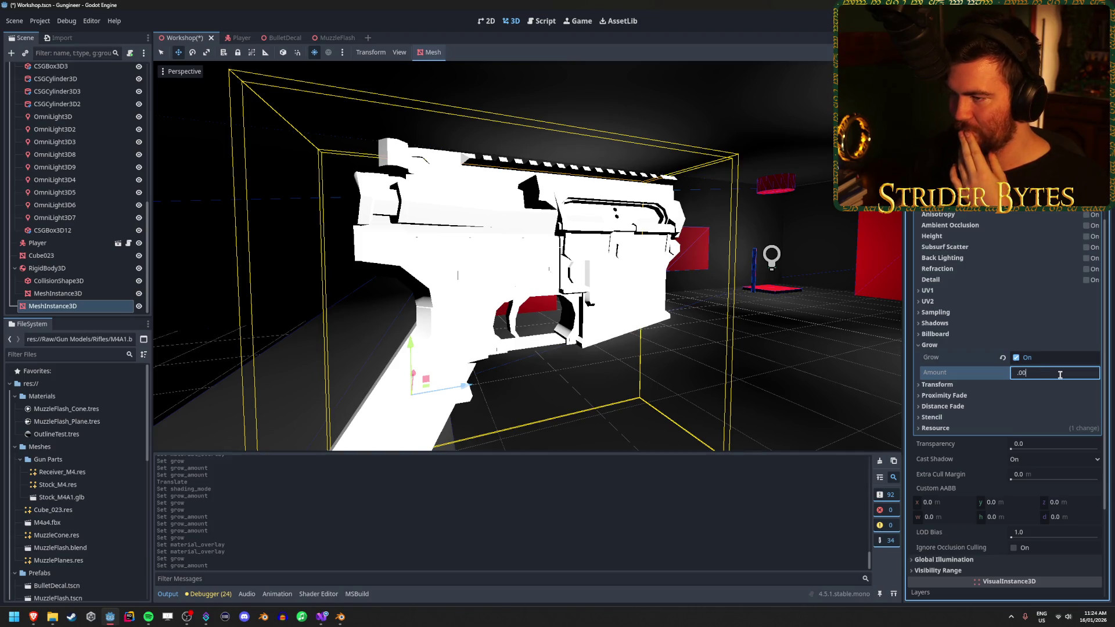
text(3)
key(Return)
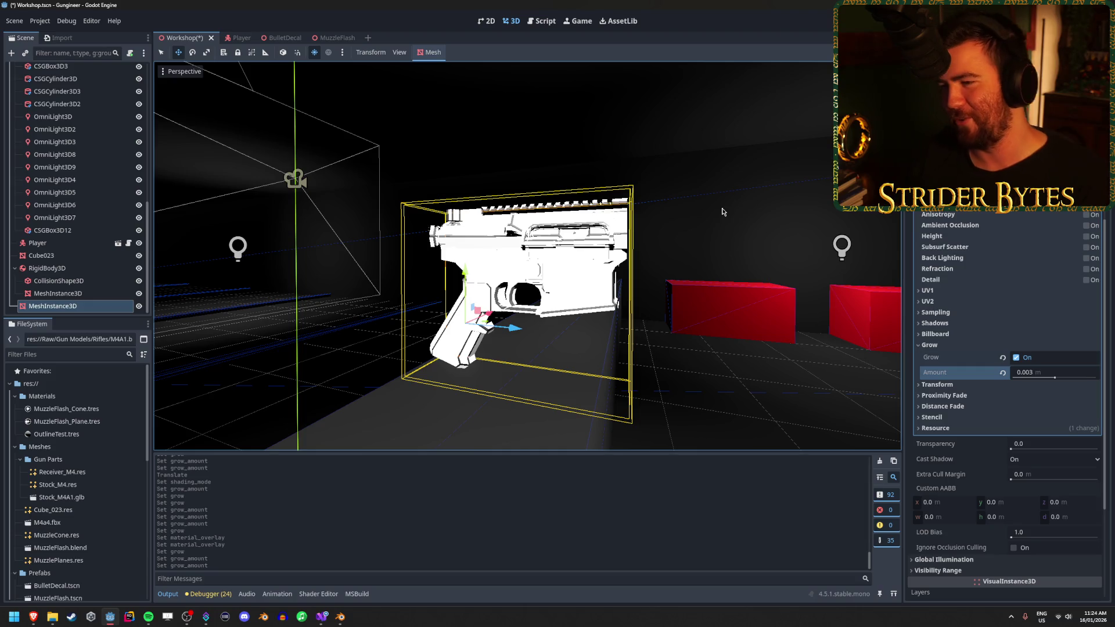
Orbit and zoom around the gun to inspect the white overlay shell
scroll(720, 216, up, 2)
mouse_move(726, 208)
mouse_down()
mouse_move(659, 218)
mouse_move(794, 213)
mouse_up()
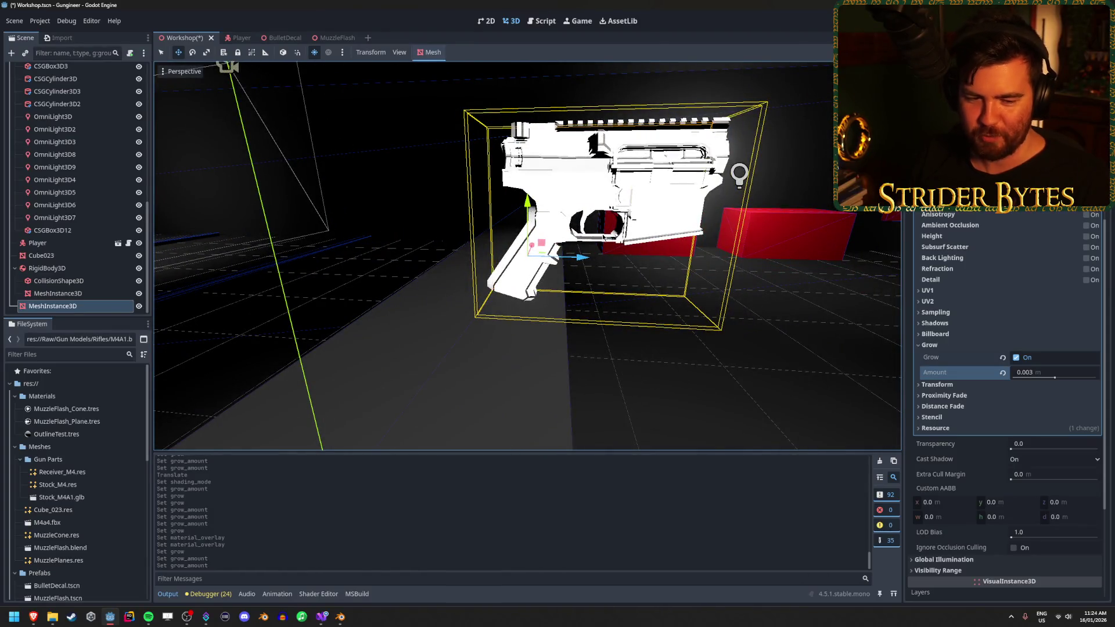
mouse_move(704, 217)
mouse_down()
mouse_move(607, 247)
mouse_move(709, 256)
mouse_up()
scroll(655, 232, up, 2)
scroll(973, 325, up, 4)
Set the overlay material's Transparency mode to Alpha
scroll(974, 326, up, 1)
click(952, 316)
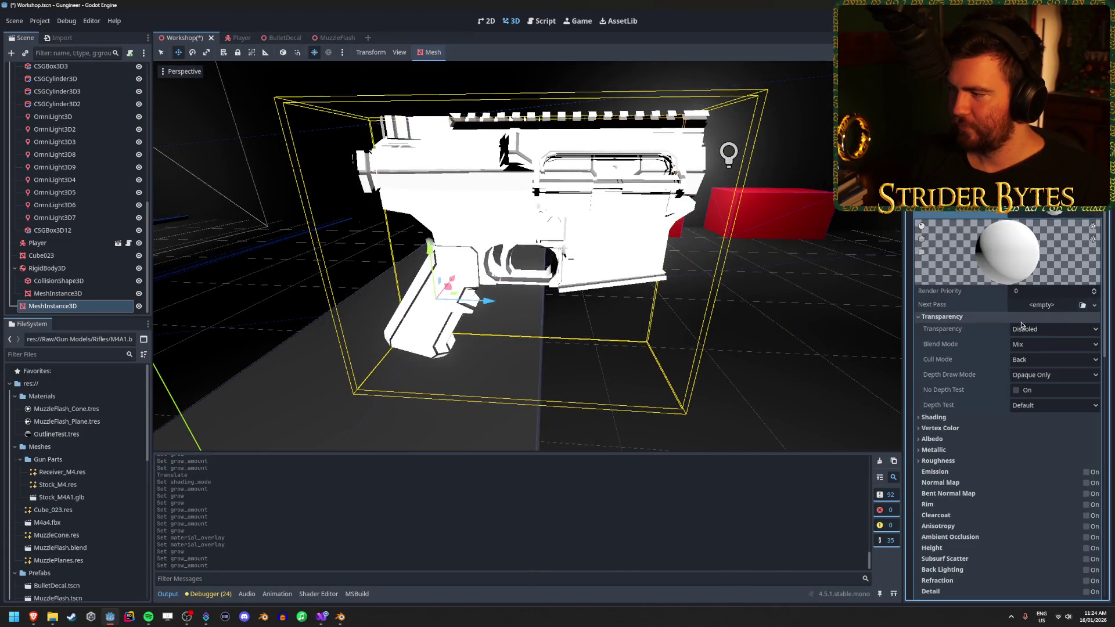
click(1053, 329)
click(1048, 355)
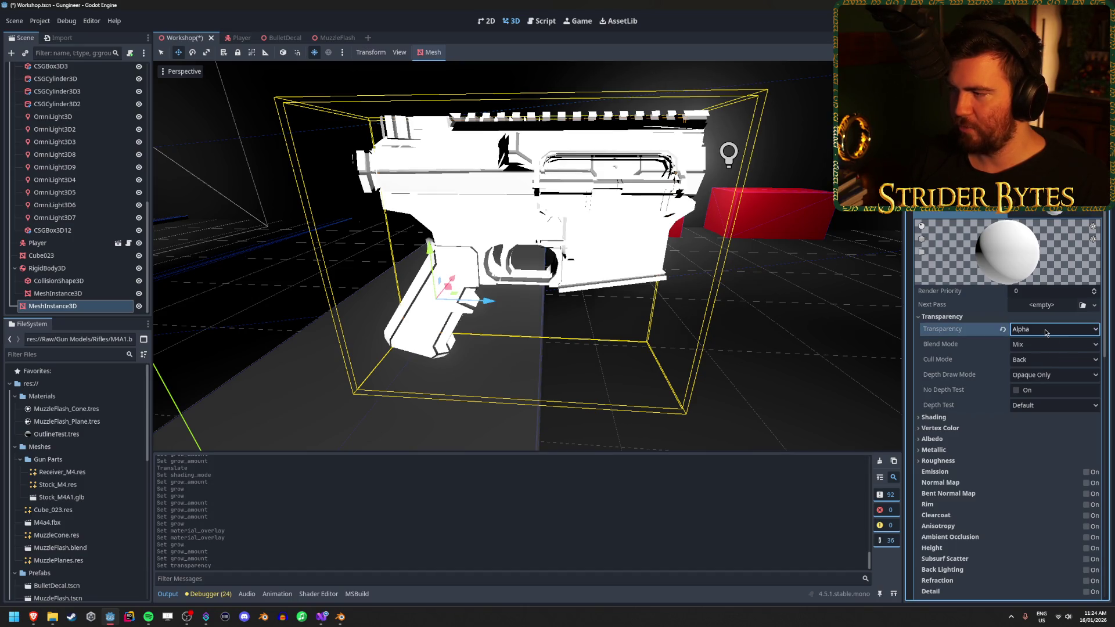
Set the albedo colour to faint orange ff7e00 with alpha about 0.088
scroll(1037, 346, down, 2)
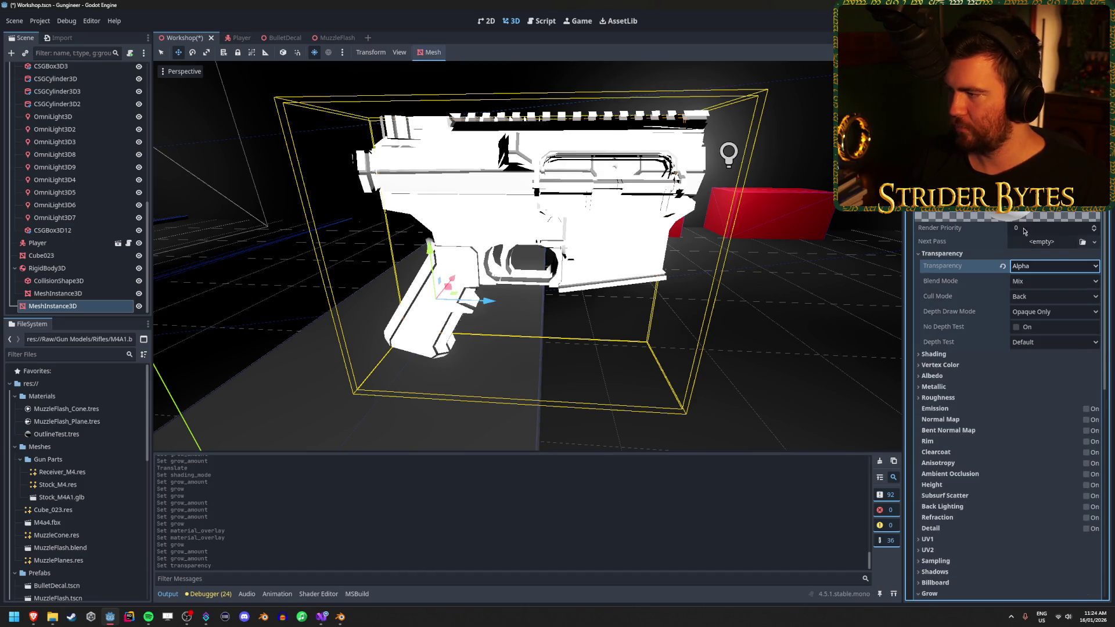
click(931, 375)
click(1047, 389)
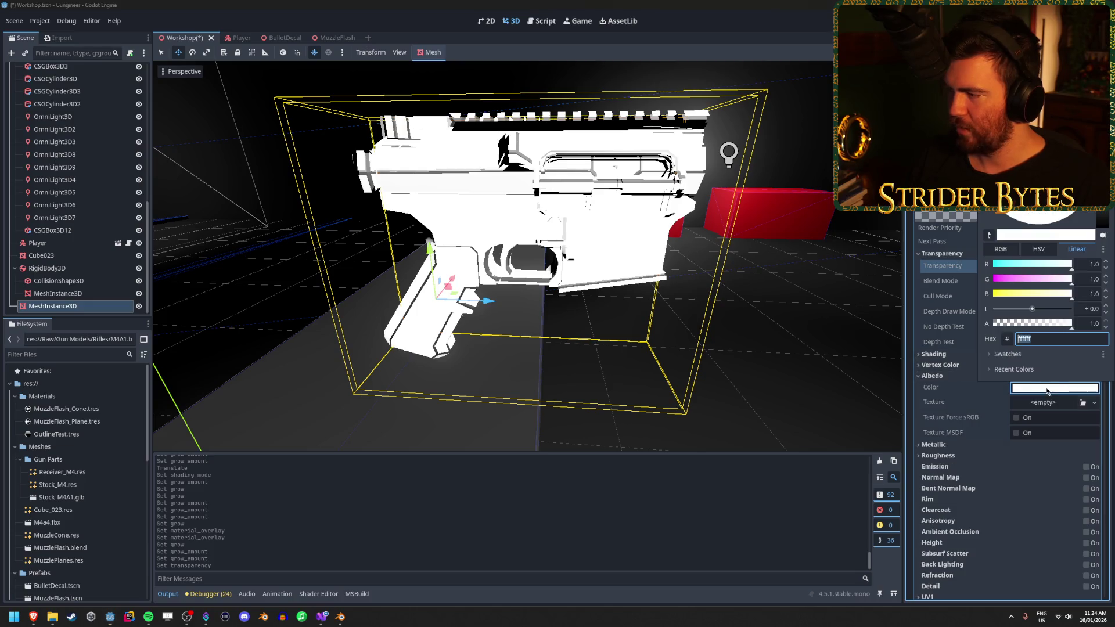
drag(1057, 281, 998, 283)
click(993, 293)
click(1006, 281)
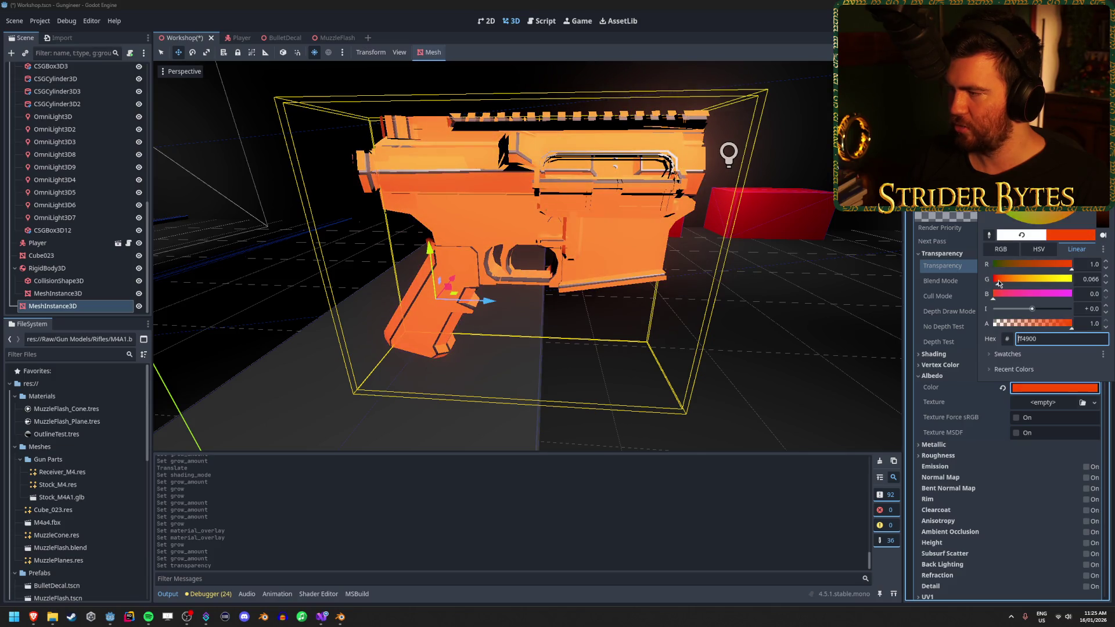
drag(1064, 327, 999, 322)
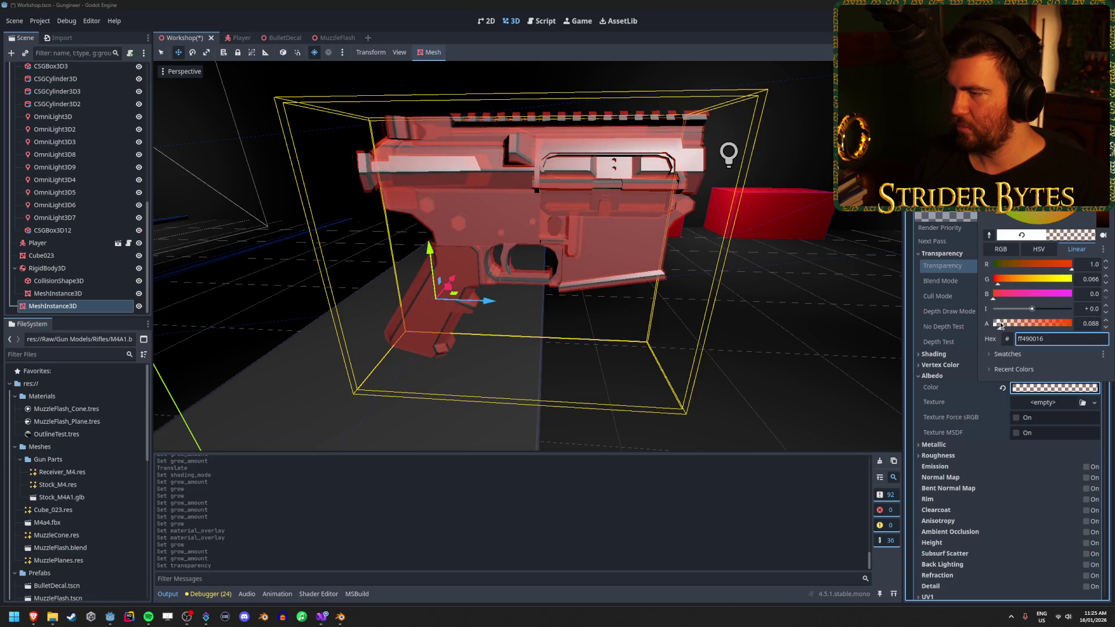
click(1008, 284)
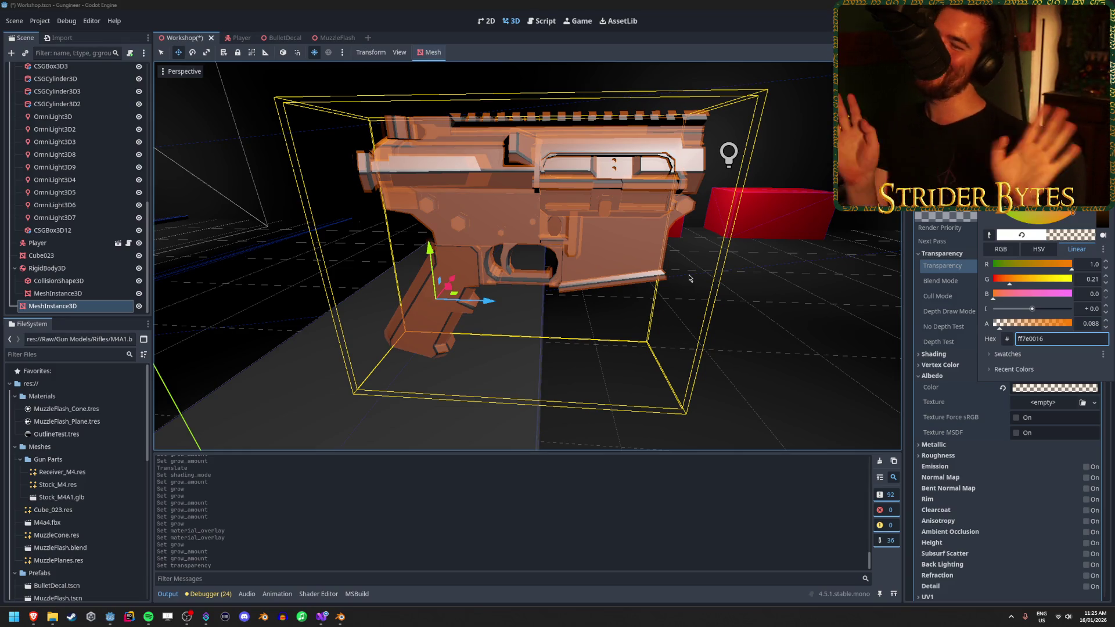
click(608, 218)
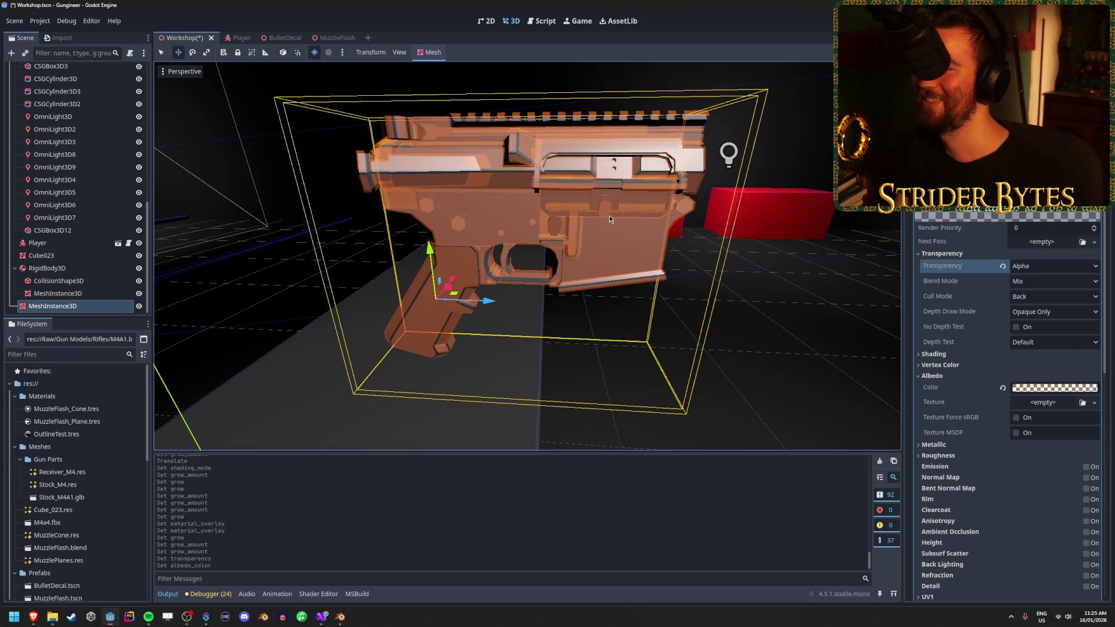
mouse_move(628, 207)
mouse_down()
mouse_move(490, 223)
mouse_move(430, 217)
mouse_move(678, 142)
mouse_move(652, 331)
mouse_move(659, 301)
mouse_move(511, 267)
mouse_up()
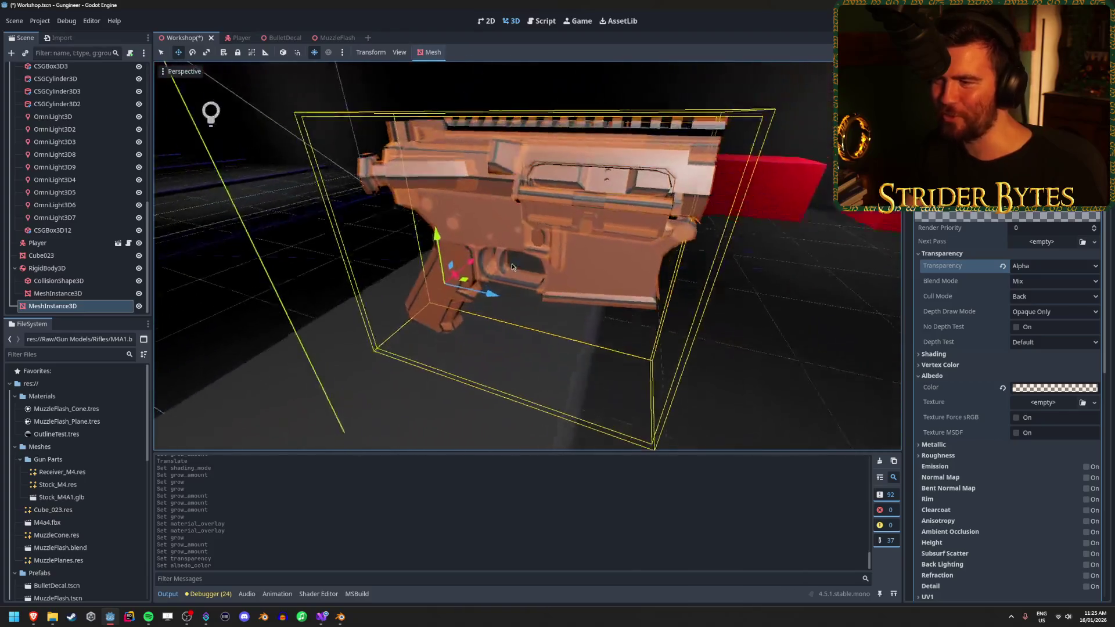
scroll(512, 267, down, 8)
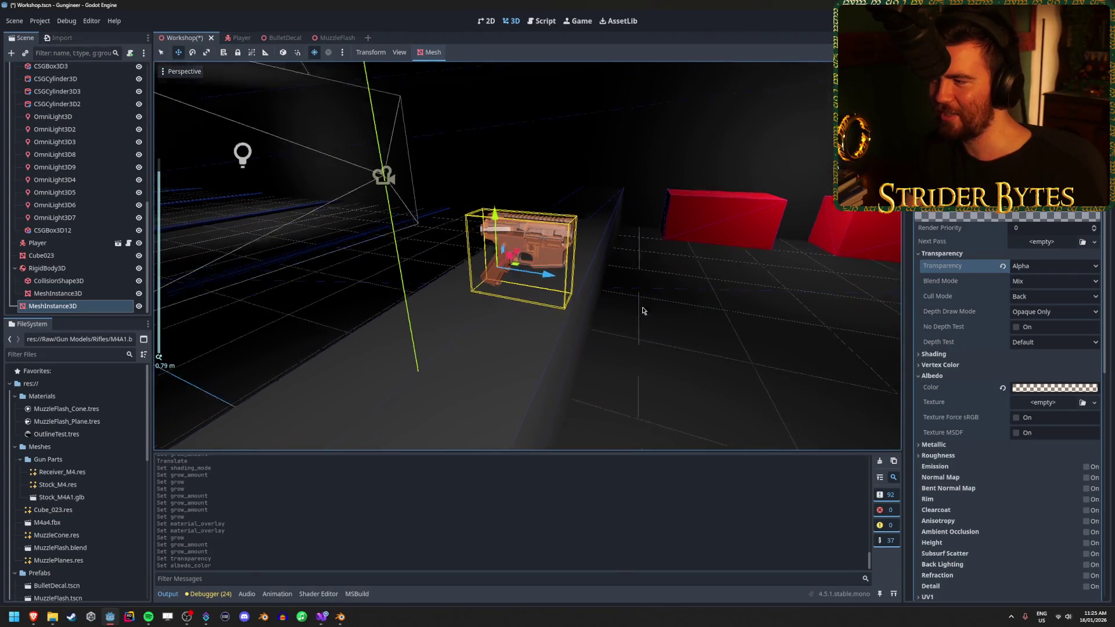
drag(643, 311, 644, 301)
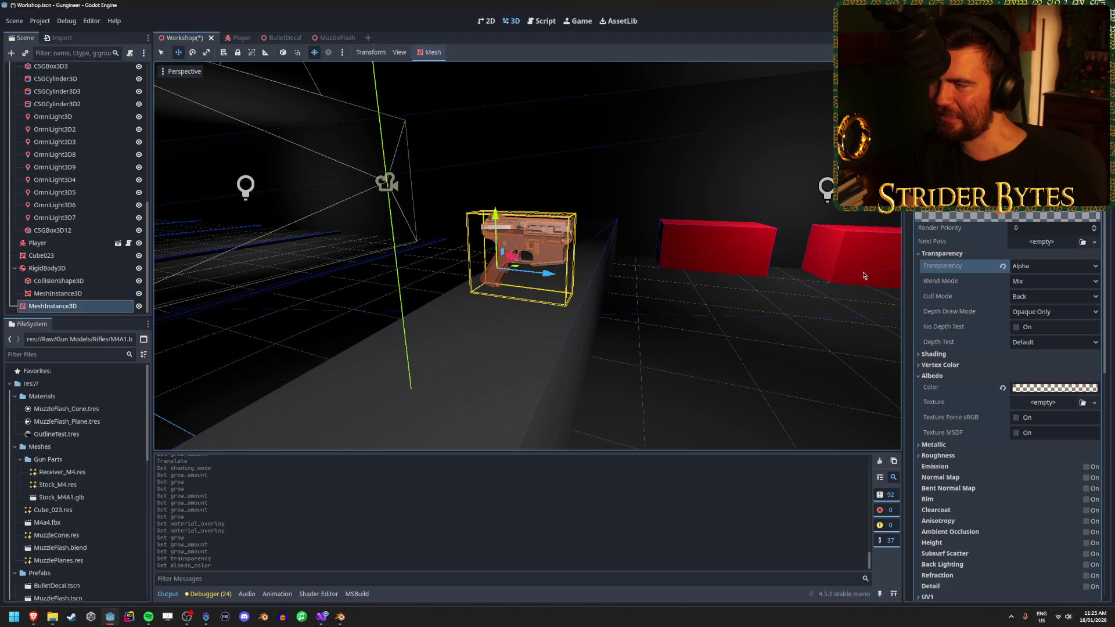
Try Add blend mode on the overlay material, then revert it to Mix
click(950, 376)
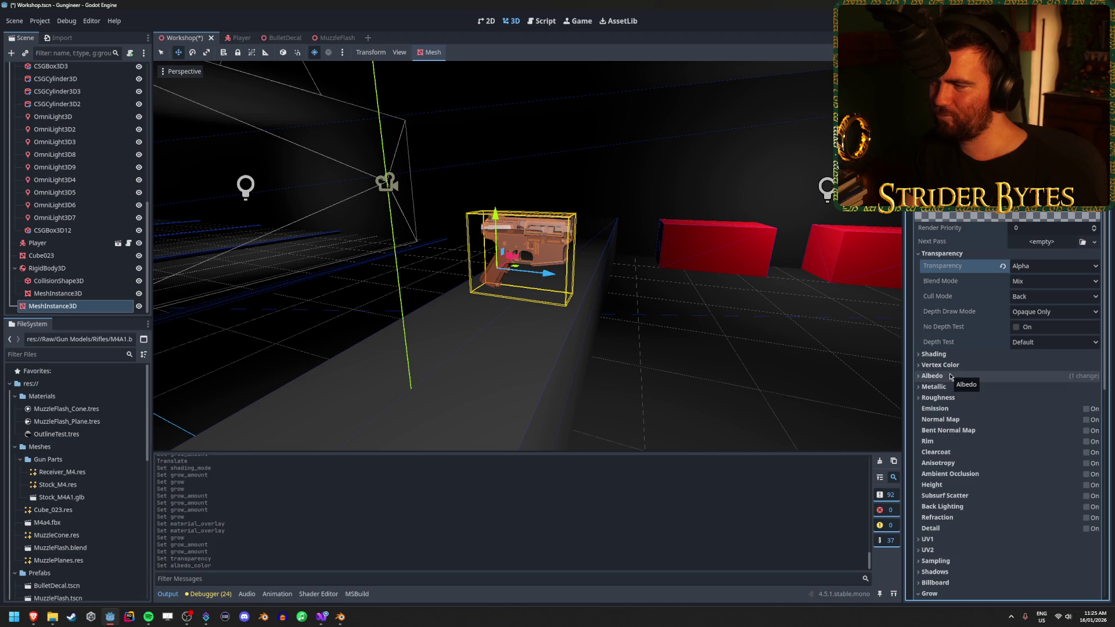
click(1031, 283)
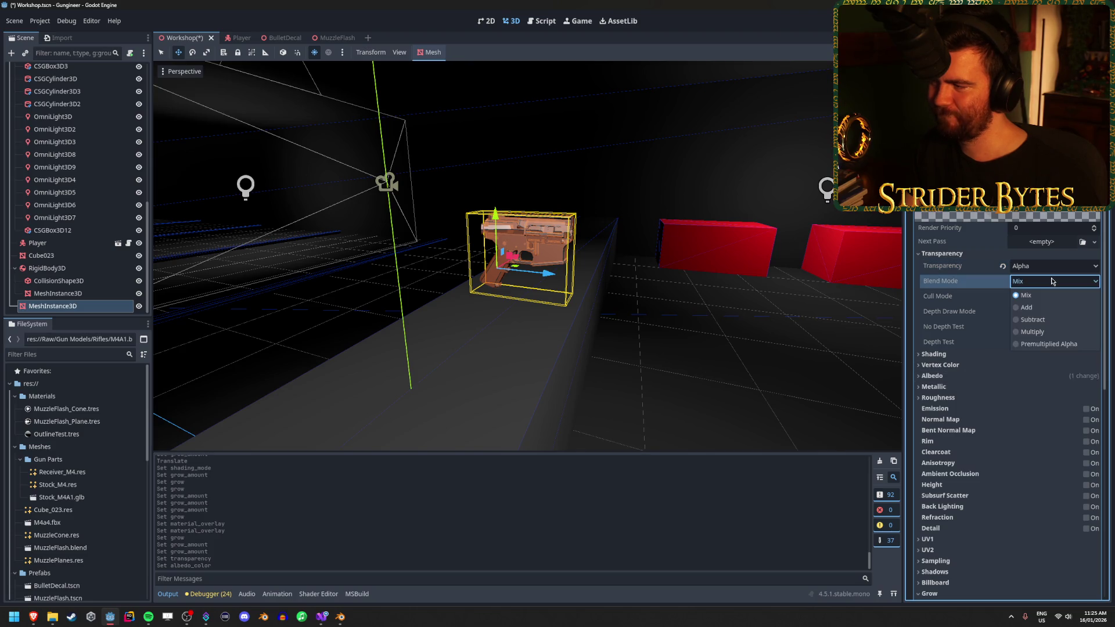
click(1025, 307)
key(f)
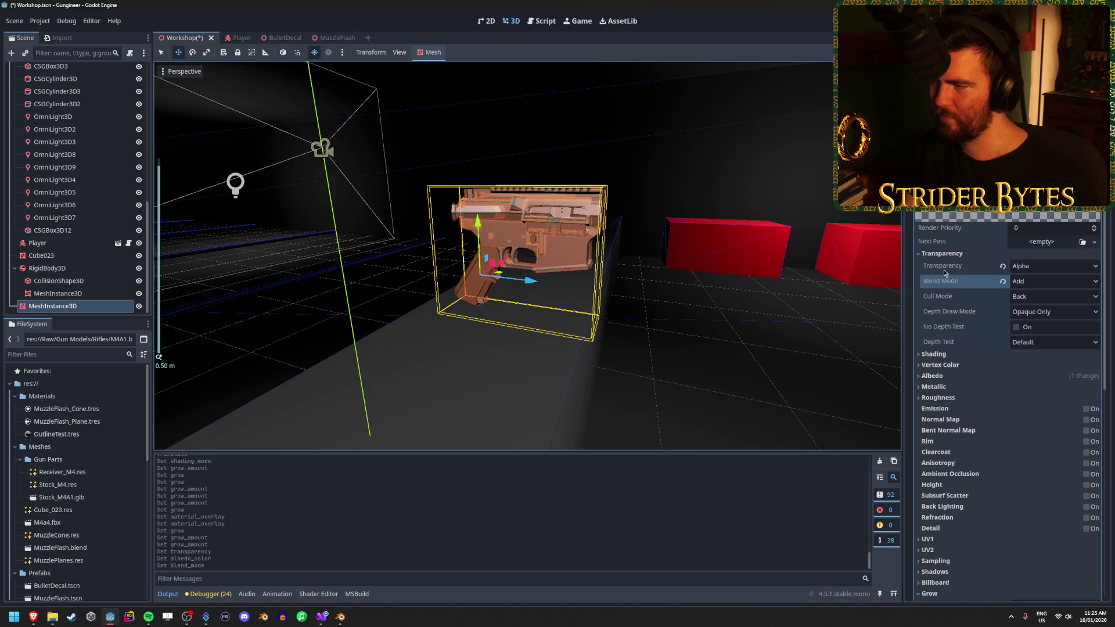
click(1028, 283)
click(1026, 295)
Test Front, Back and Disabled cull modes, settling on Back culling
click(1039, 296)
click(1031, 322)
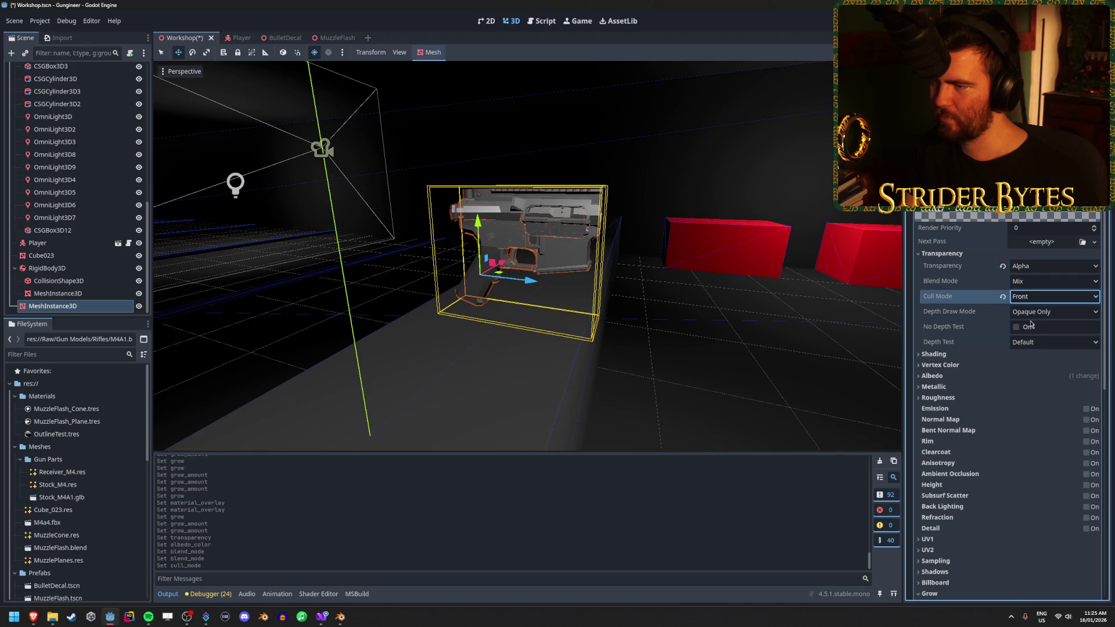
scroll(683, 258, up, 2)
scroll(684, 259, up, 3)
mouse_move(684, 259)
mouse_down()
mouse_move(319, 270)
mouse_move(581, 264)
mouse_up()
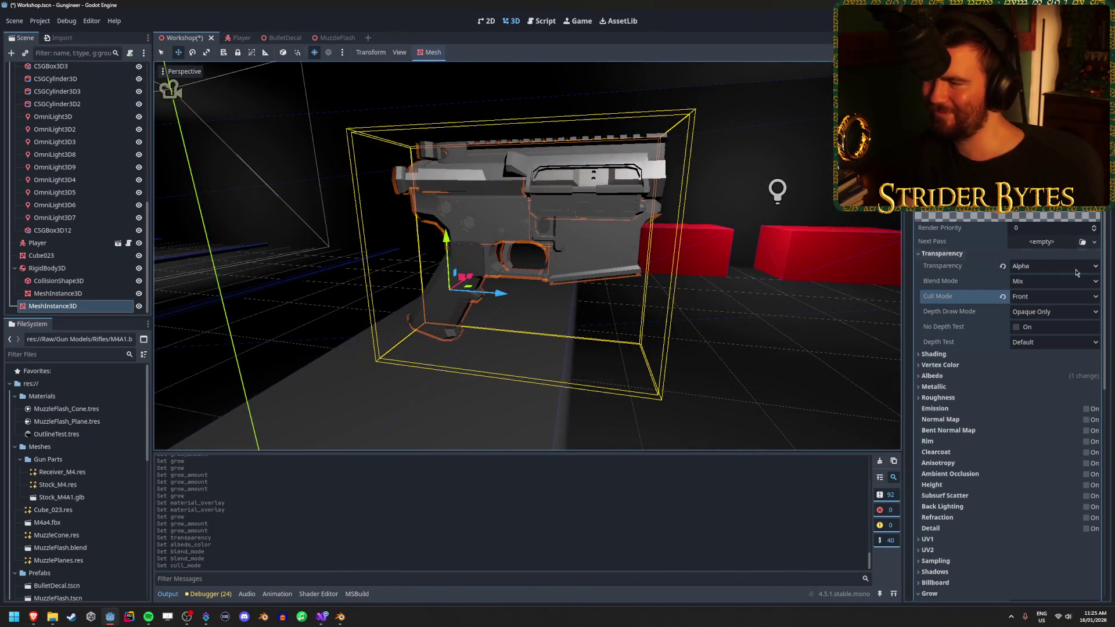
click(1036, 297)
click(1027, 310)
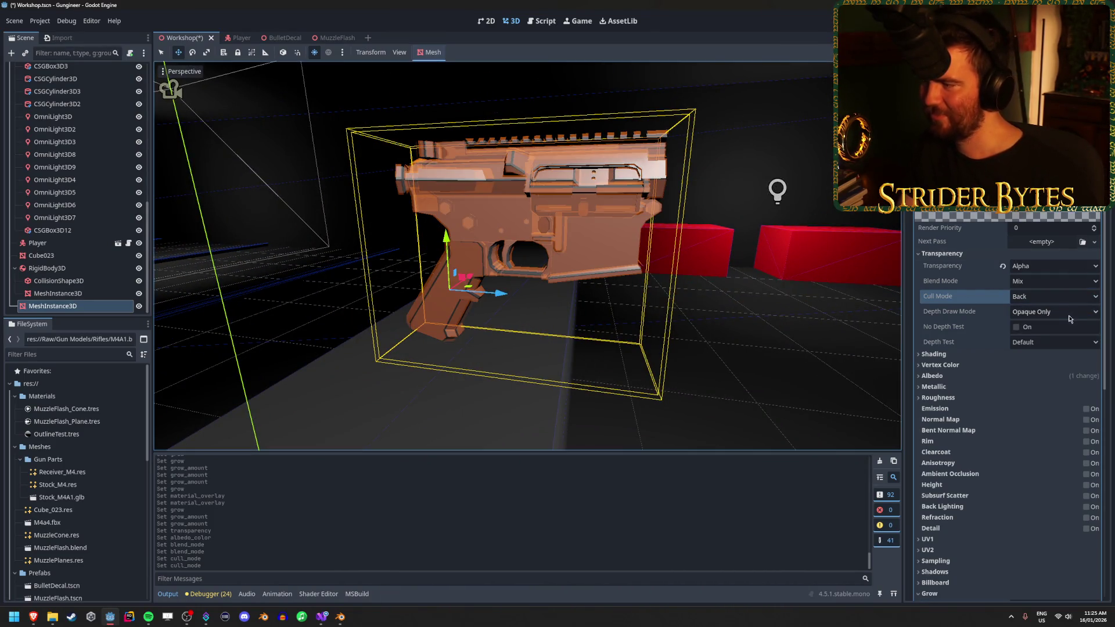
click(1054, 297)
click(1043, 334)
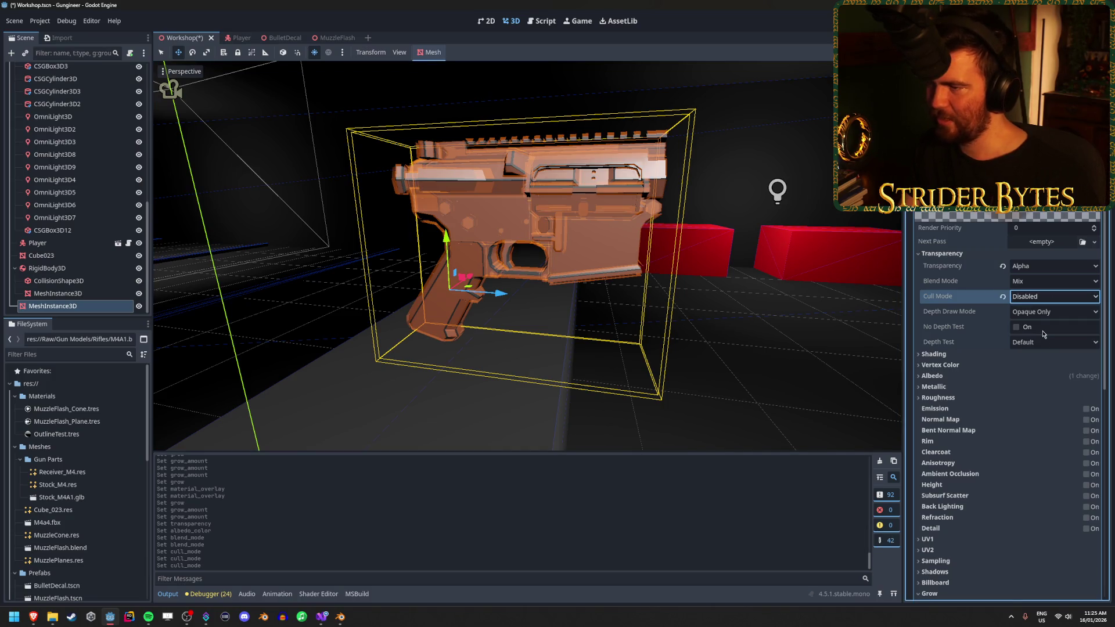
click(1035, 297)
click(1035, 312)
click(1067, 314)
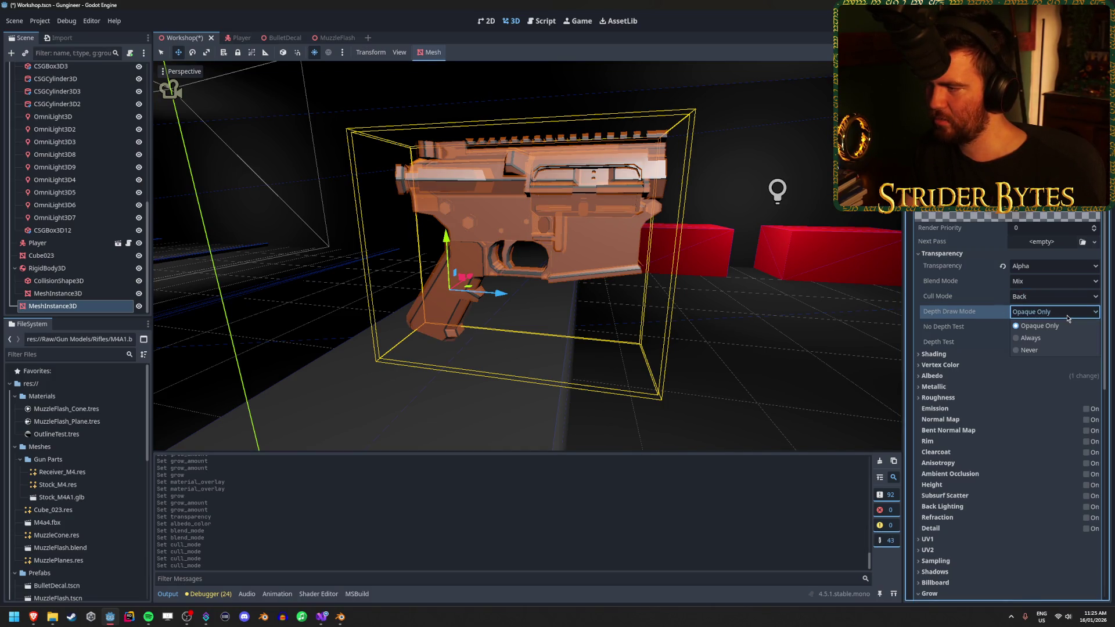
click(1067, 314)
Set the overlay material's Shading Mode to Unshaded
click(933, 354)
click(1051, 366)
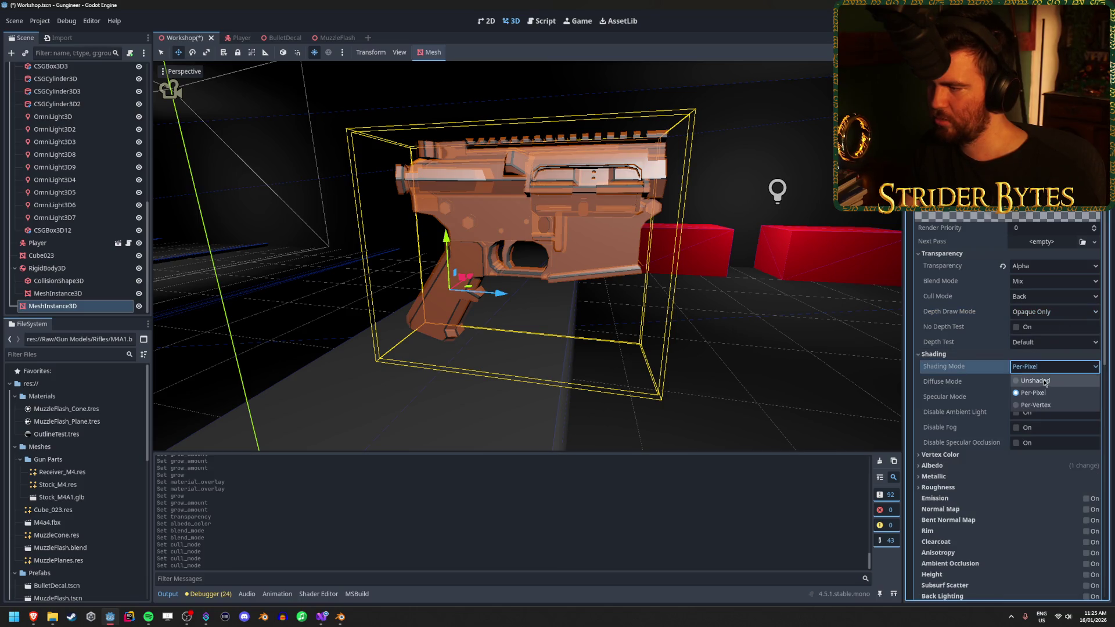
click(1043, 381)
mouse_move(581, 273)
mouse_down()
mouse_move(650, 272)
mouse_move(499, 275)
mouse_move(668, 277)
mouse_move(609, 276)
mouse_move(685, 262)
mouse_move(721, 267)
mouse_move(741, 312)
mouse_move(772, 290)
mouse_move(657, 313)
mouse_move(675, 333)
mouse_up()
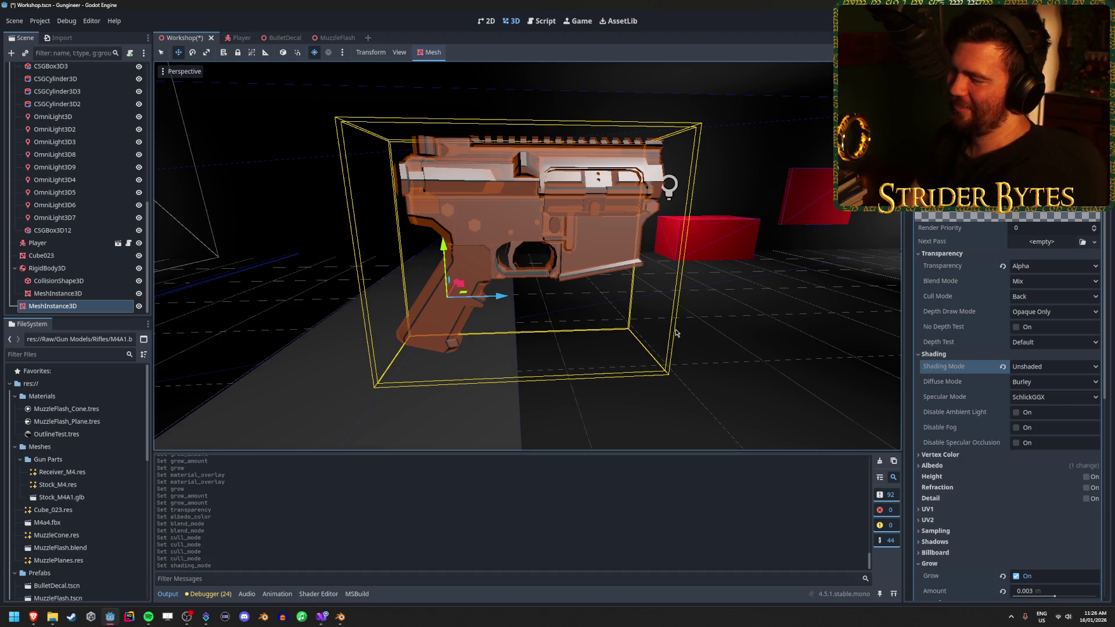
Briefly try Refraction and Height, turn both off, and save the Workshop scene
click(1086, 488)
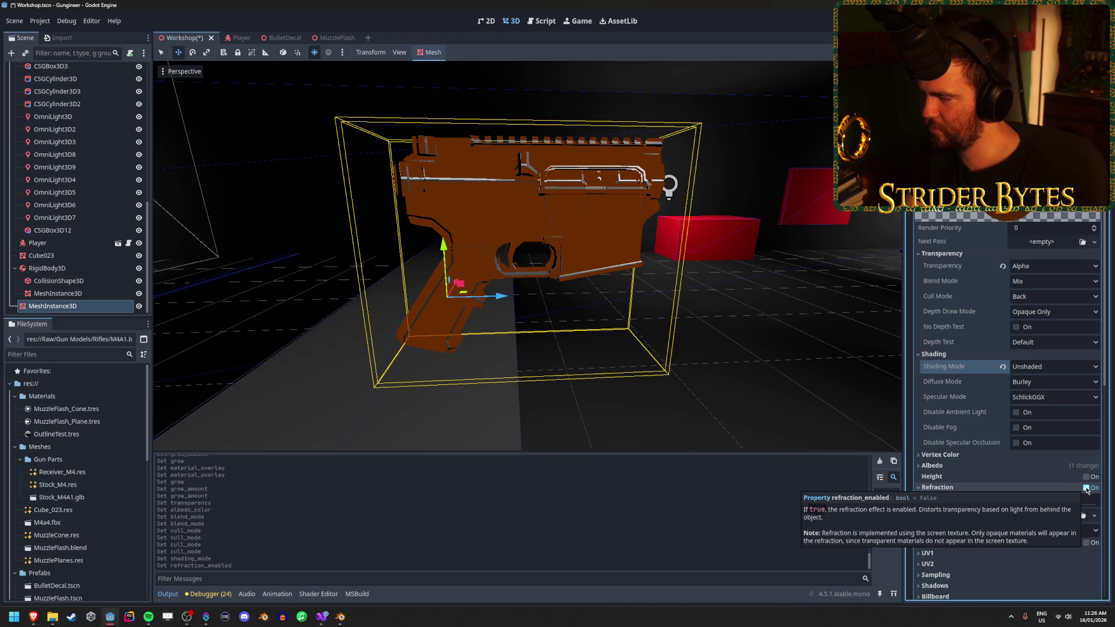
click(1086, 488)
click(1085, 477)
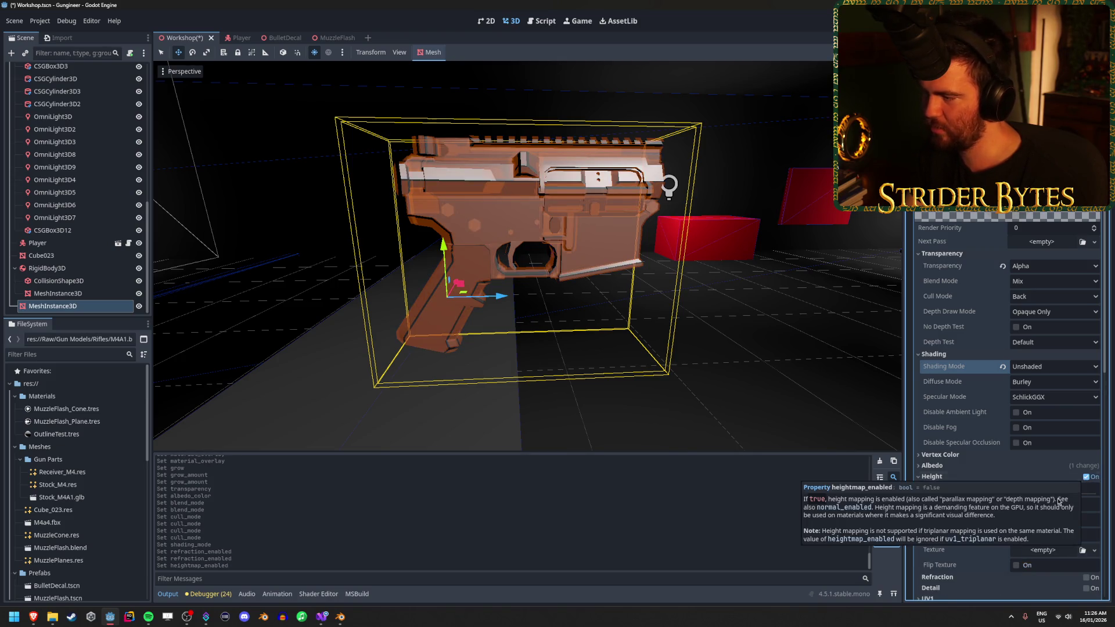
drag(1069, 495, 1070, 495)
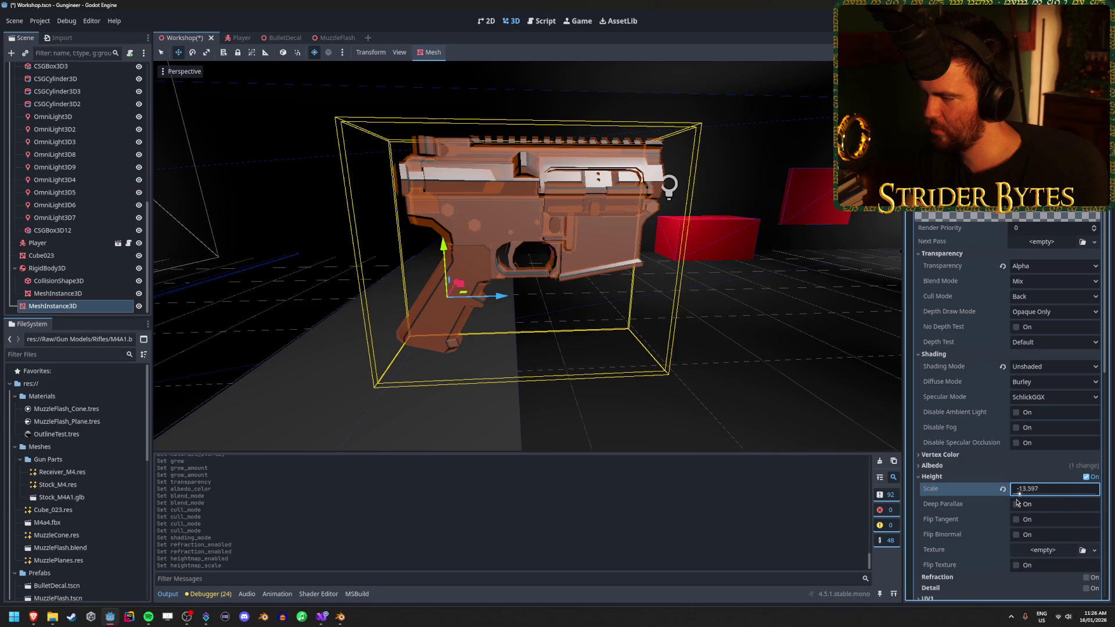
click(1086, 477)
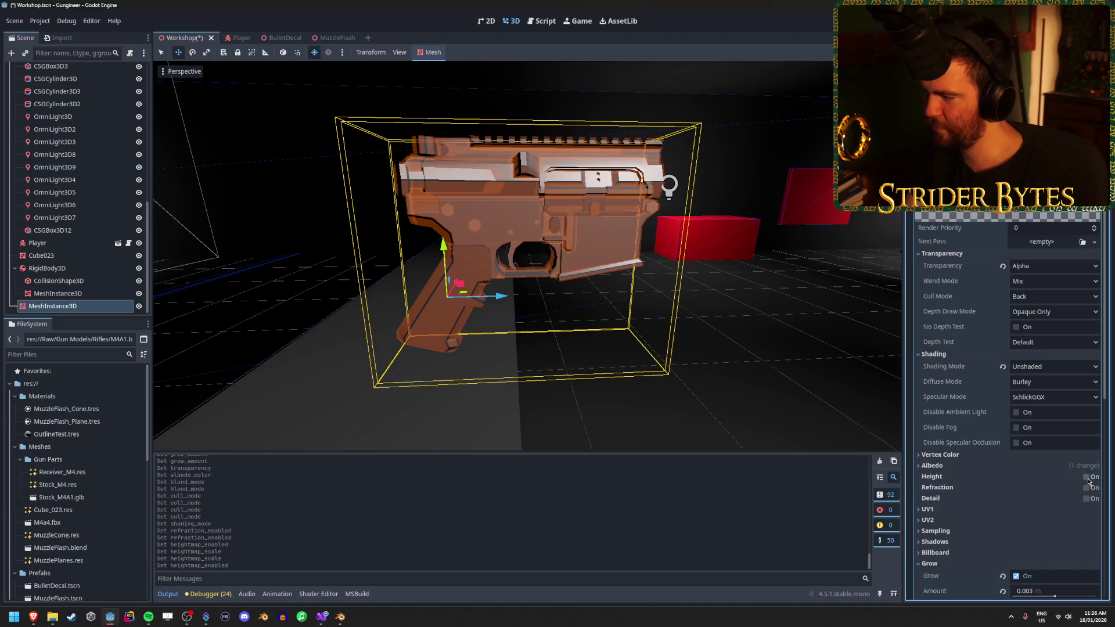
key(ctrl+s)
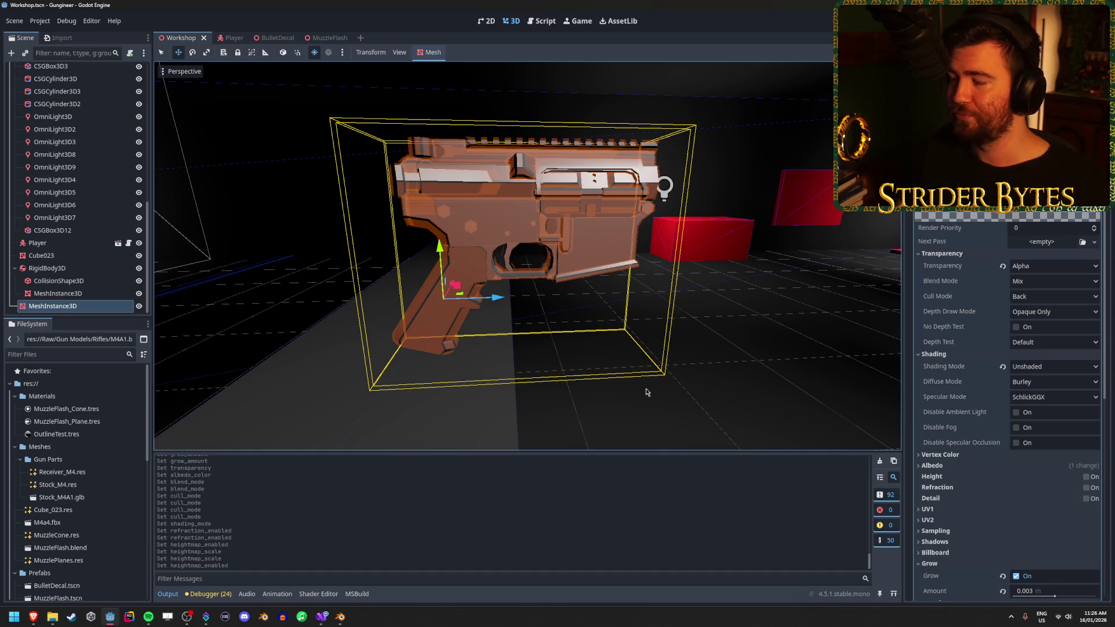
scroll(953, 364, down, 5)
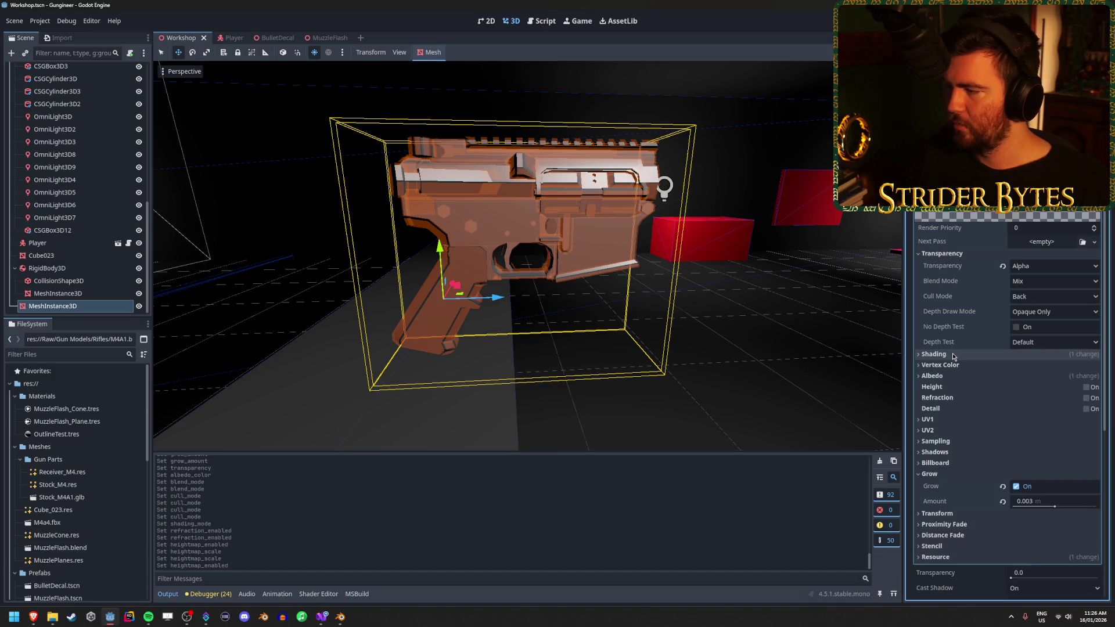
scroll(957, 385, up, 2)
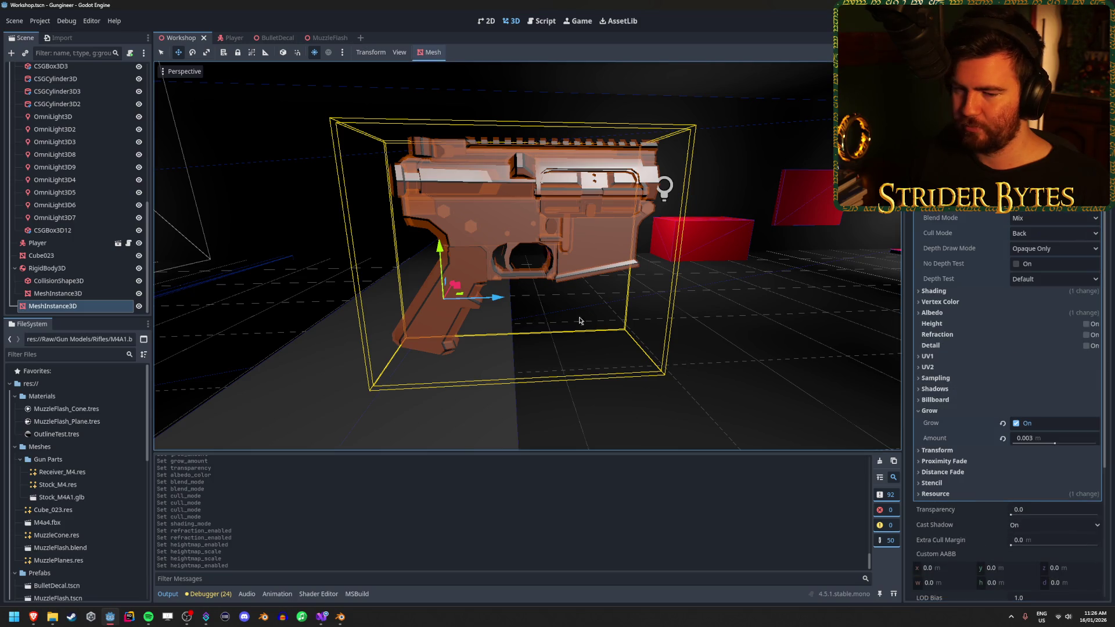
scroll(527, 256, down, 5)
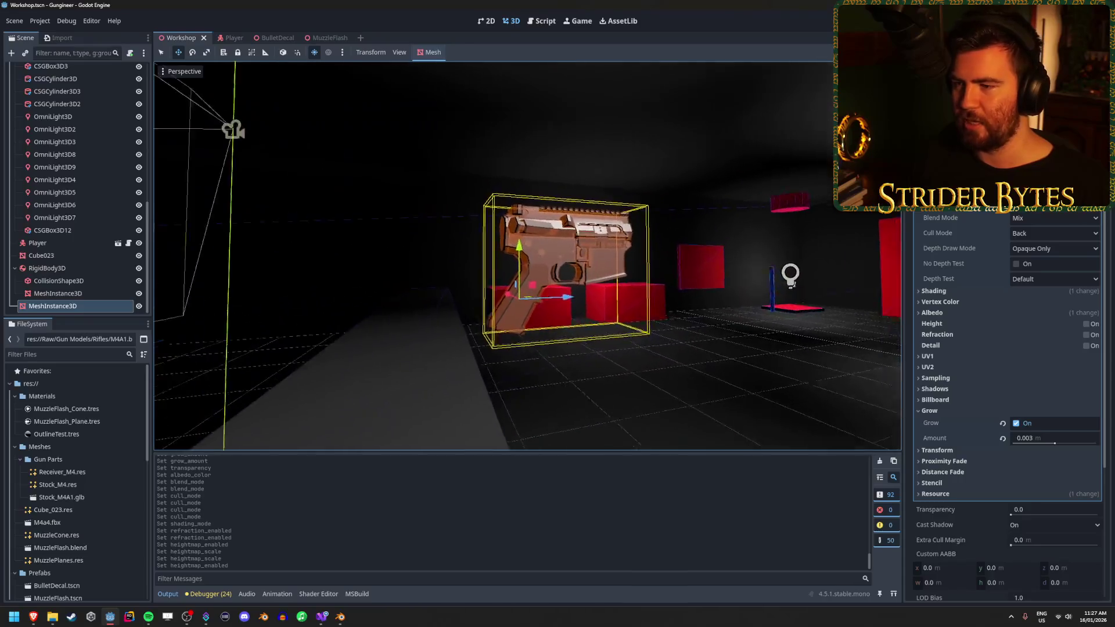
click(1016, 424)
click(1016, 424)
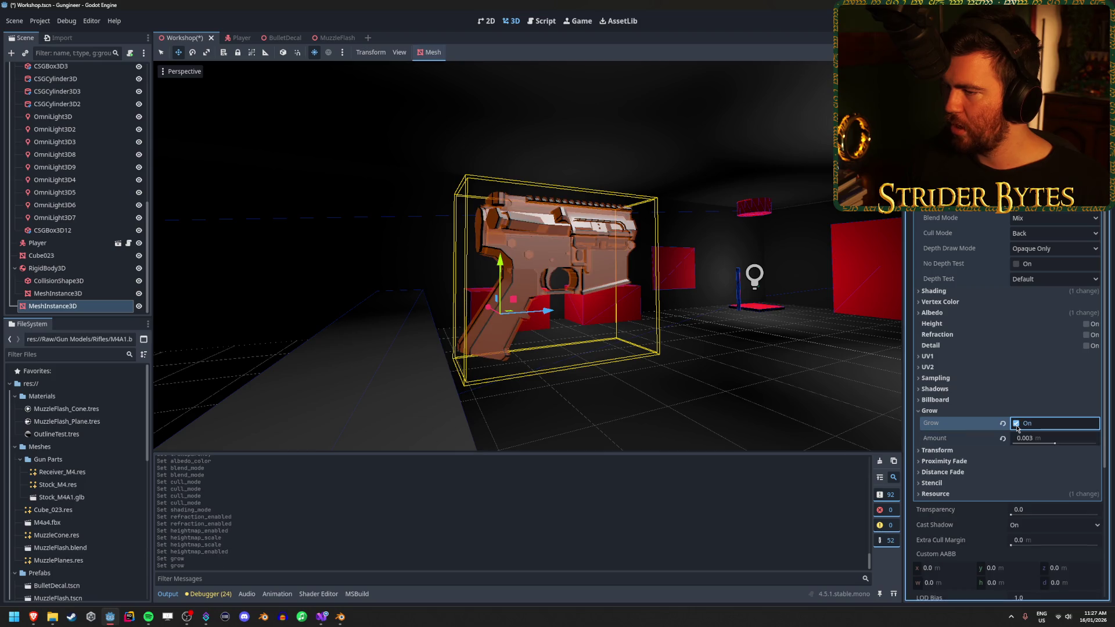
click(970, 411)
scroll(966, 417, up, 3)
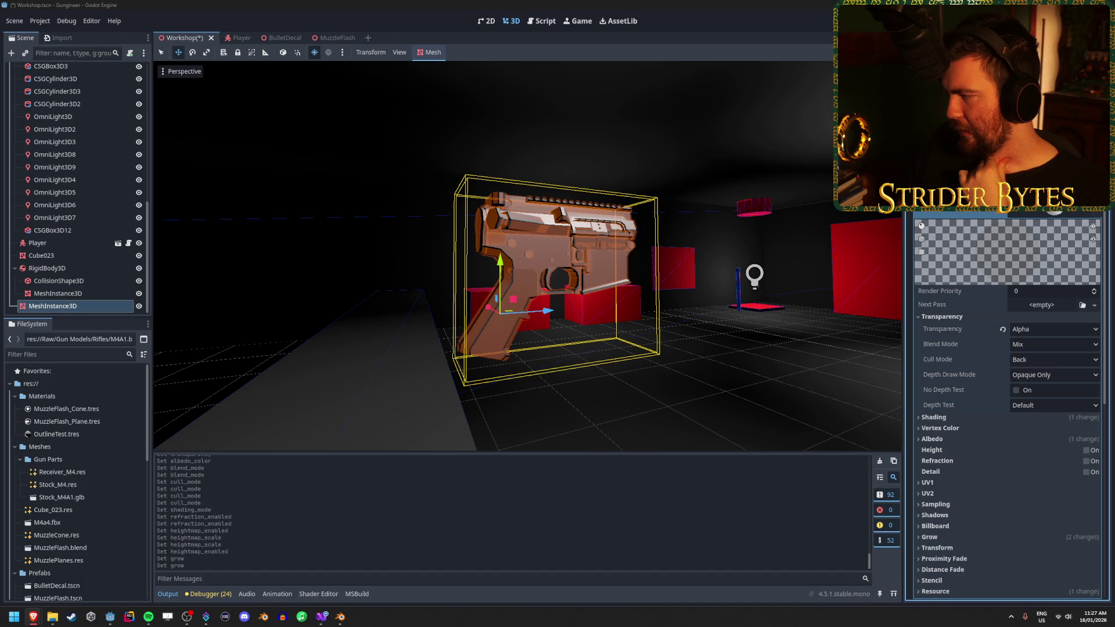
scroll(930, 287, down, 3)
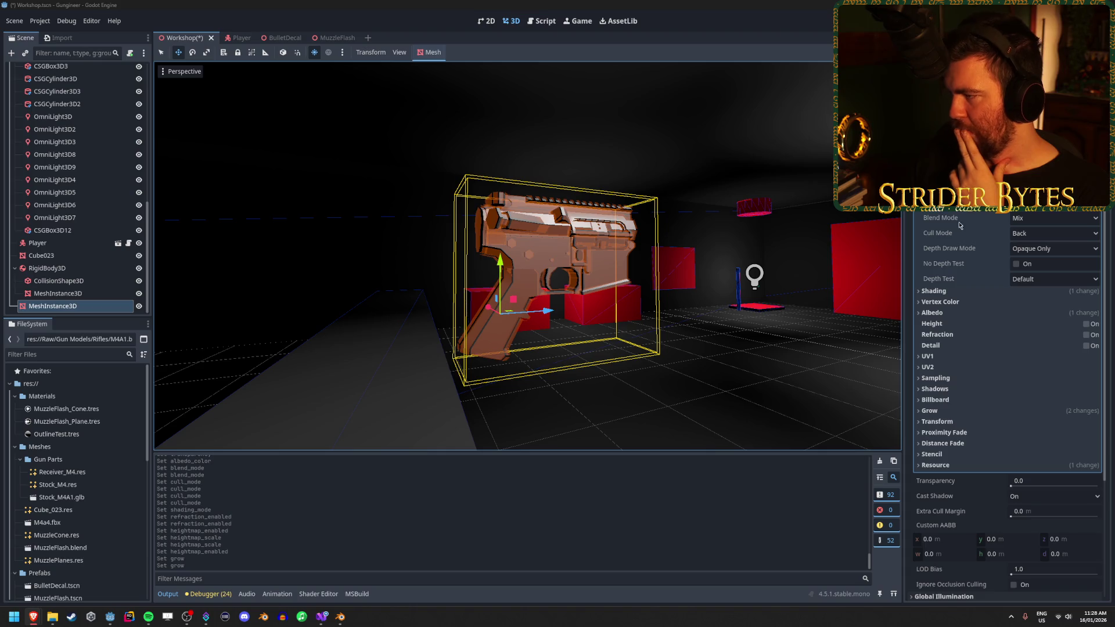
Browse the Albedo, Resource and Transform sections of the overlay material
click(944, 313)
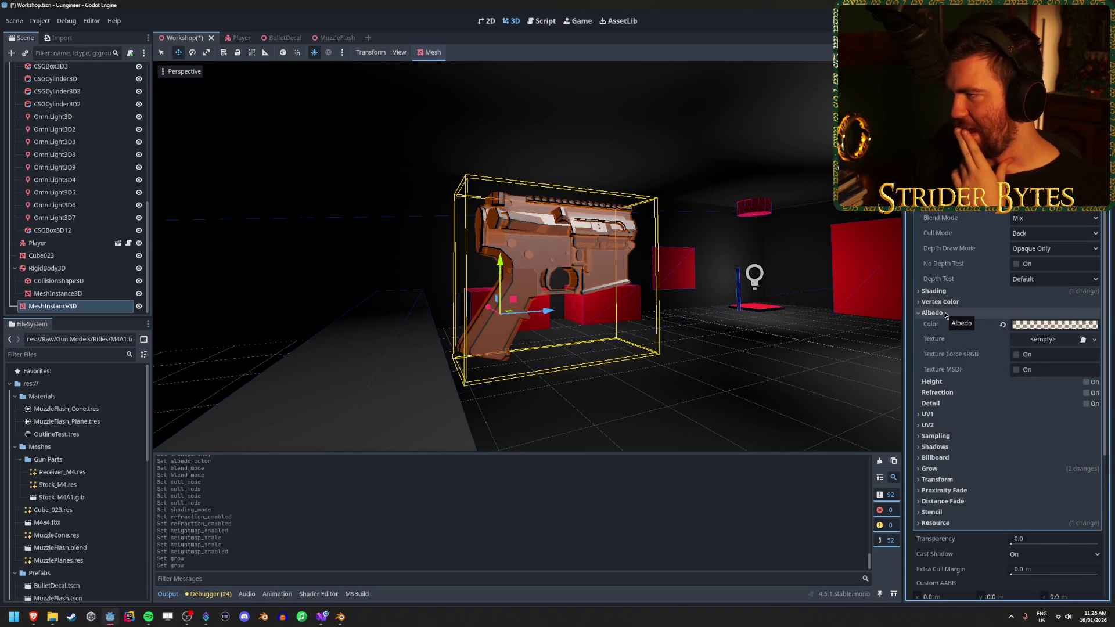
click(945, 313)
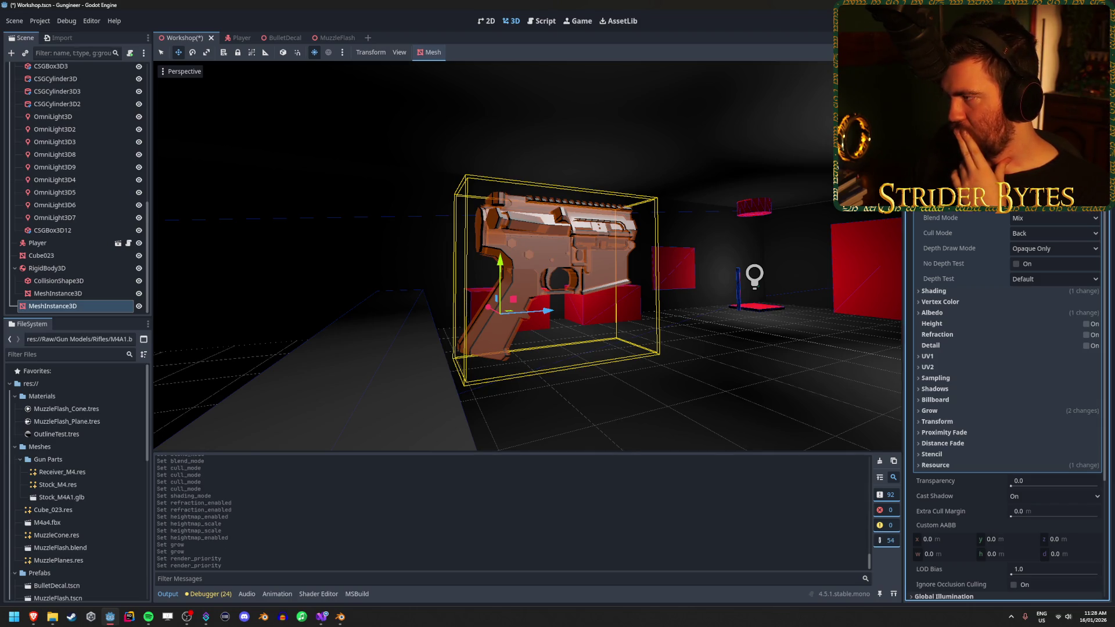
scroll(970, 298, up, 3)
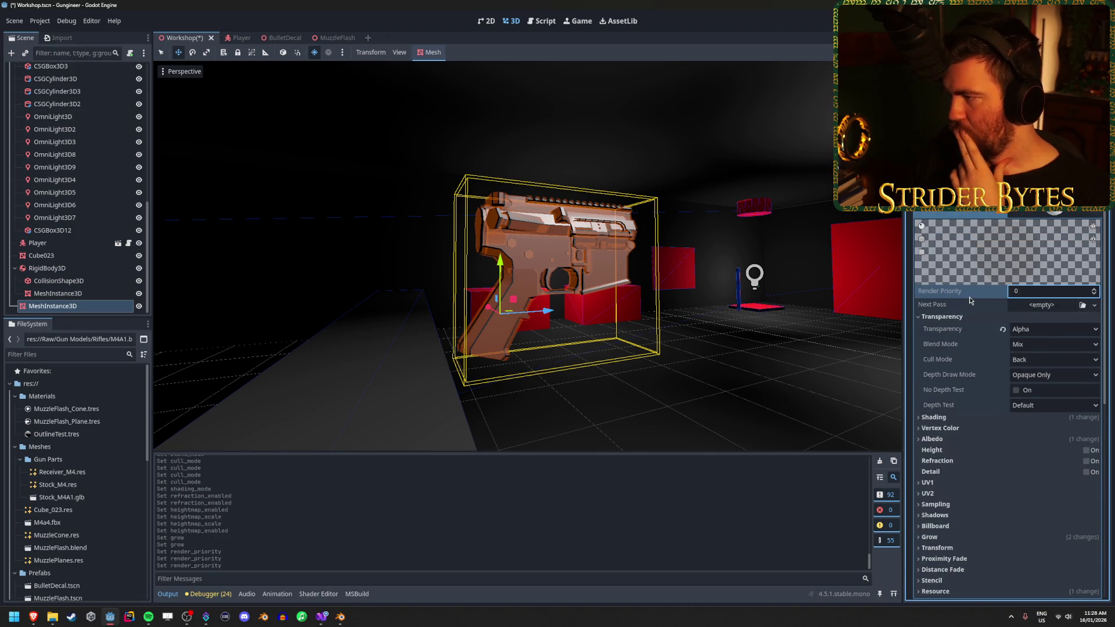
scroll(966, 296, down, 3)
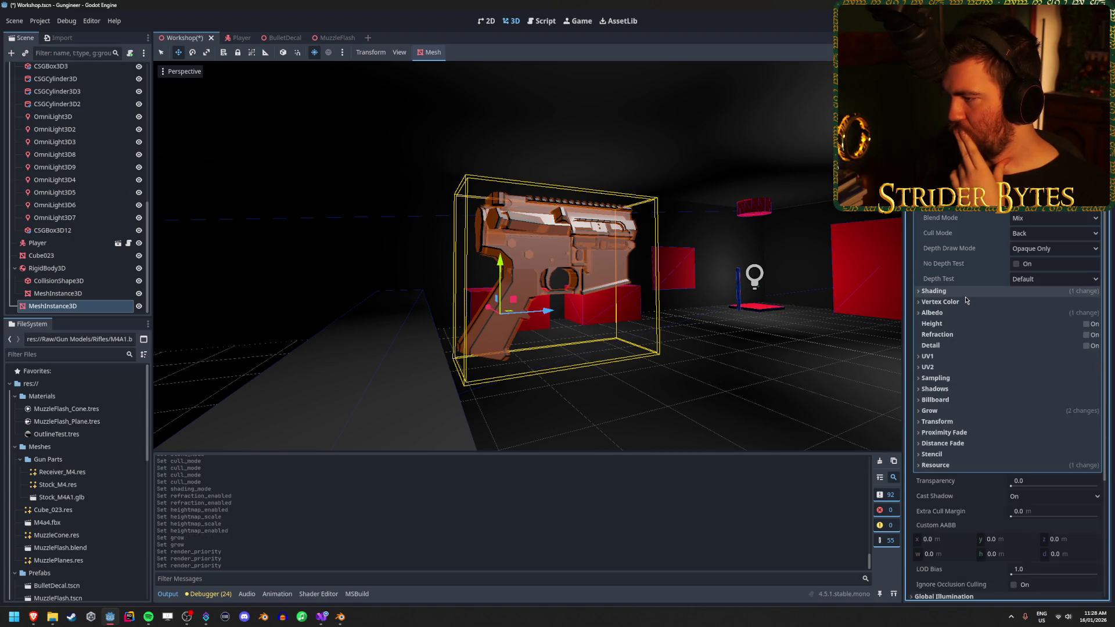
click(935, 466)
click(935, 466)
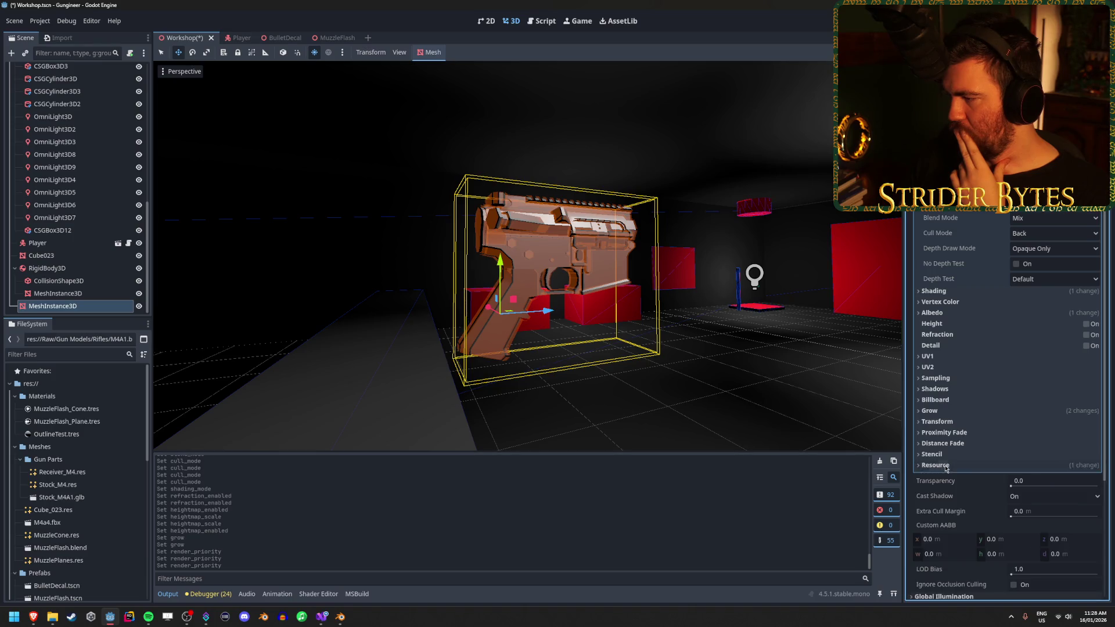
click(949, 422)
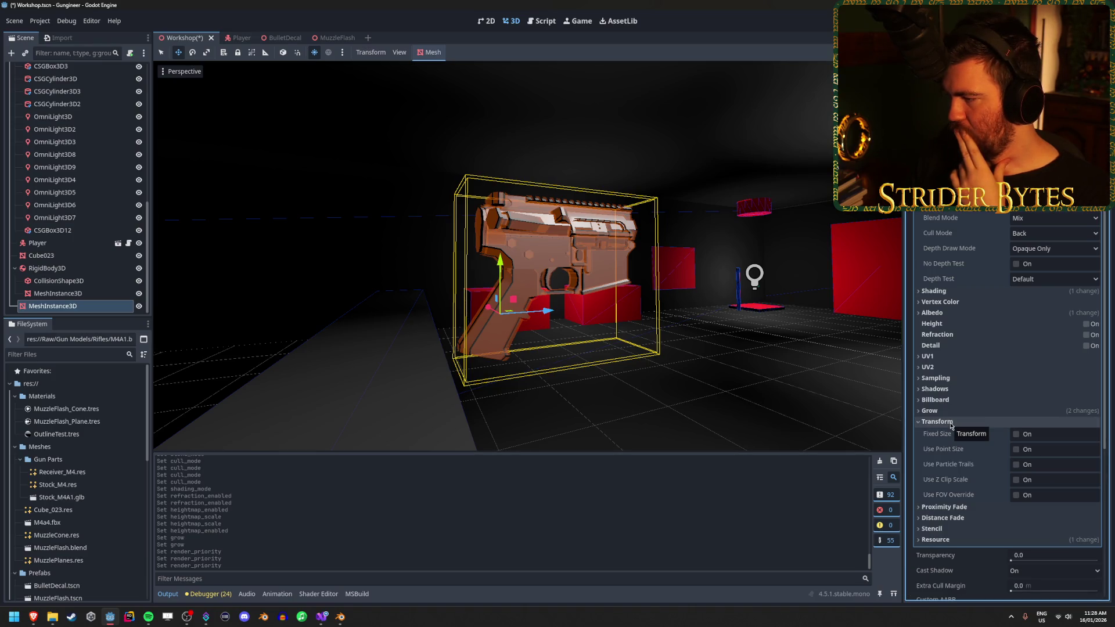
click(950, 424)
Set the Grow amount to 0.002, then 0.001 m
click(940, 410)
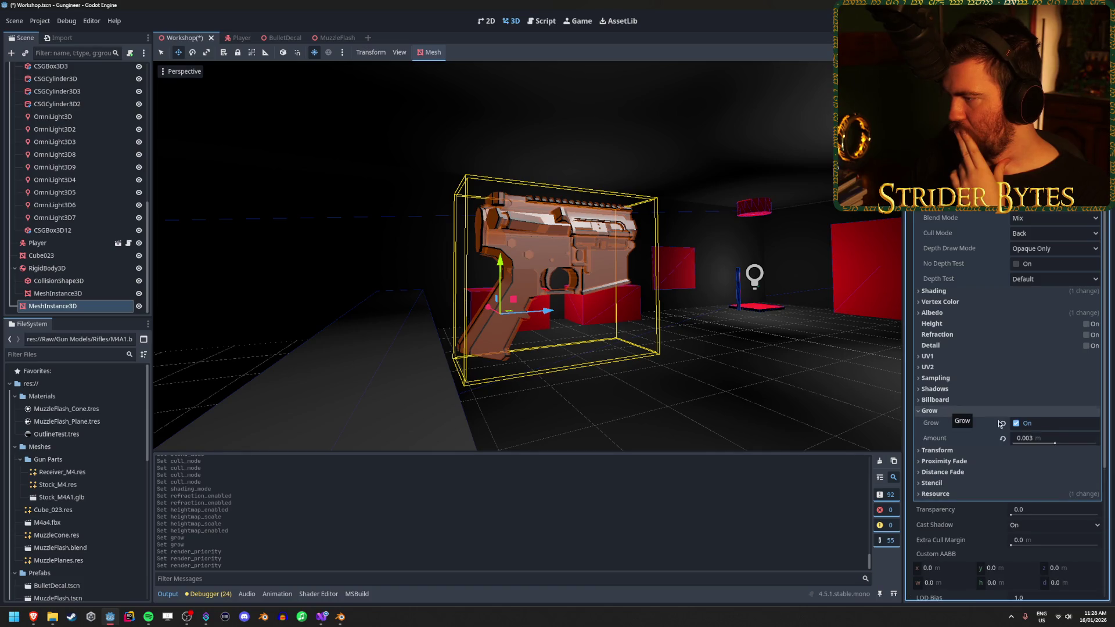
click(1056, 437)
text(.00)
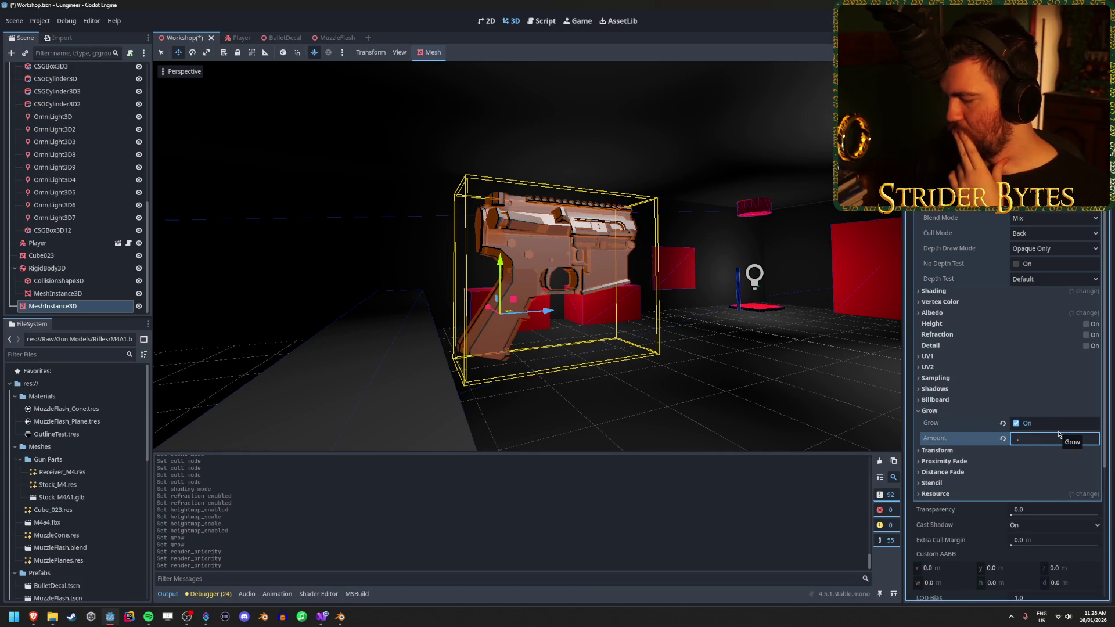
key(Return)
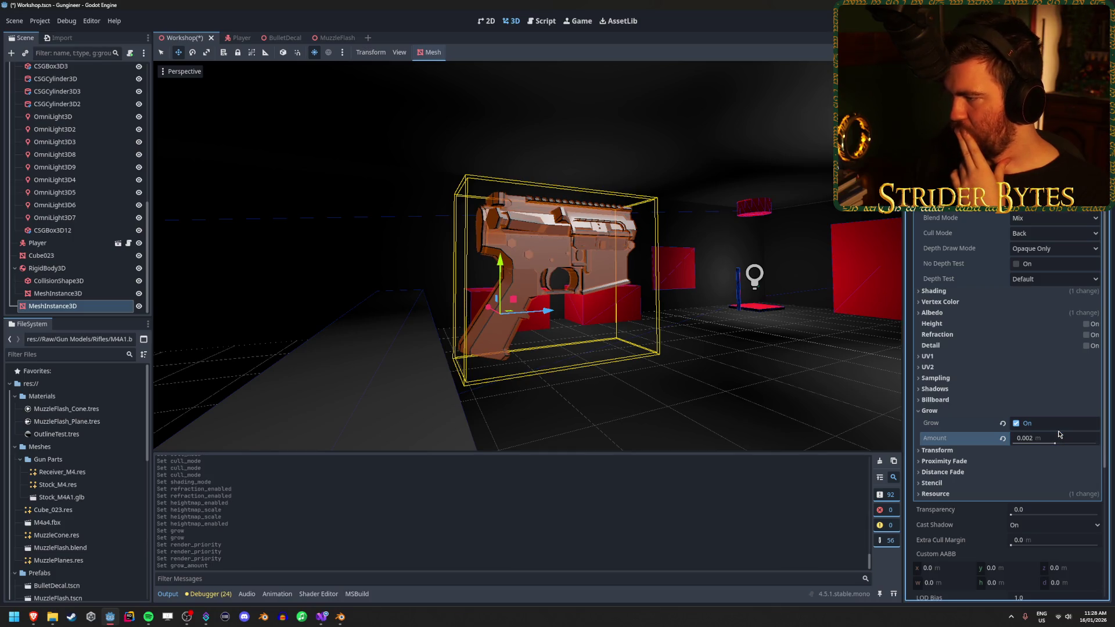
click(1071, 441)
text(.)
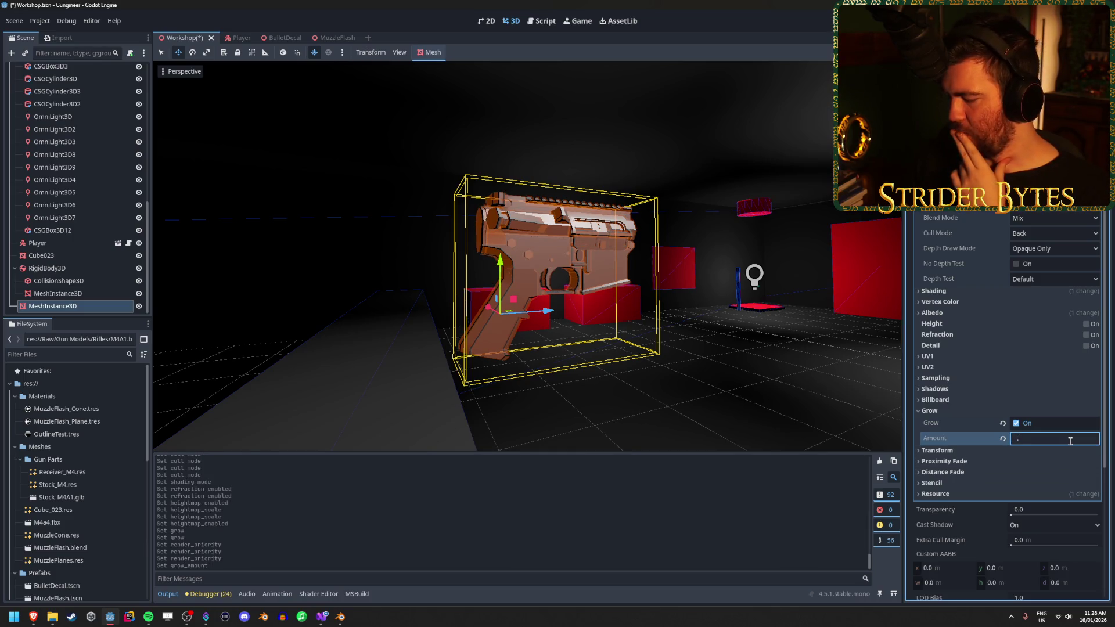
key(Return)
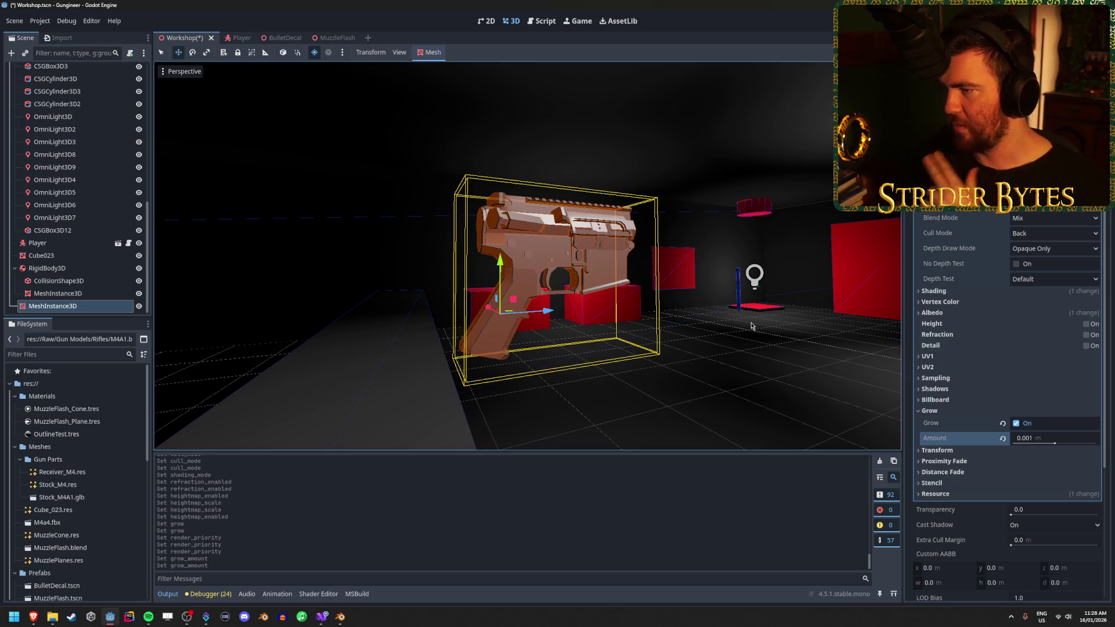
mouse_move(522, 255)
mouse_down()
mouse_move(441, 250)
mouse_move(487, 243)
mouse_move(522, 255)
mouse_move(476, 244)
mouse_move(523, 262)
mouse_move(494, 243)
mouse_move(465, 256)
mouse_move(487, 244)
mouse_move(511, 255)
mouse_move(494, 252)
mouse_up()
drag(749, 325, 754, 324)
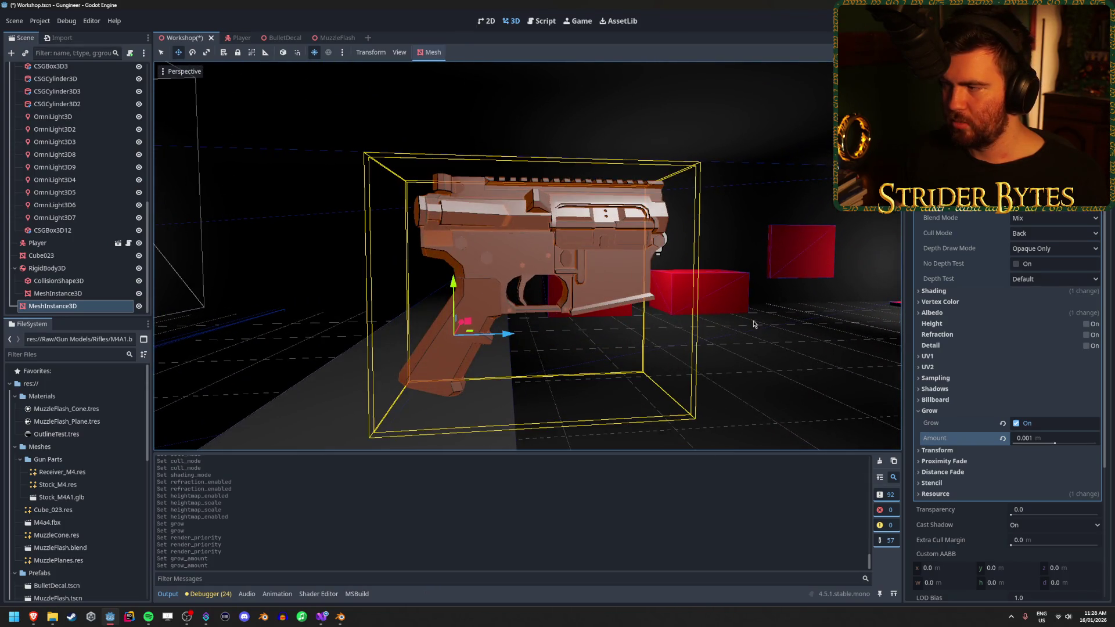
Expand Albedo and check the material's current albedo colour in the picker
click(946, 302)
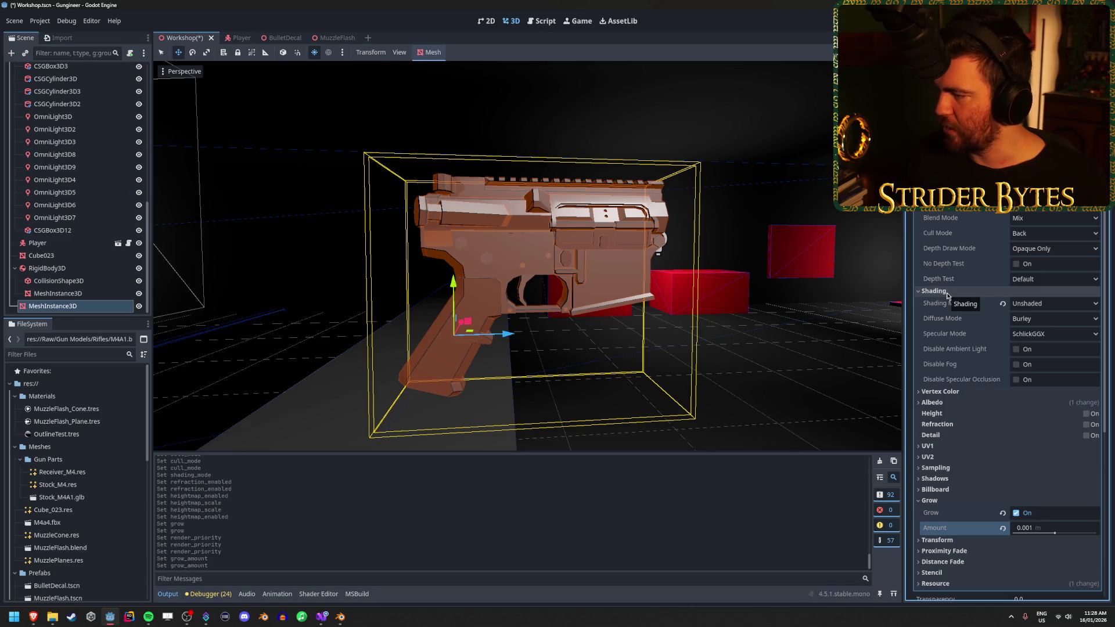
click(948, 303)
click(950, 303)
click(950, 303)
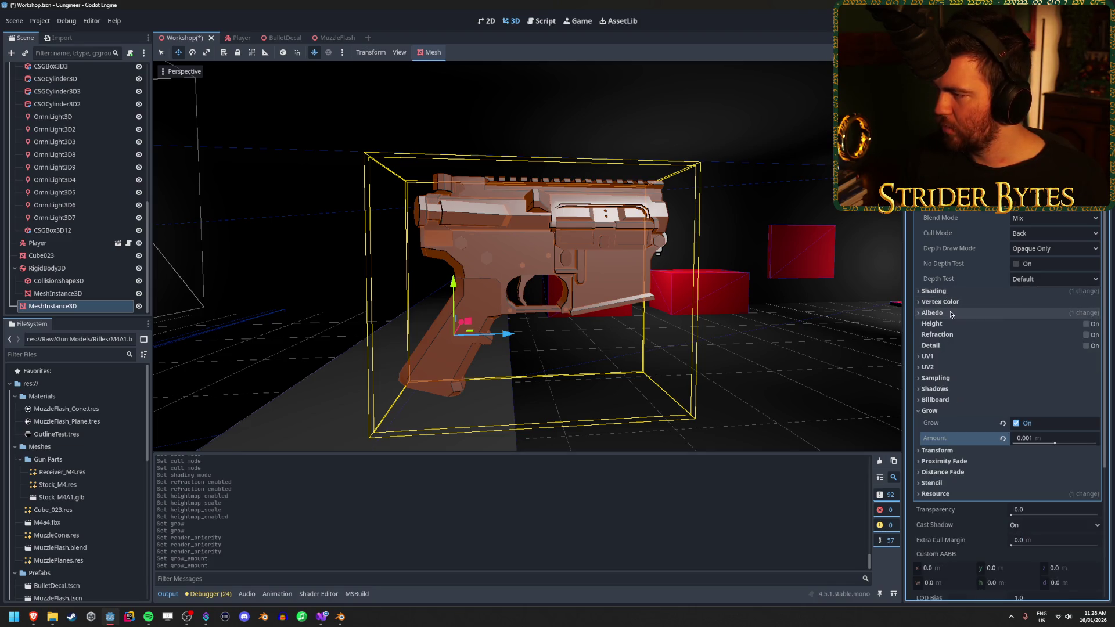
click(951, 314)
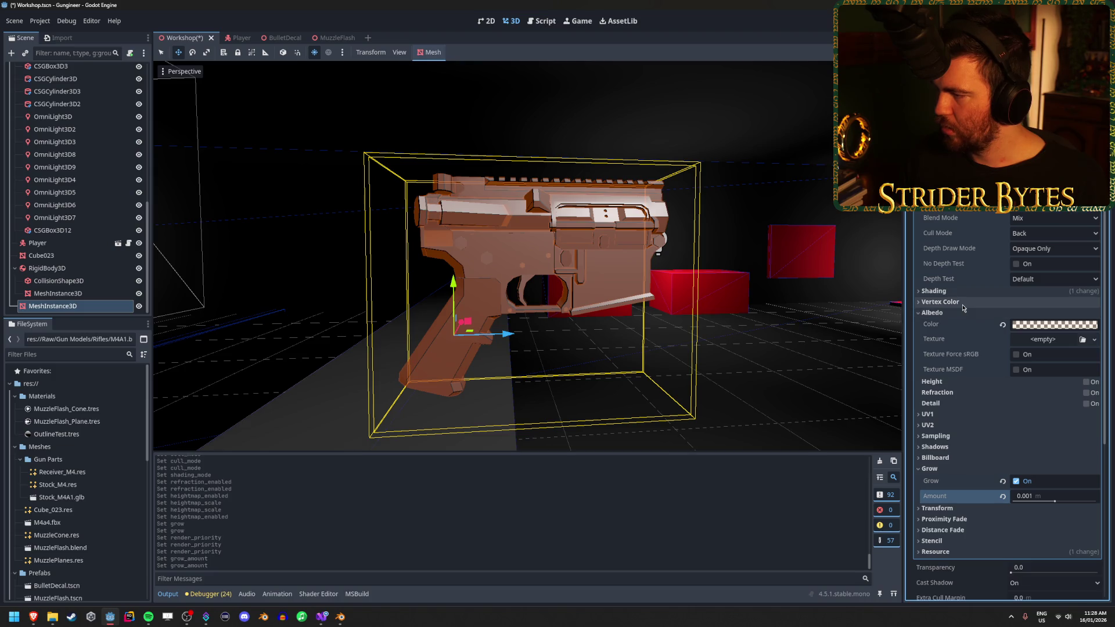
click(1054, 328)
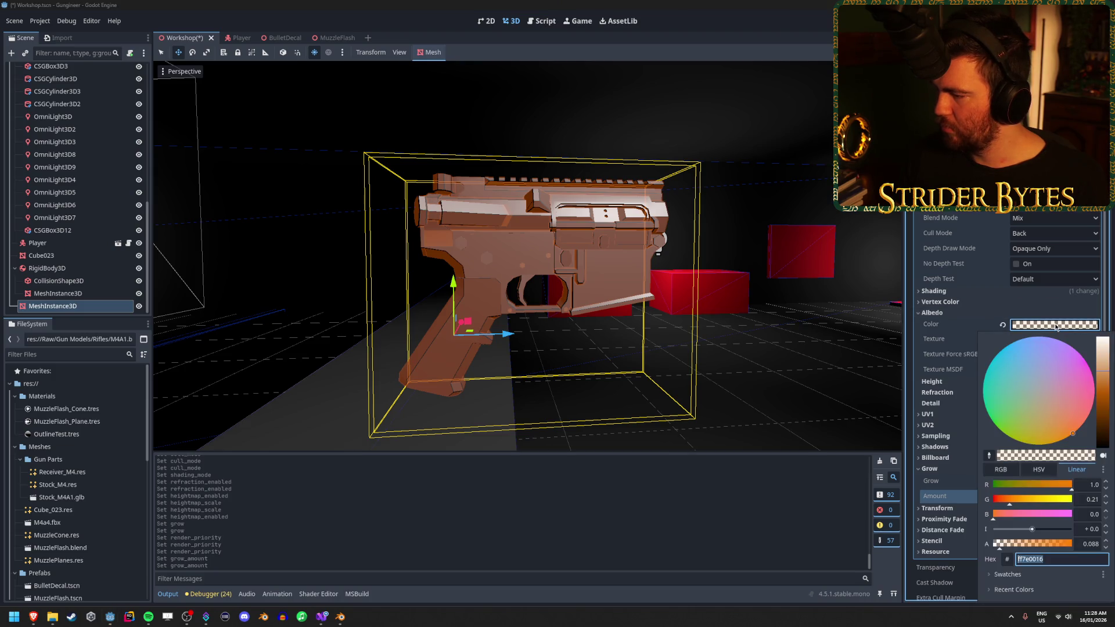
click(940, 327)
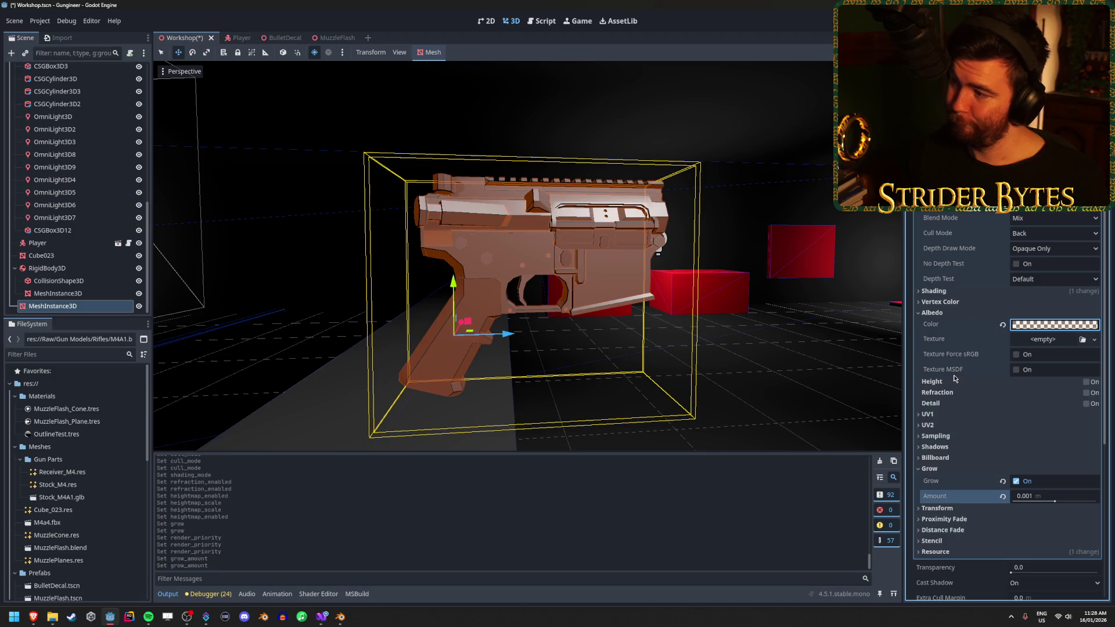
scroll(954, 378, down, 5)
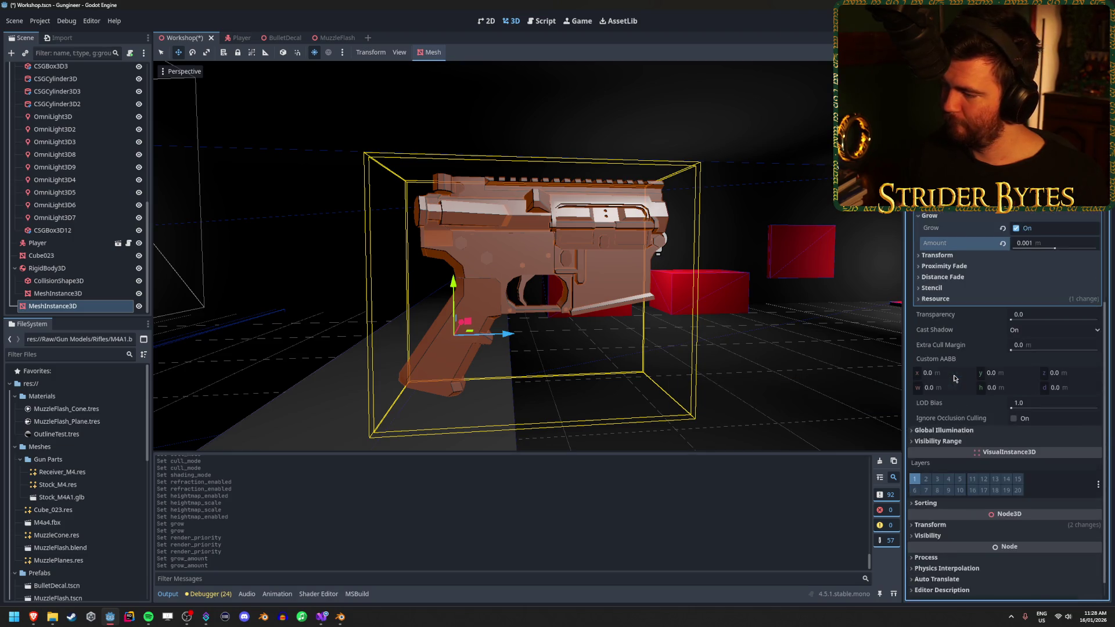
scroll(953, 378, up, 5)
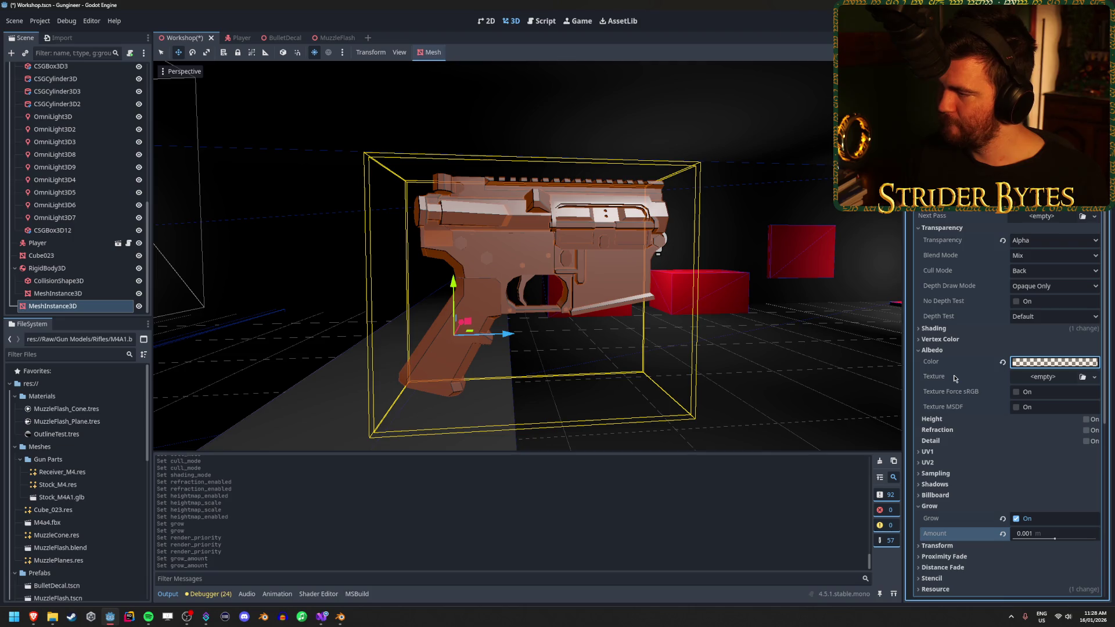
Enable Vertex Color > Use as Albedo on the material
click(952, 229)
click(952, 239)
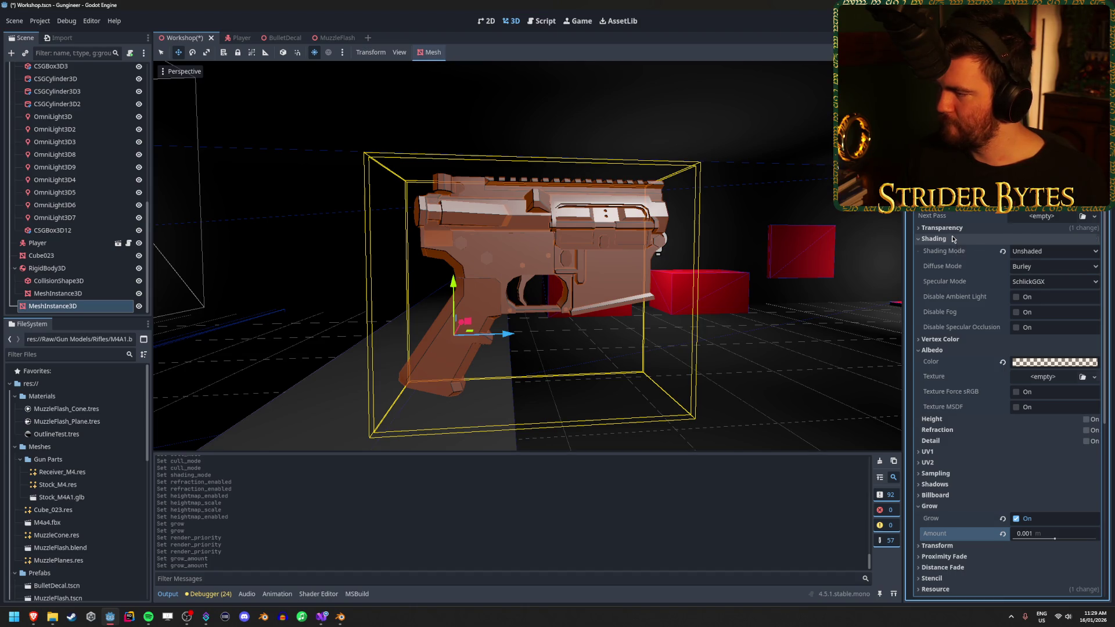
click(952, 238)
click(946, 250)
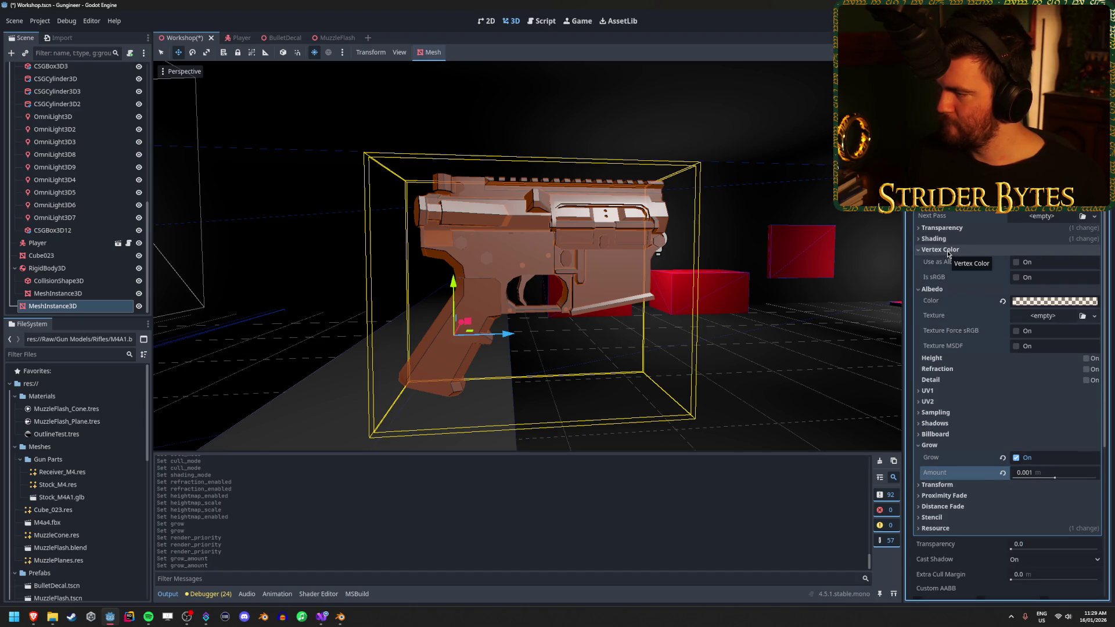
click(1016, 263)
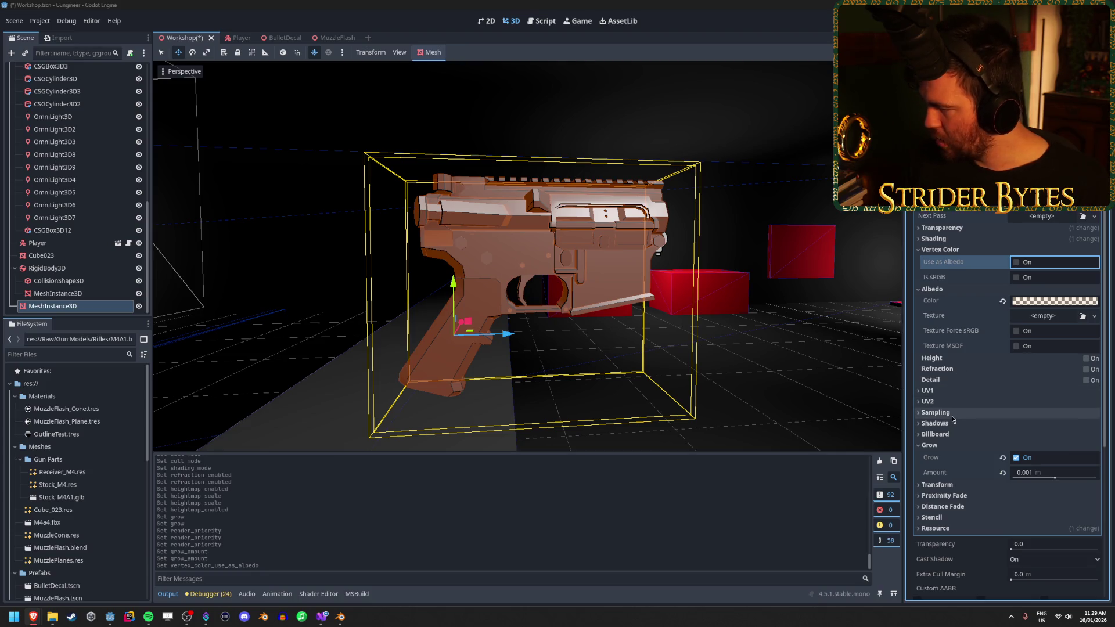
scroll(956, 526, down, 4)
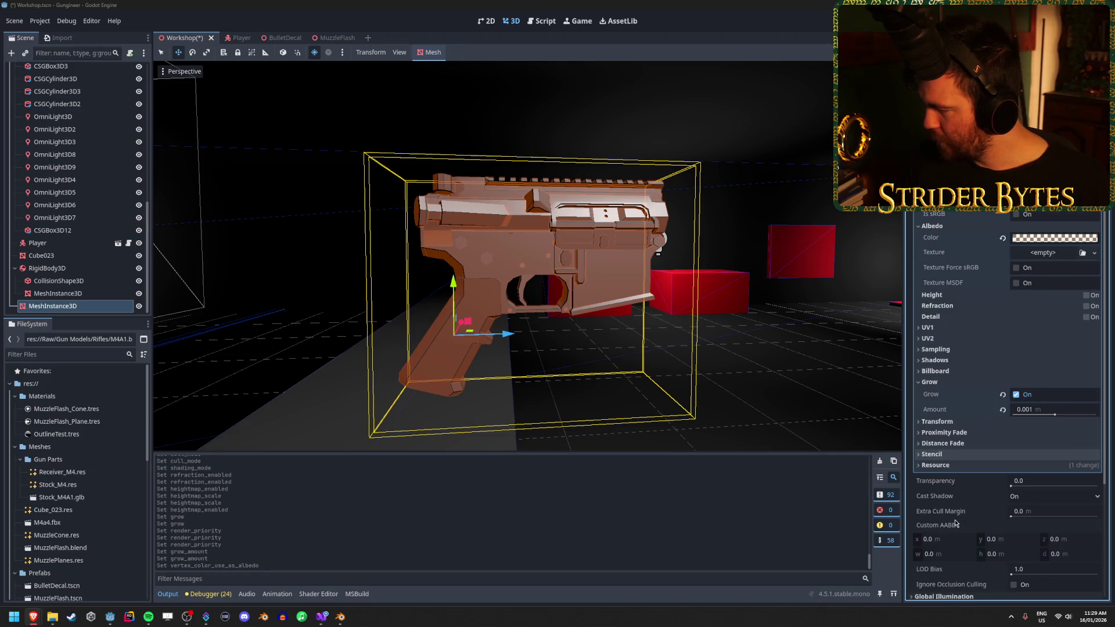
scroll(956, 523, up, 6)
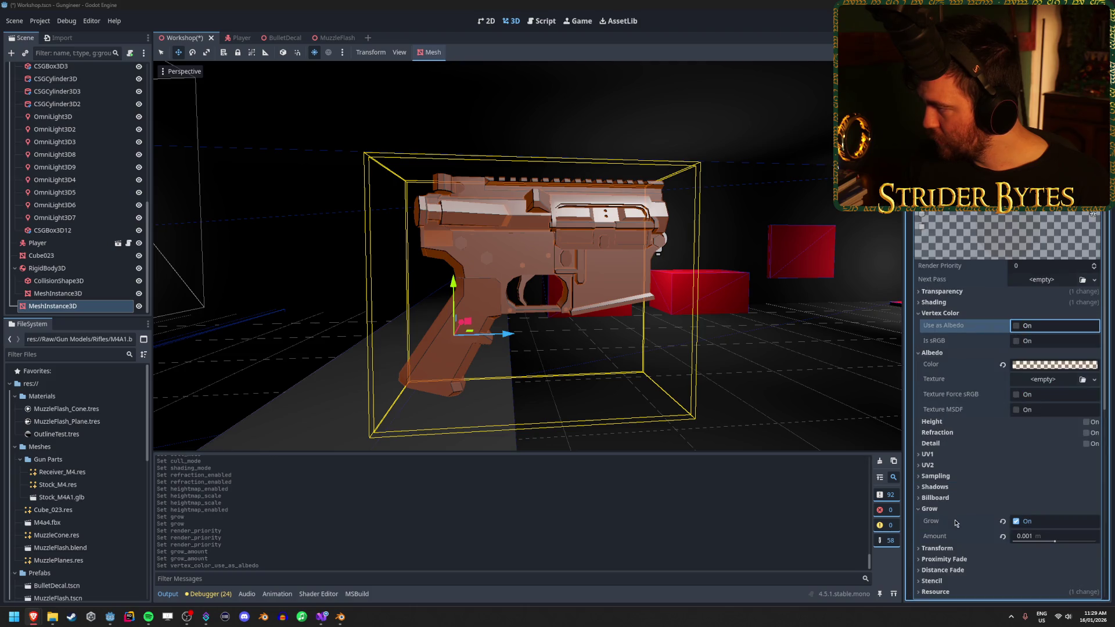
click(957, 303)
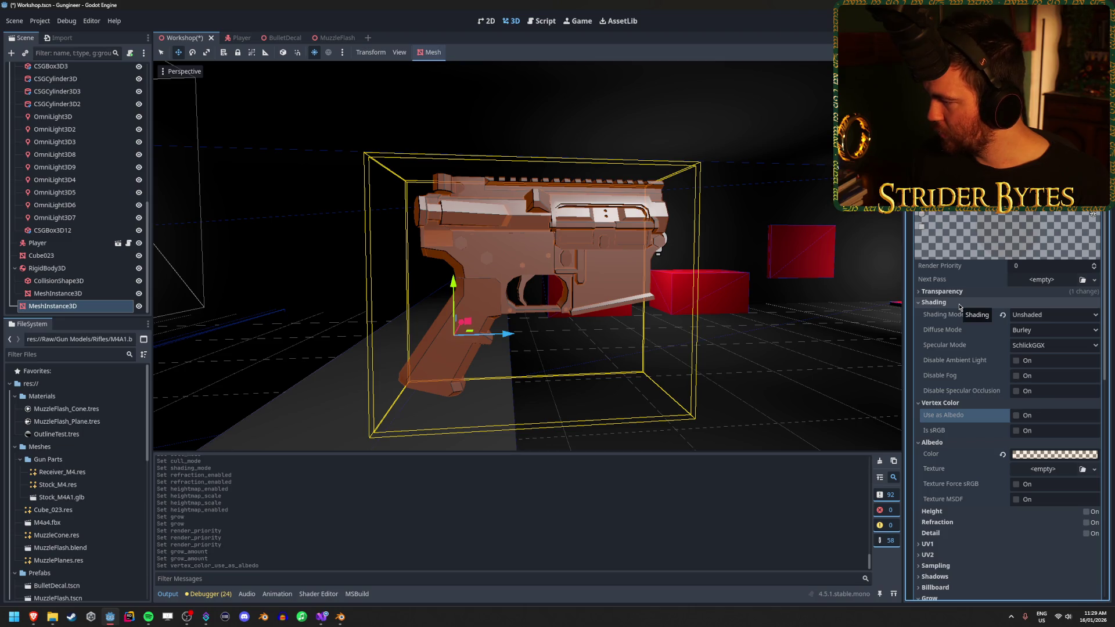
click(957, 302)
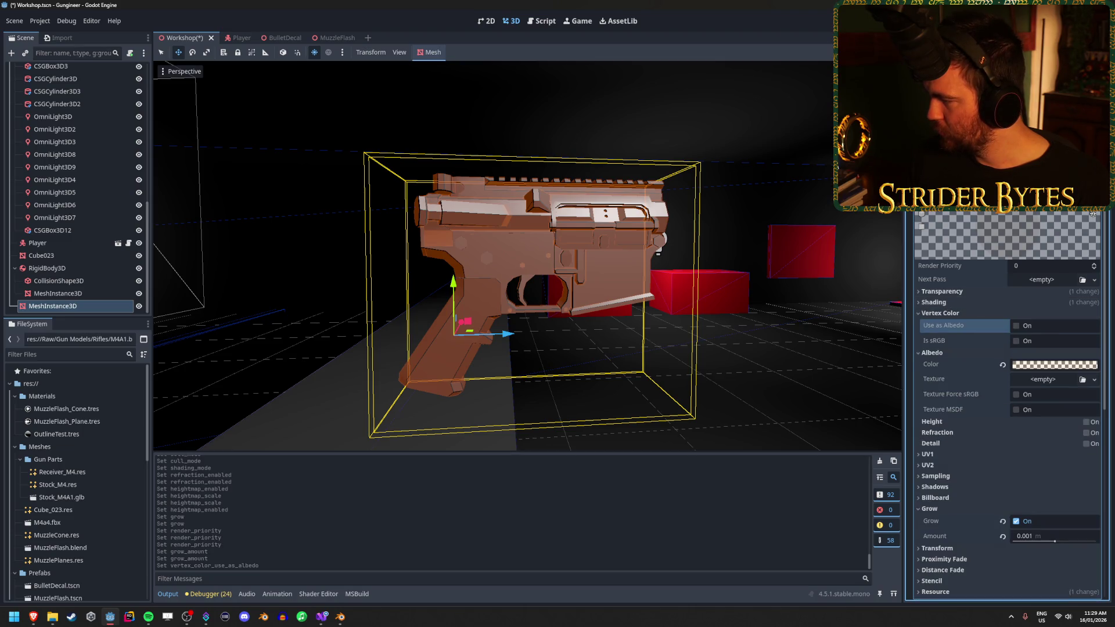
key(alt+Tab)
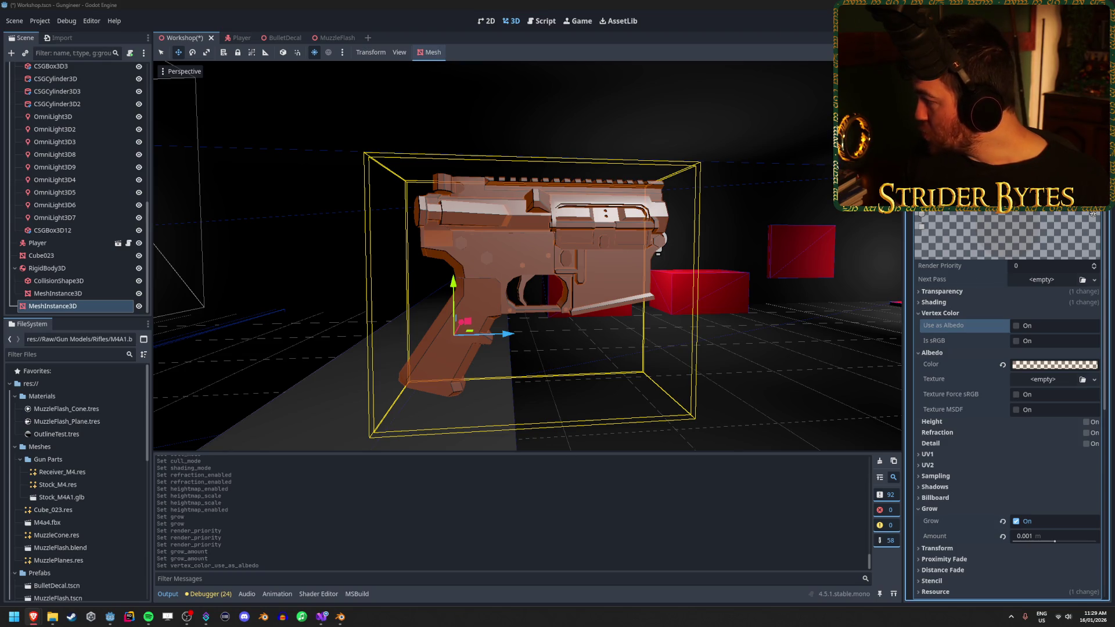
scroll(974, 232, down, 10)
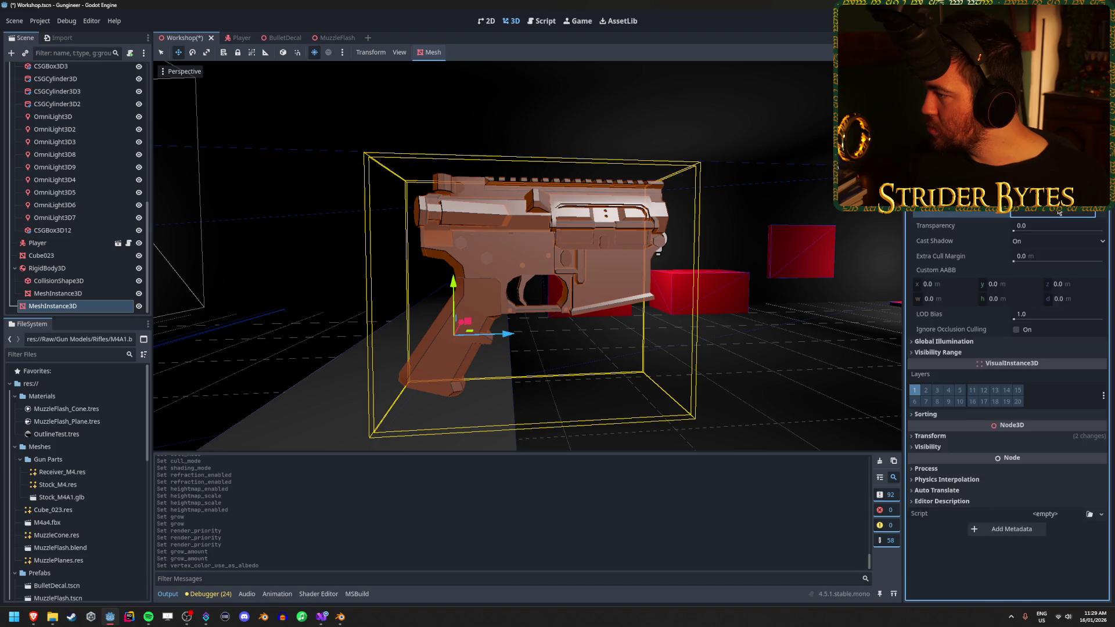
scroll(1058, 212, up, 10)
click(1095, 213)
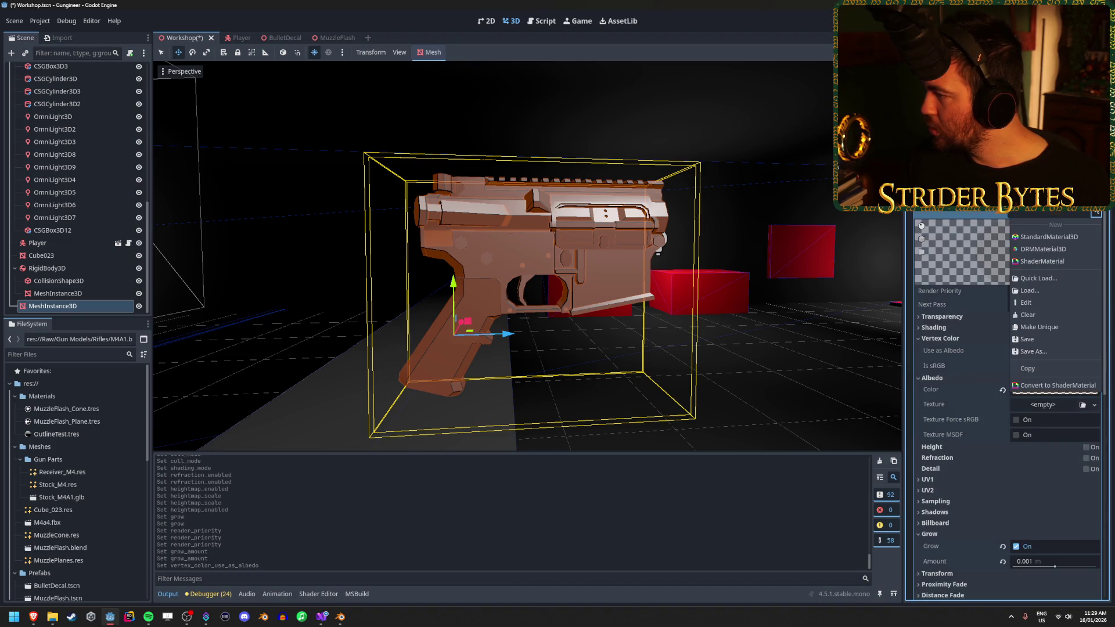
click(941, 317)
click(941, 316)
click(1023, 329)
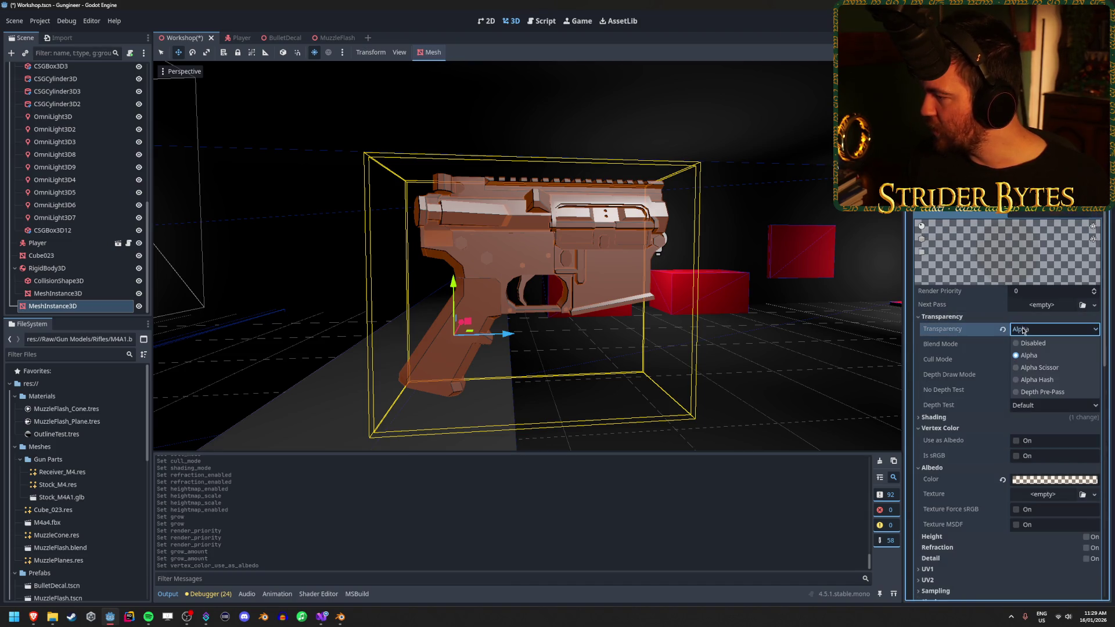
click(1036, 343)
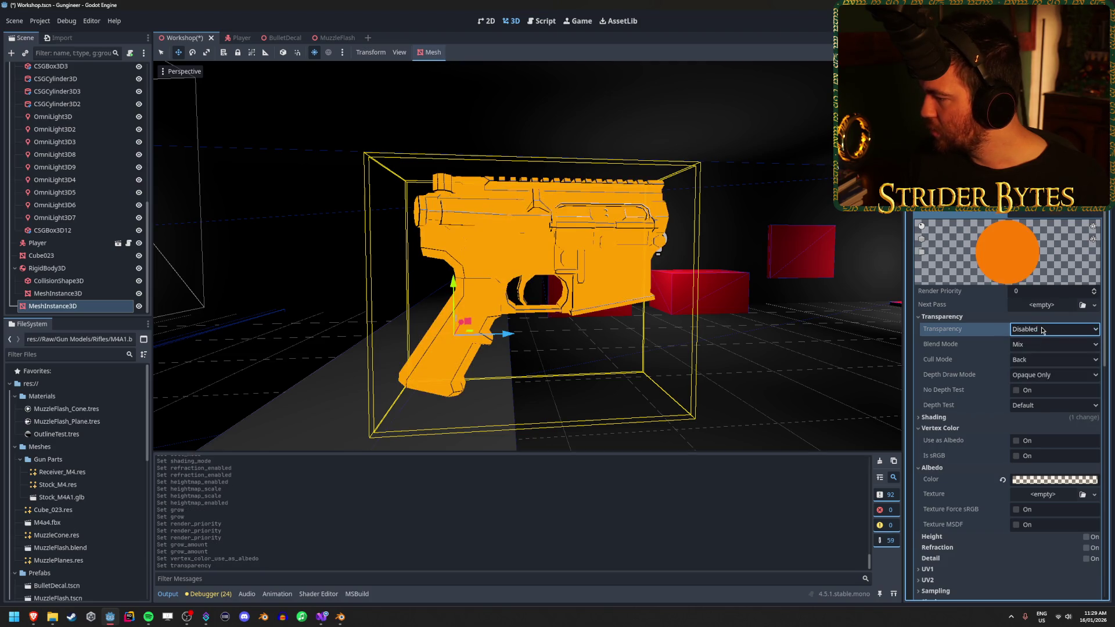
scroll(1034, 331, down, 2)
scroll(1035, 331, down, 4)
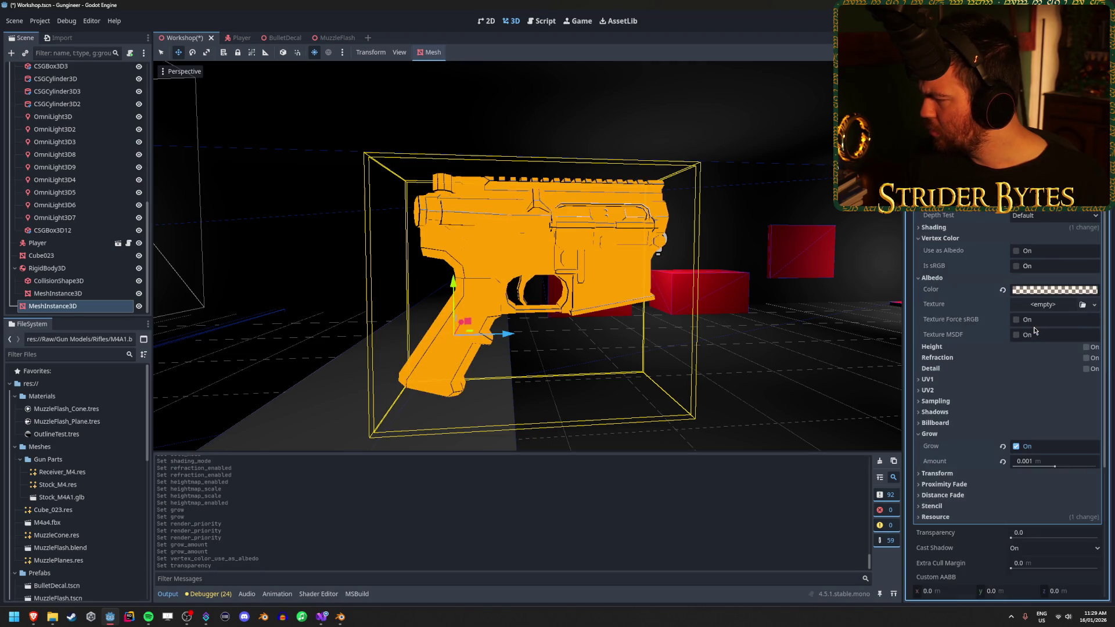
scroll(1035, 330, down, 4)
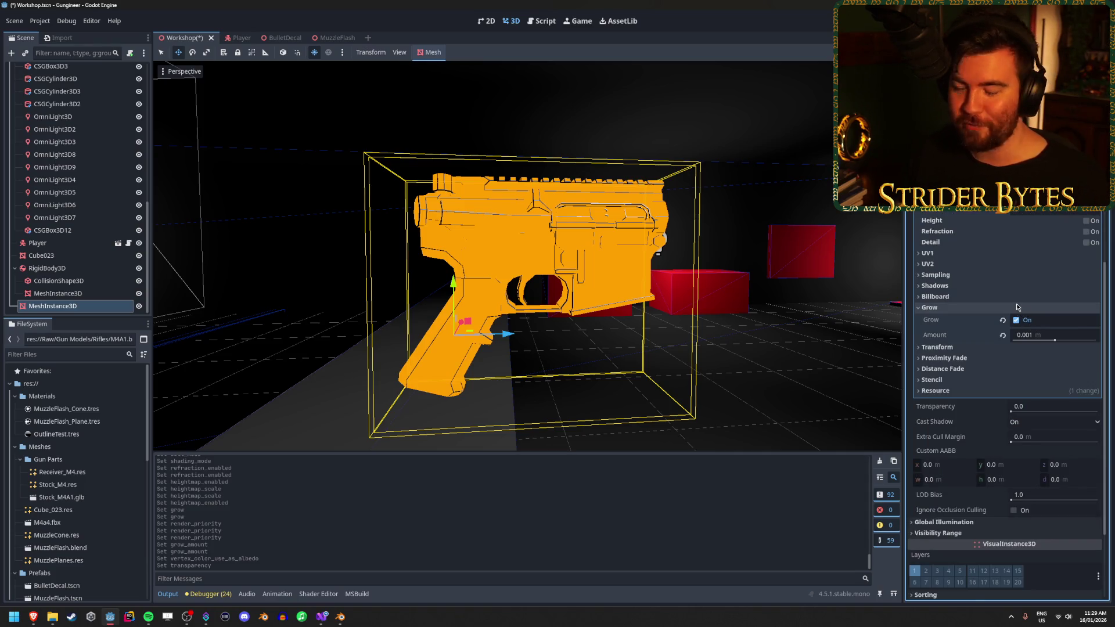
scroll(1016, 303, down, 4)
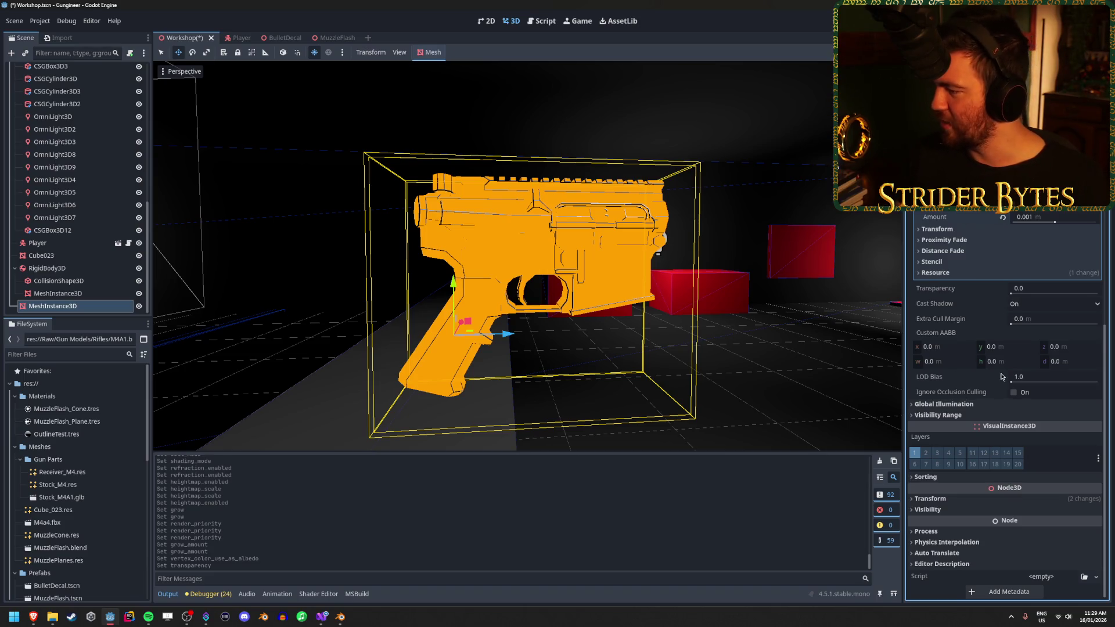
scroll(1001, 377, up, 8)
click(1092, 378)
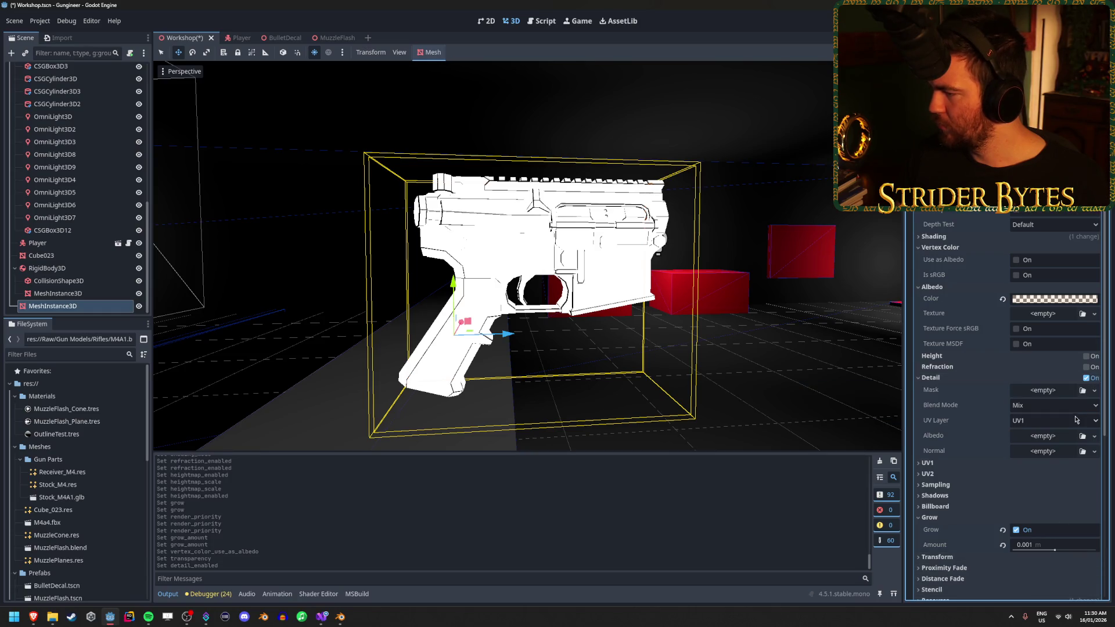
click(1087, 378)
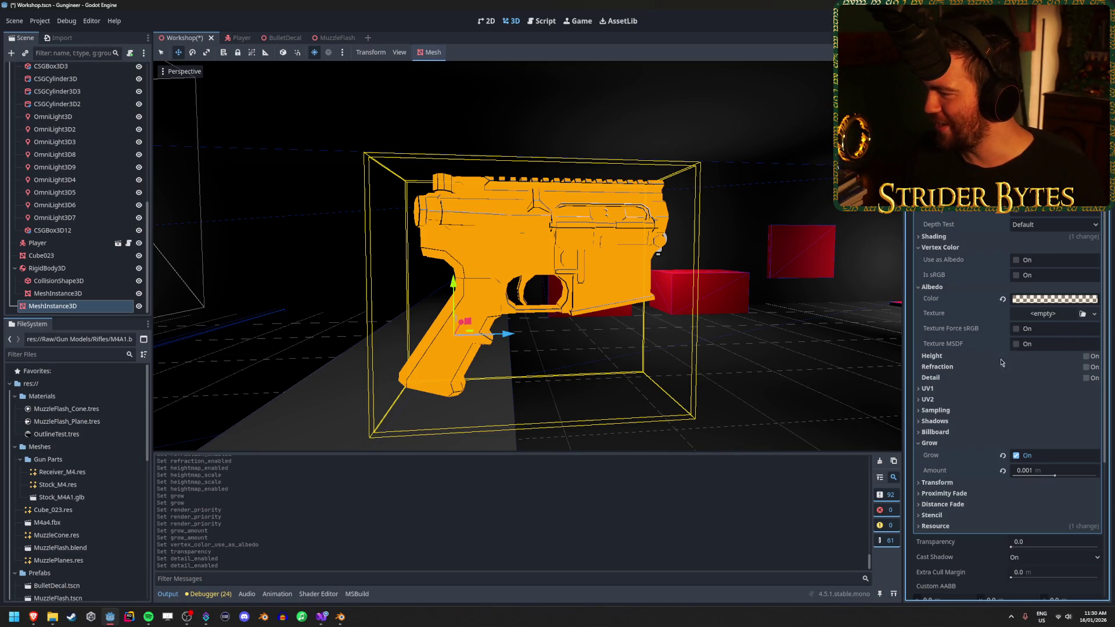
scroll(987, 314, up, 3)
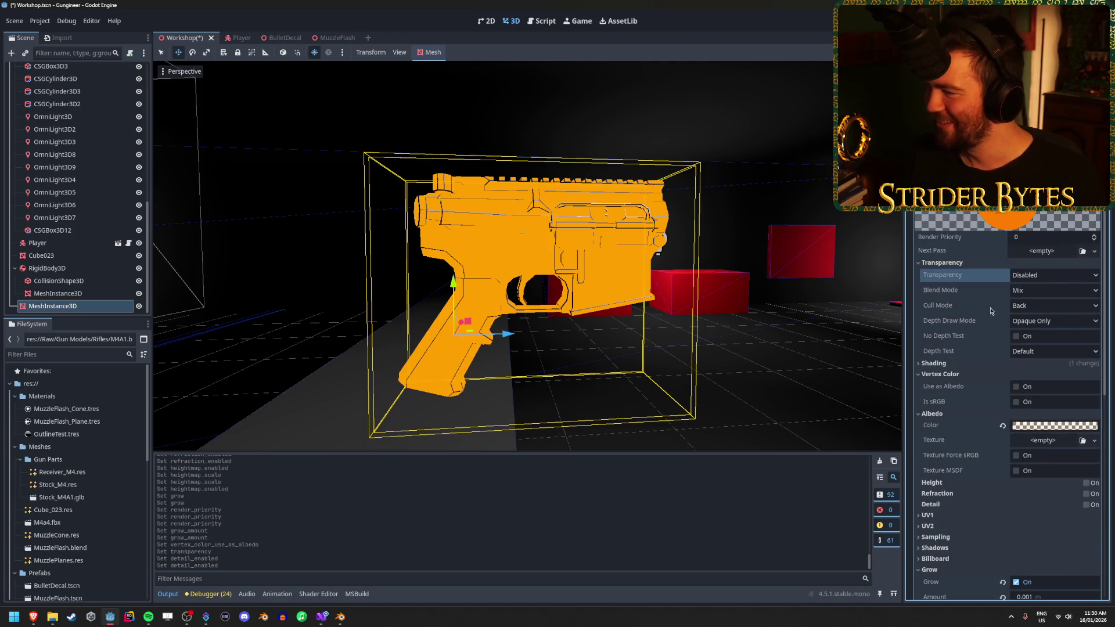
click(1054, 275)
click(1056, 303)
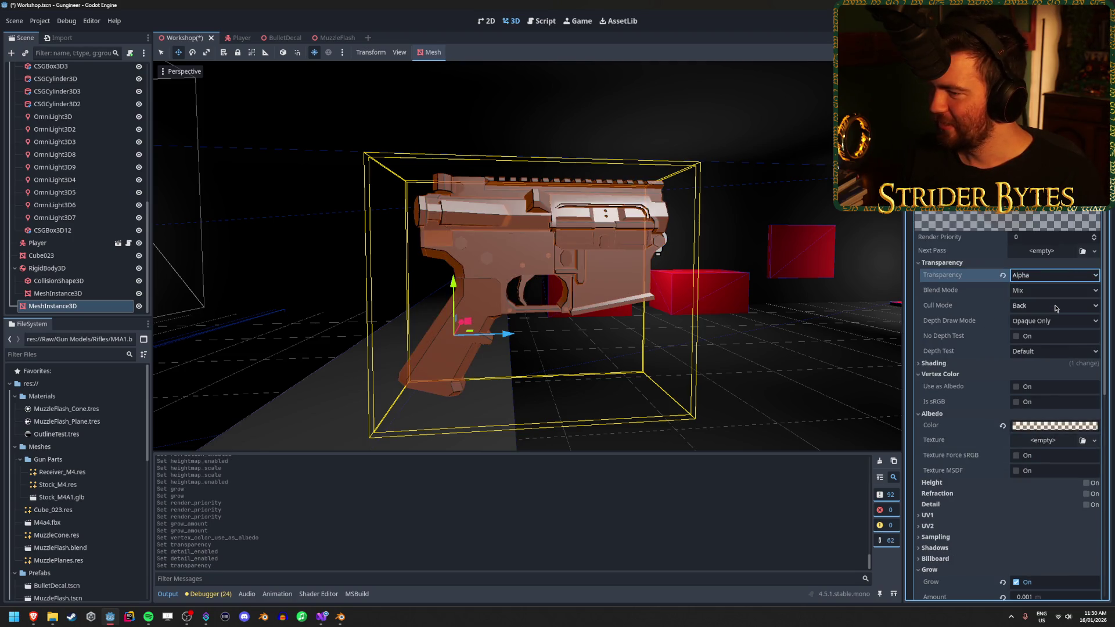
click(1053, 275)
click(1052, 290)
click(1054, 276)
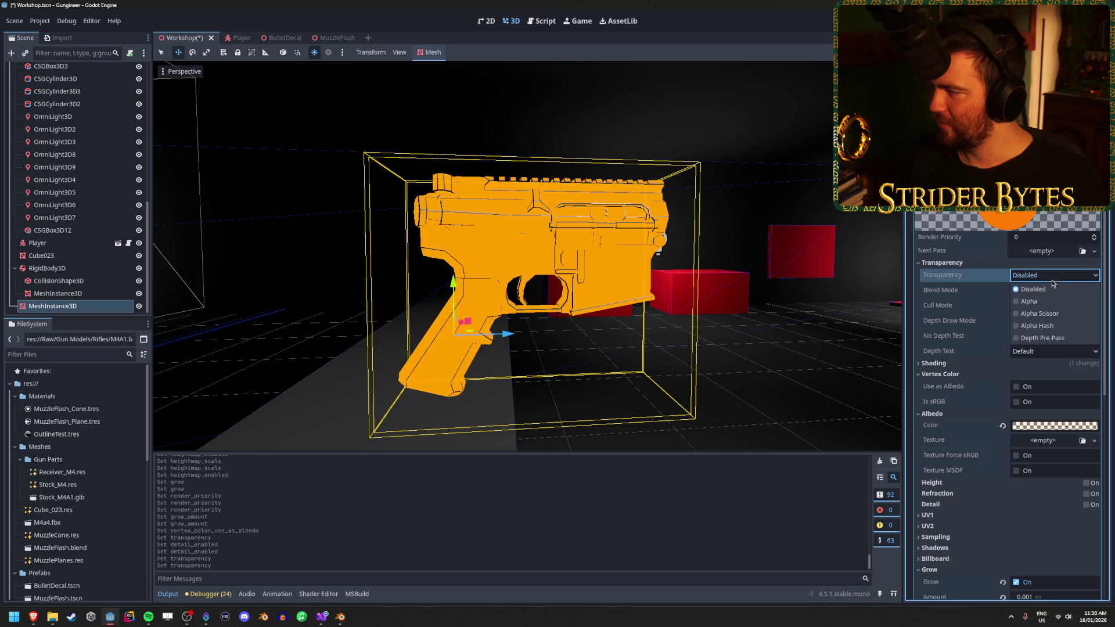
click(1029, 301)
click(1054, 275)
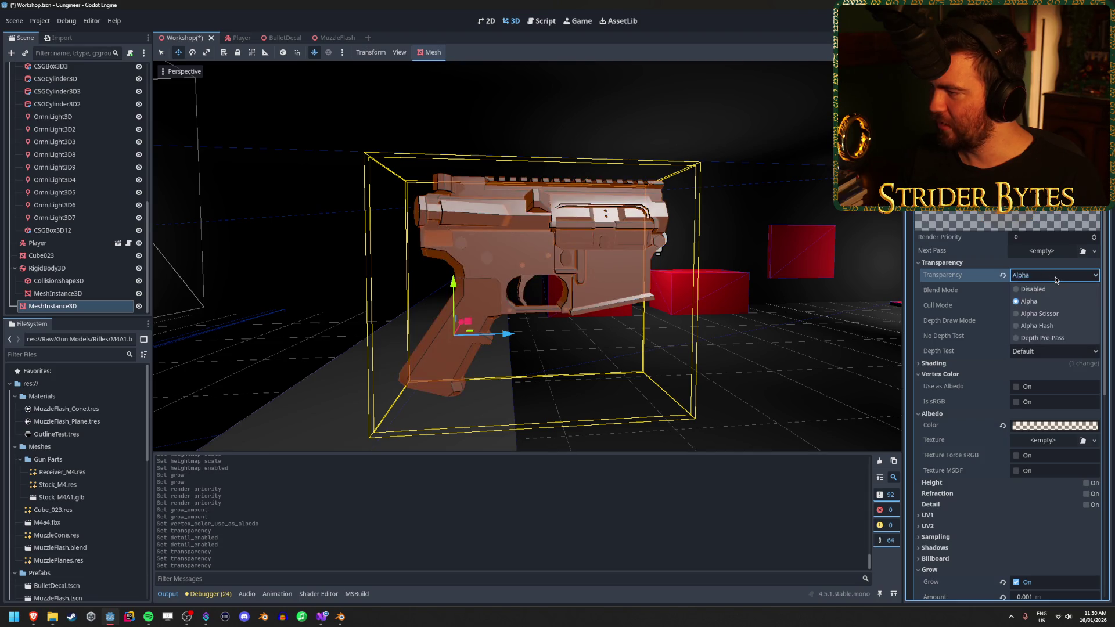
click(1056, 315)
click(1054, 275)
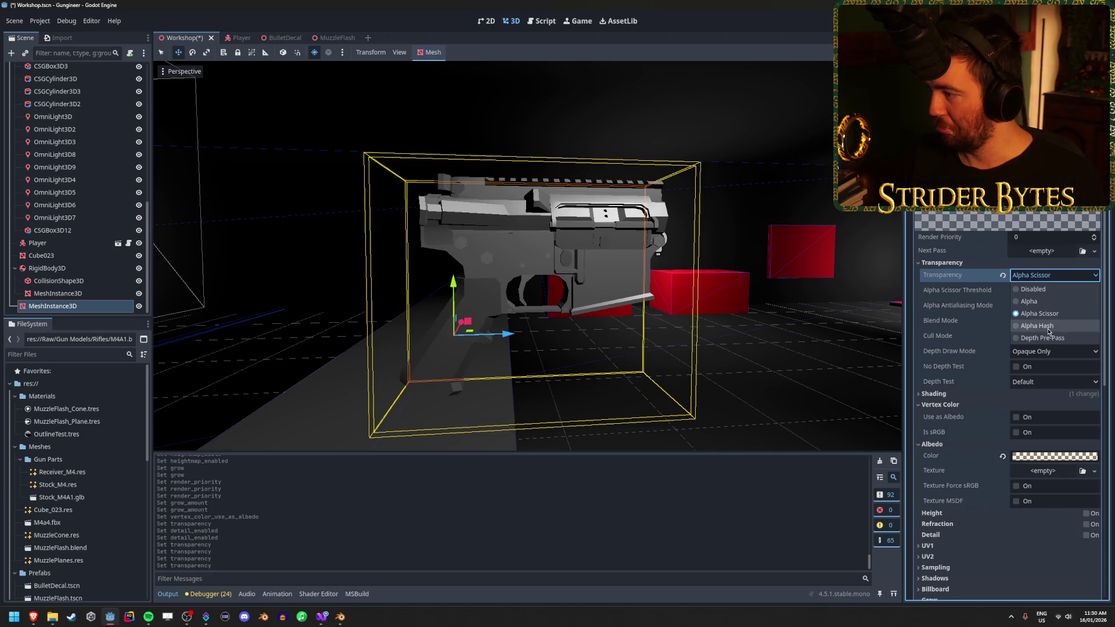
click(1037, 326)
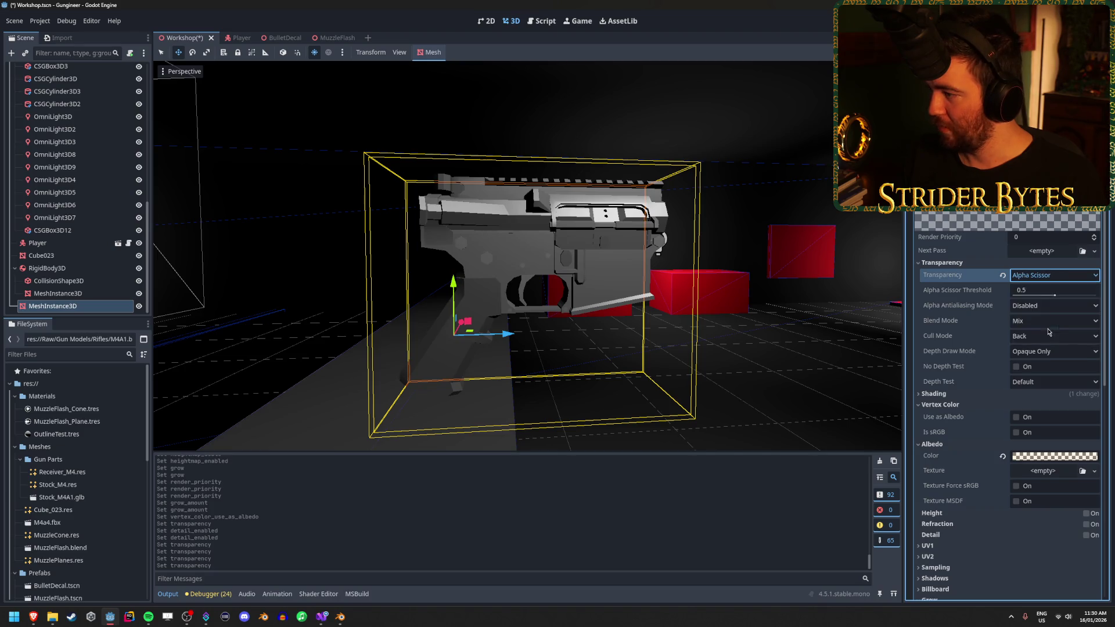
click(1052, 277)
click(1048, 302)
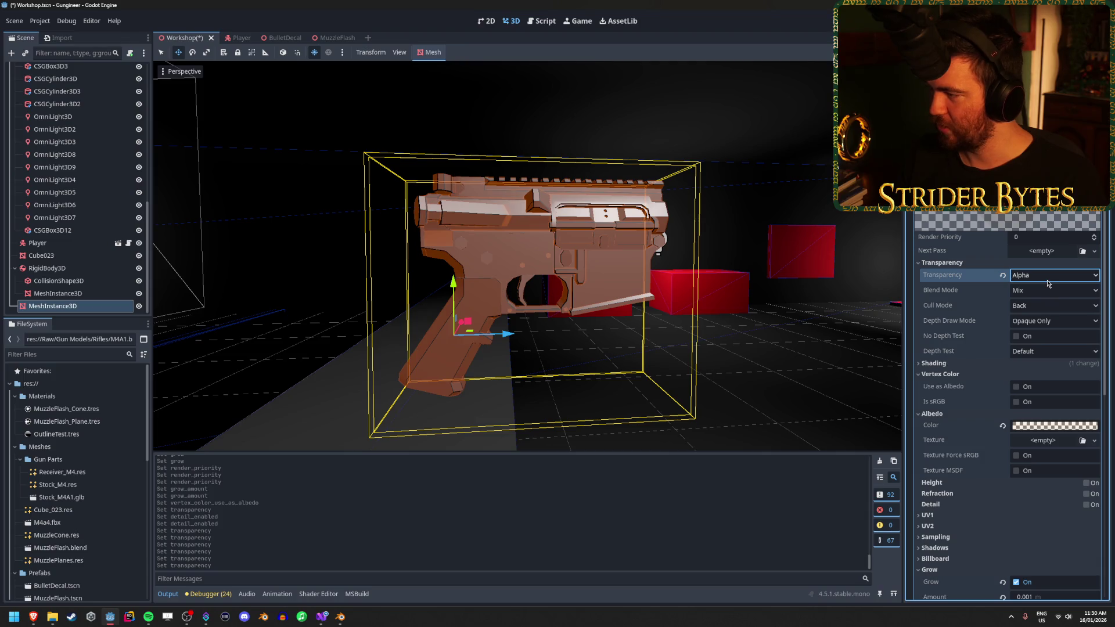
scroll(967, 302, down, 1)
click(968, 300)
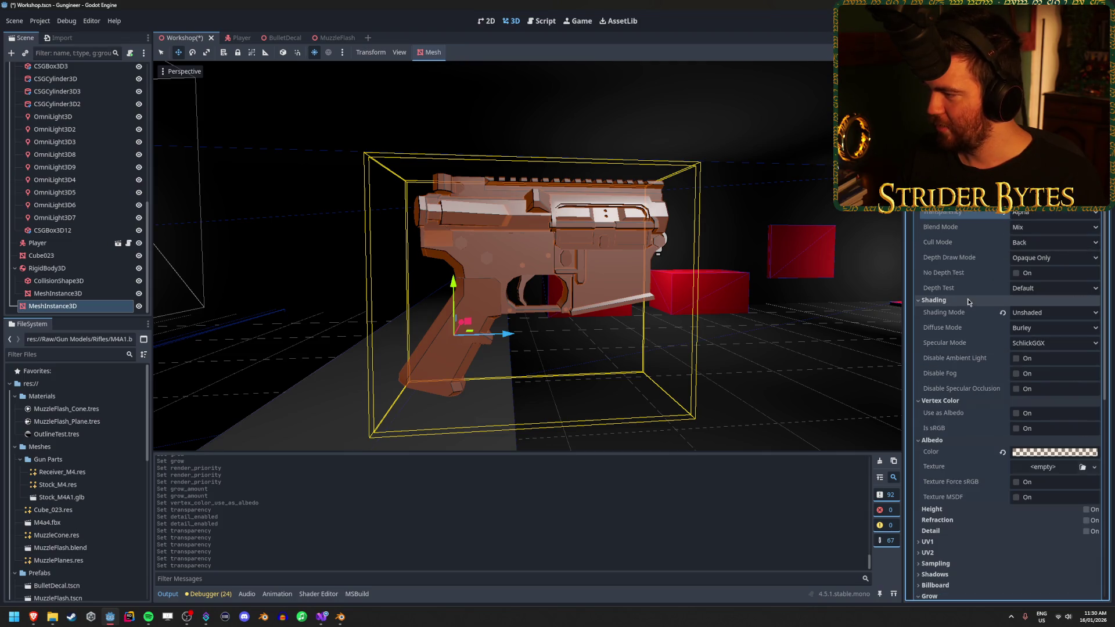
click(1051, 312)
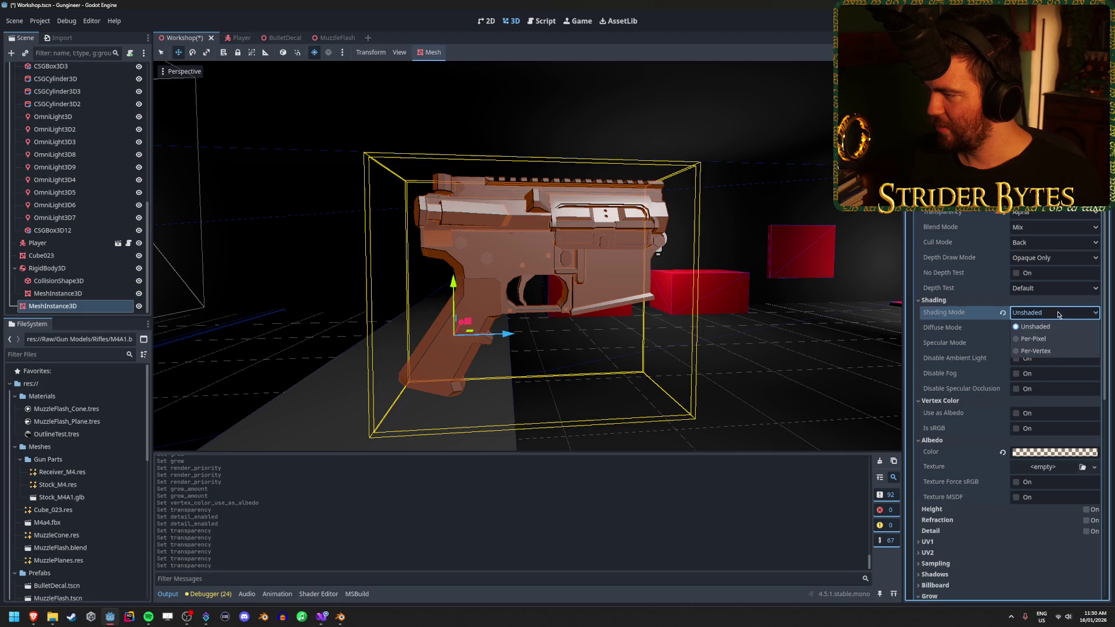
Set shading to Per-Pixel and enable orange (ff7d00) emission at energy multiplier 16
click(1049, 339)
scroll(1049, 341, down, 2)
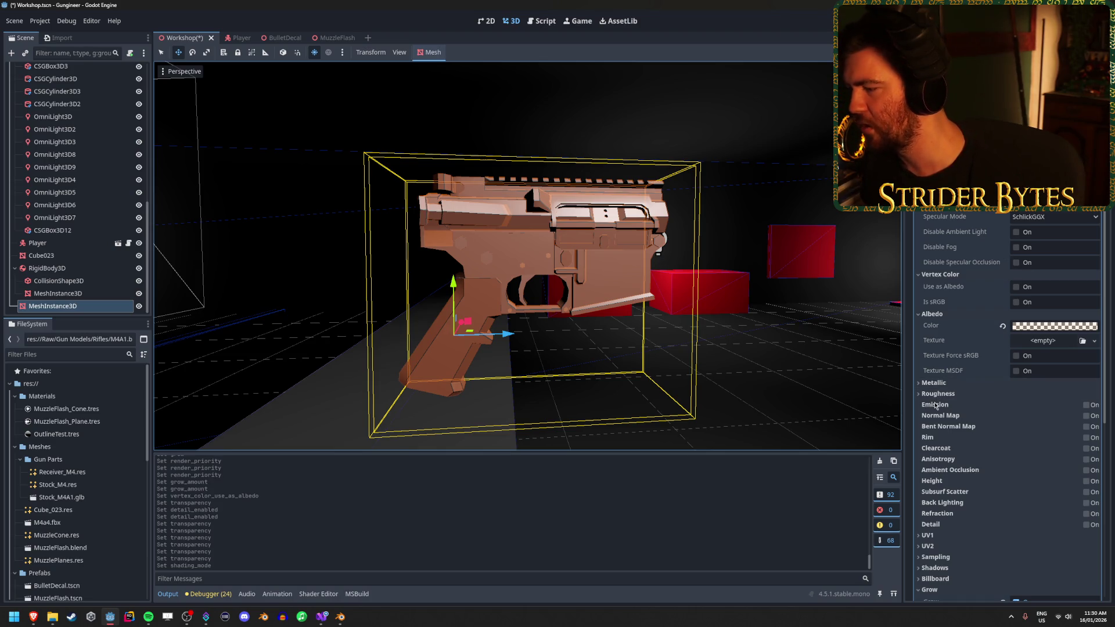
click(1086, 406)
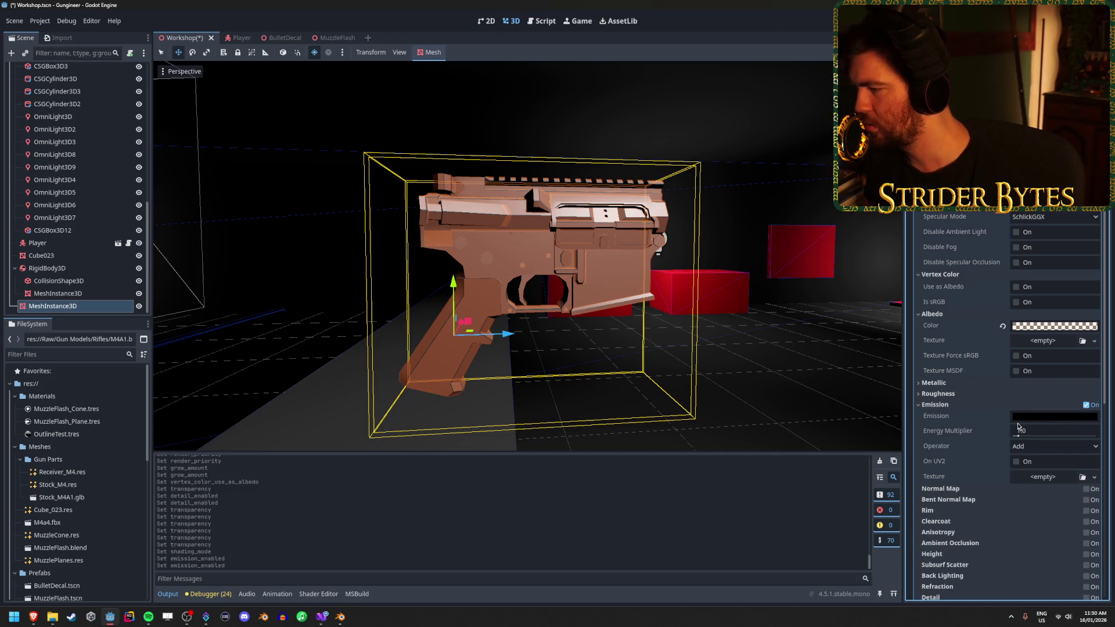
click(1033, 416)
drag(994, 313, 1073, 309)
drag(994, 324, 1010, 328)
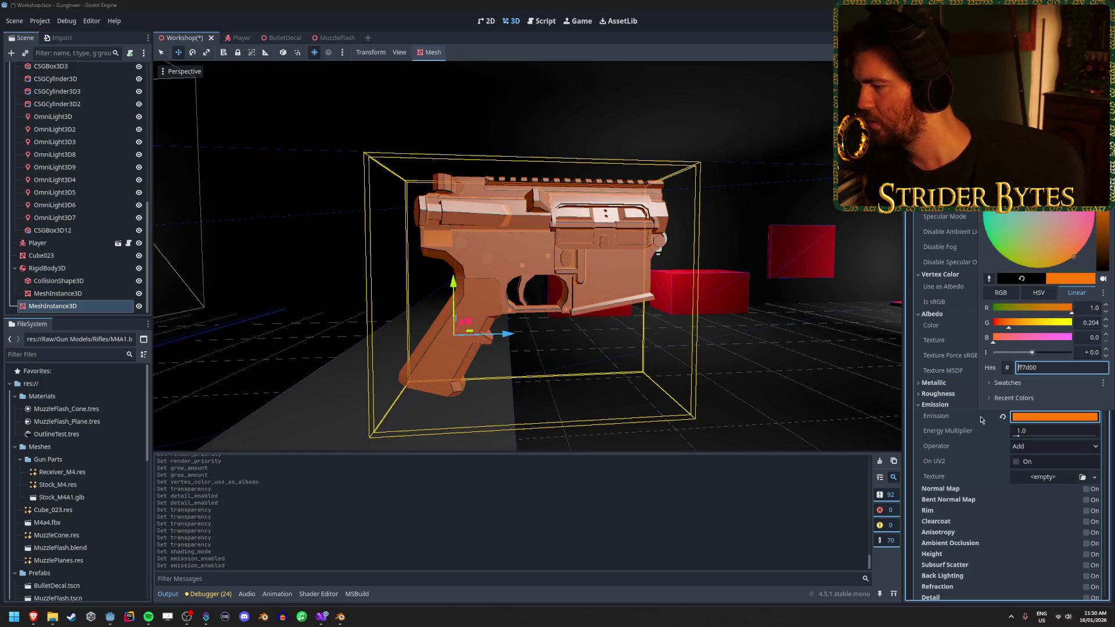
click(1052, 438)
drag(1017, 440, 1095, 439)
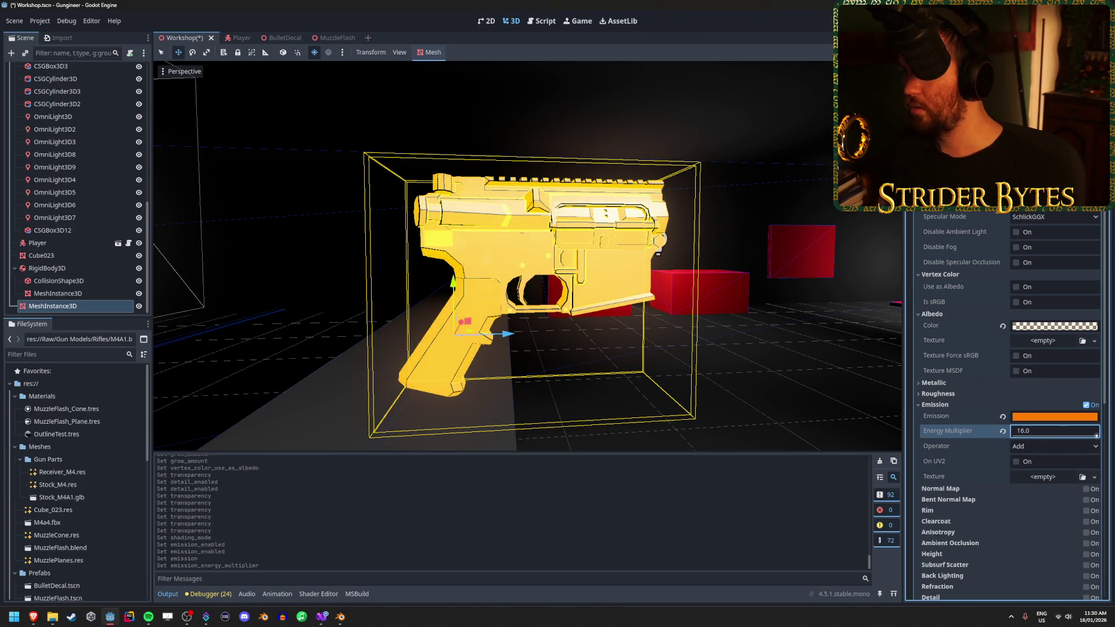
Fly the viewport camera back and sideways to frame the glowing gun
key(s)
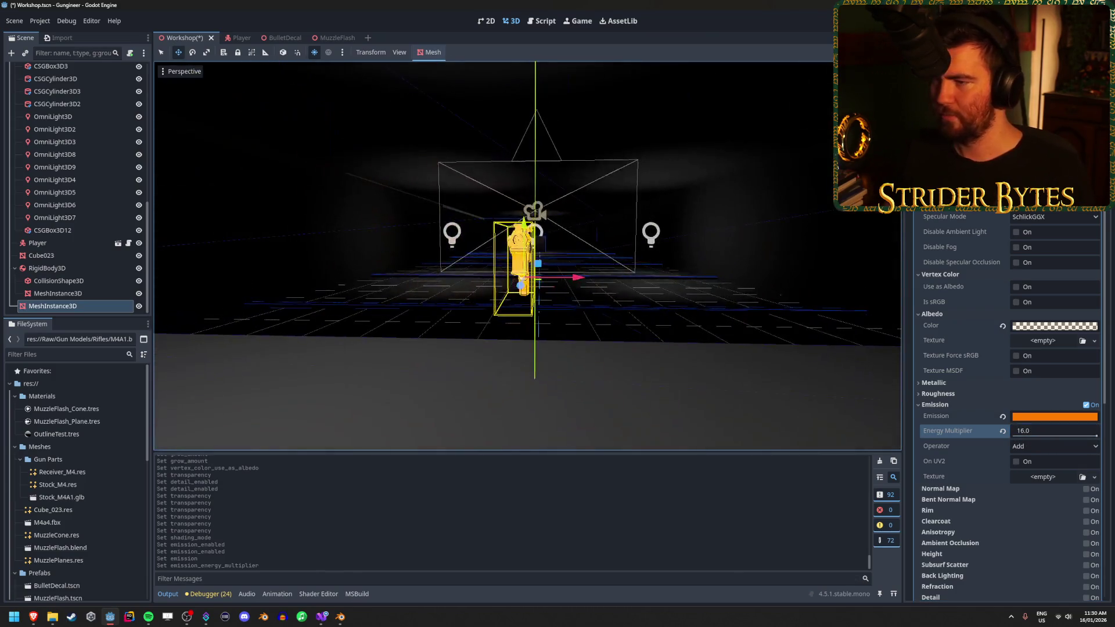
key(w)
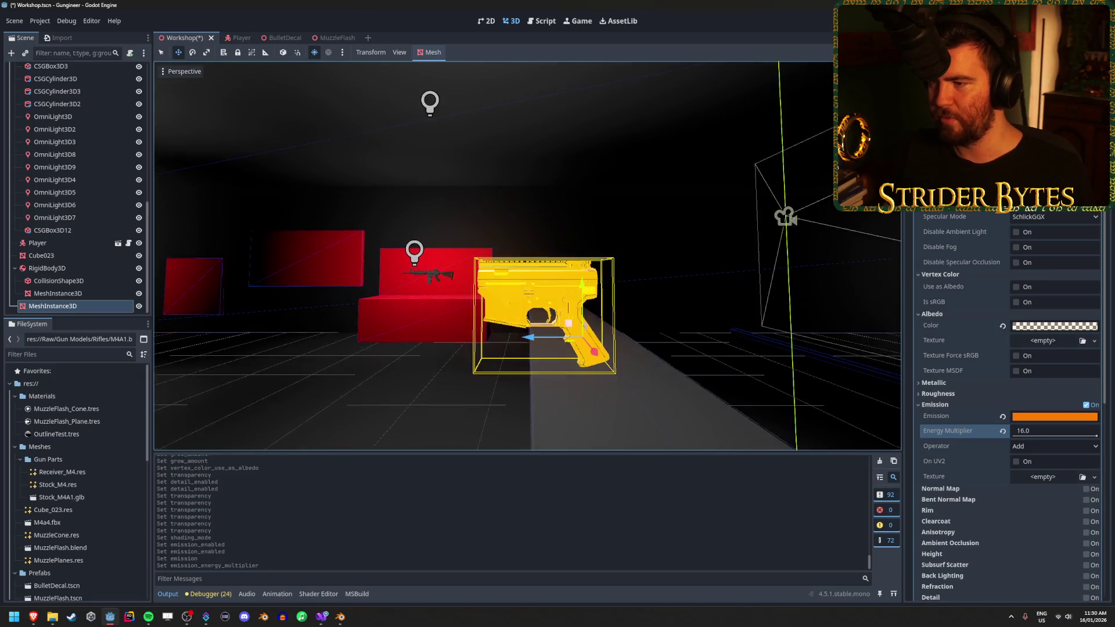
key(s)
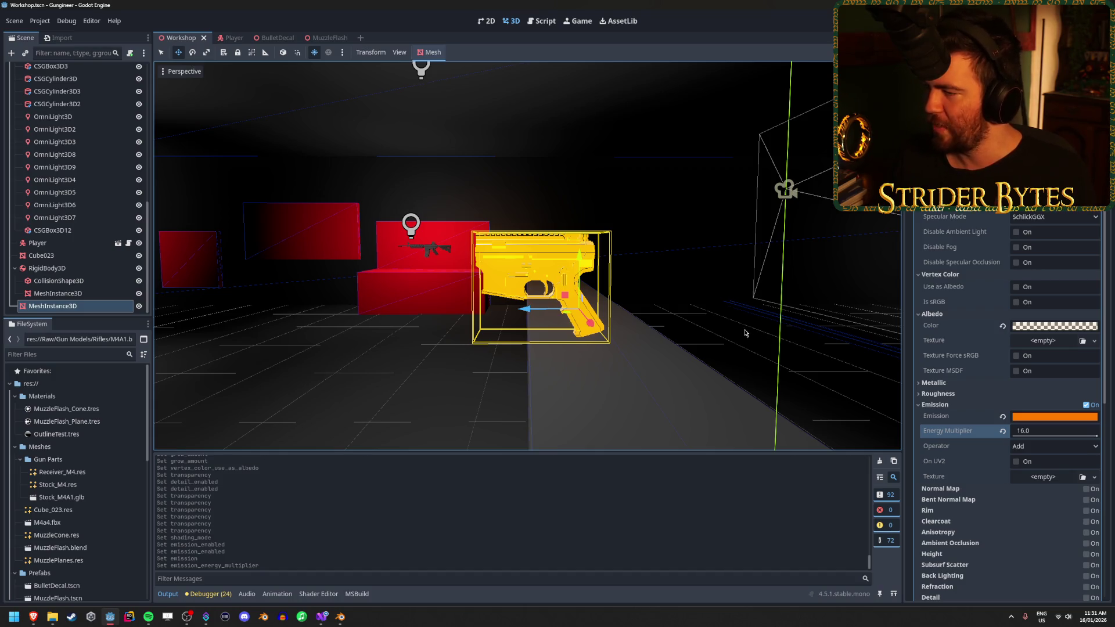
key(a)
scroll(116, 157, up, 10)
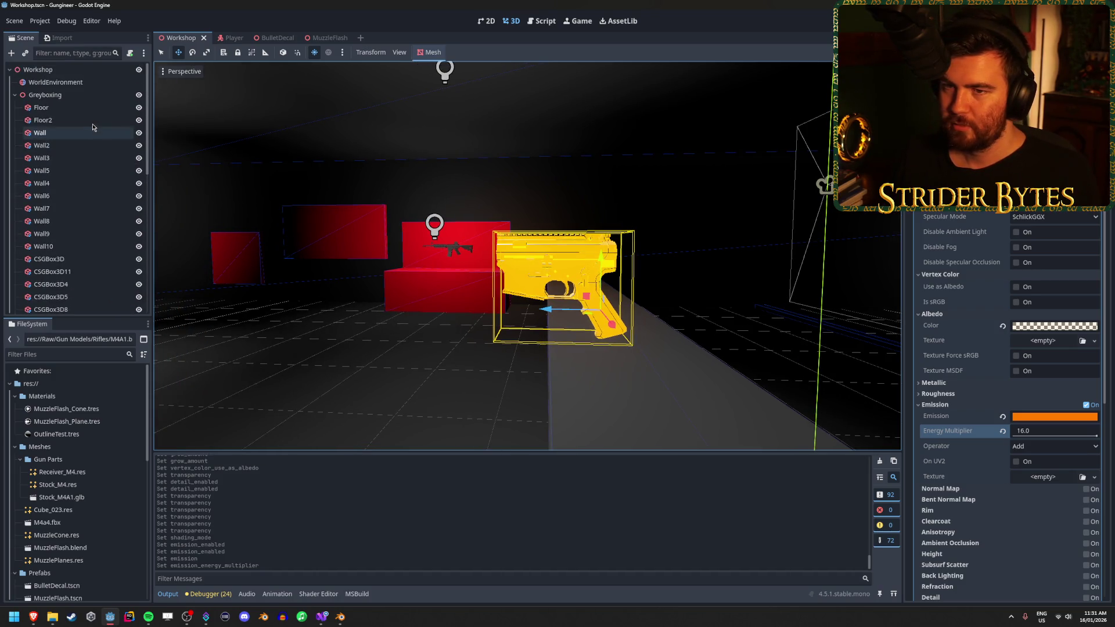
On WorldEnvironment, try and undo glow intensity and strength changes, then raise bloom to 1.0
click(55, 82)
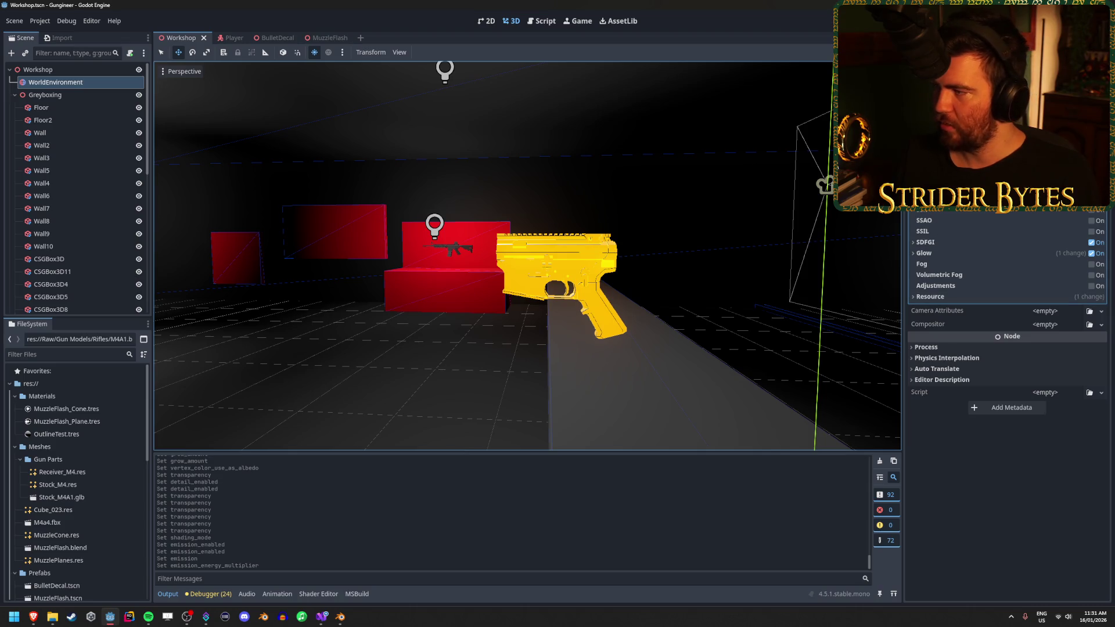
click(952, 253)
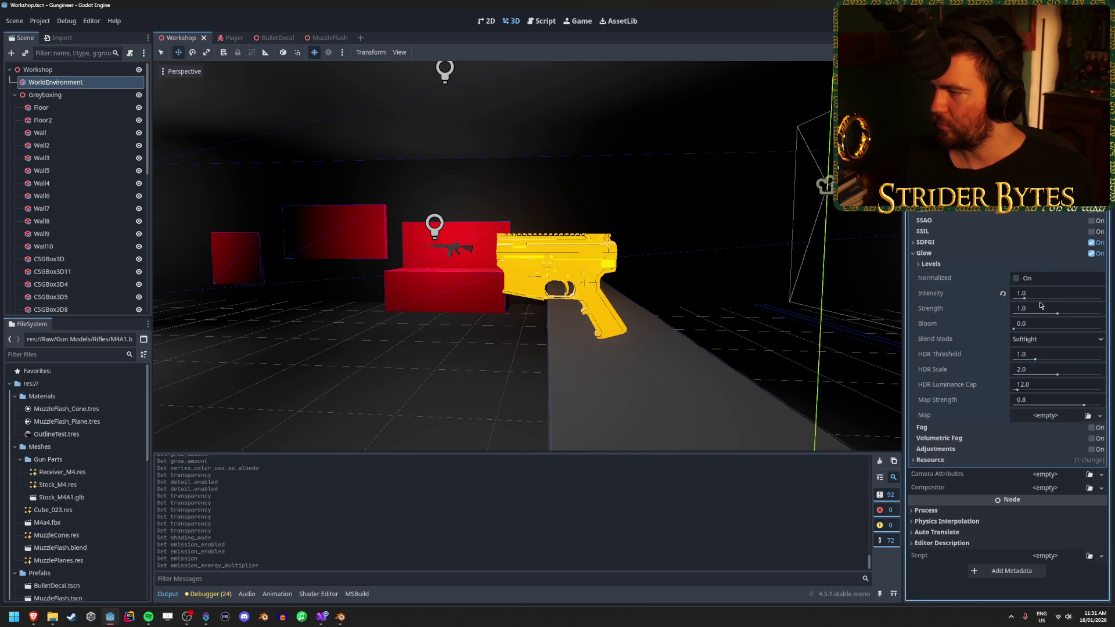
drag(1025, 299, 1049, 301)
key(ctrl+z)
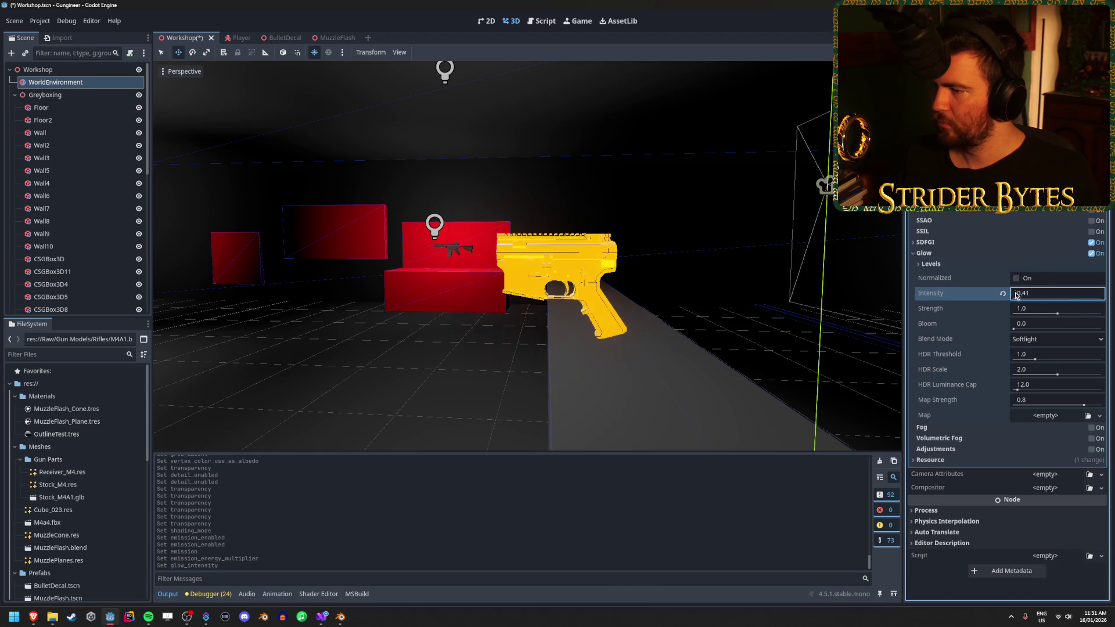
mouse_move(1056, 316)
mouse_down()
mouse_move(1097, 324)
mouse_move(1016, 324)
mouse_move(1102, 324)
mouse_up()
key(ctrl+z)
mouse_move(522, 256)
mouse_down()
mouse_move(616, 244)
mouse_move(522, 249)
mouse_move(545, 249)
mouse_up()
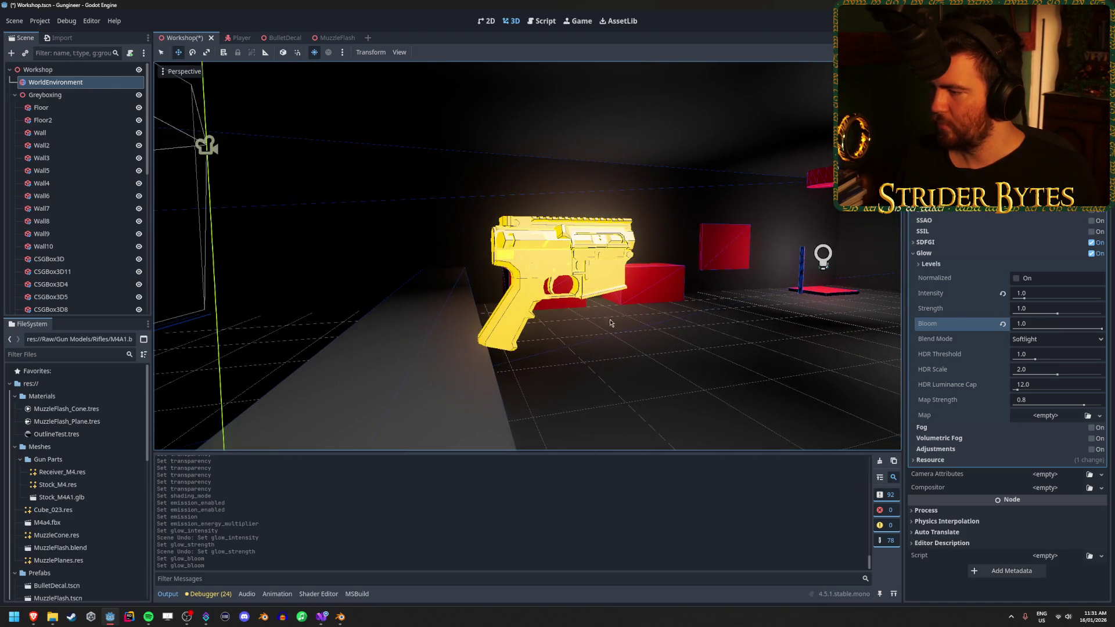
Compare Additive, Screen and Softlight glow blend modes near the rifle, settling on Screen
click(1047, 340)
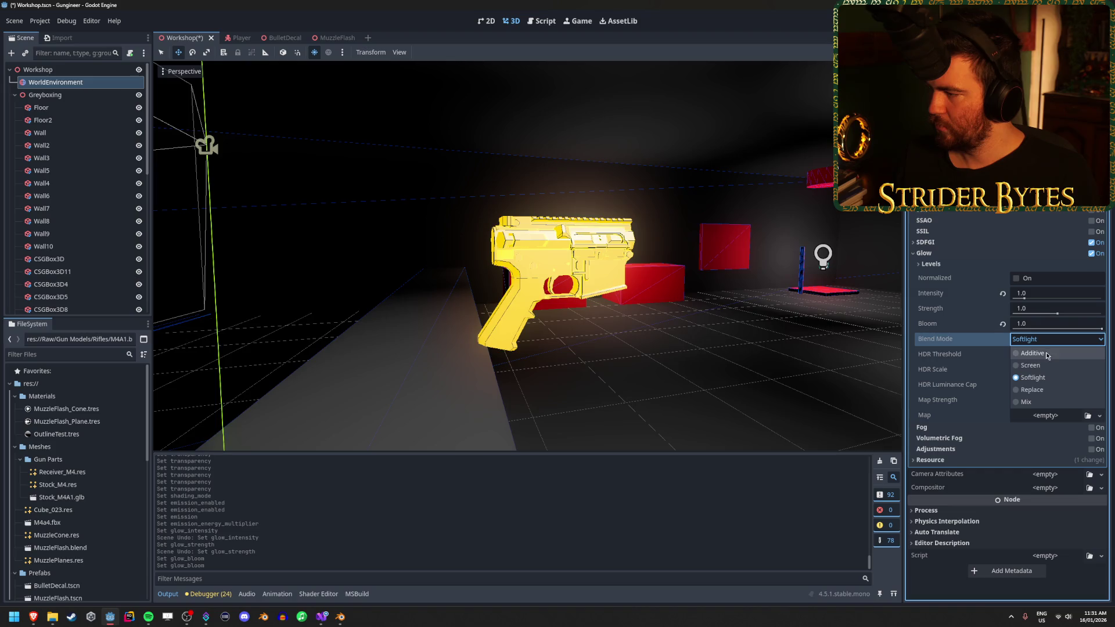
click(1031, 354)
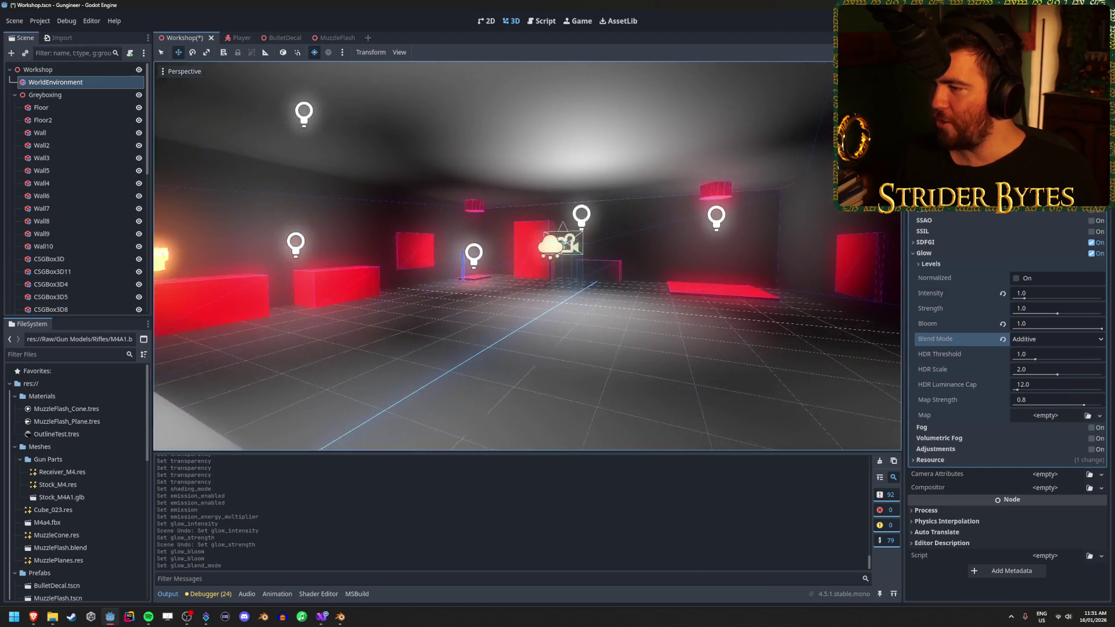
mouse_move(787, 333)
mouse_down()
mouse_move(767, 330)
mouse_move(787, 332)
mouse_up()
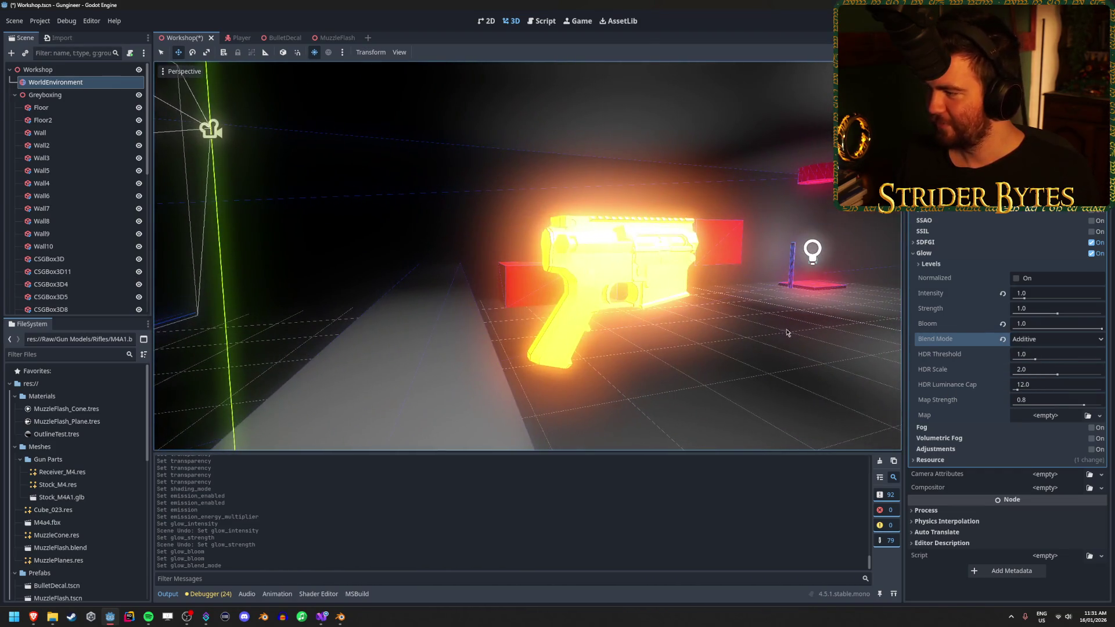
click(1054, 339)
click(1030, 365)
click(1055, 342)
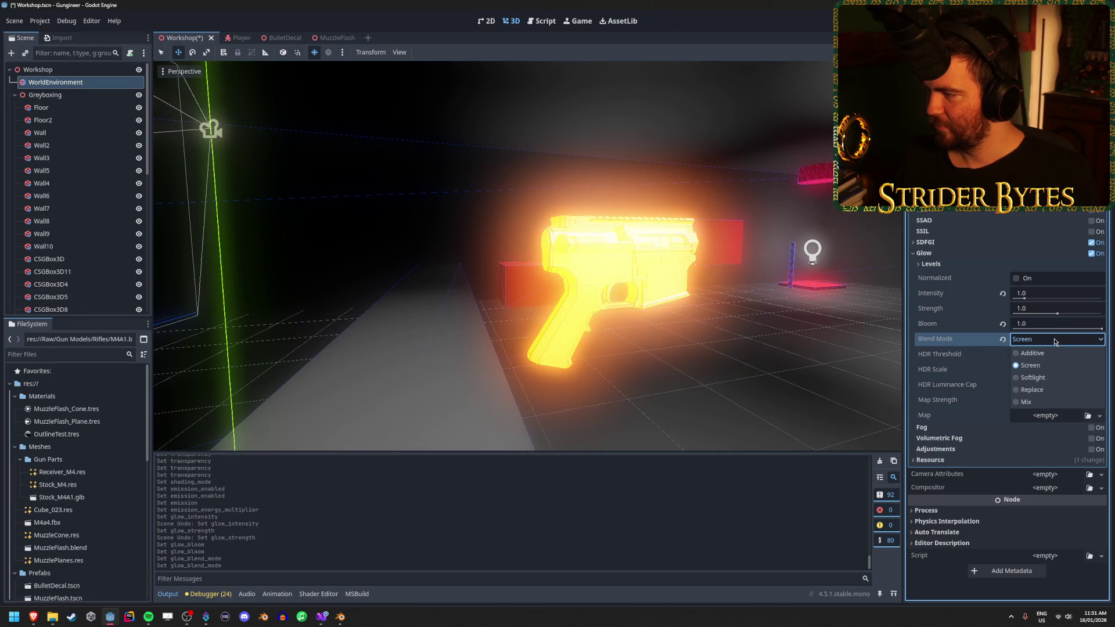
click(1046, 381)
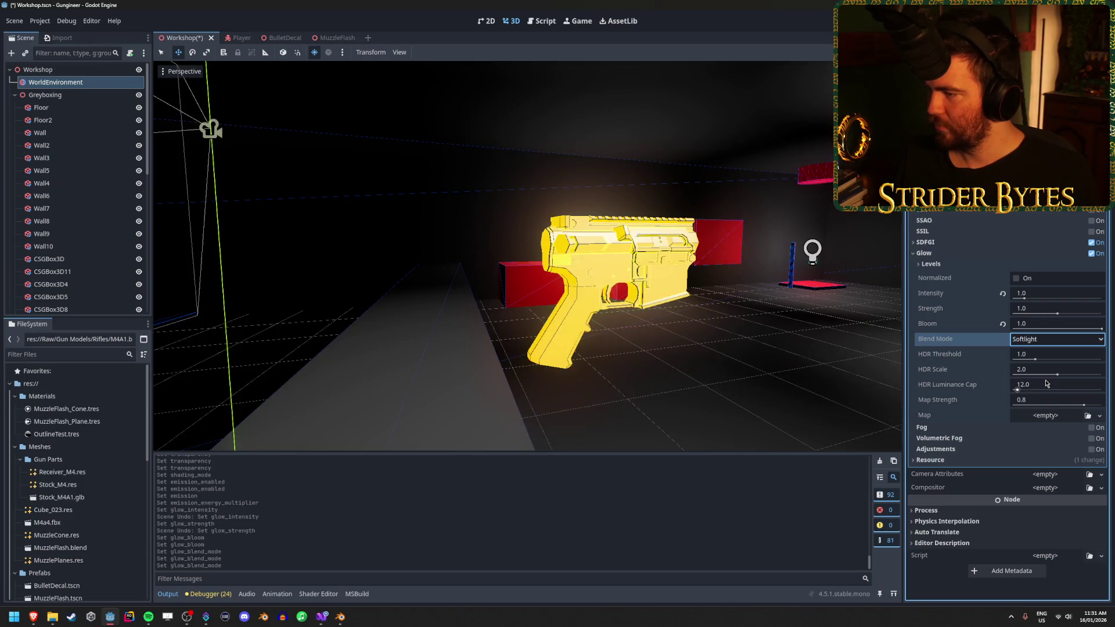
click(1047, 340)
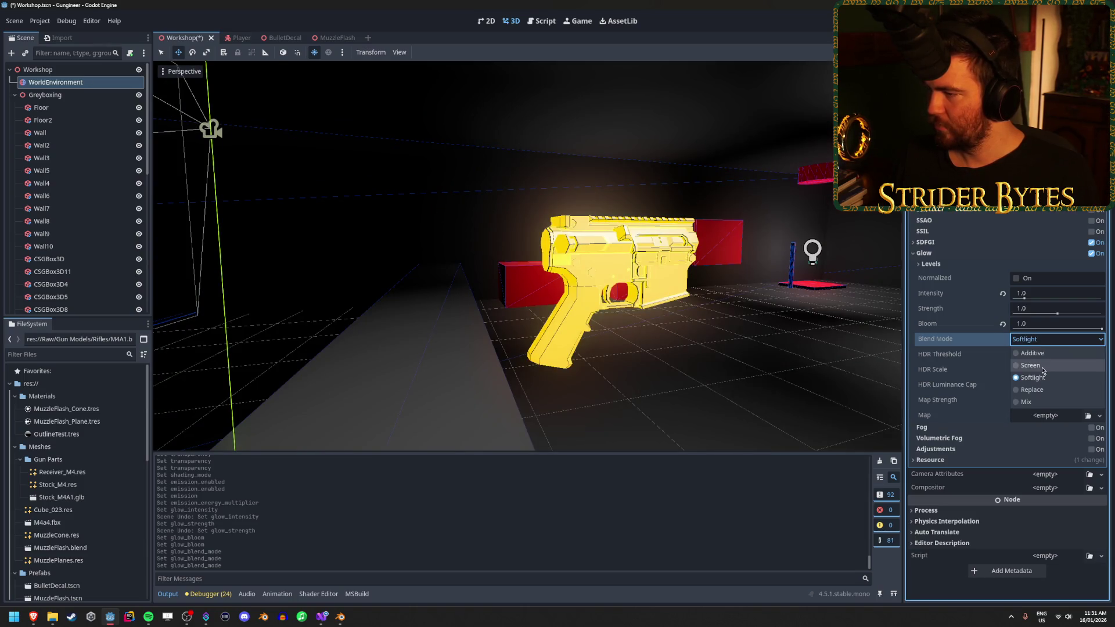
click(1039, 366)
Reduce glow bloom to 0.0 and save the Workshop scene
drag(1087, 328, 1013, 329)
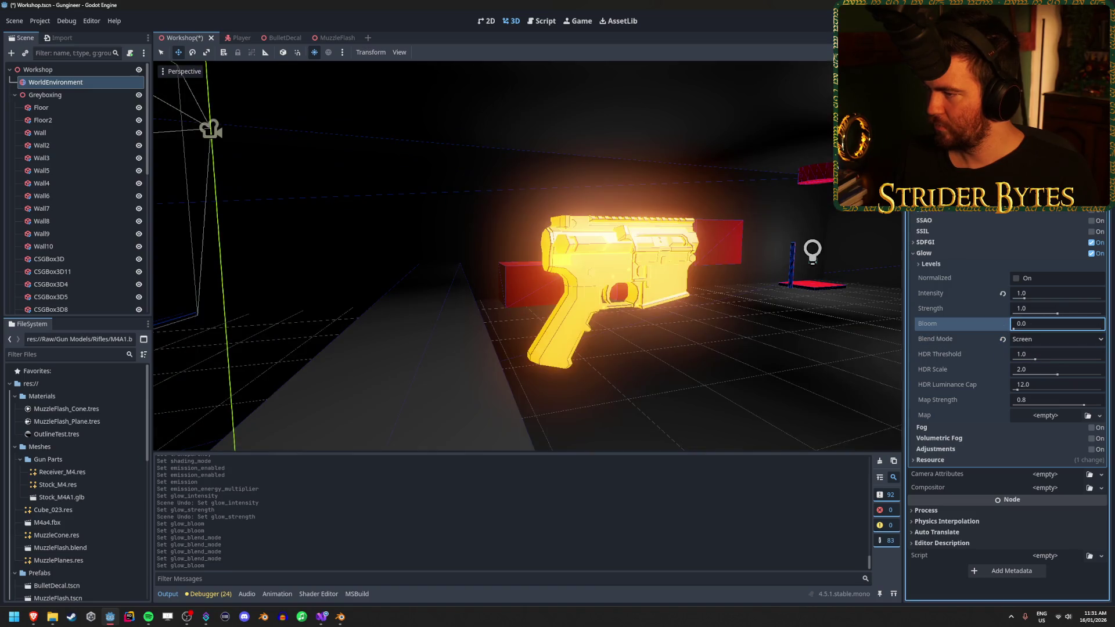
scroll(527, 255, down, 5)
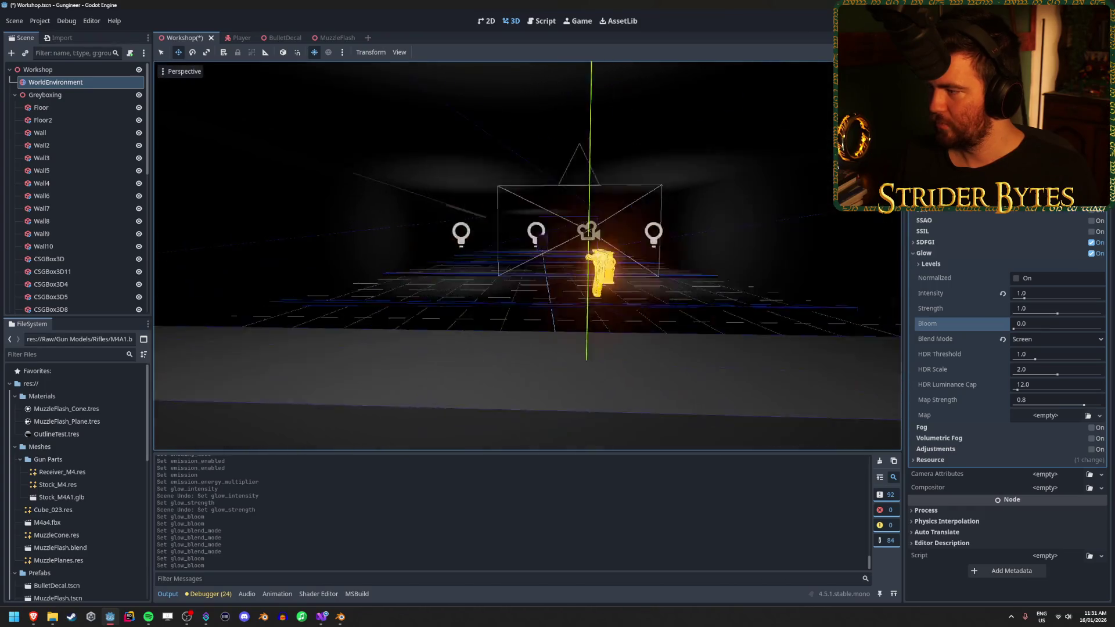
key(ctrl+s)
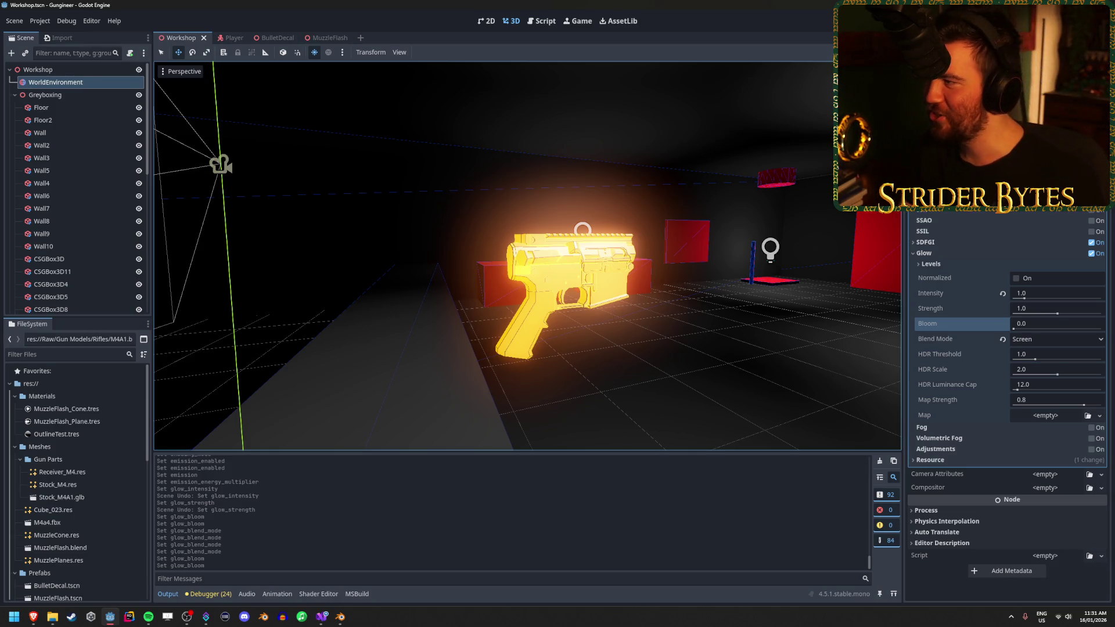
Playtest the game, walking near the orange receiver and firing, including aiming down sights
key(F5)
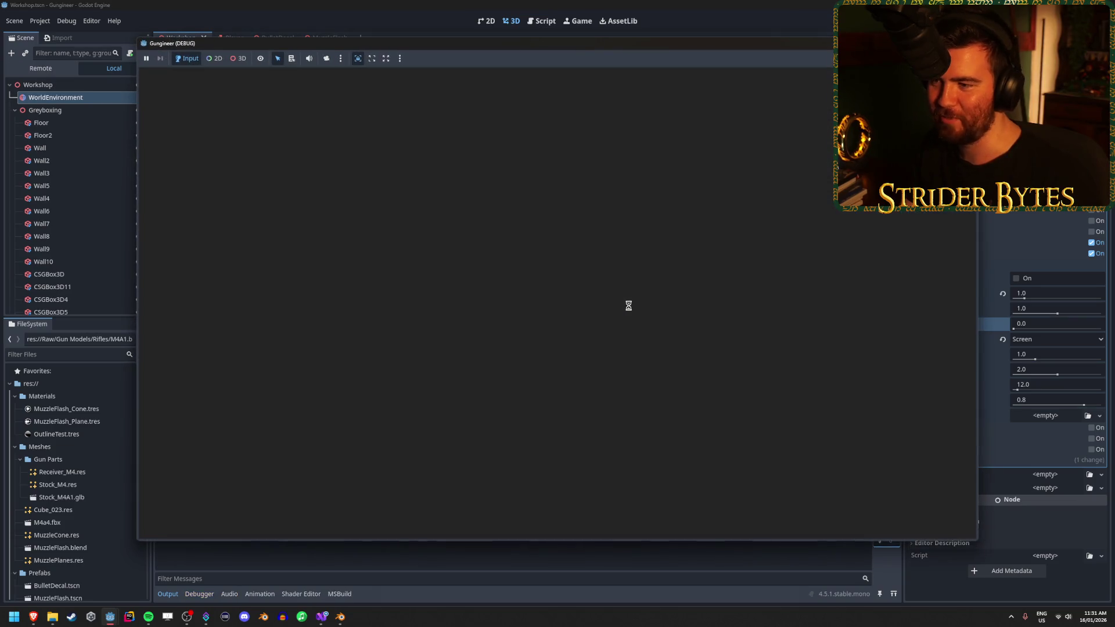
key(w)
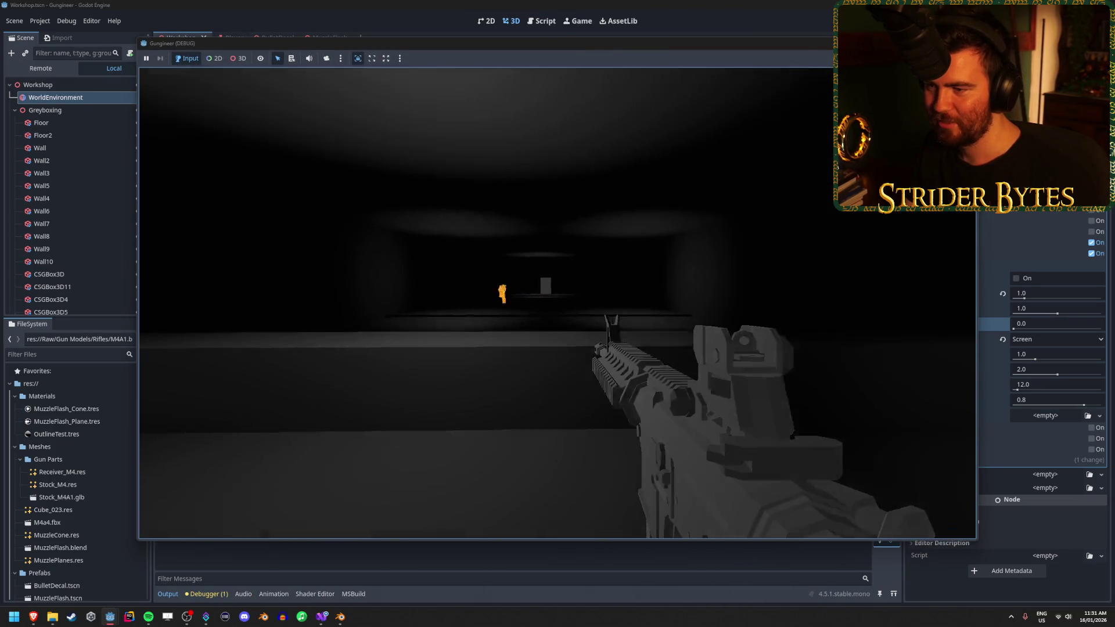
key(s)
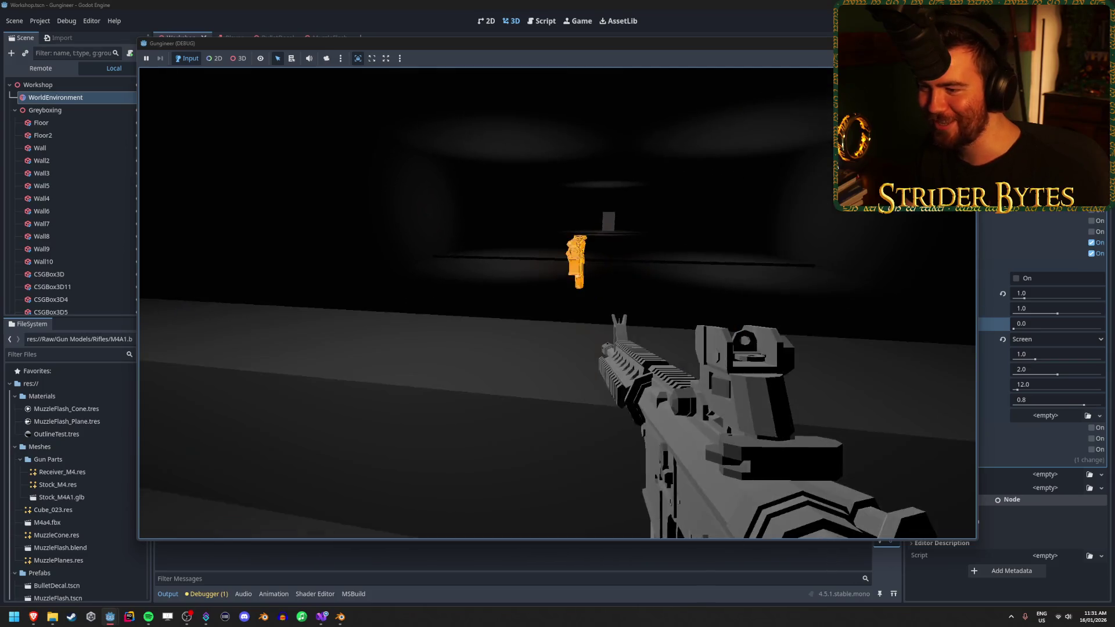
click(557, 302)
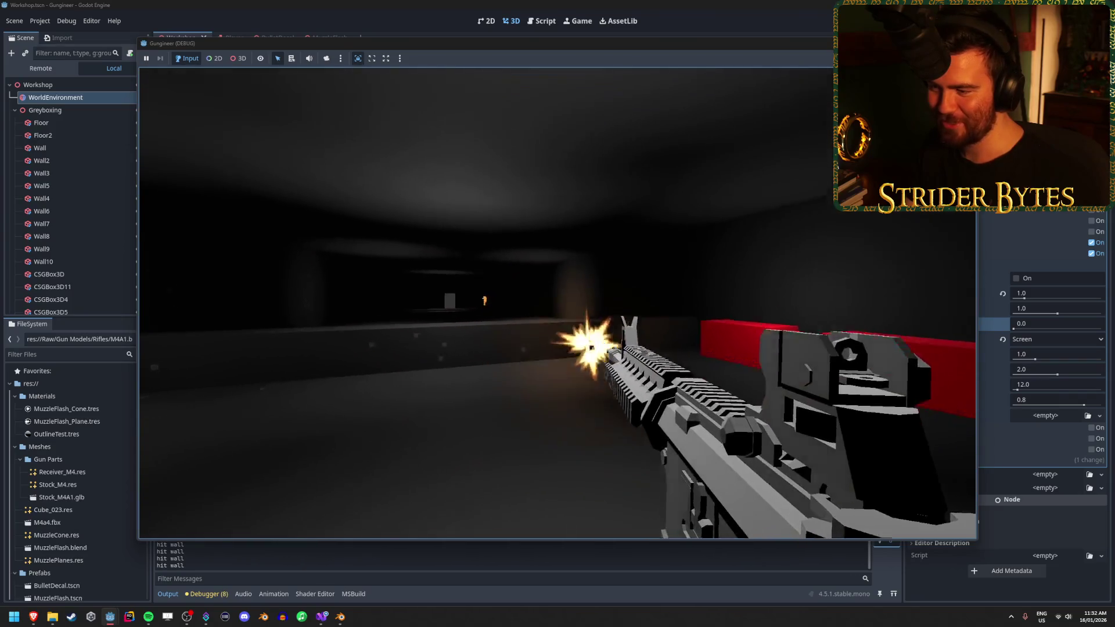
click(557, 302)
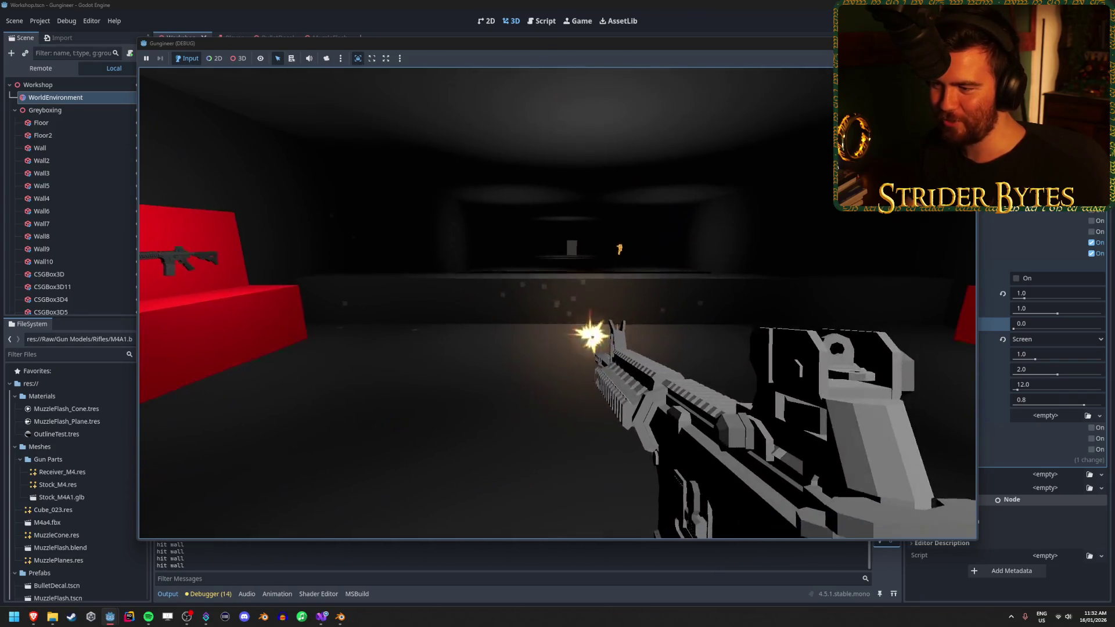
right_click(558, 302)
click(558, 302)
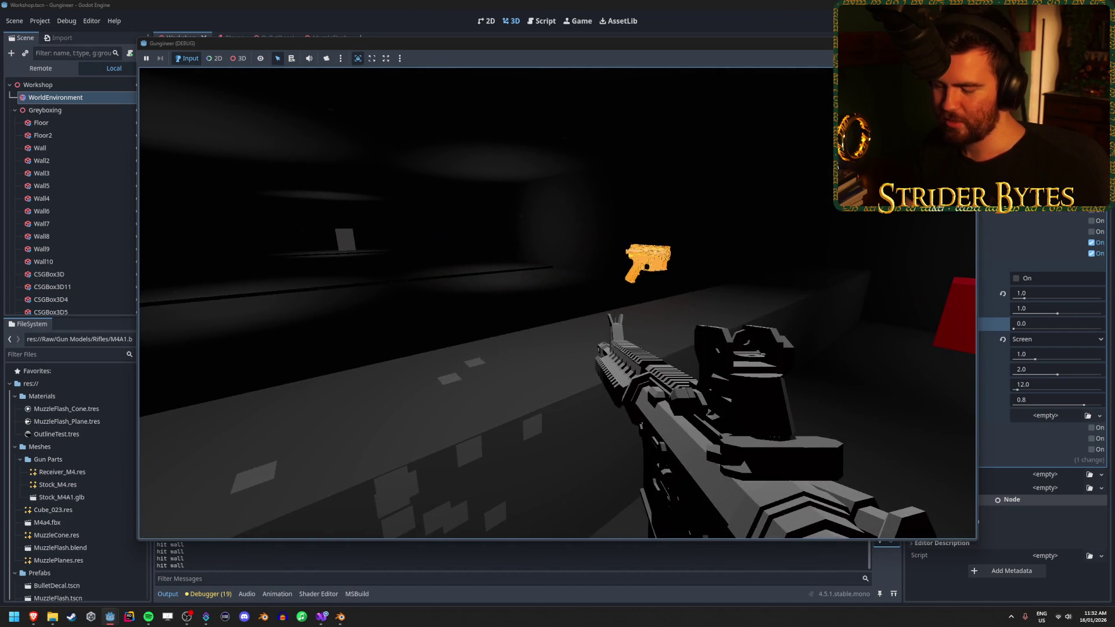
key(F8)
Orbit around the glowing gun, run a second quick test, then open the MuzzleFlash scene
drag(537, 293, 470, 231)
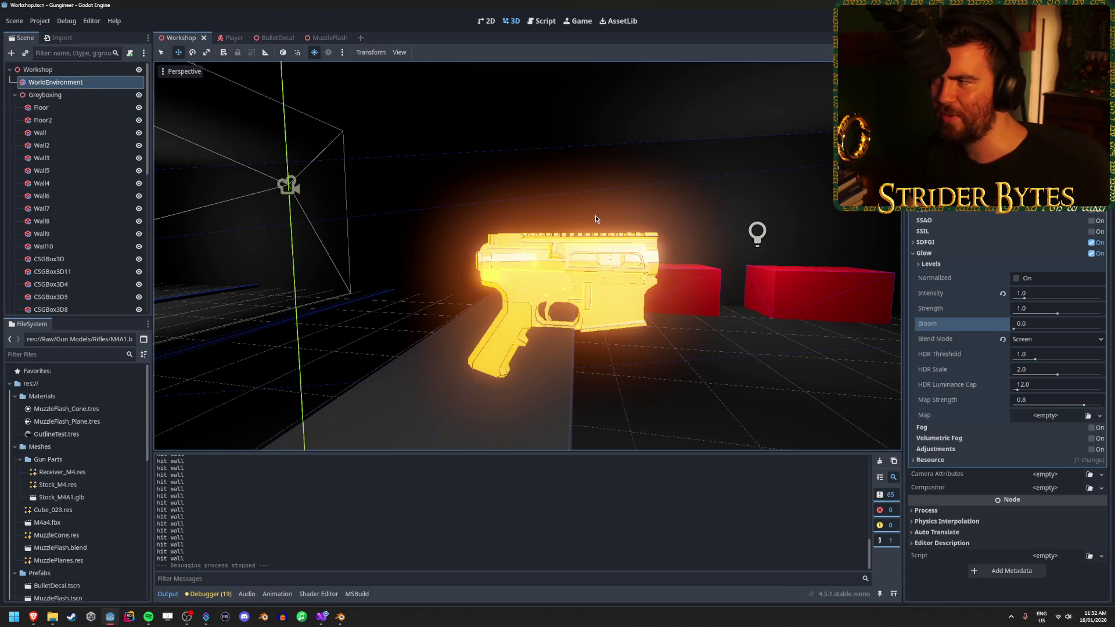
key(F5)
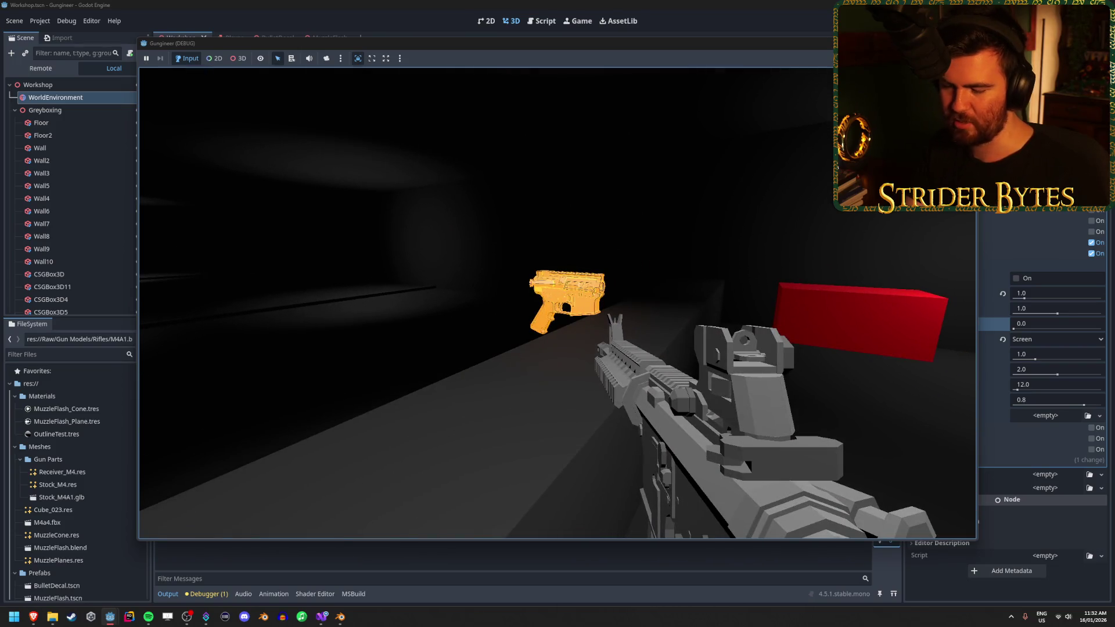
key(F8)
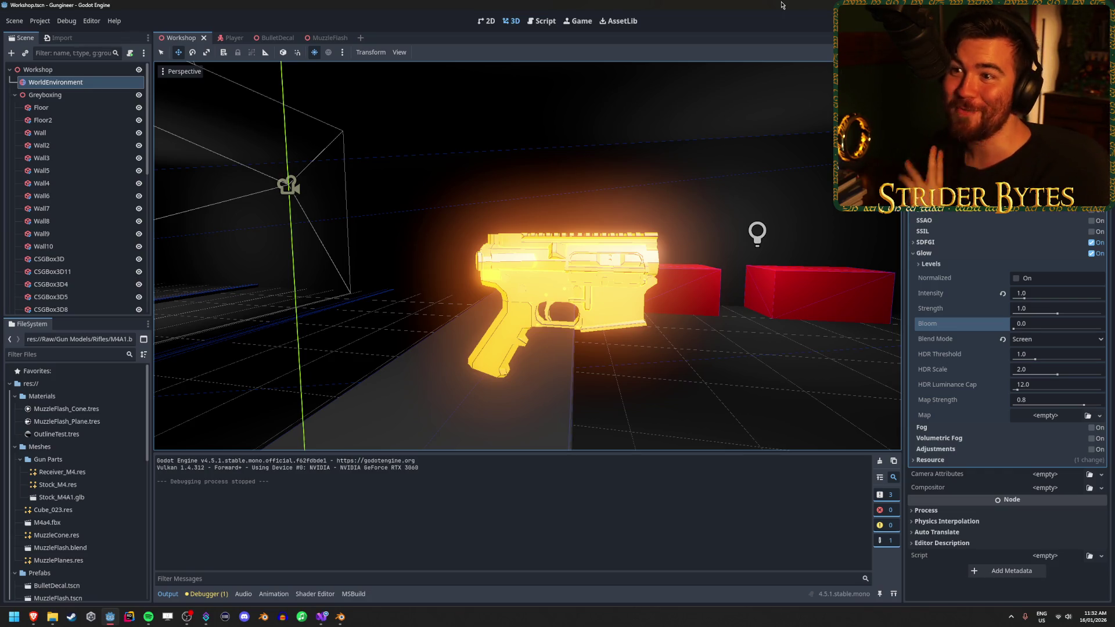
click(321, 38)
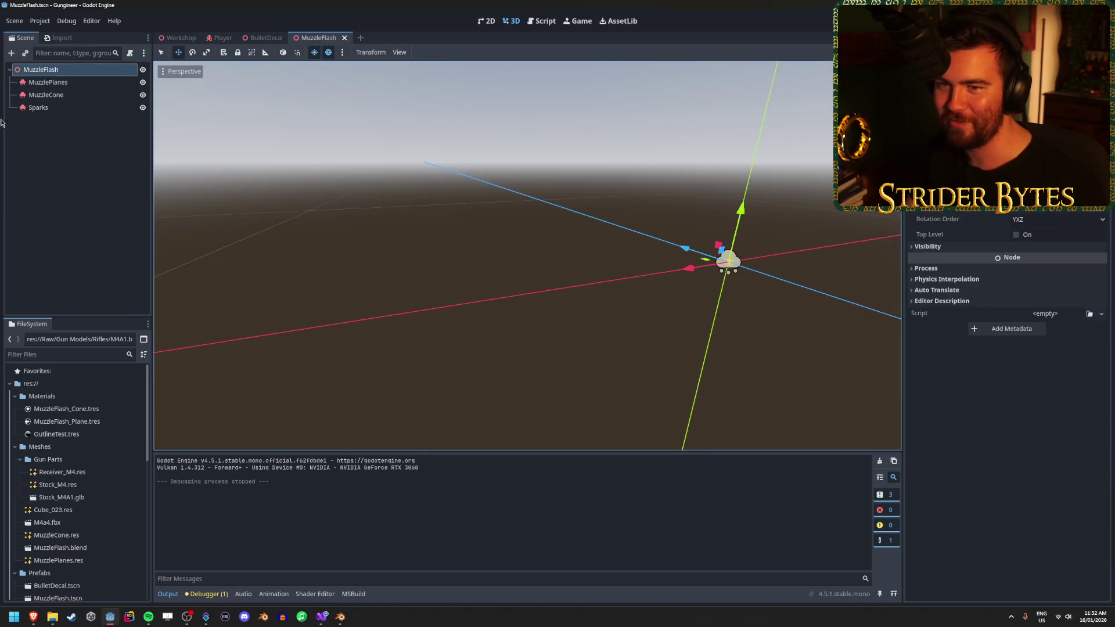
Select MuzzlePlanes, MuzzleCone and Sparks and fire the flash while orbiting
click(68, 107)
shift+click(49, 82)
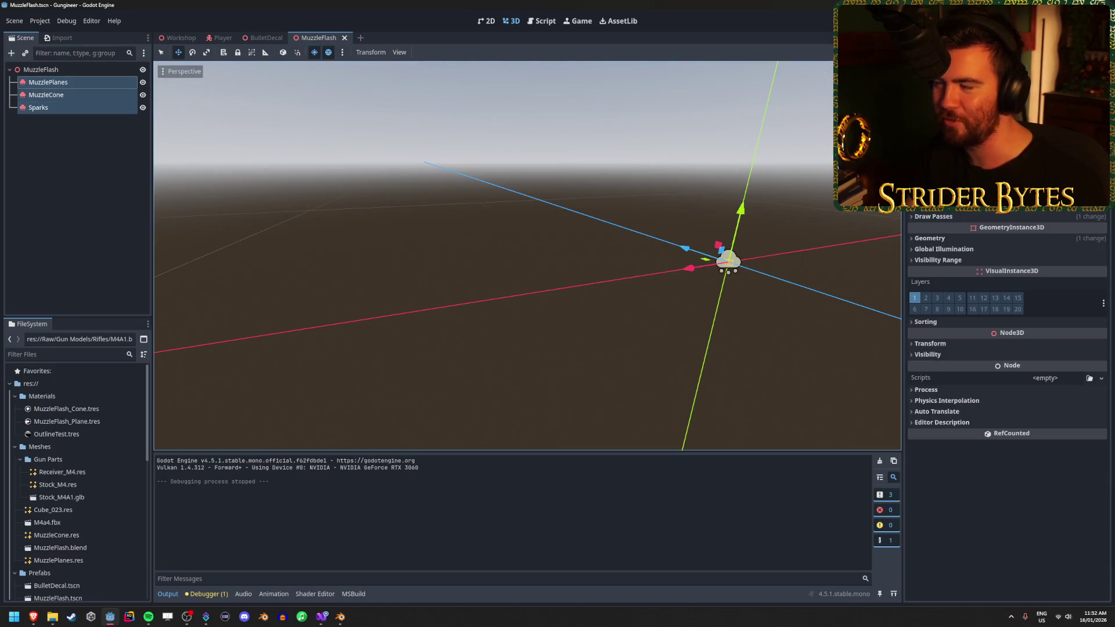
key(ctrl+e)
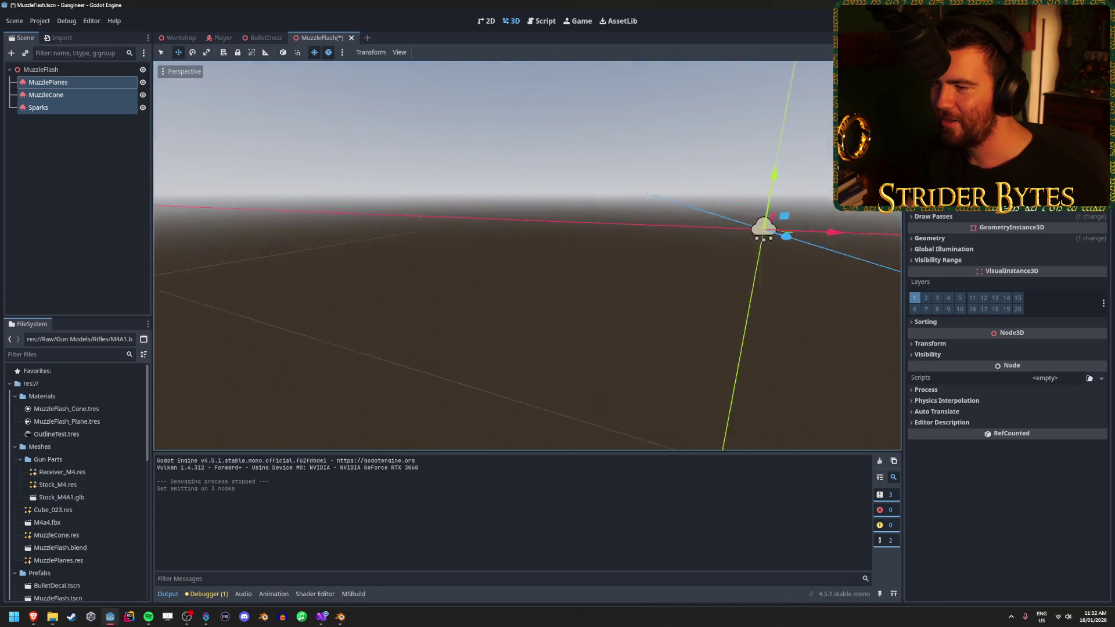
drag(523, 263, 551, 264)
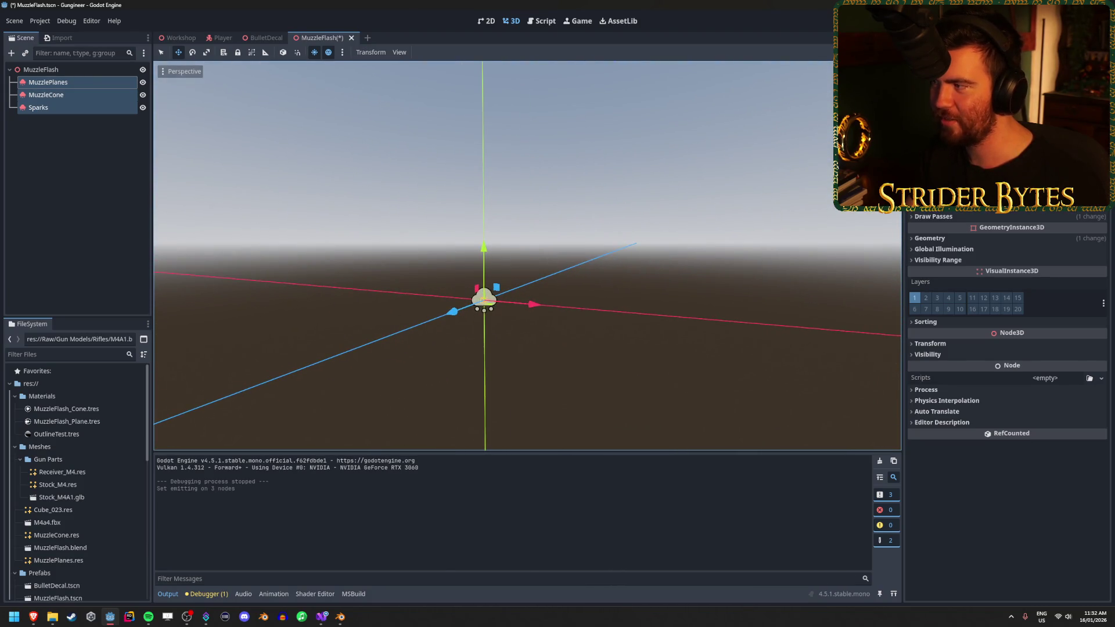
Replay the muzzle flash burst three more times from different angles, then return to Workshop
key(ctrl+e)
drag(534, 180, 549, 204)
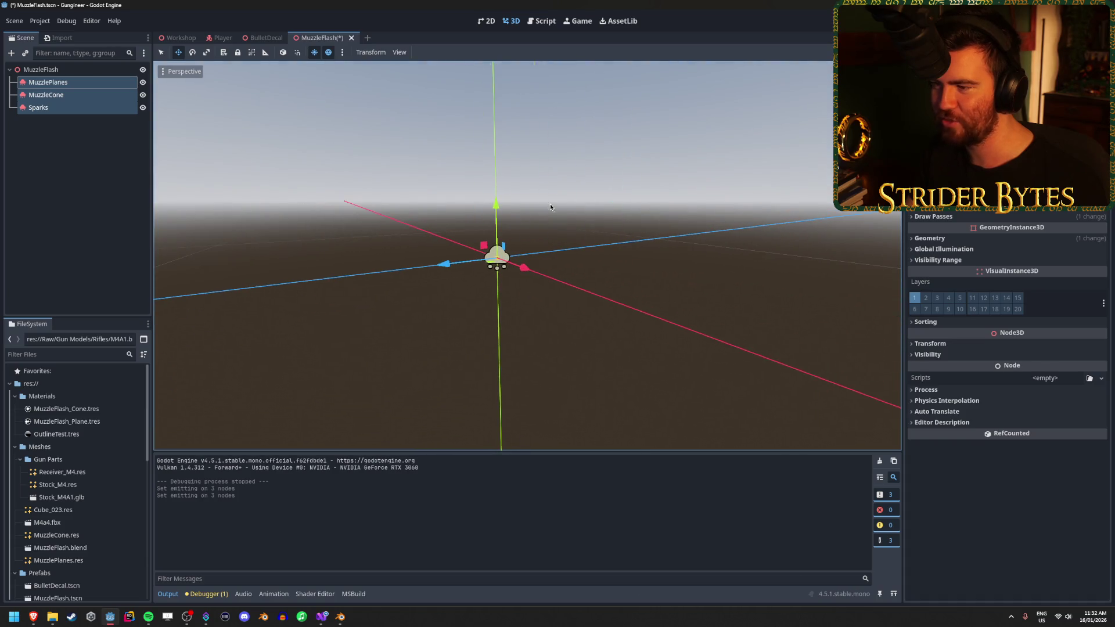
key(ctrl+e)
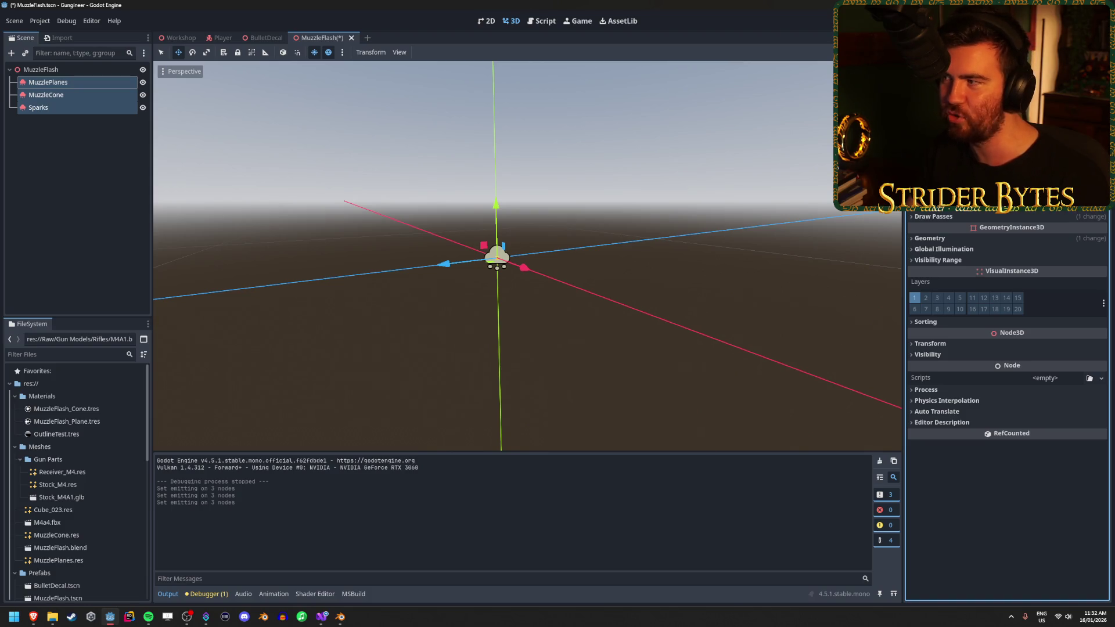
key(ctrl+e)
drag(621, 215, 688, 217)
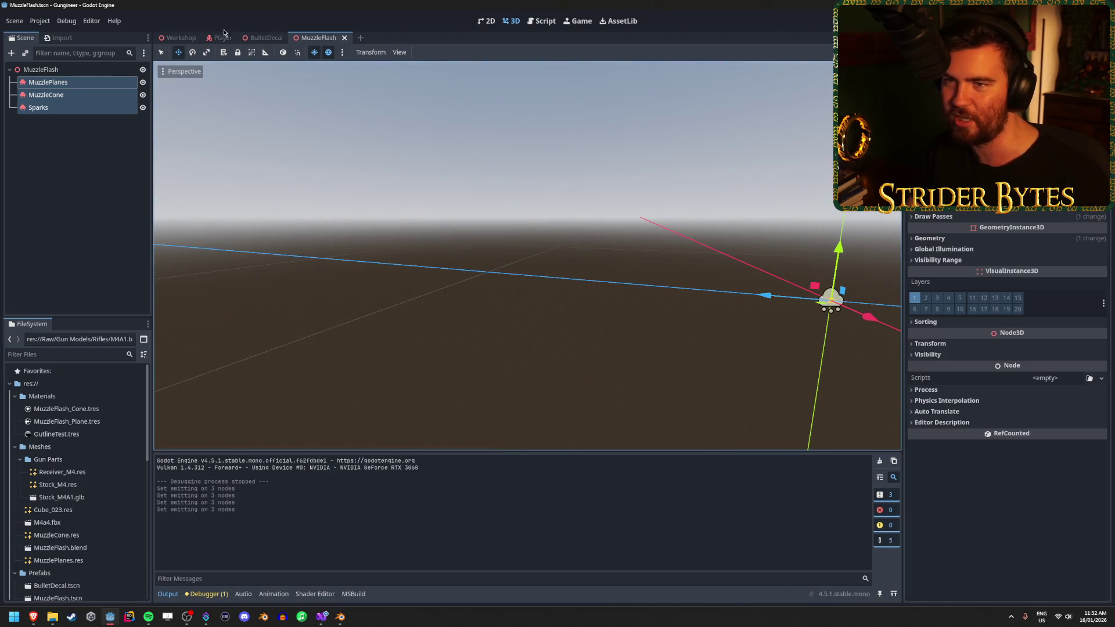
key(ctrl+Tab)
key(ctrl+Tab)
key(ctrl+Tab)
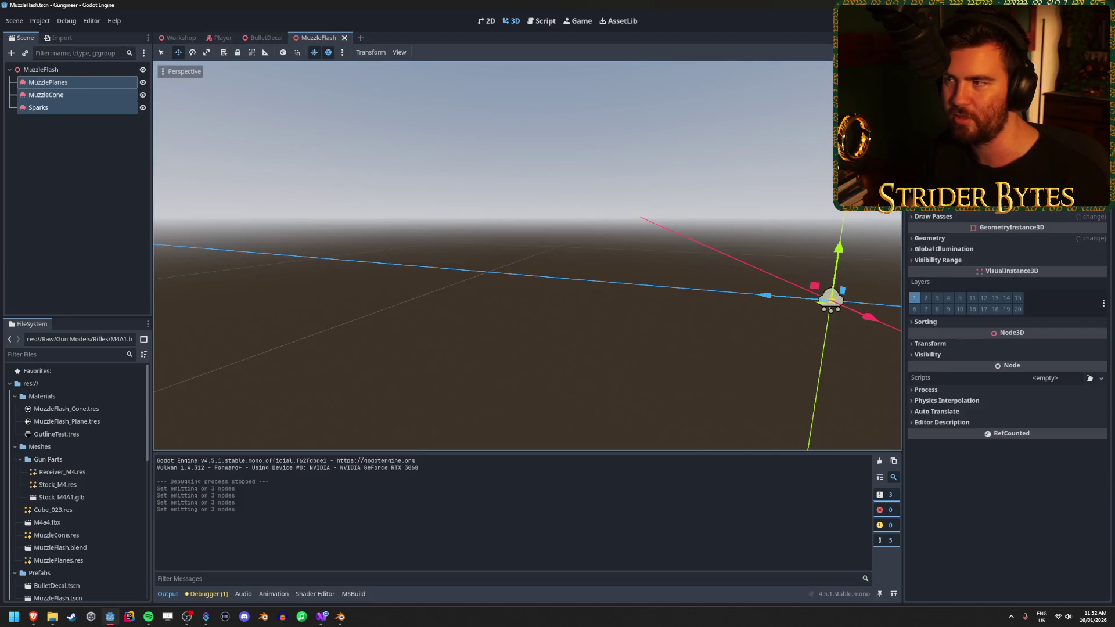
key(ctrl+Tab)
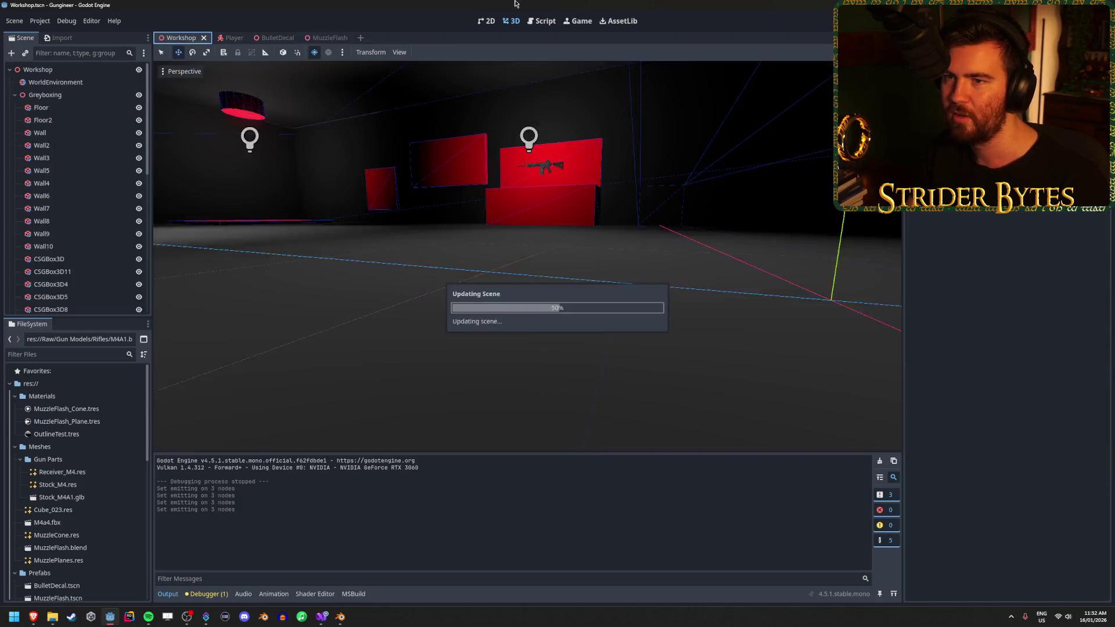
Run the Workshop level, fire the rifle to check flash and sparks, stop, then open Player
key(F6)
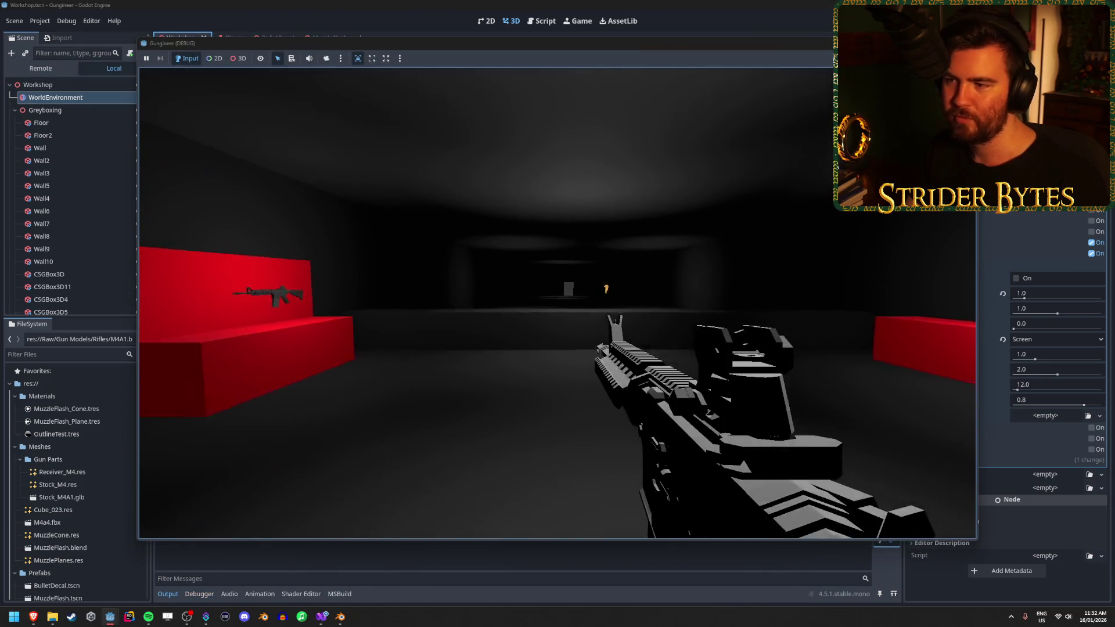
click(558, 303)
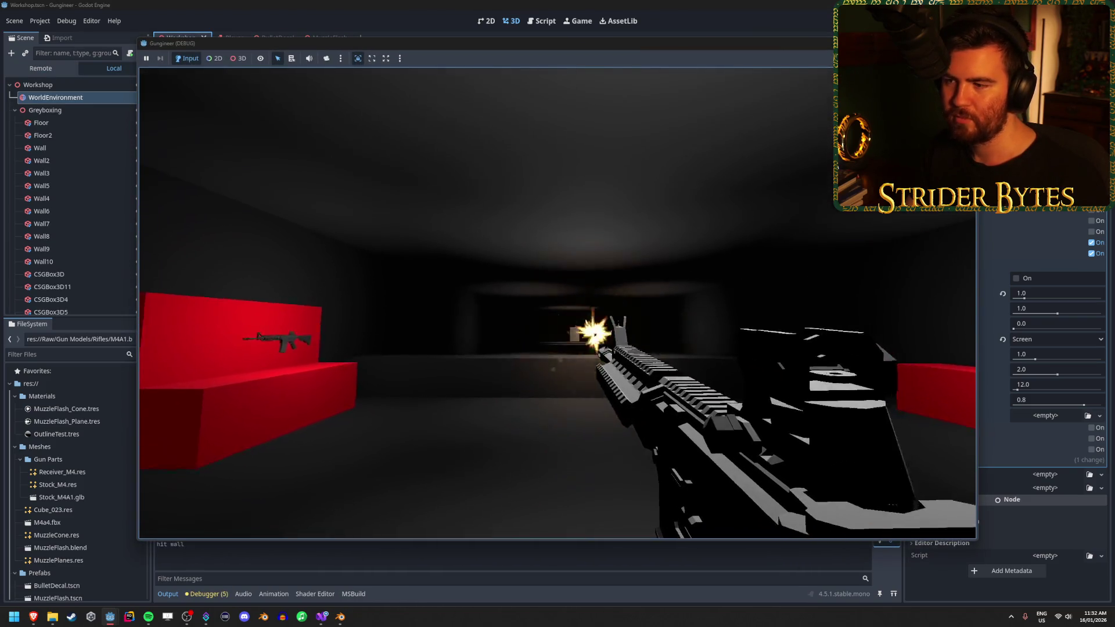
mouse_move(557, 314)
mouse_down()
mouse_move(616, 299)
mouse_move(581, 302)
mouse_move(569, 284)
mouse_move(511, 296)
mouse_move(557, 303)
mouse_up()
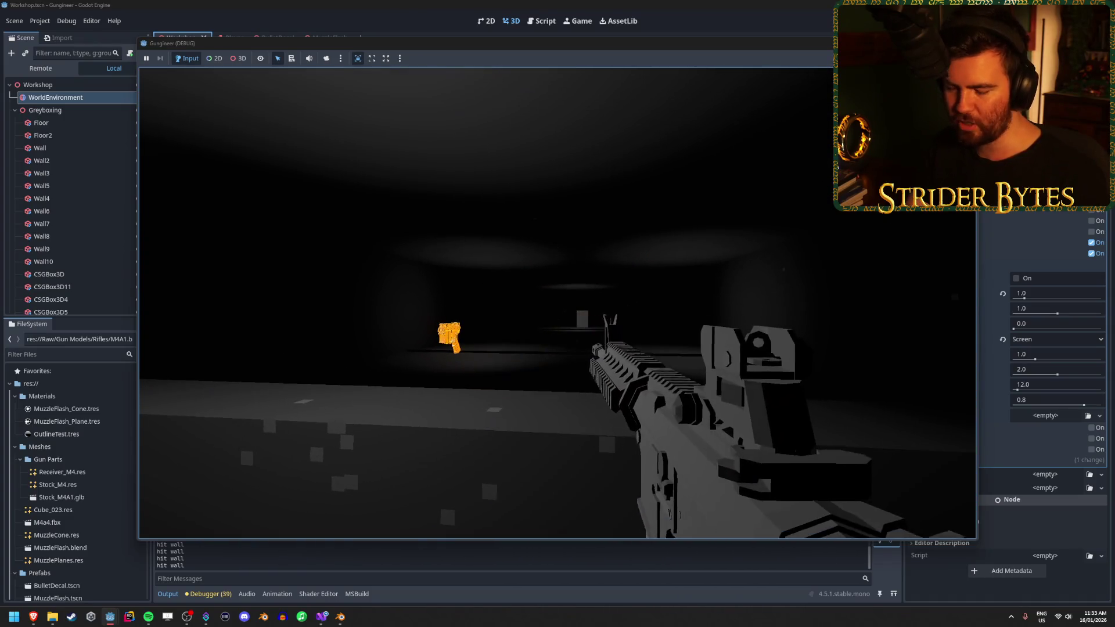
key(F8)
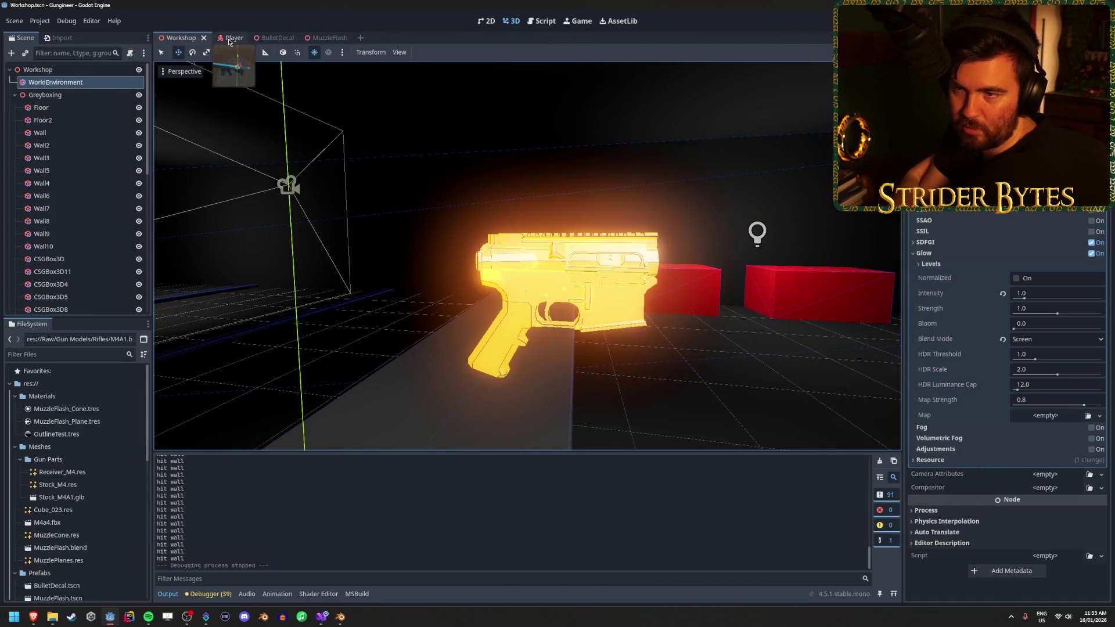
click(228, 39)
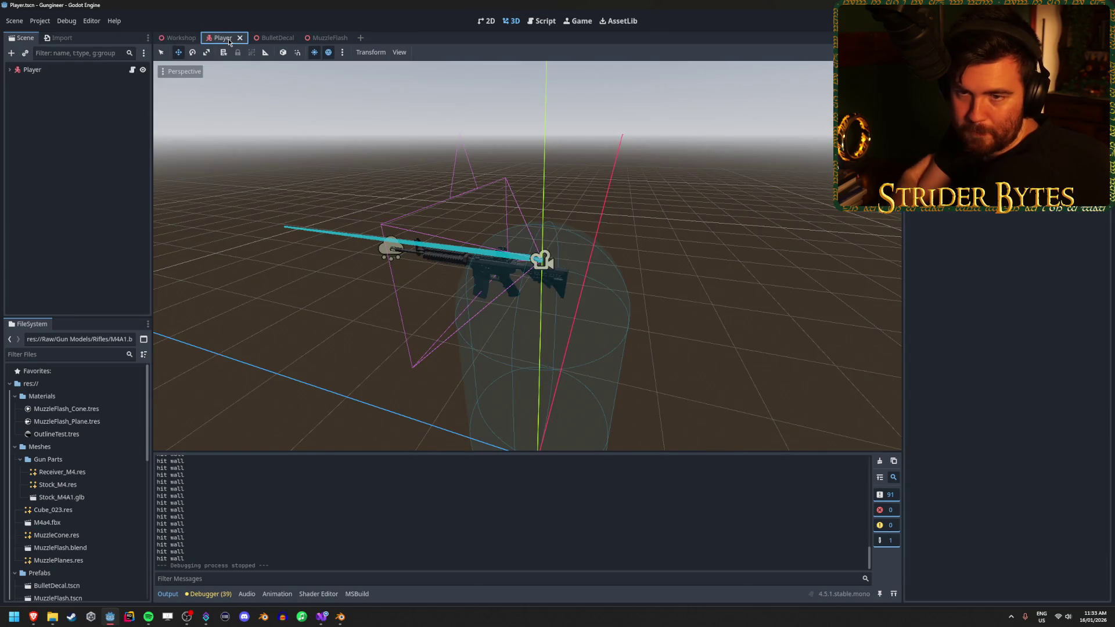
Reparent MuzzlePoint with its MuzzleFlash child under the rifle's MeshInstance3D, then return to Workshop
click(9, 71)
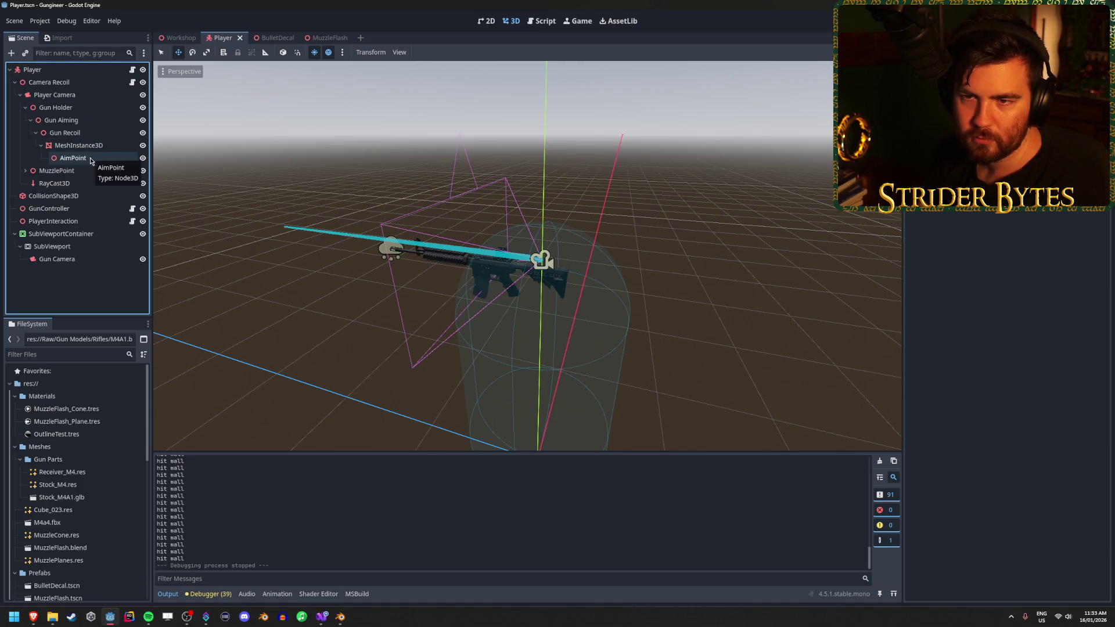
click(58, 172)
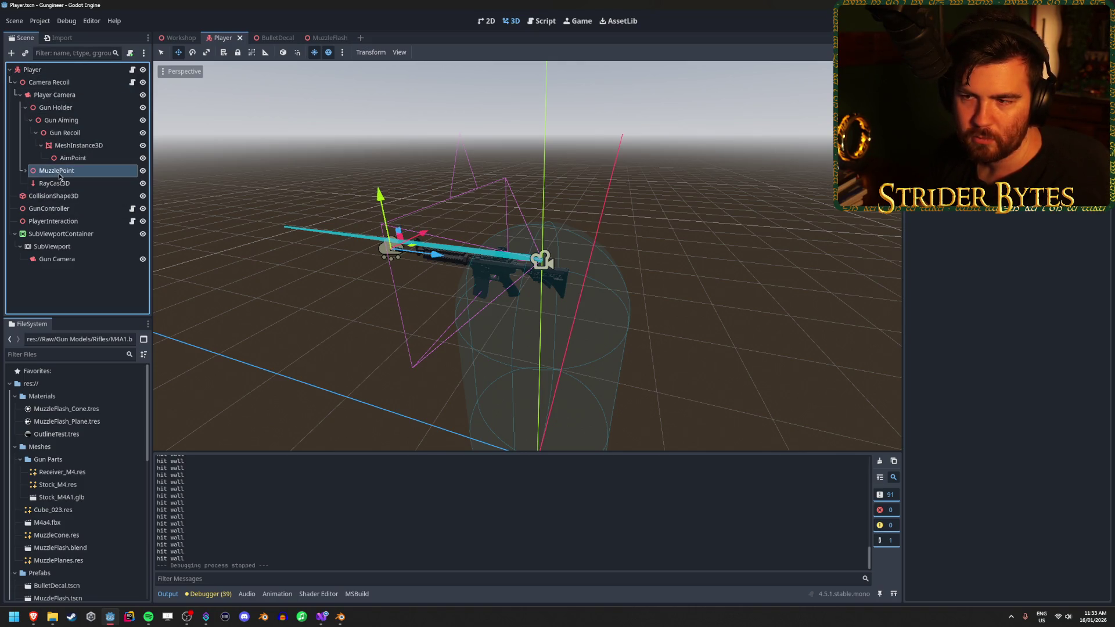
click(26, 171)
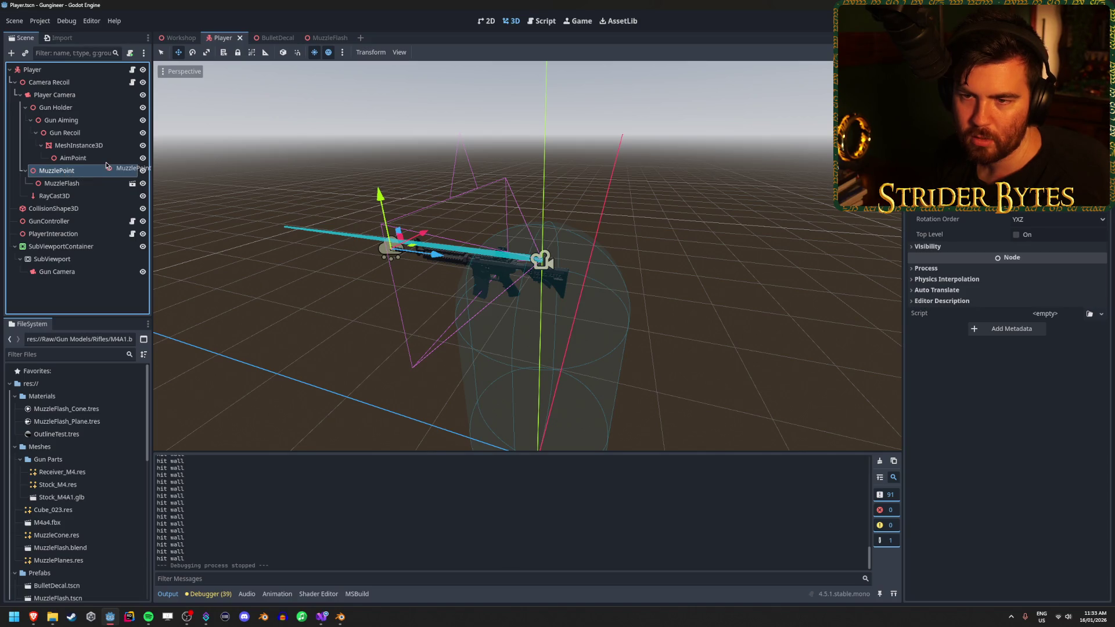
drag(103, 149, 113, 147)
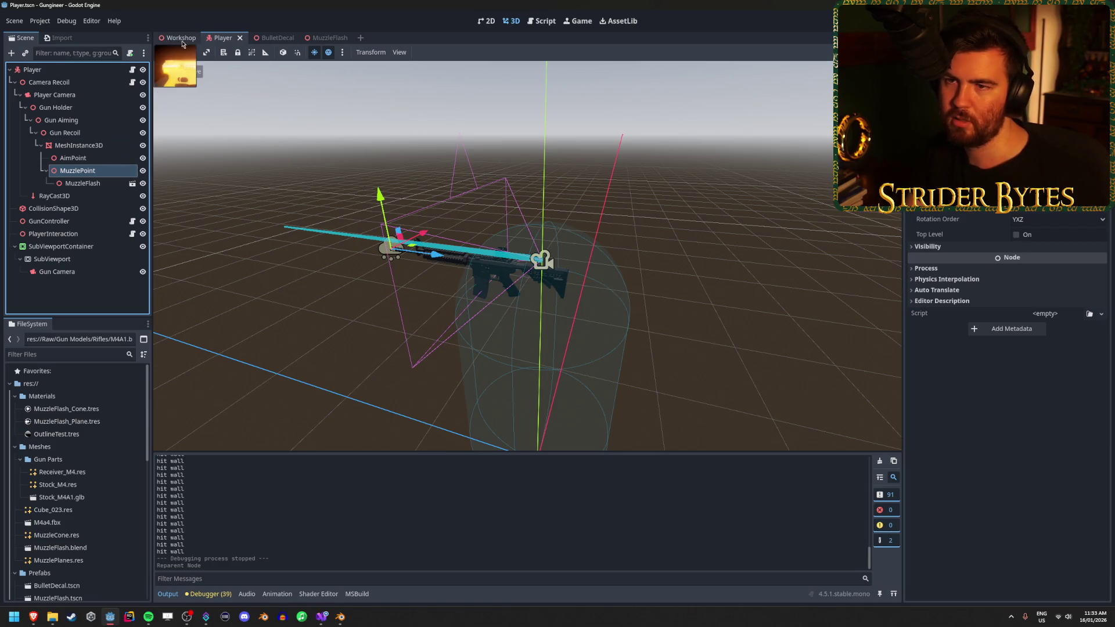
click(179, 38)
key(F5)
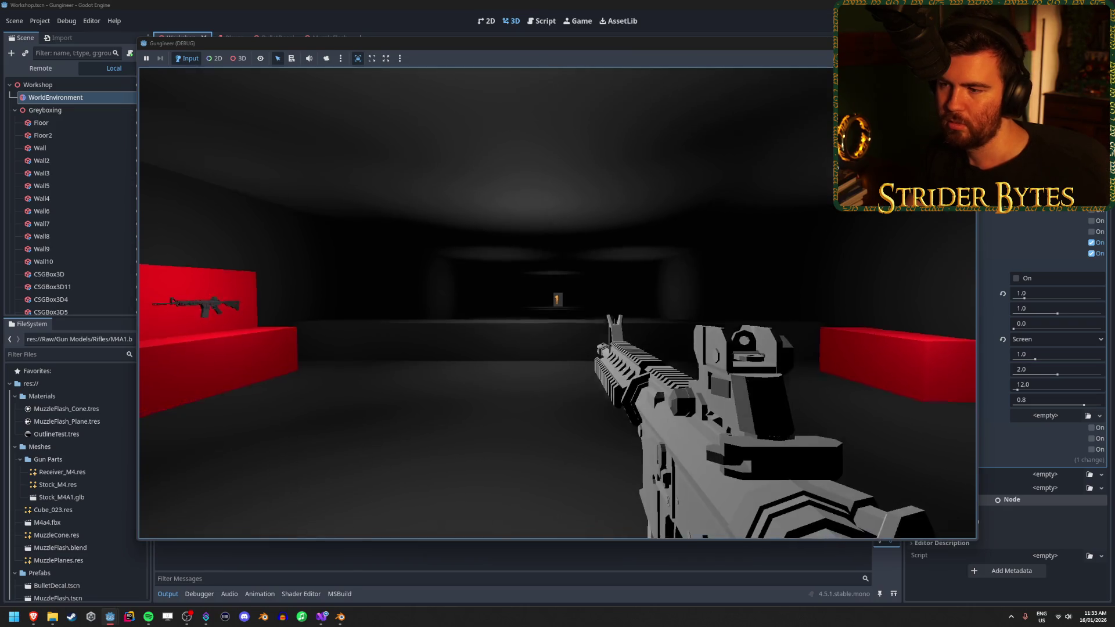
click(560, 214)
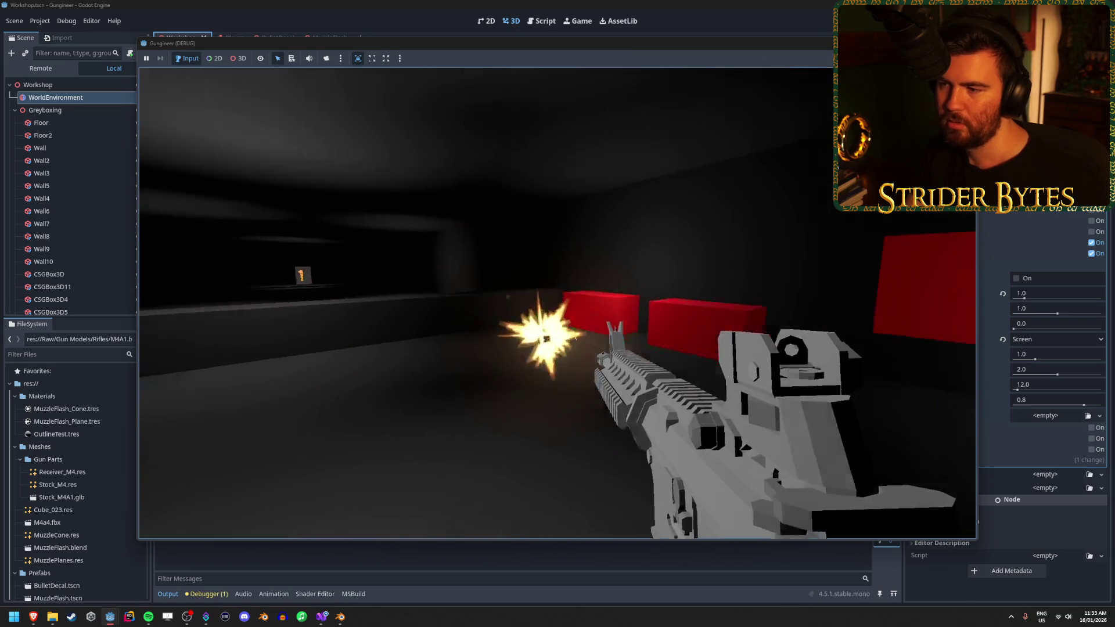
click(558, 303)
right_click(557, 303)
click(557, 303)
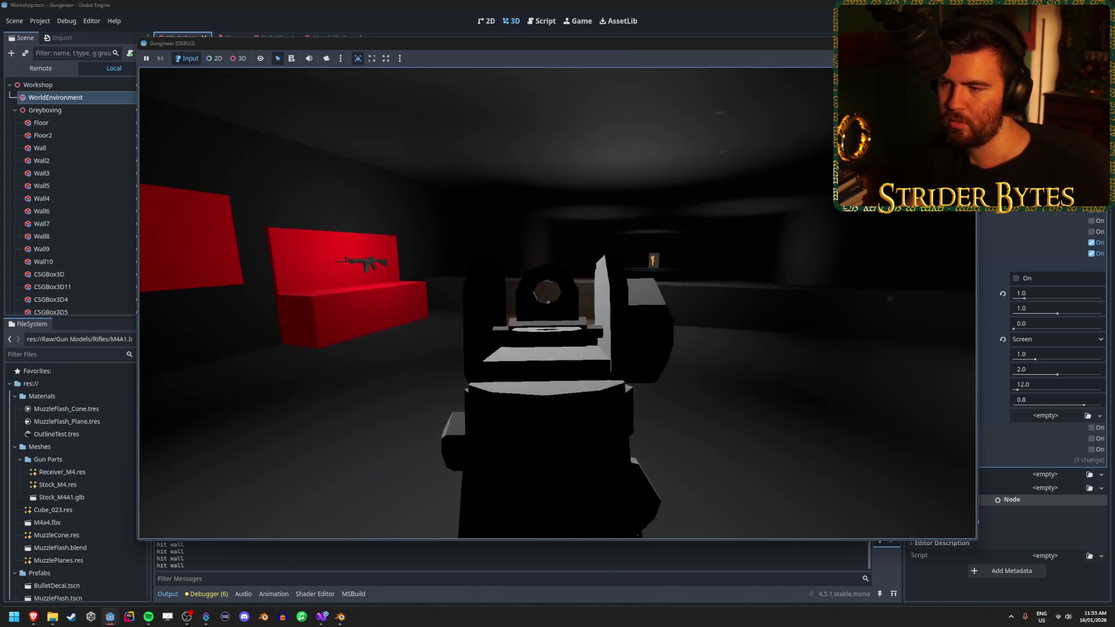
right_click(557, 303)
click(557, 303)
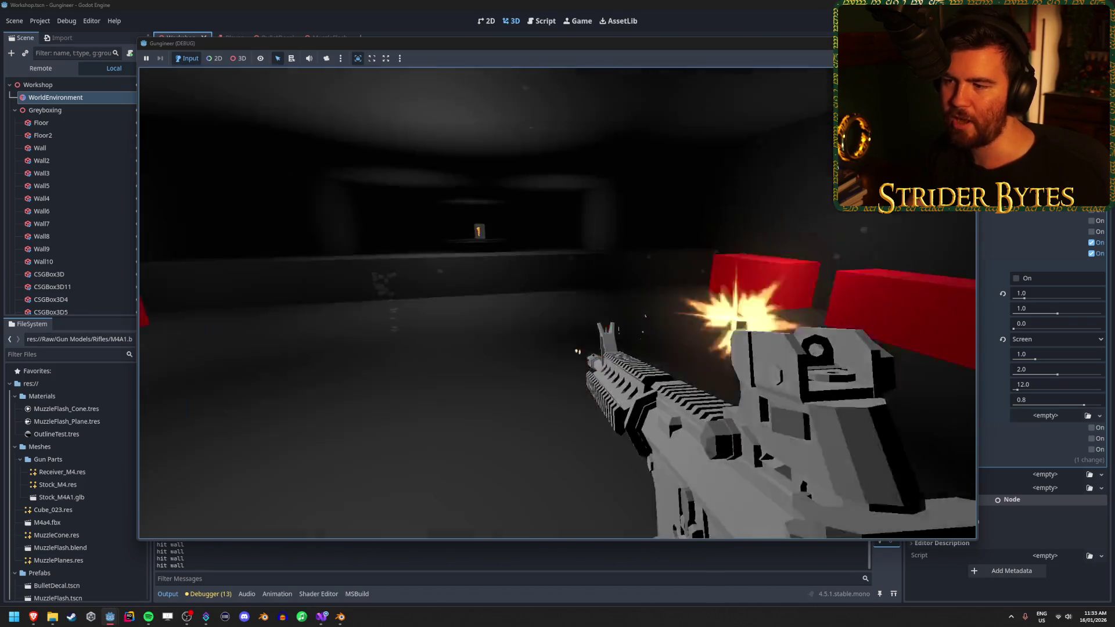
click(557, 303)
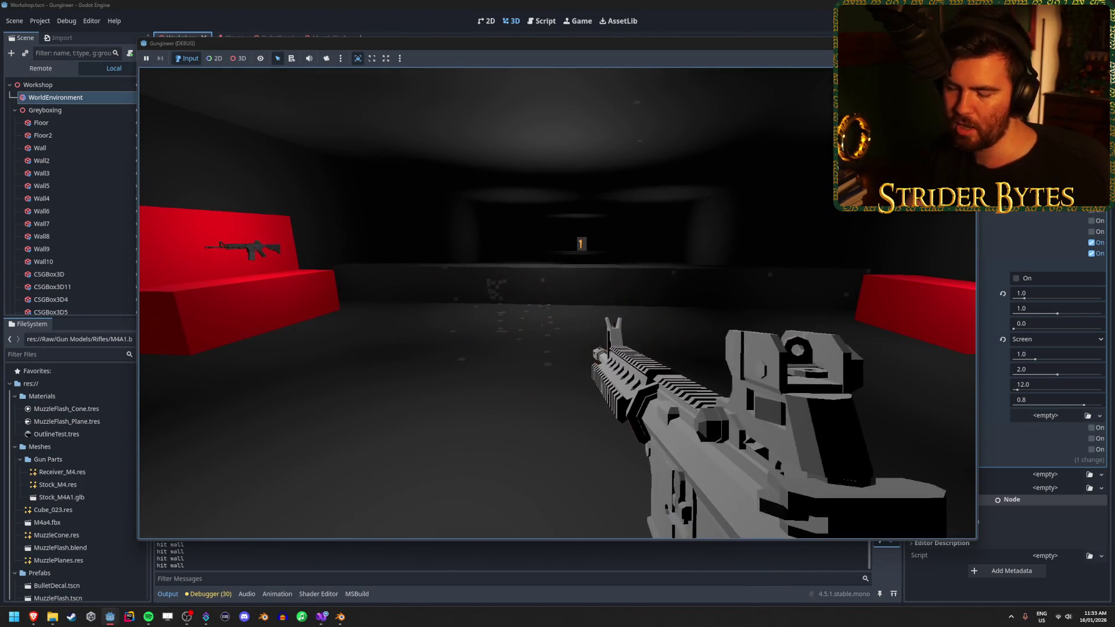
key(Escape)
scroll(558, 303, down, 3)
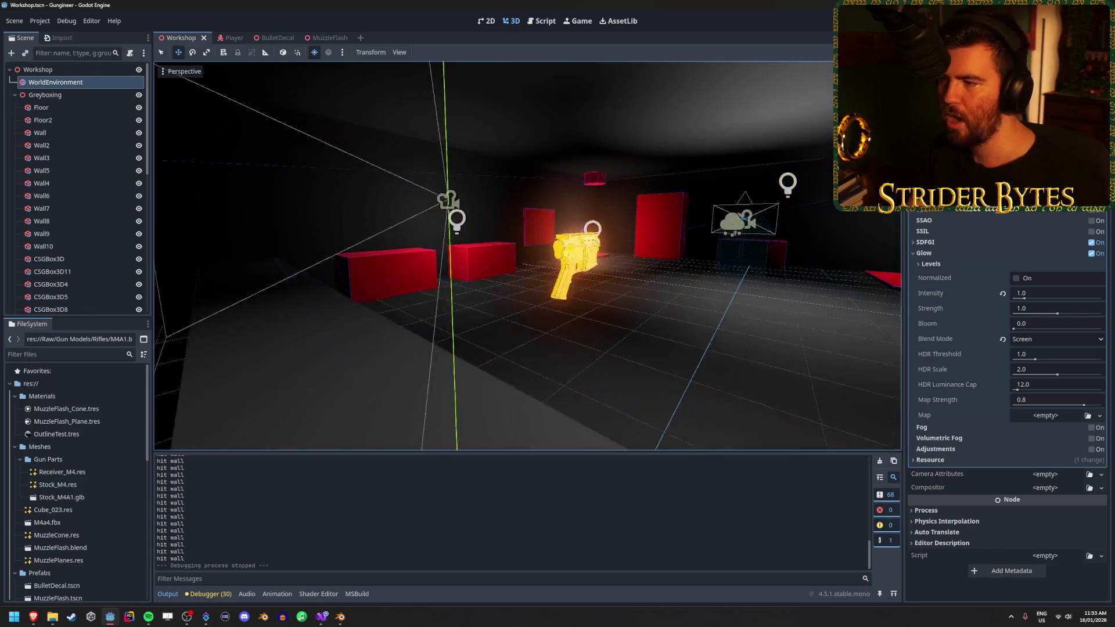
Collapse Greyboxing, frame the gold gun's MeshInstance3D, then select WorldEnvironment for its glow settings
key(w)
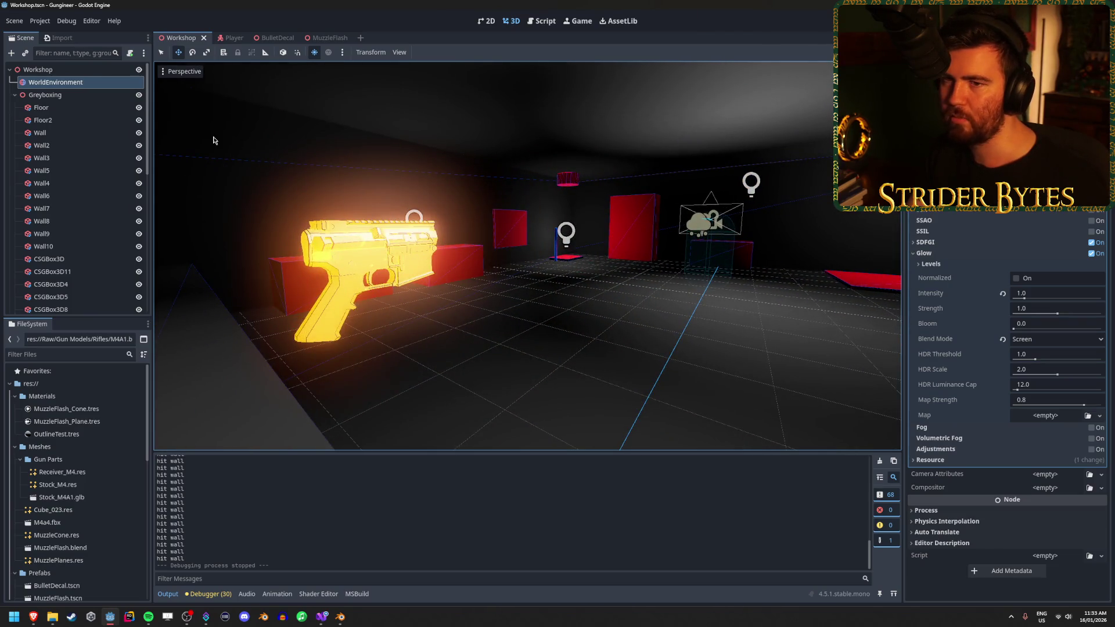
click(14, 95)
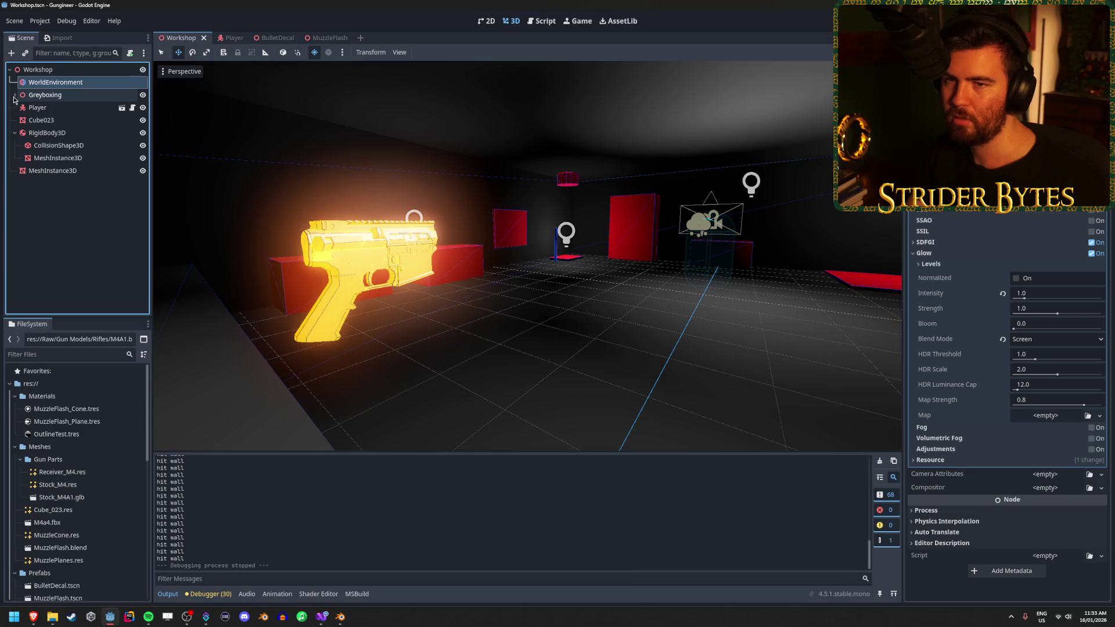
click(58, 256)
click(64, 171)
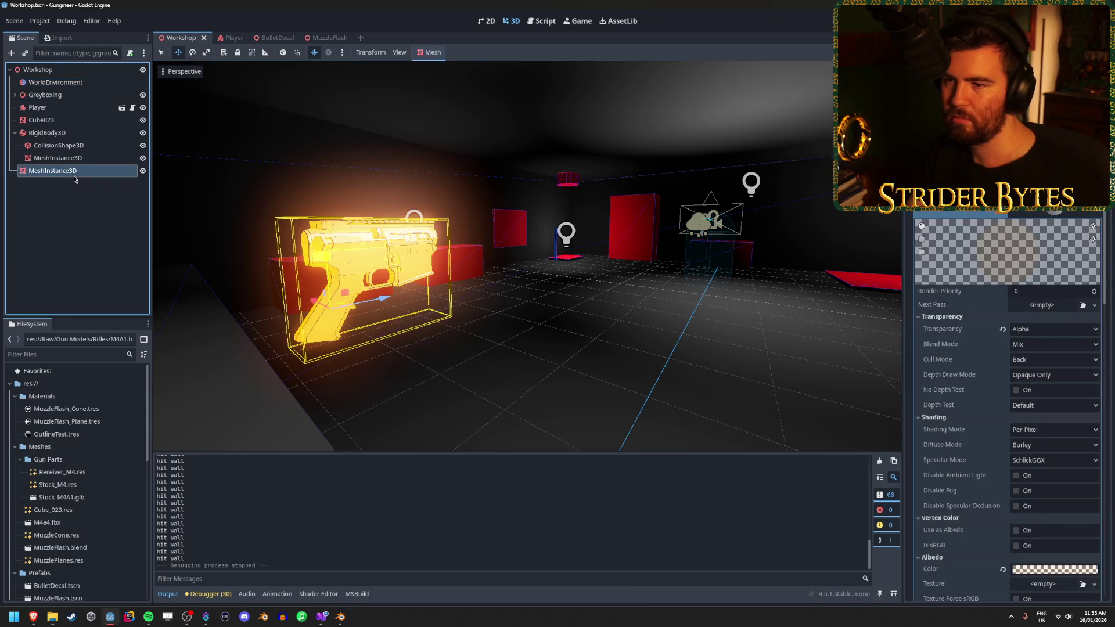
key(f)
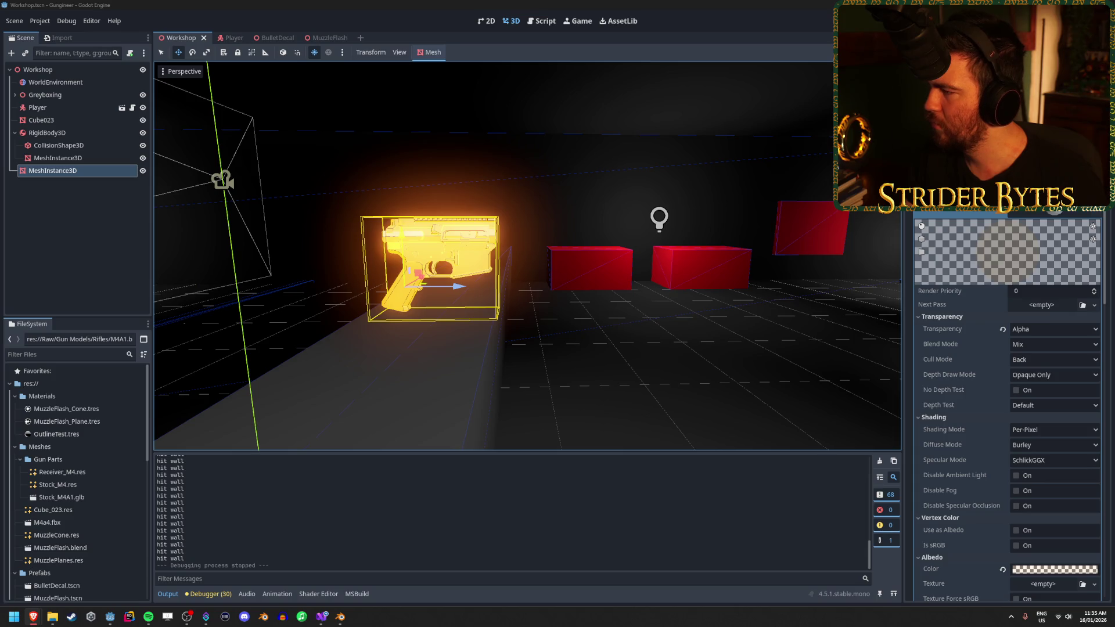
click(63, 84)
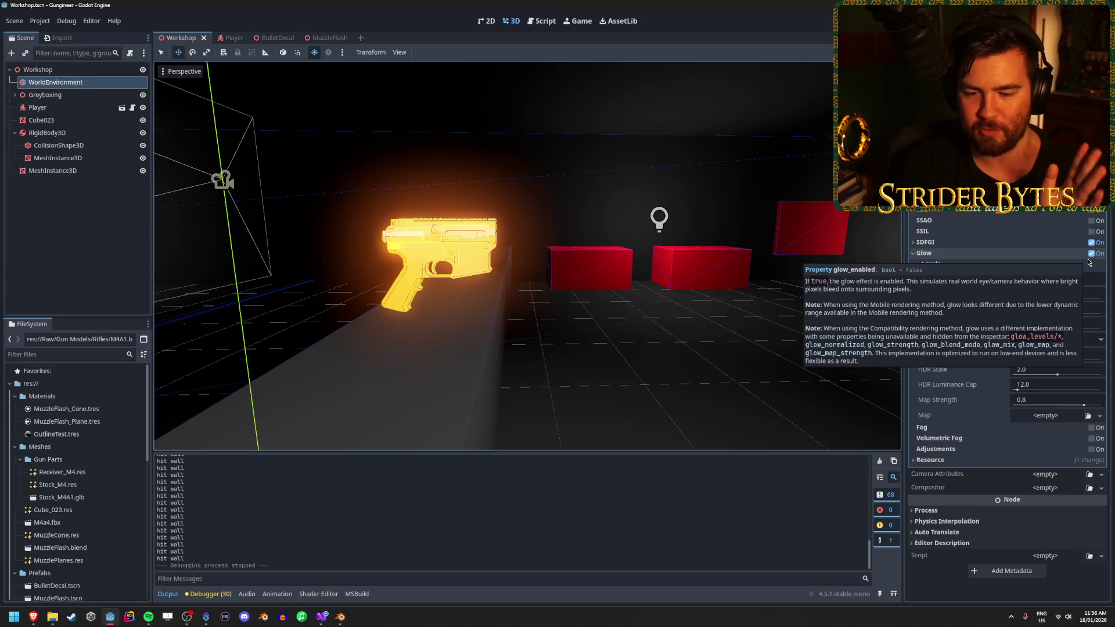
click(321, 617)
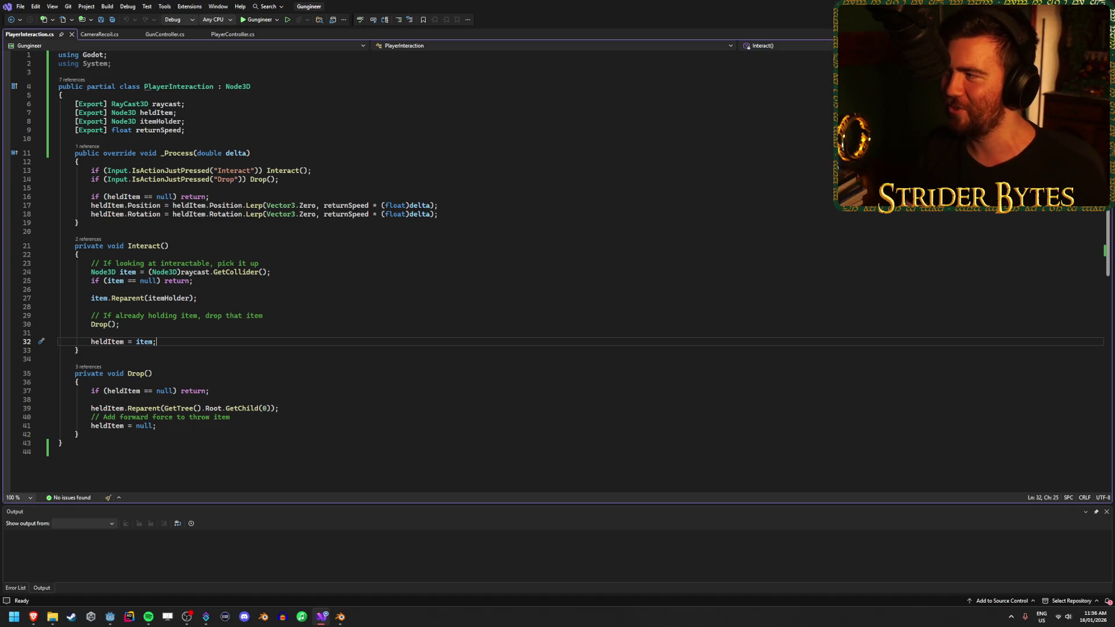
key(alt+Tab)
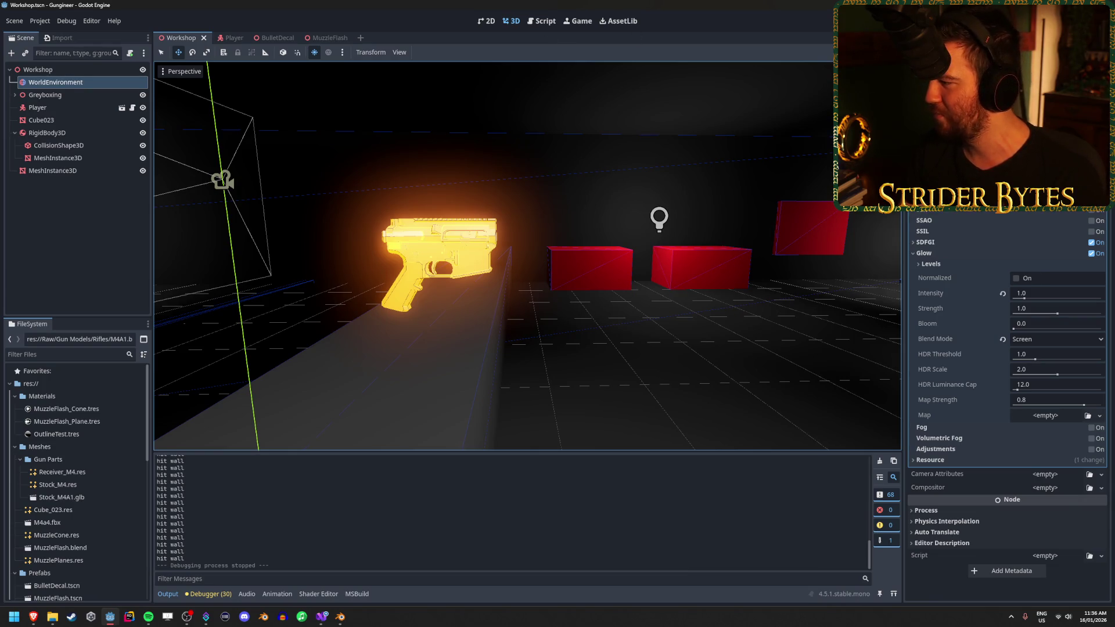
key(alt+Tab)
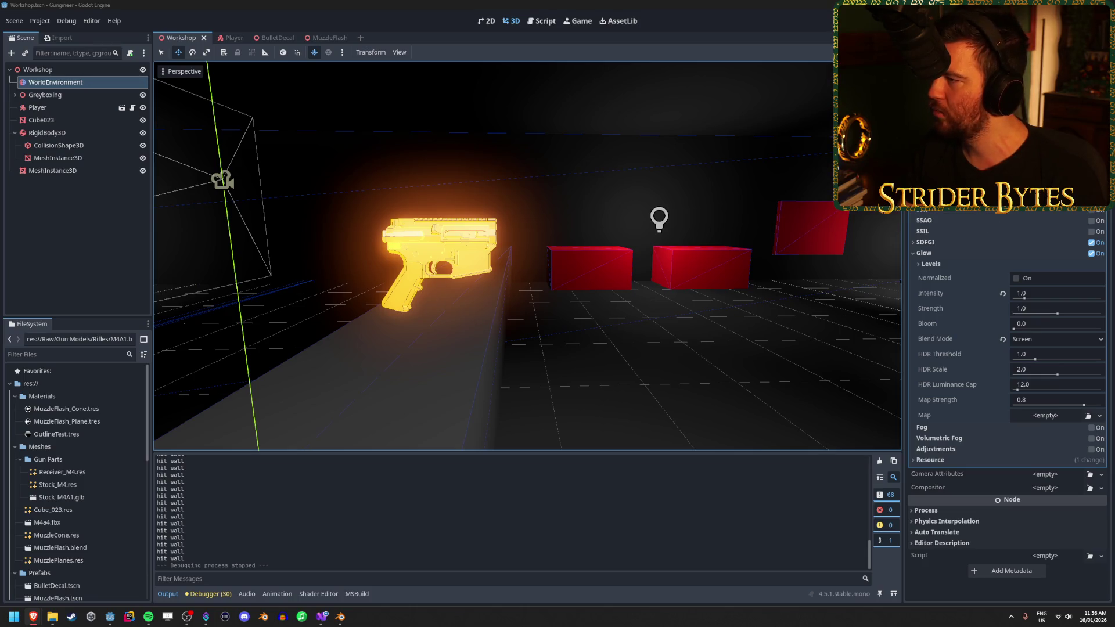
Select the gun's MeshInstance3D to show its overlay material in the Inspector
click(87, 171)
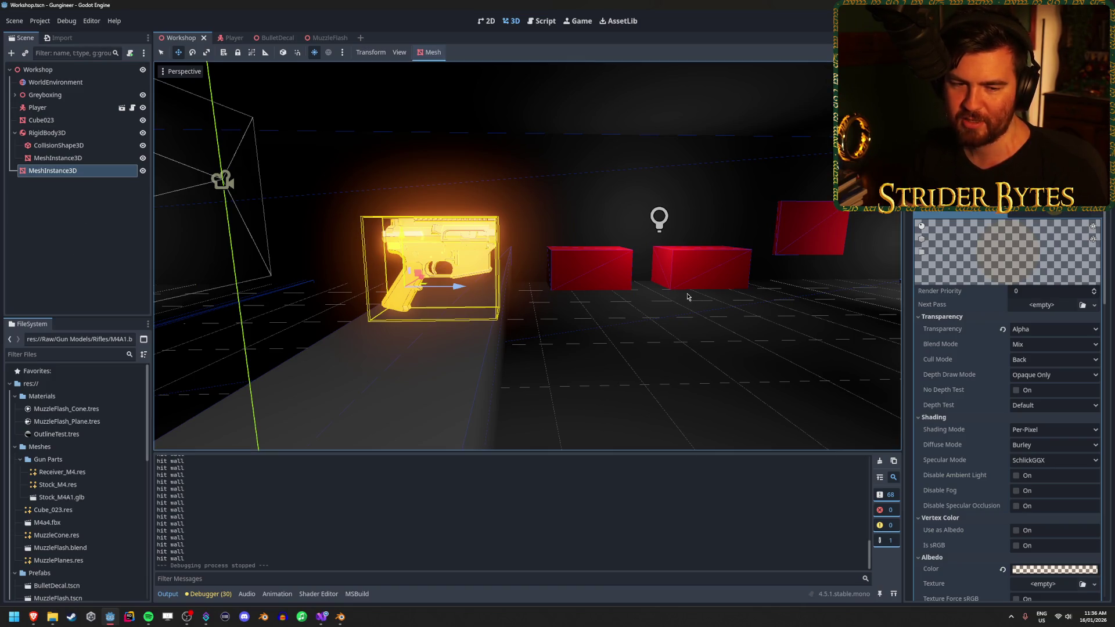
key(alt+Tab)
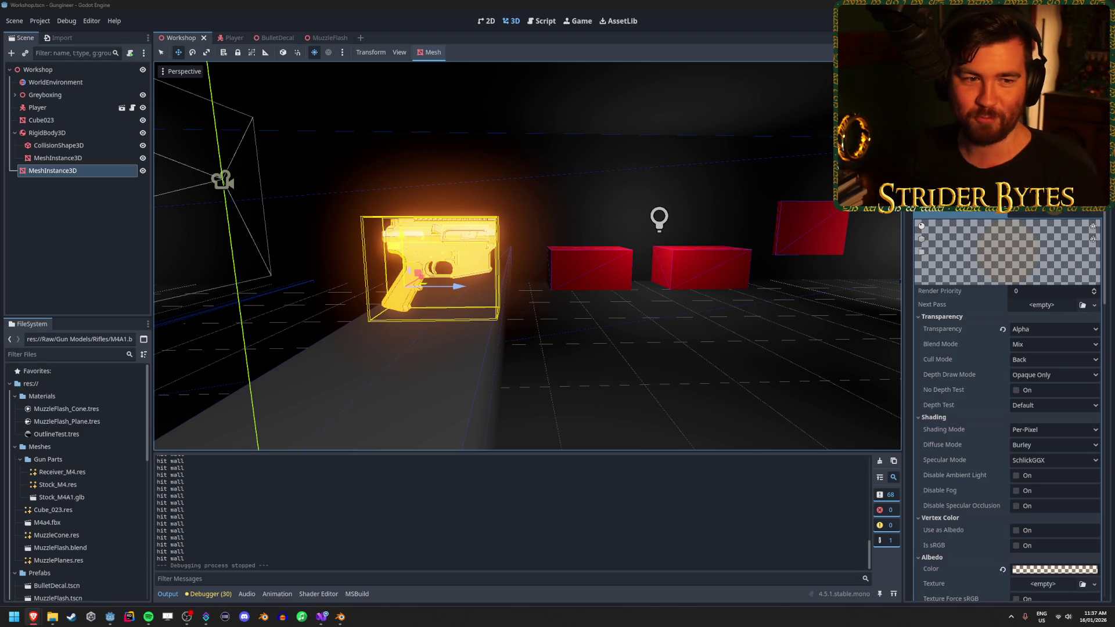
click(408, 4)
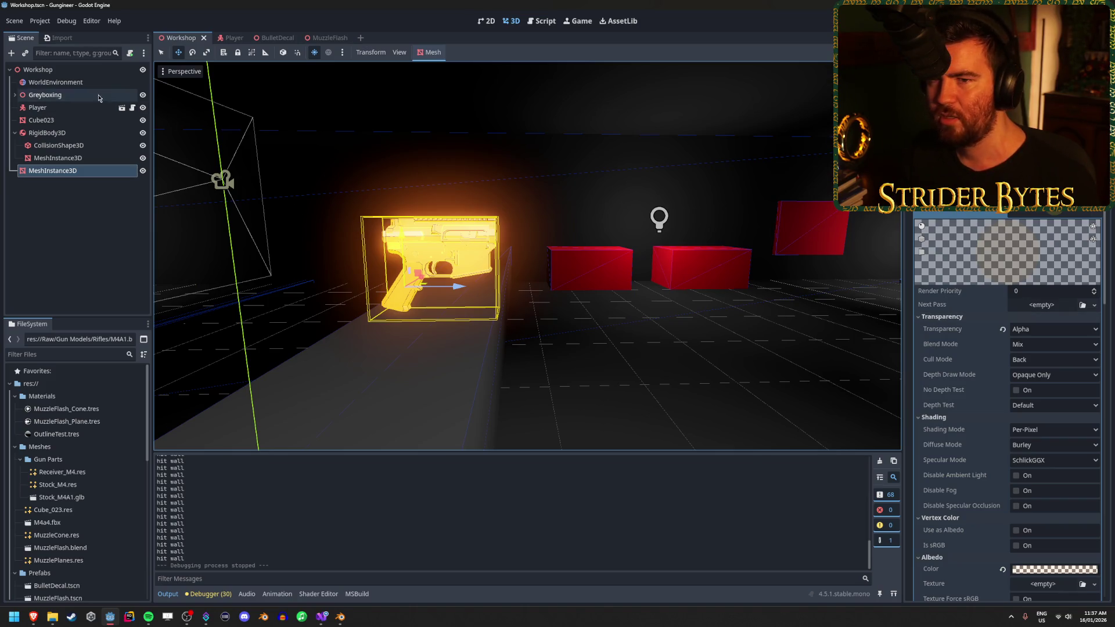
Toggle SDFGI on WorldEnvironment, then playtest walking toward the orange receiver
click(55, 82)
click(1090, 243)
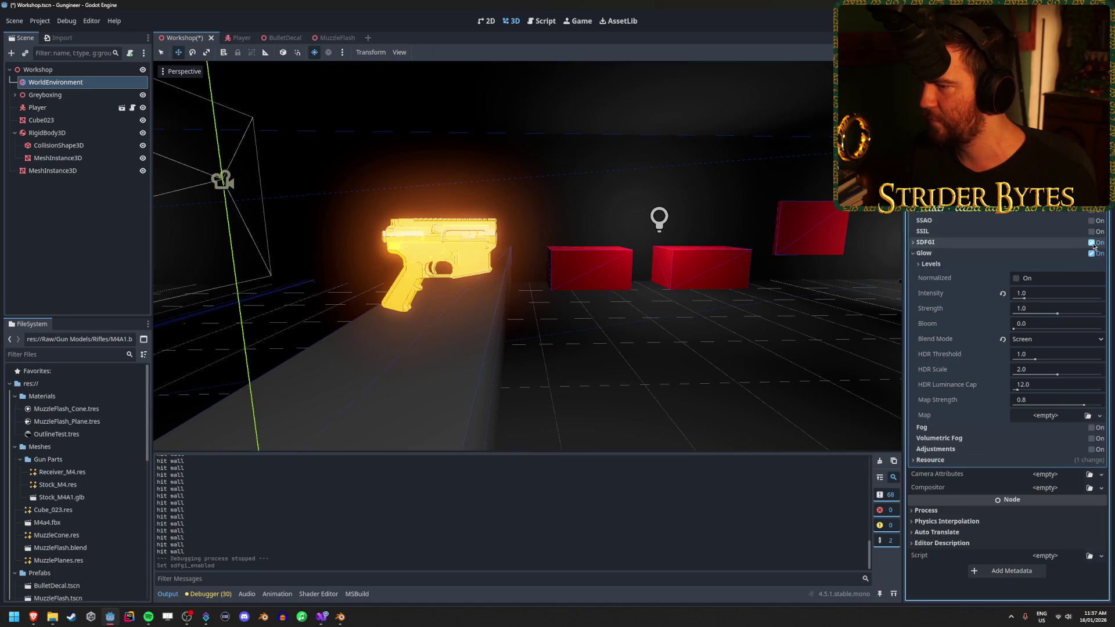
key(F5)
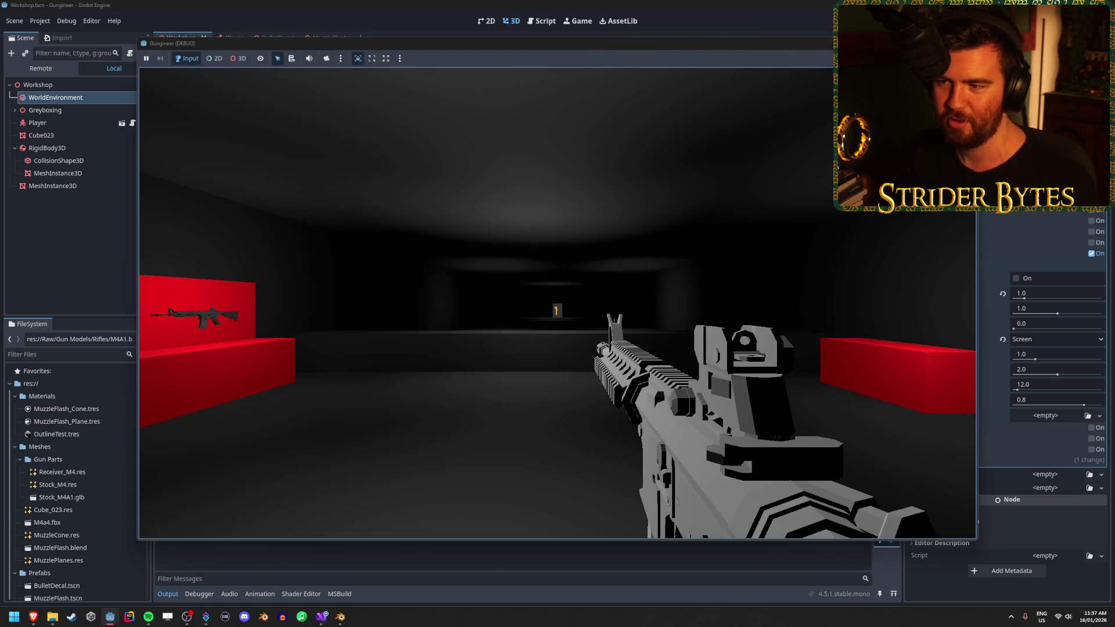
key(w)
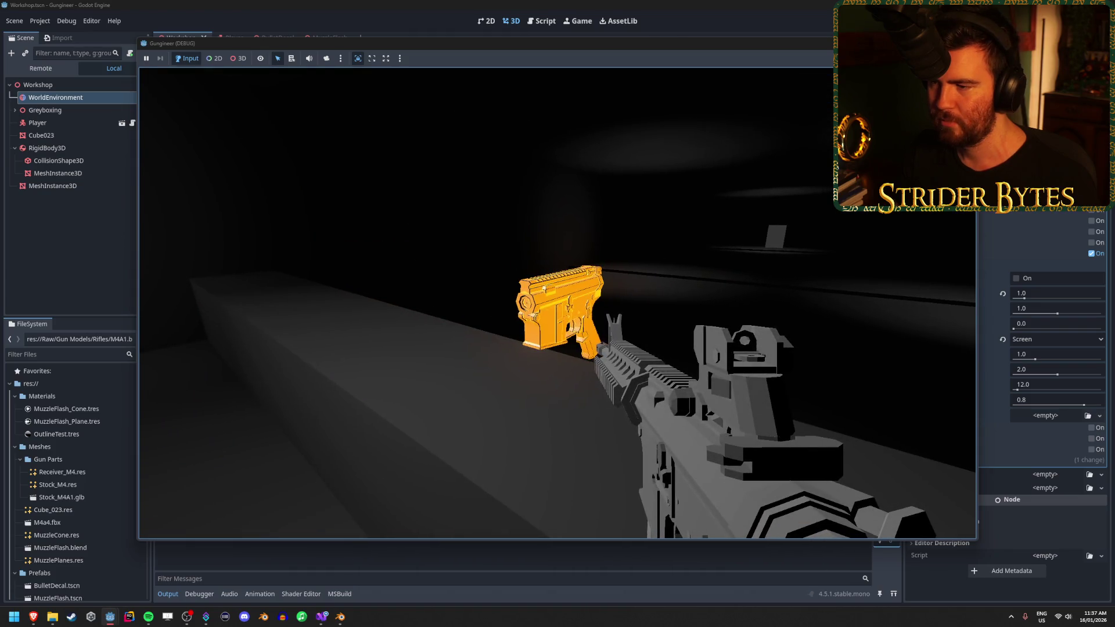
key(Escape)
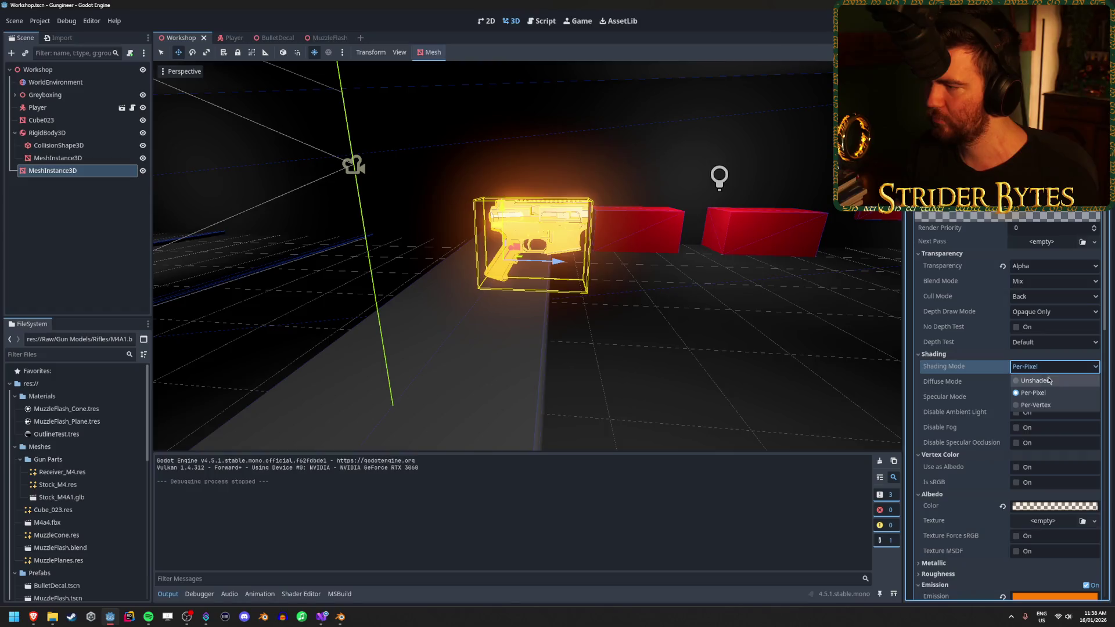
Set the receiver material's shading to Unshaded, save, and playtest the flat orange gun
click(1050, 385)
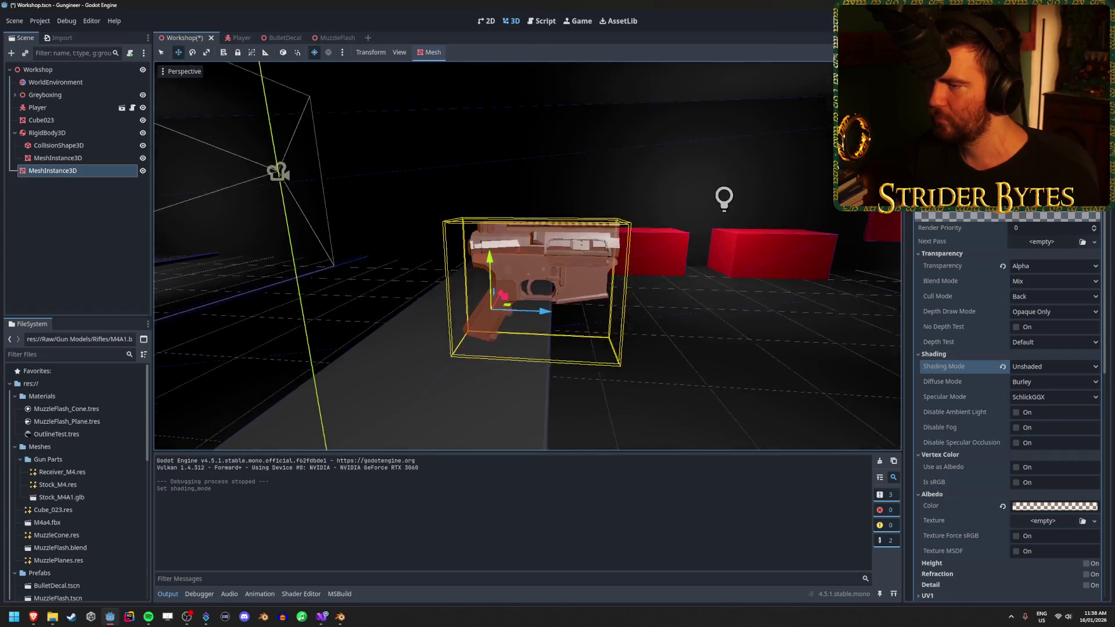
key(ctrl+s)
drag(615, 226, 614, 227)
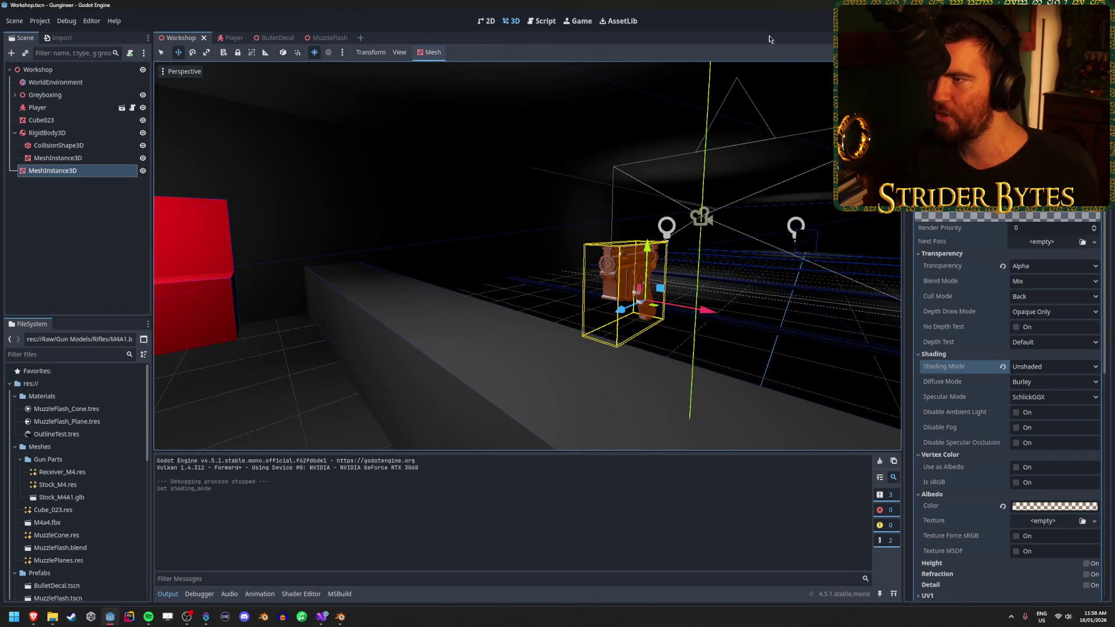
key(F5)
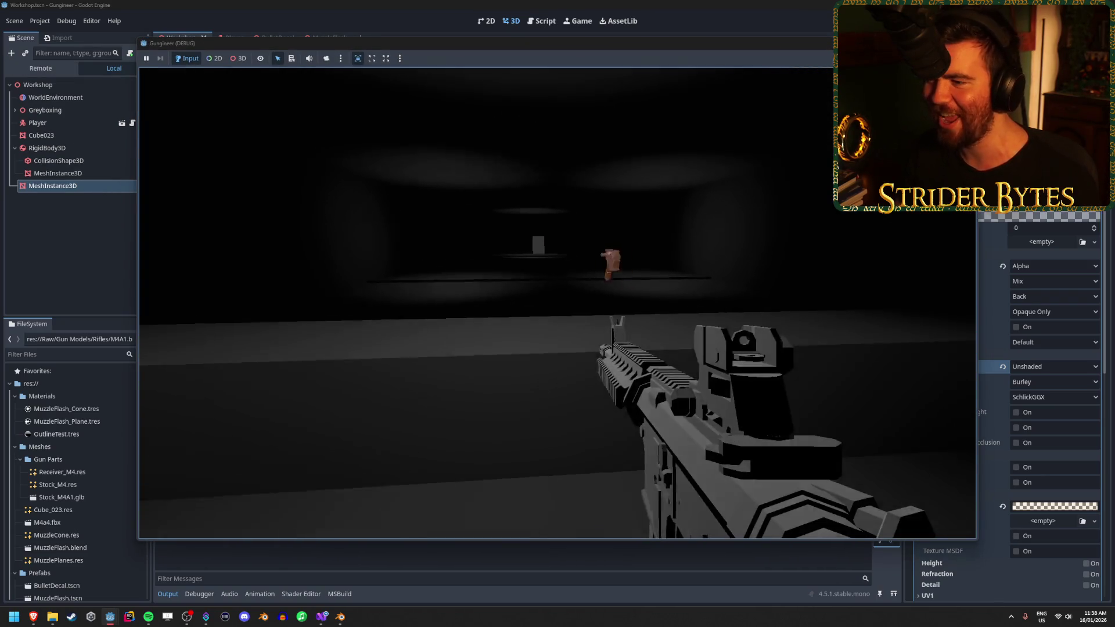
mouse_move(557, 302)
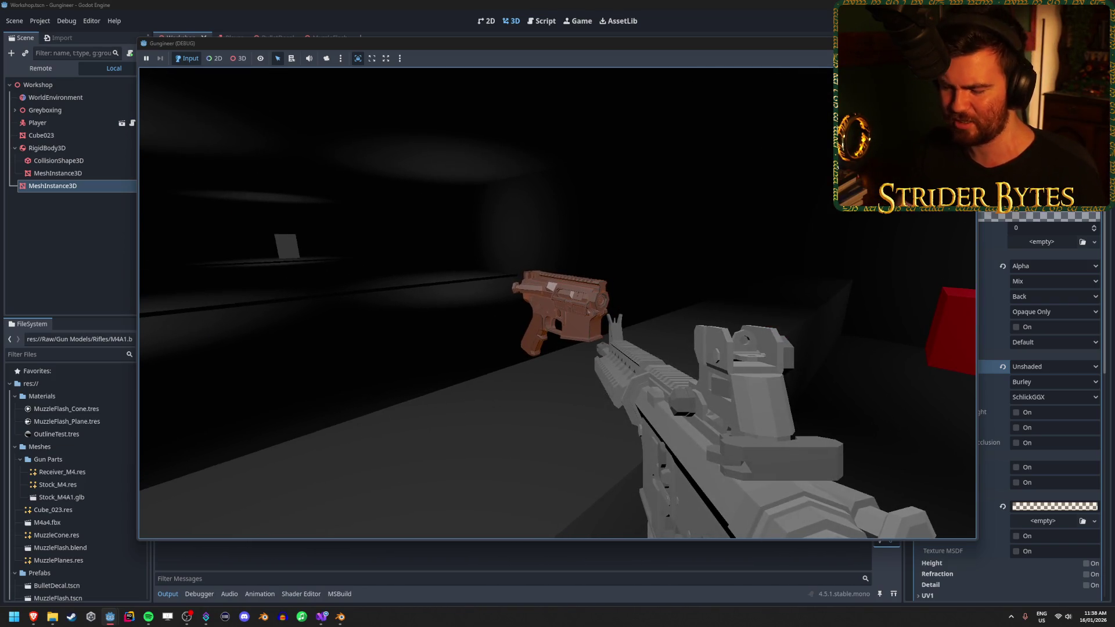
key(Escape)
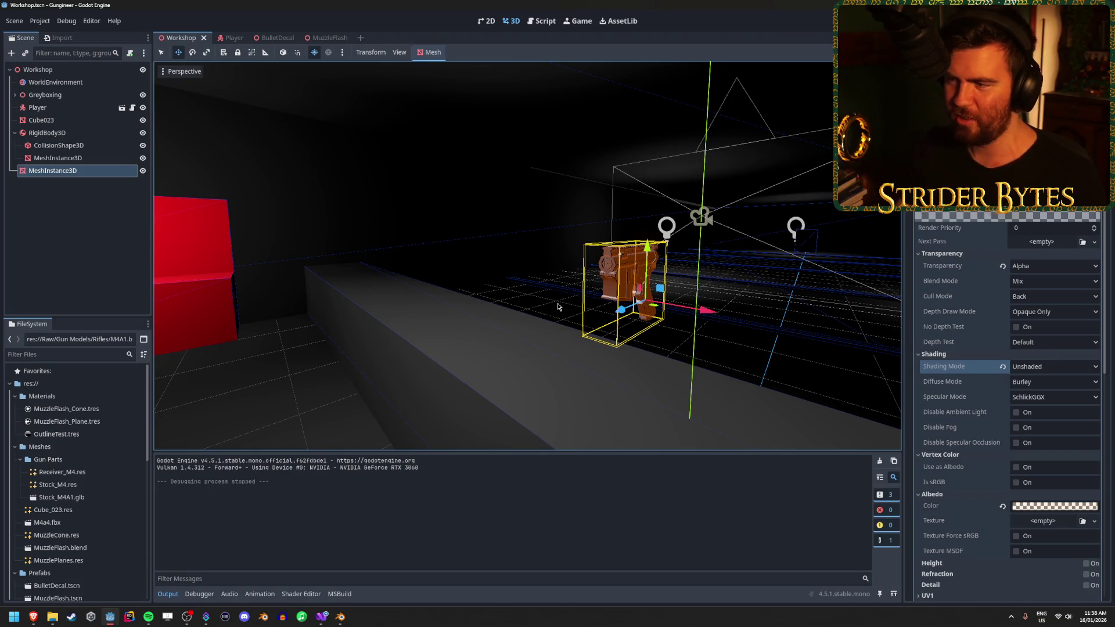
Collapse Shading and toggle the Vertex Color albedo and sRGB options on the receiver material
mouse_move(557, 307)
mouse_down()
mouse_move(638, 309)
mouse_move(569, 296)
mouse_up()
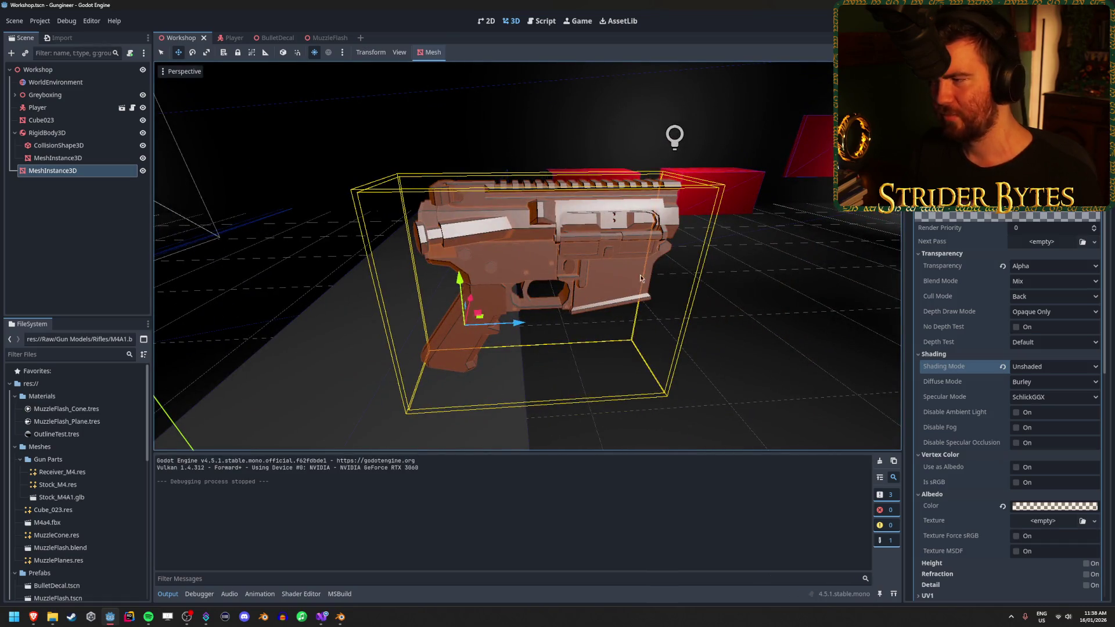
click(935, 354)
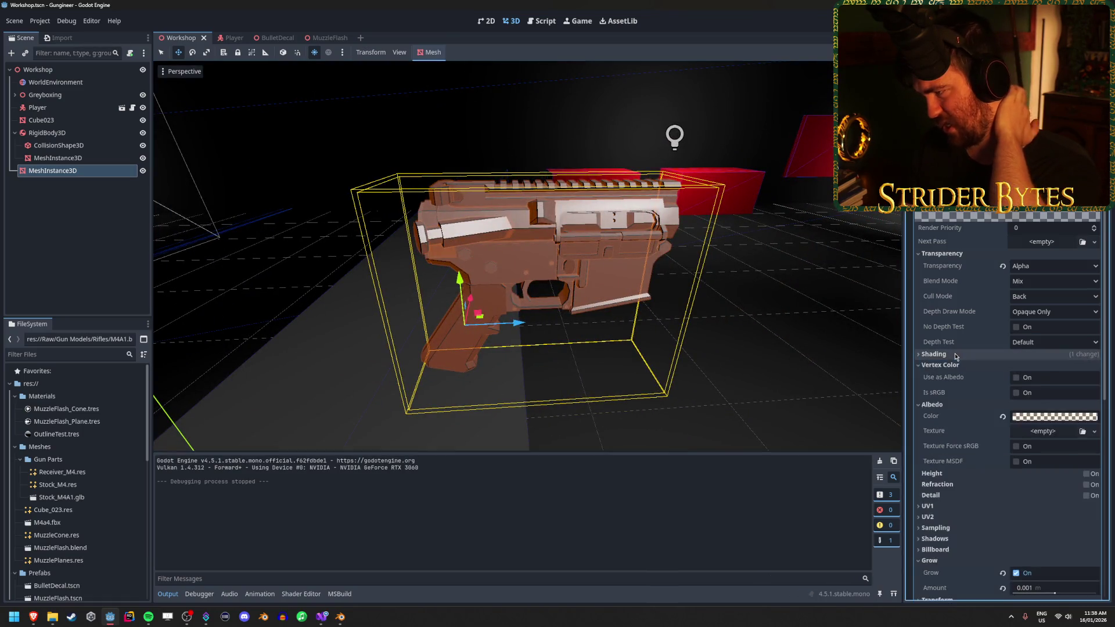
click(1016, 378)
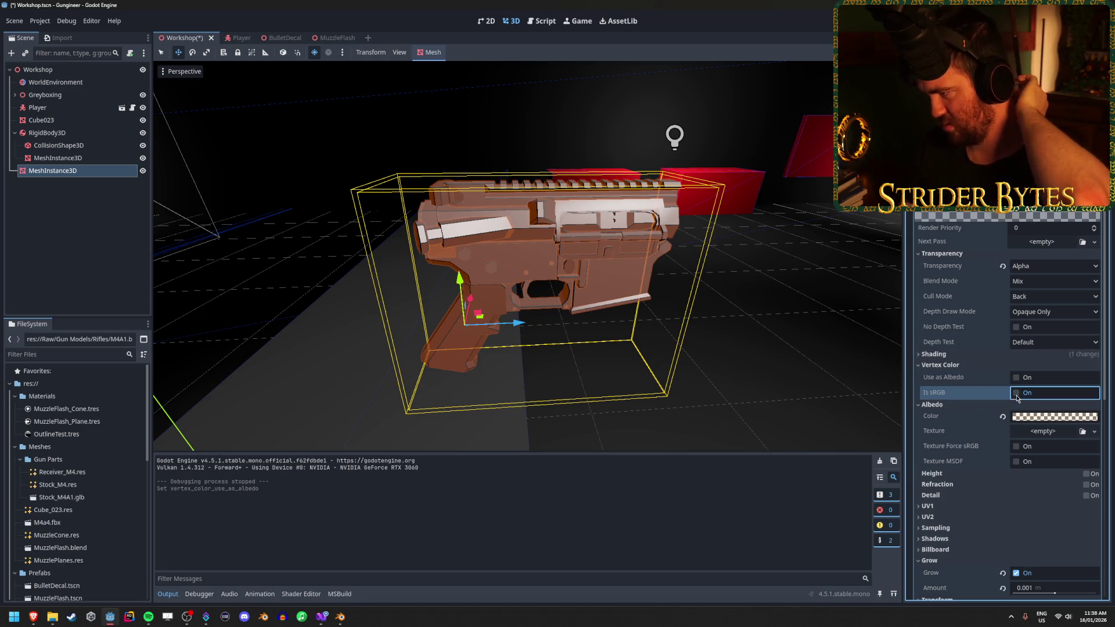
click(1016, 393)
click(1016, 393)
click(981, 365)
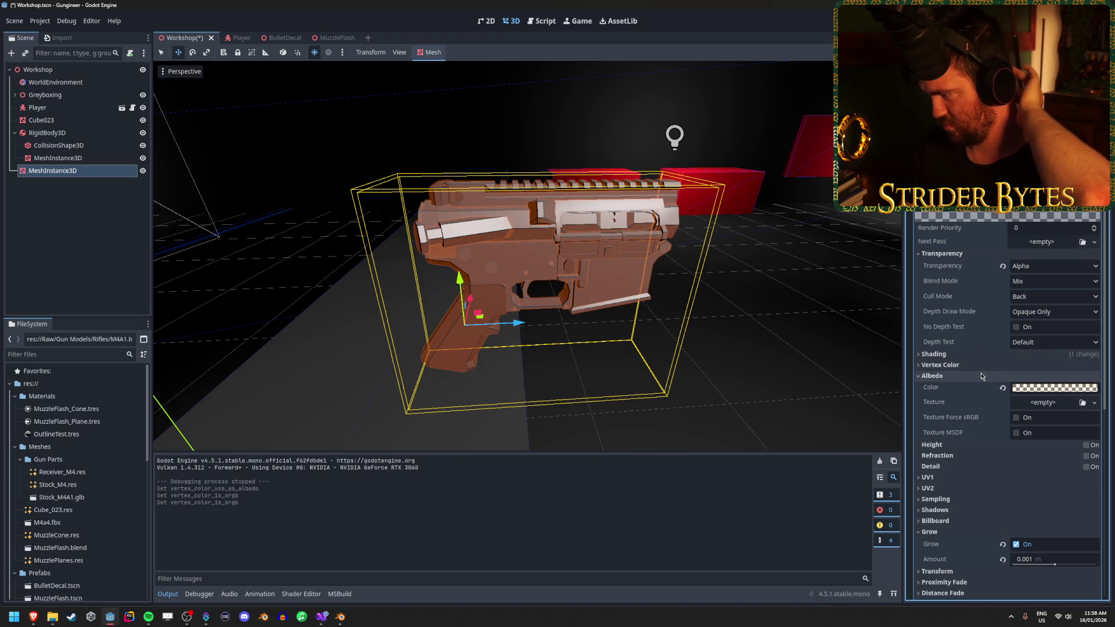
Raise the albedo colour's alpha to about 0.5 (ff7e0080) and adjust its green value
click(1039, 388)
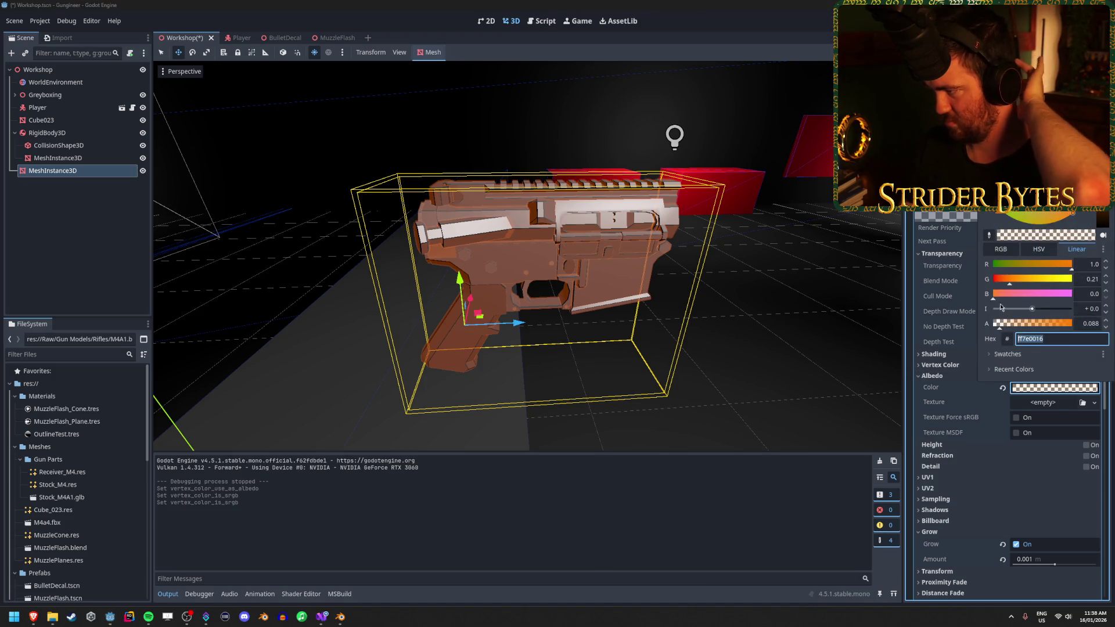
mouse_move(1000, 323)
mouse_down()
mouse_move(1027, 323)
mouse_move(1015, 328)
mouse_up()
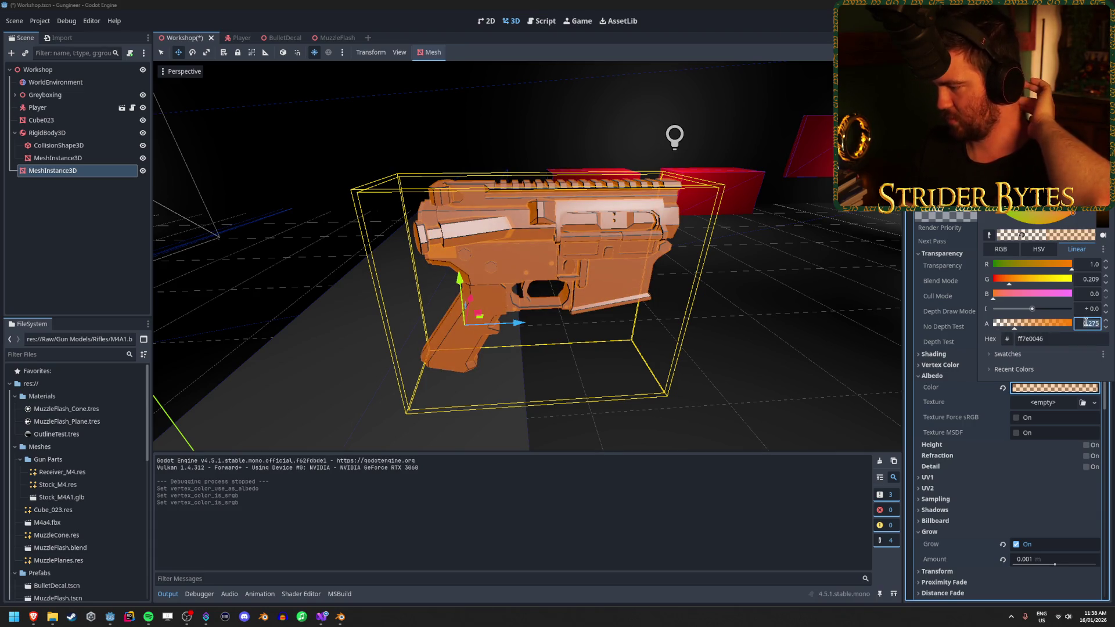
click(1066, 379)
click(1066, 387)
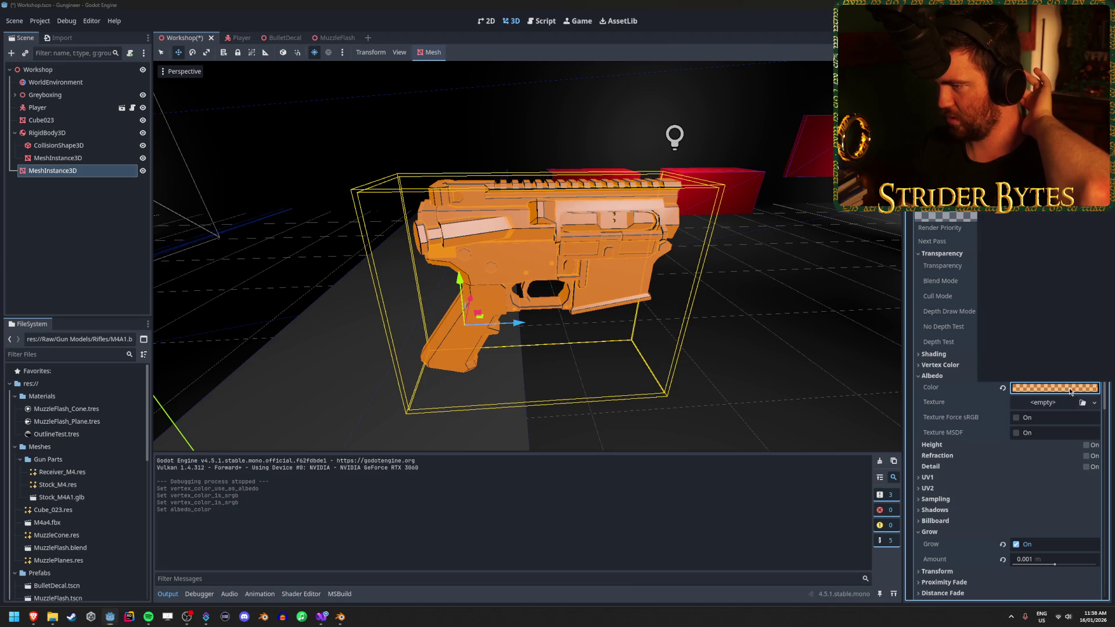
text(0.5)
click(1089, 280)
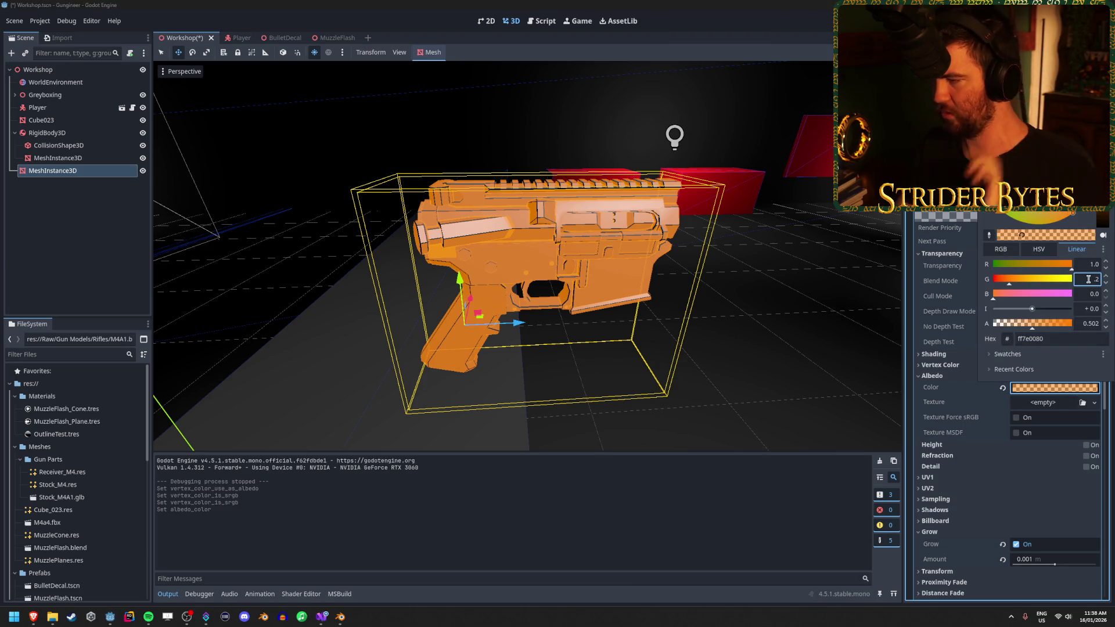
key(Return)
click(766, 316)
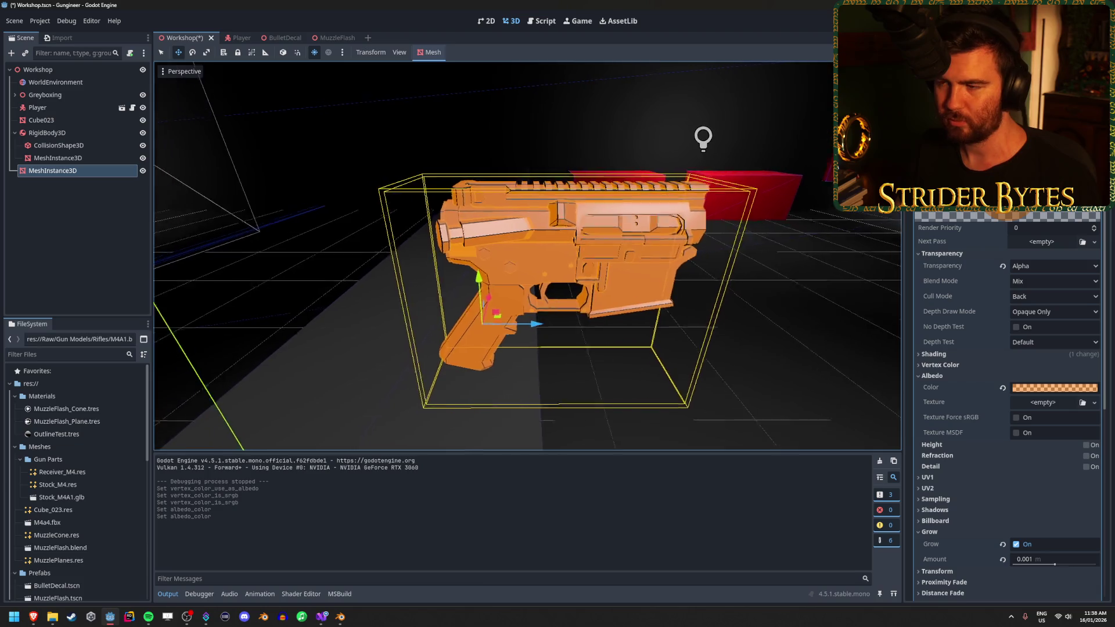
Orbit around the orange gun to inspect it, and save the scene
mouse_move(766, 316)
mouse_down()
mouse_move(813, 313)
mouse_move(752, 309)
mouse_up()
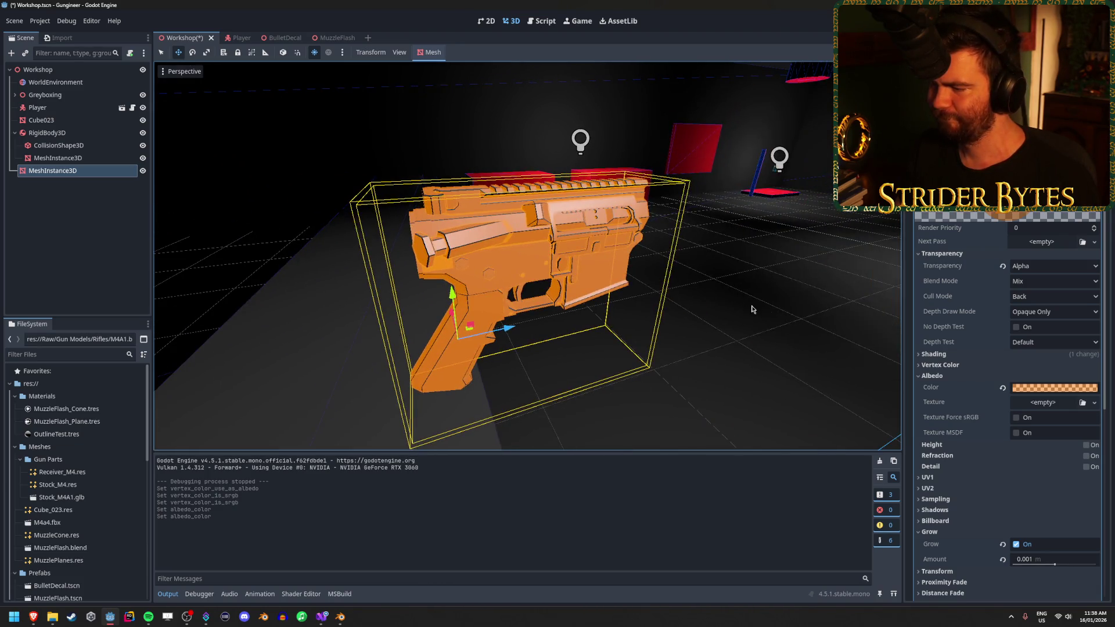
scroll(960, 435, down, 2)
key(ctrl+s)
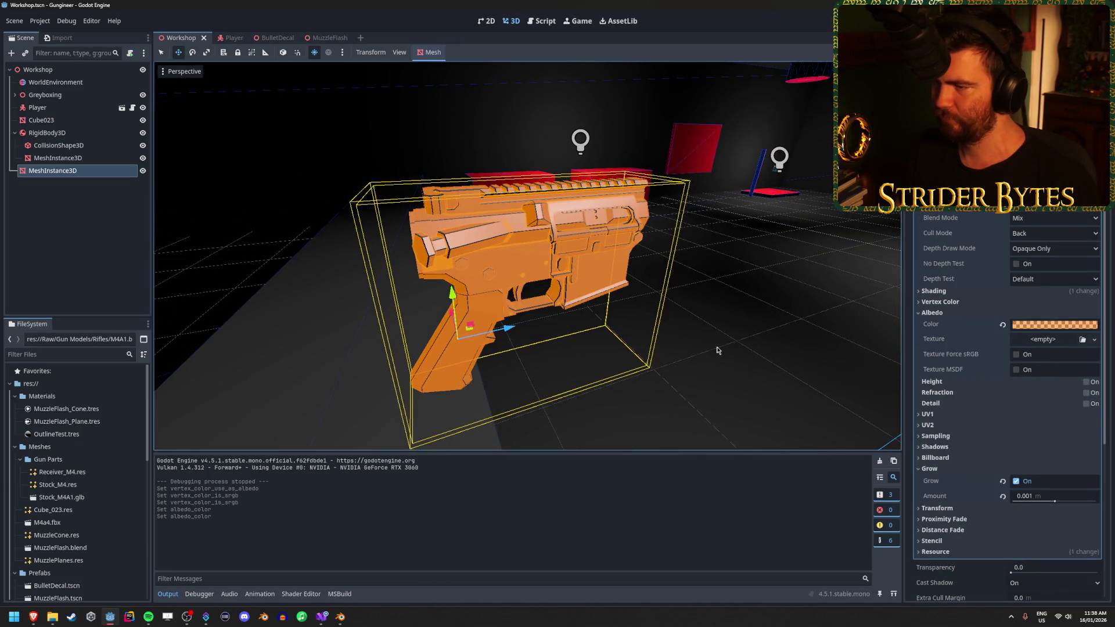
drag(753, 308, 650, 314)
scroll(528, 256, up, 2)
scroll(528, 256, down, 3)
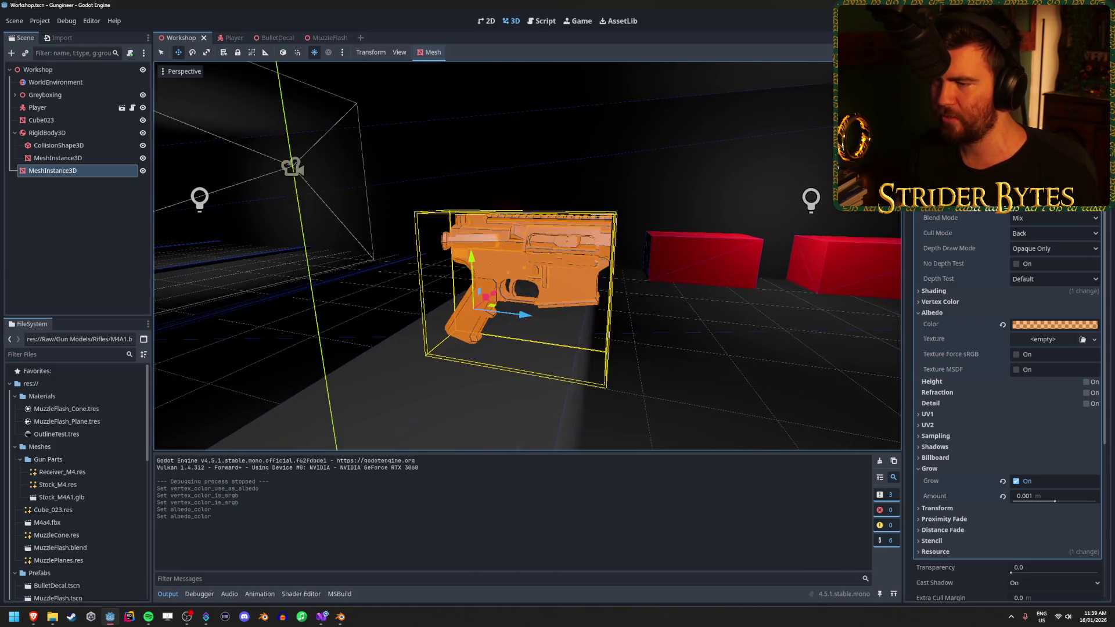
scroll(528, 256, up, 5)
scroll(528, 256, down, 4)
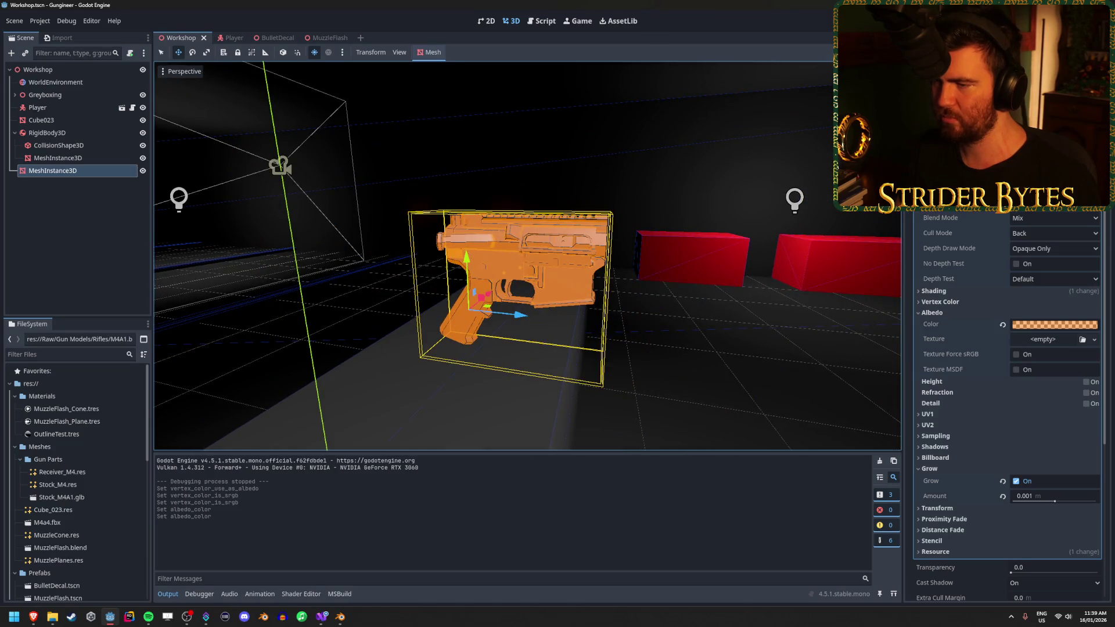
scroll(527, 256, up, 2)
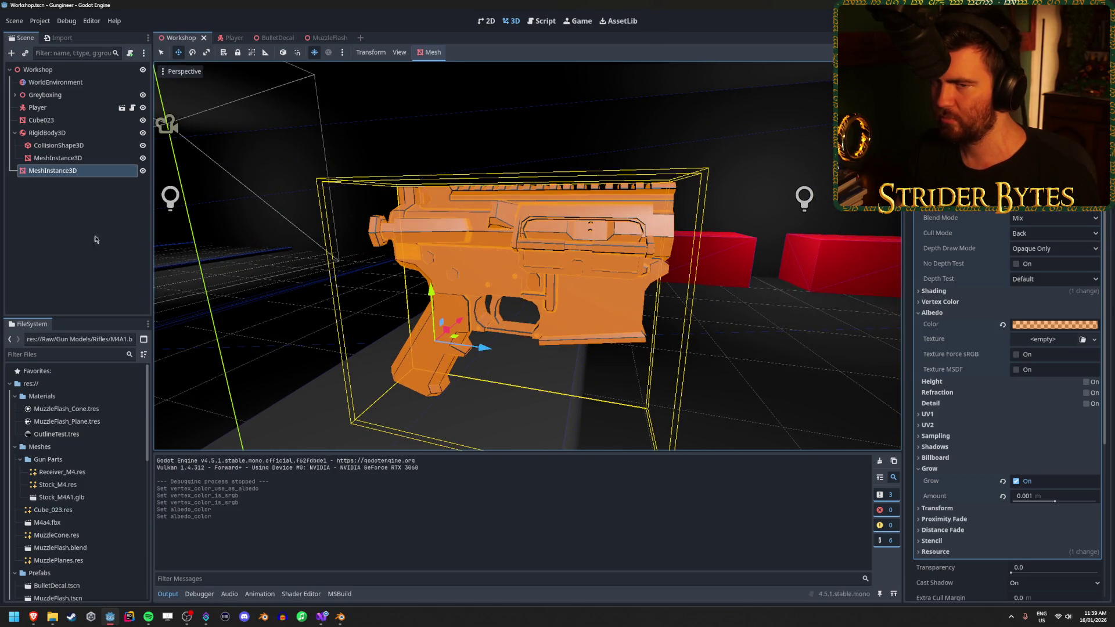
Reselect the gun mesh and review its material, collapsing albedo and checking the transform settings
click(46, 244)
click(53, 170)
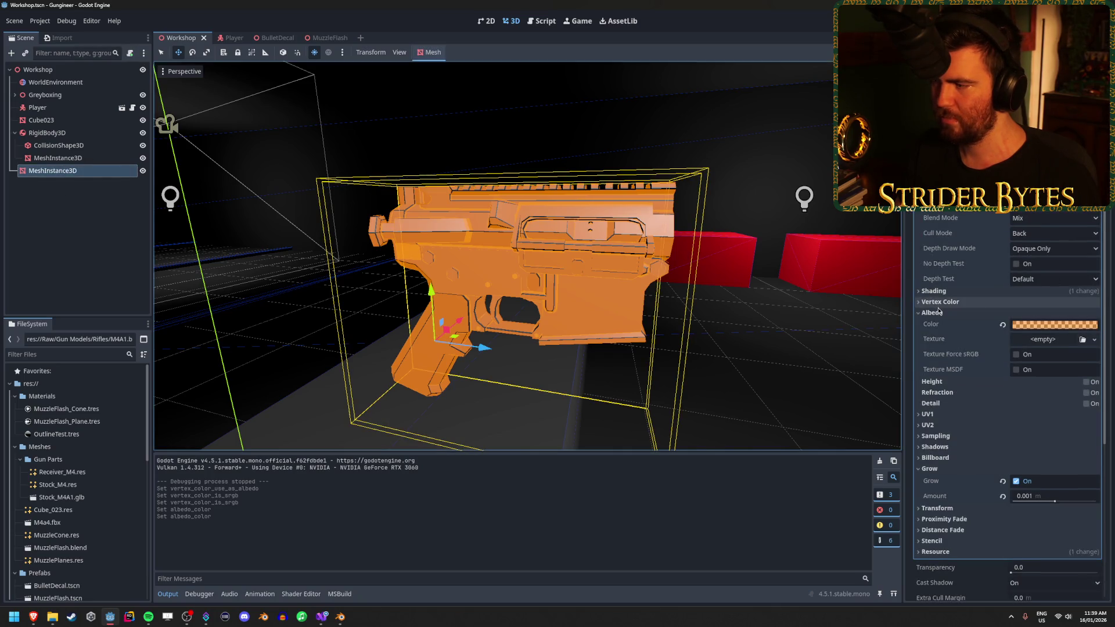
click(939, 312)
scroll(939, 314, up, 3)
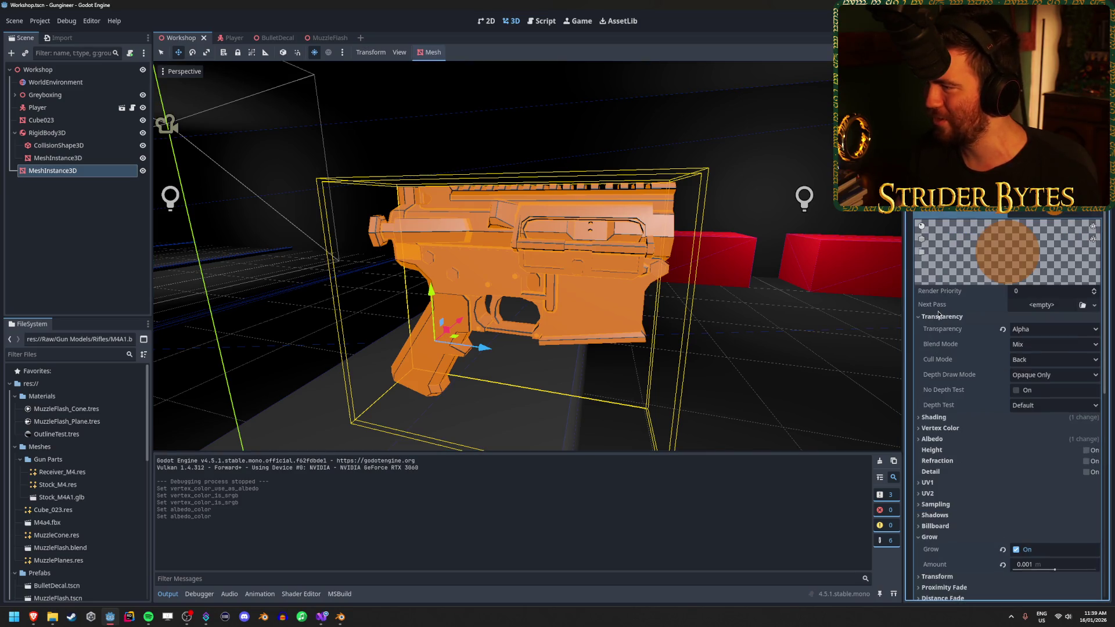
click(1095, 213)
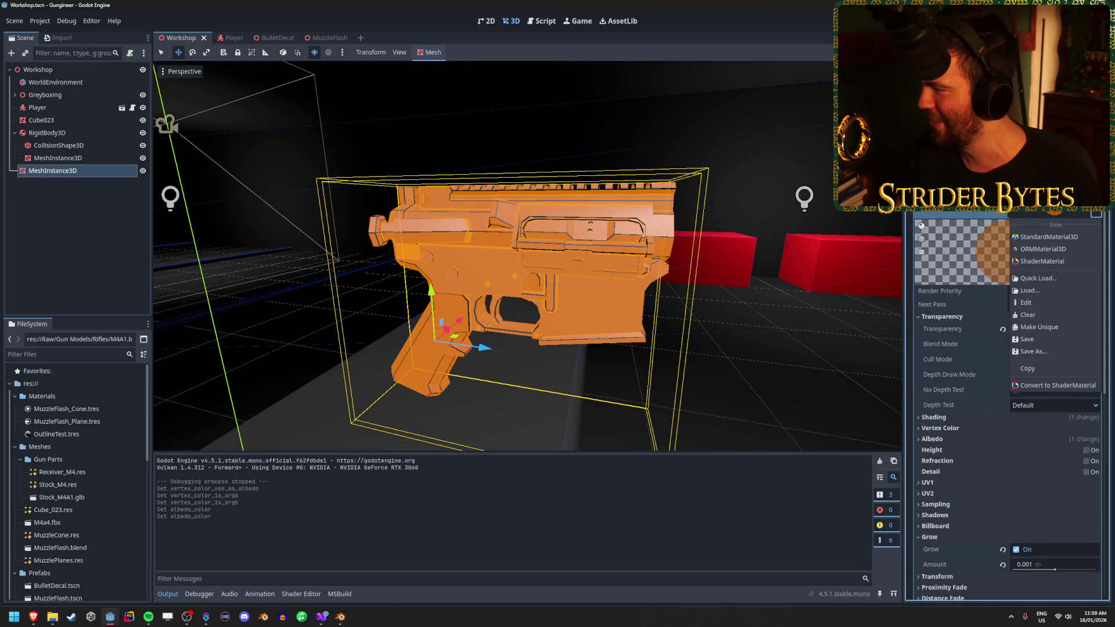
key(Escape)
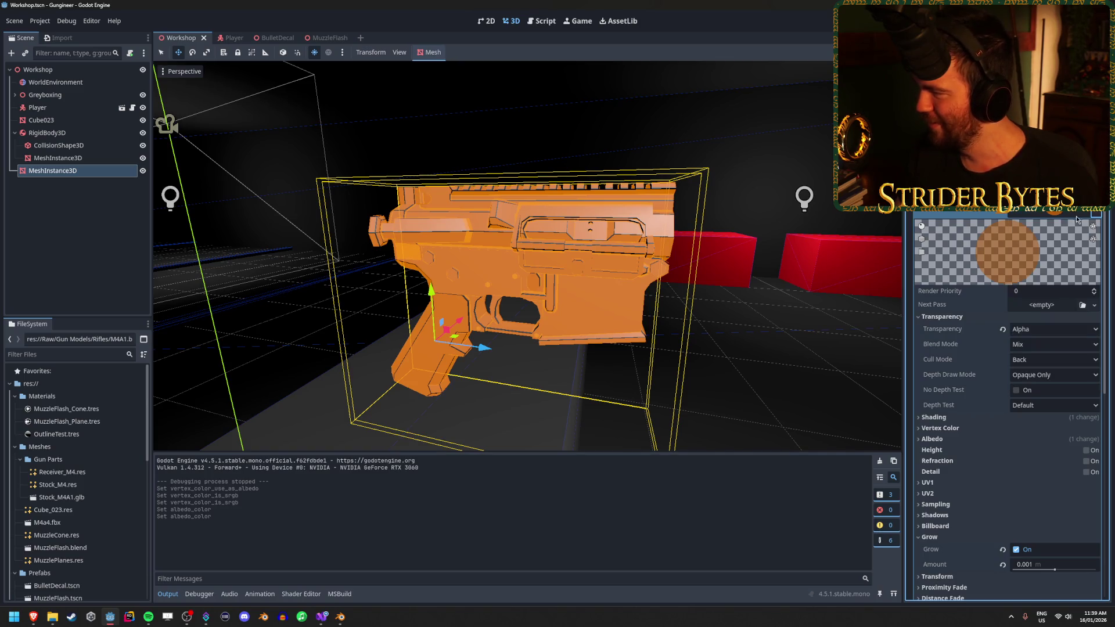
scroll(1023, 310, down, 2)
scroll(1023, 310, up, 2)
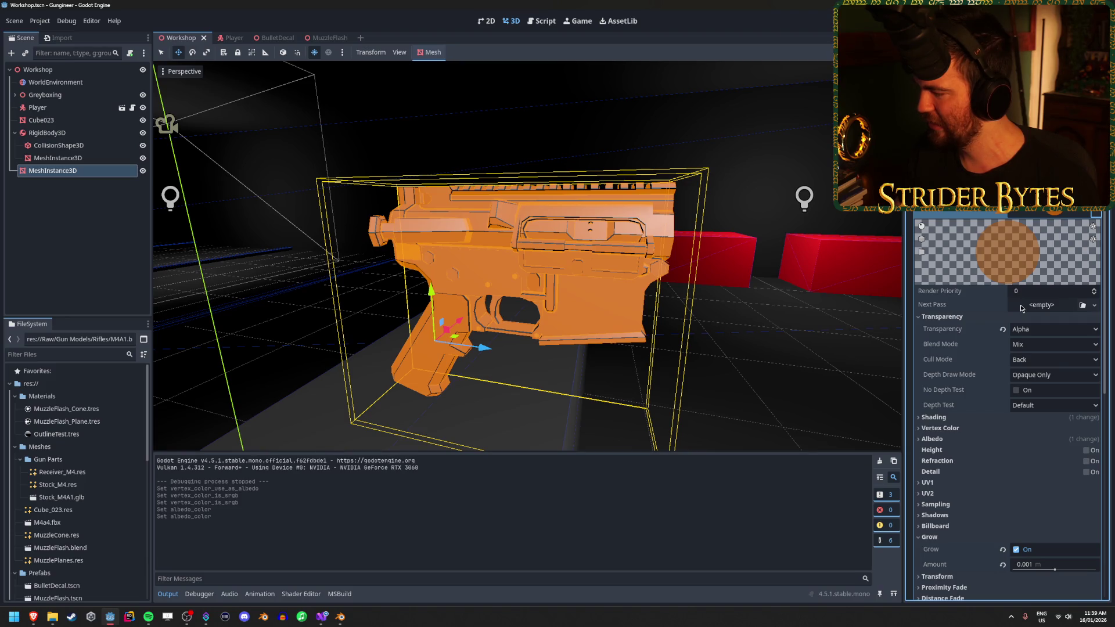
scroll(1021, 308, down, 5)
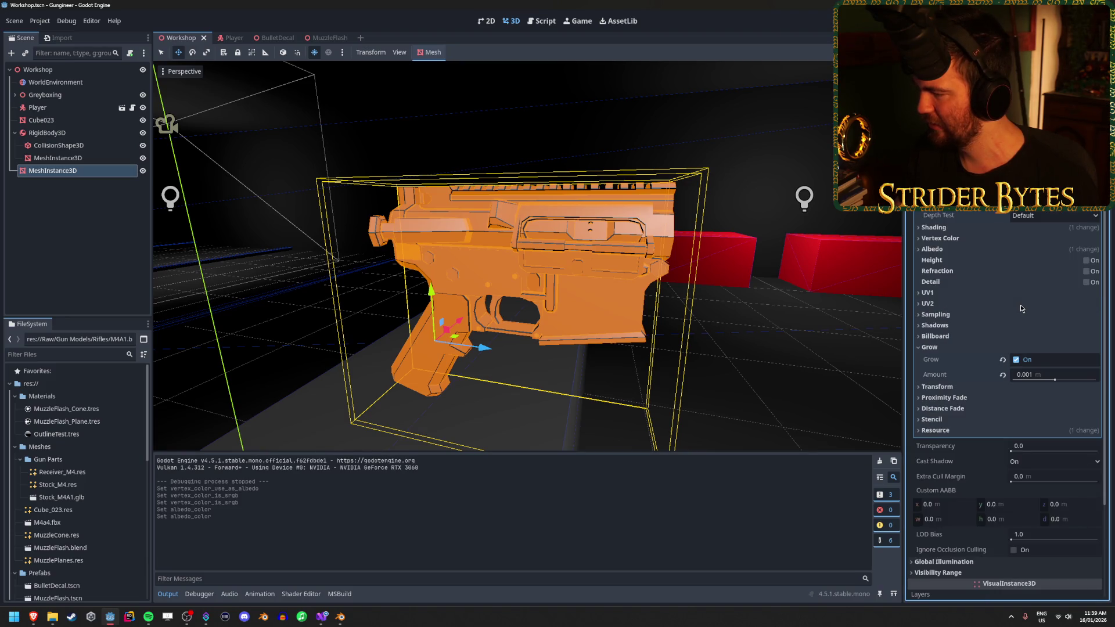
click(952, 386)
click(954, 386)
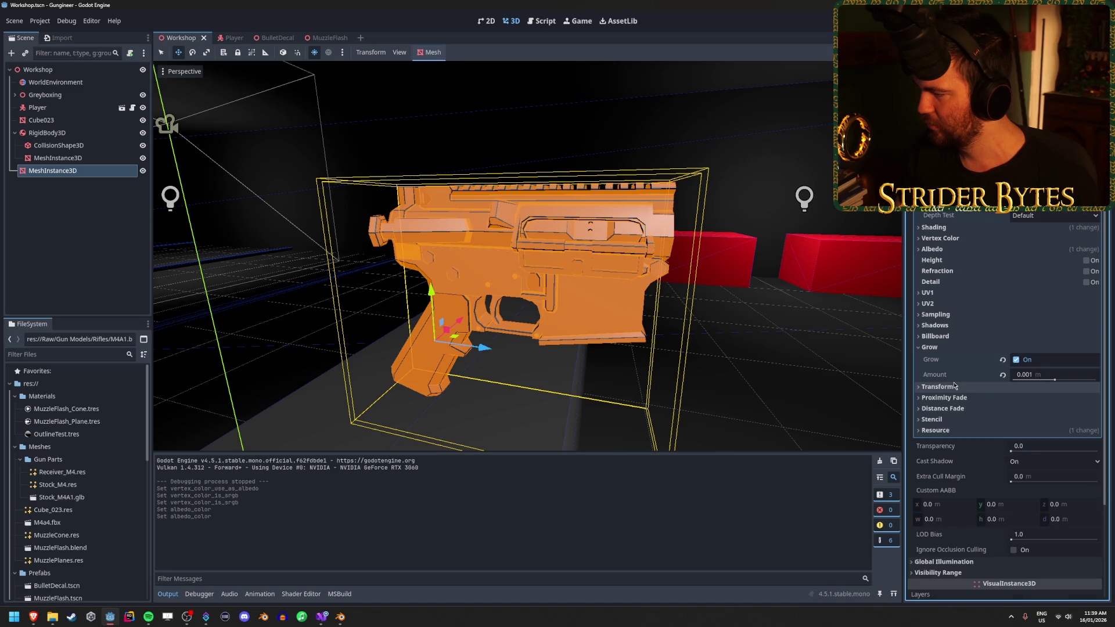
scroll(954, 386, up, 3)
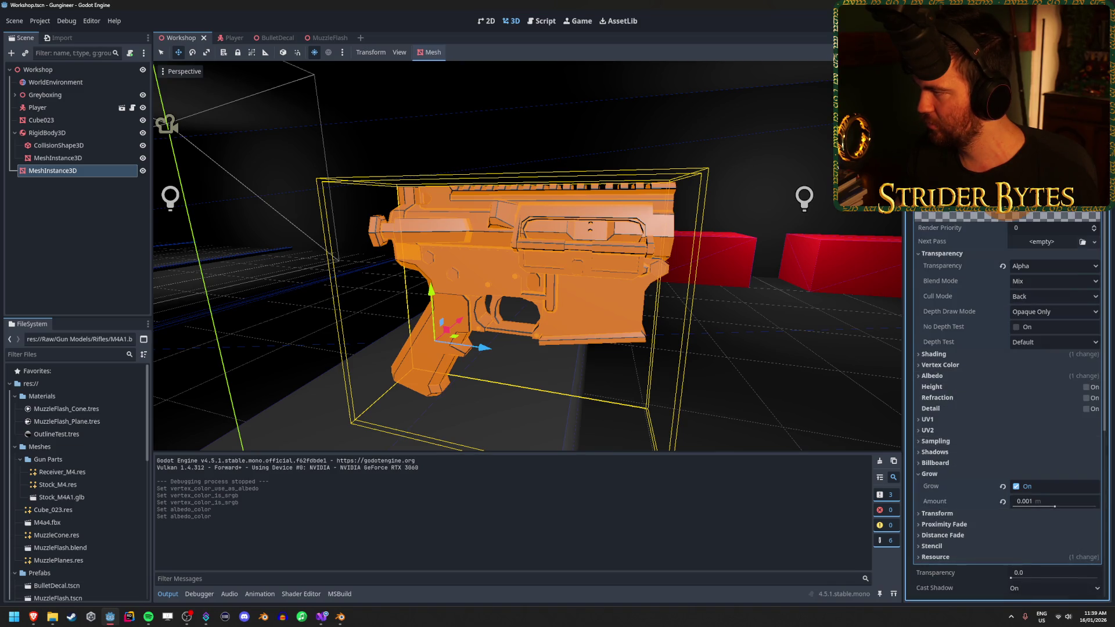
Check the mesh material's resource options twice, dismissing them without choosing anything
key(alt+Tab)
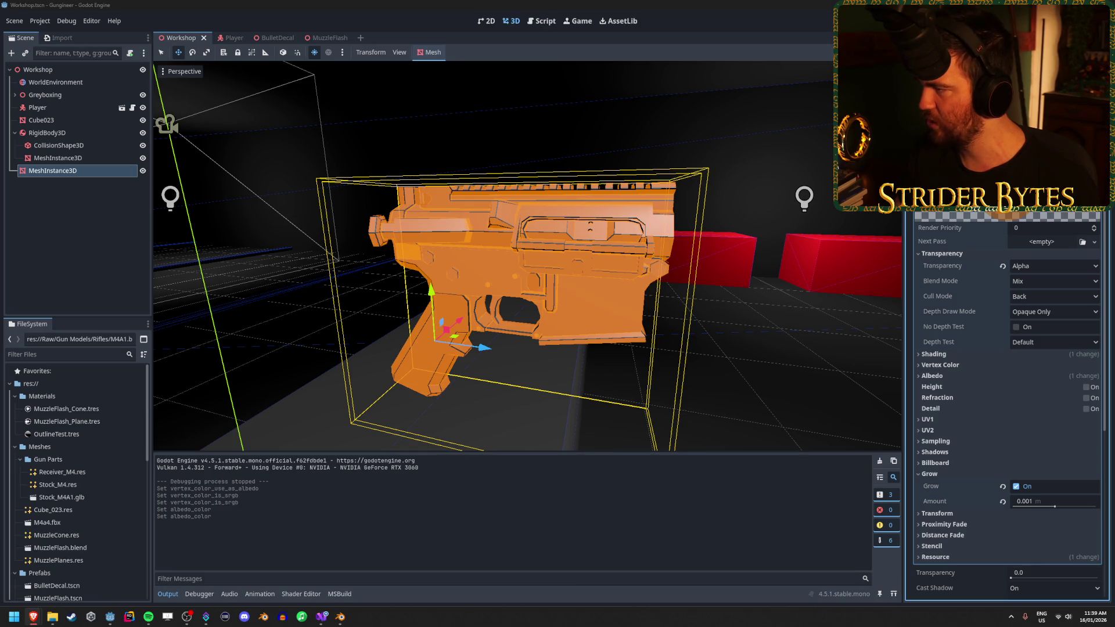
click(1094, 202)
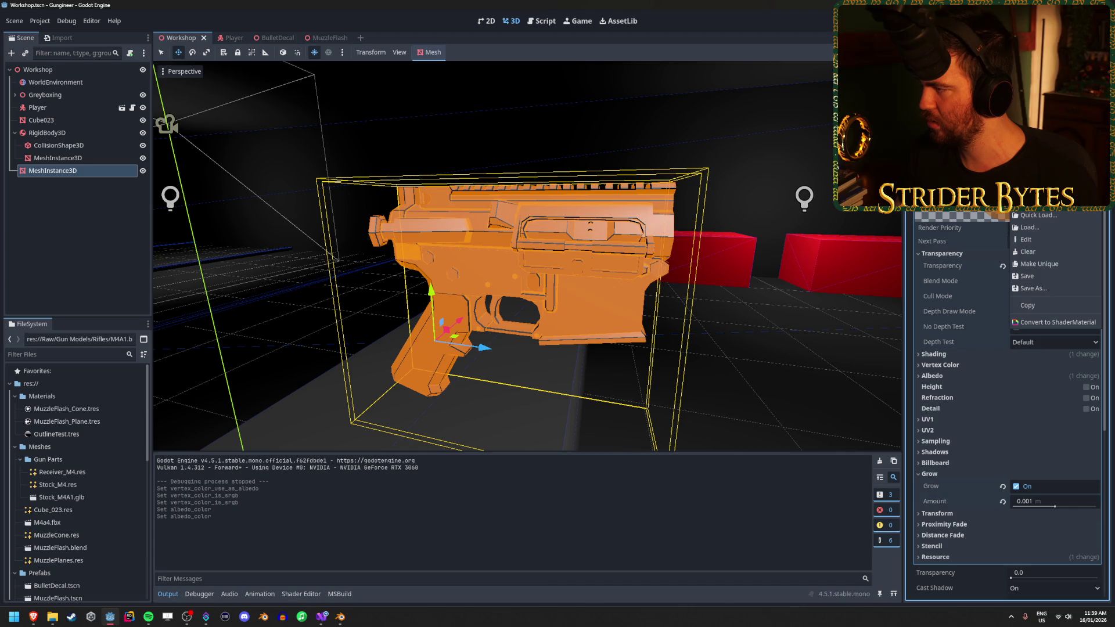
key(Escape)
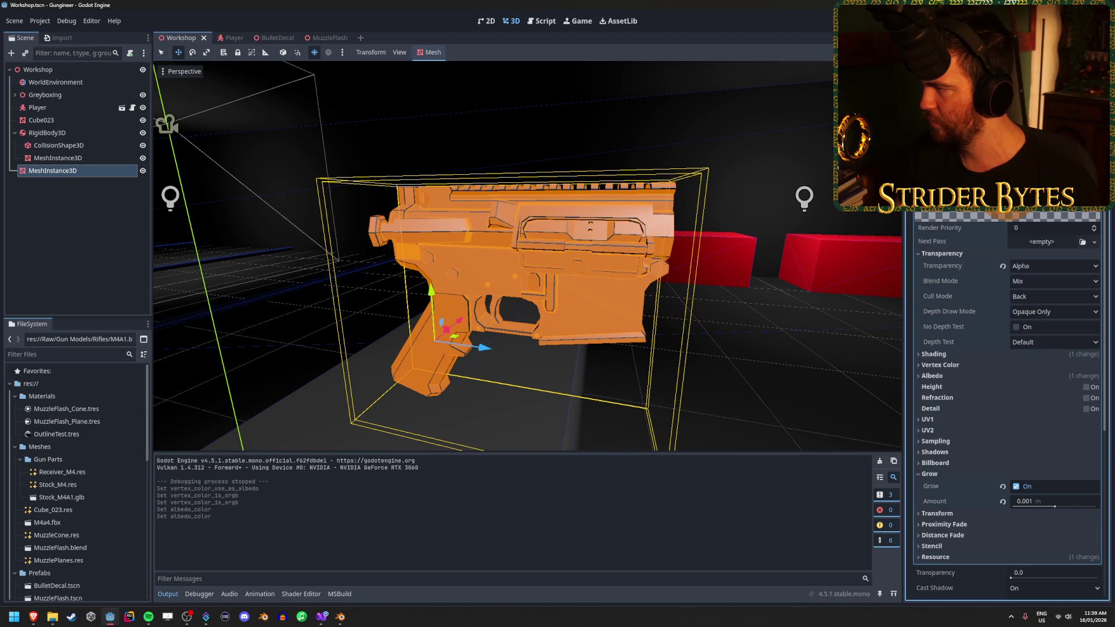
click(1094, 202)
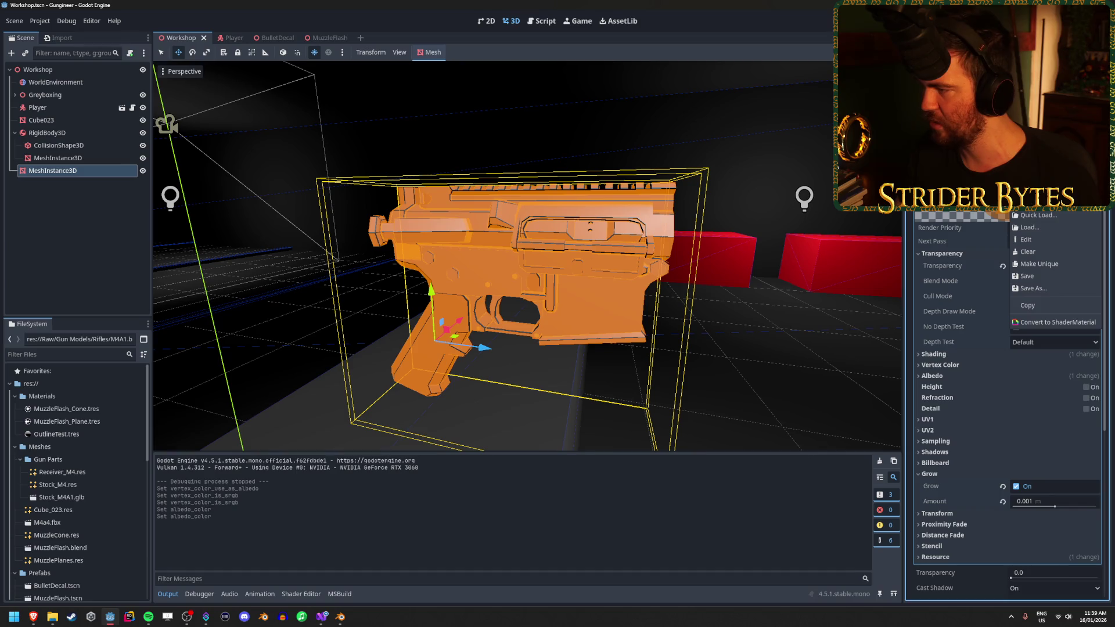
key(Escape)
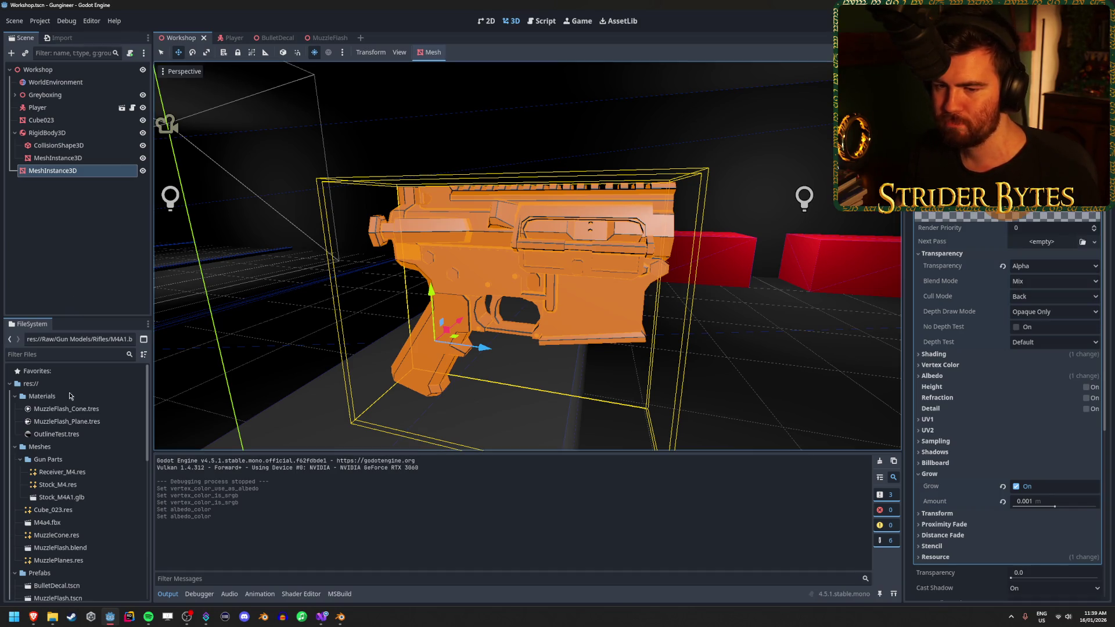
Collapse the Raw folder and bring up the Scripts folder's context actions
scroll(59, 469, down, 5)
click(25, 456)
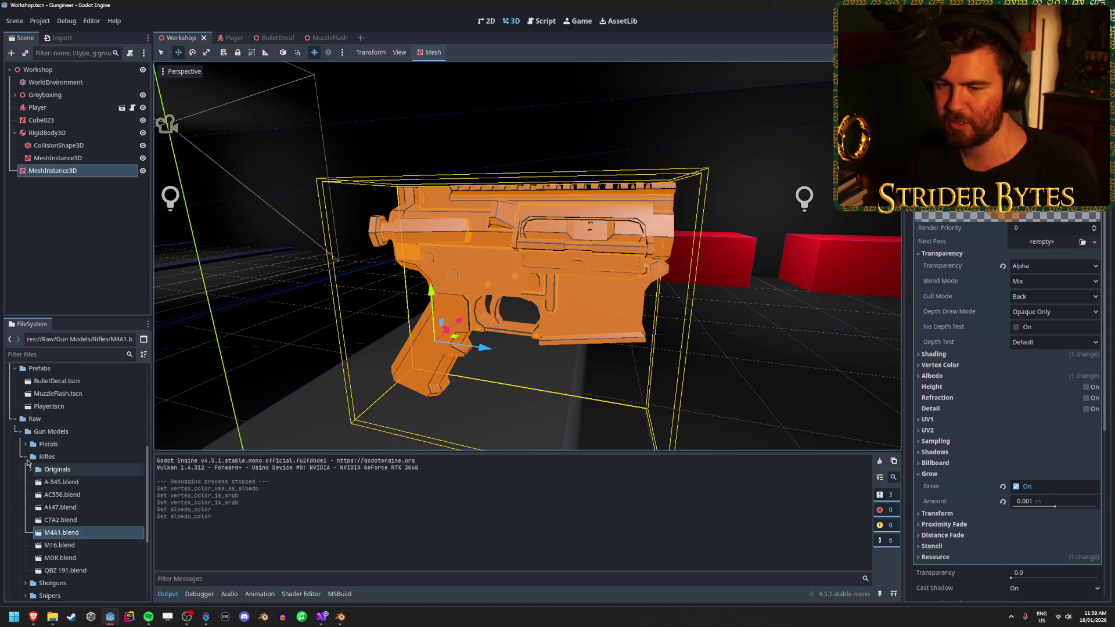
click(20, 431)
click(15, 422)
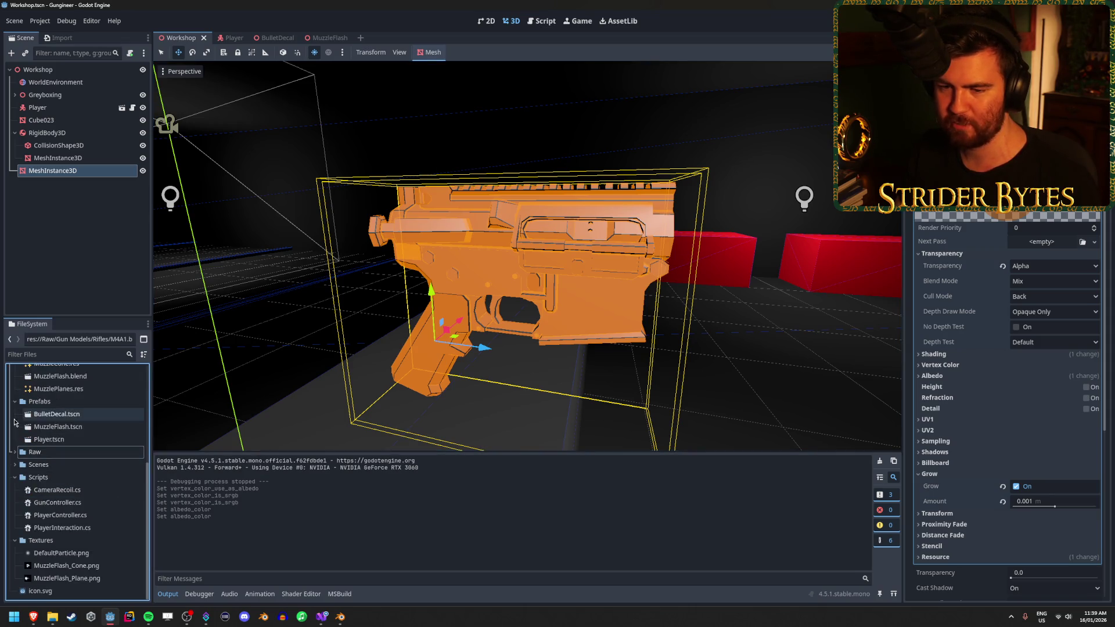
click(64, 476)
right_click(71, 477)
mouse_move(118, 426)
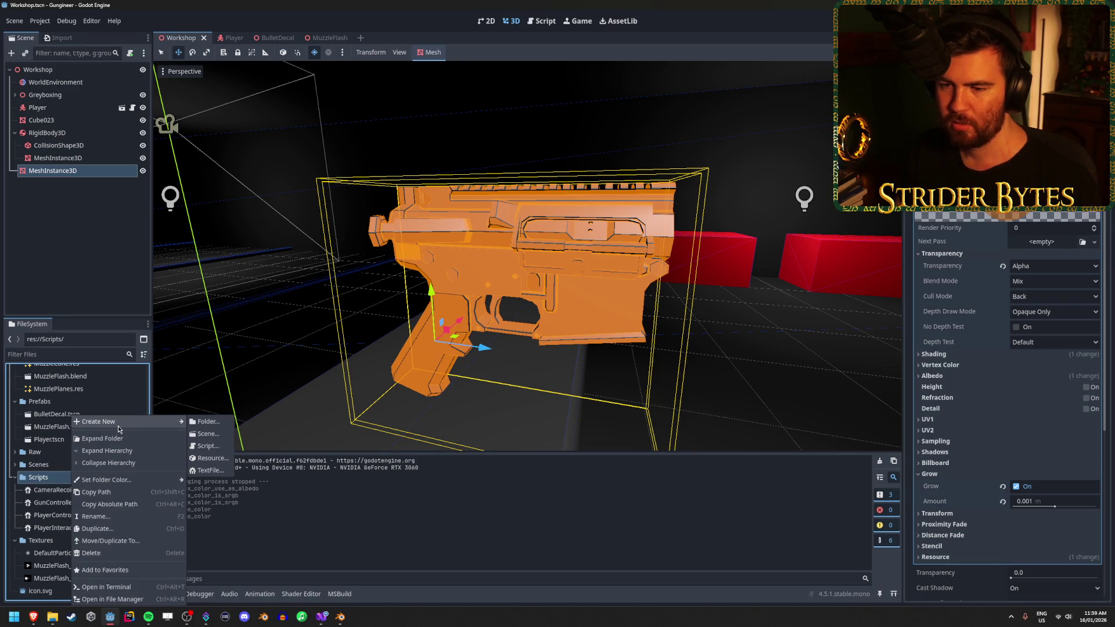
click(212, 447)
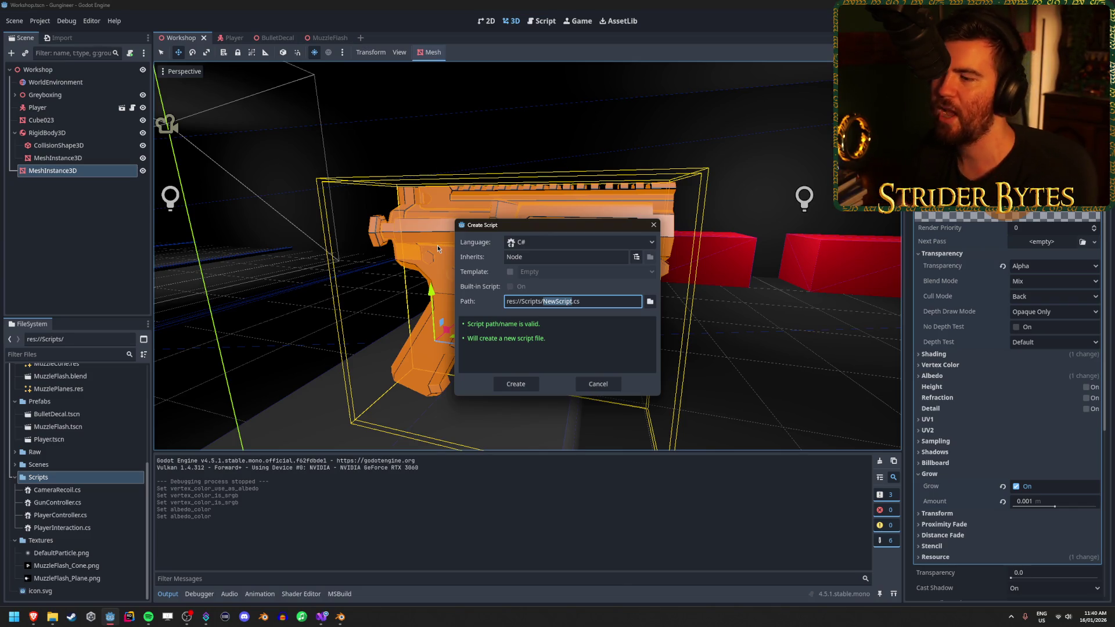
key(Escape)
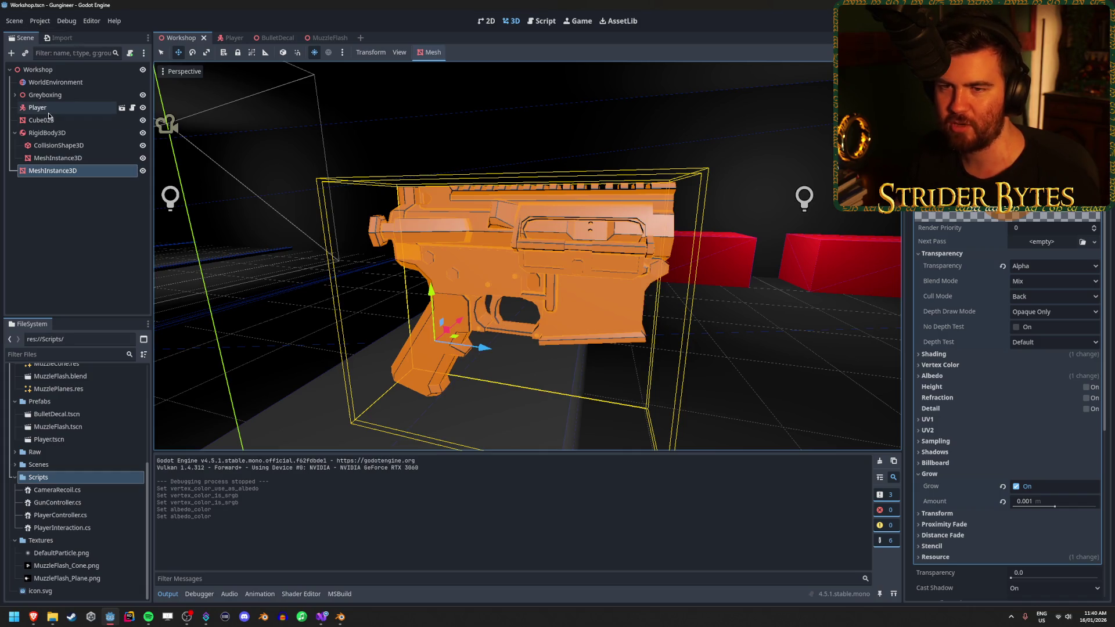
Save the MeshInstance3D receiver's overlay material to res://Materials as SelectGlow.tres
double_click(41, 120)
click(52, 170)
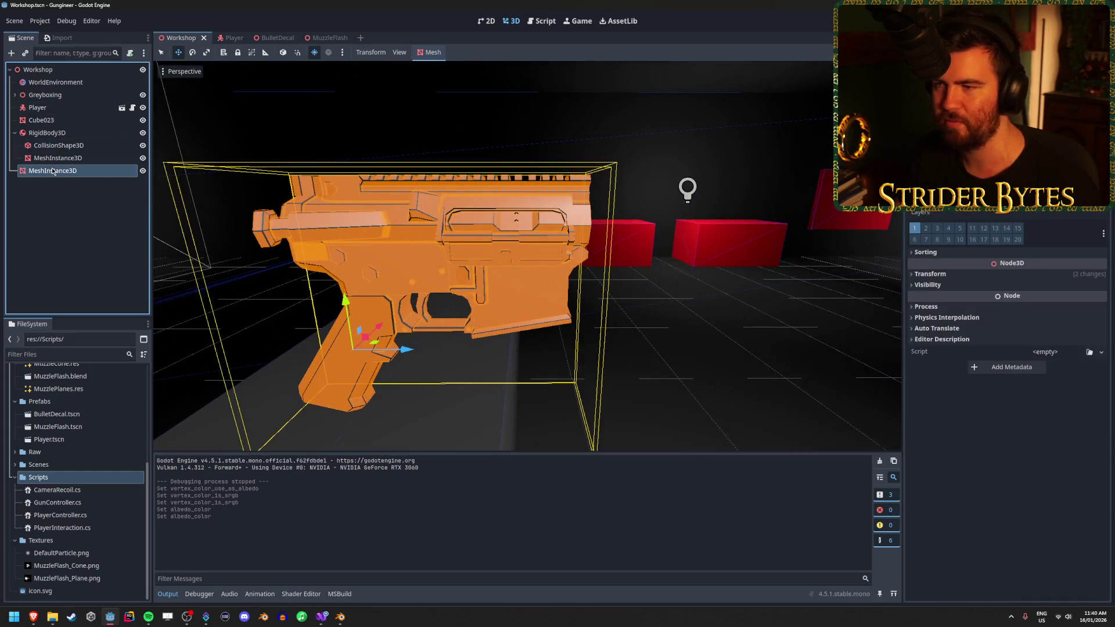
click(1099, 206)
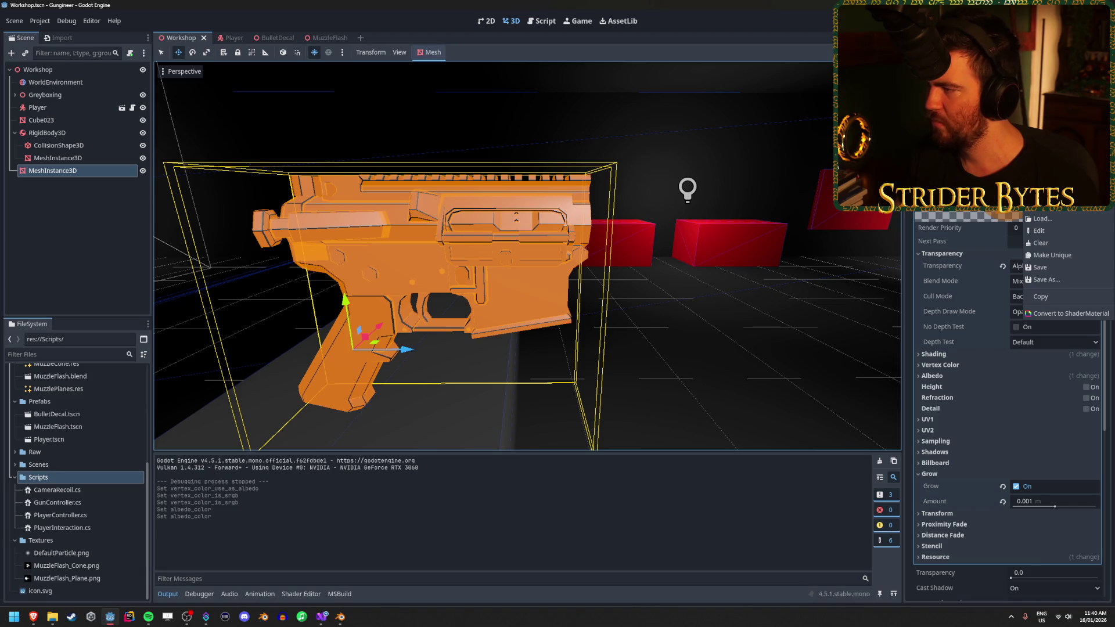
click(1065, 278)
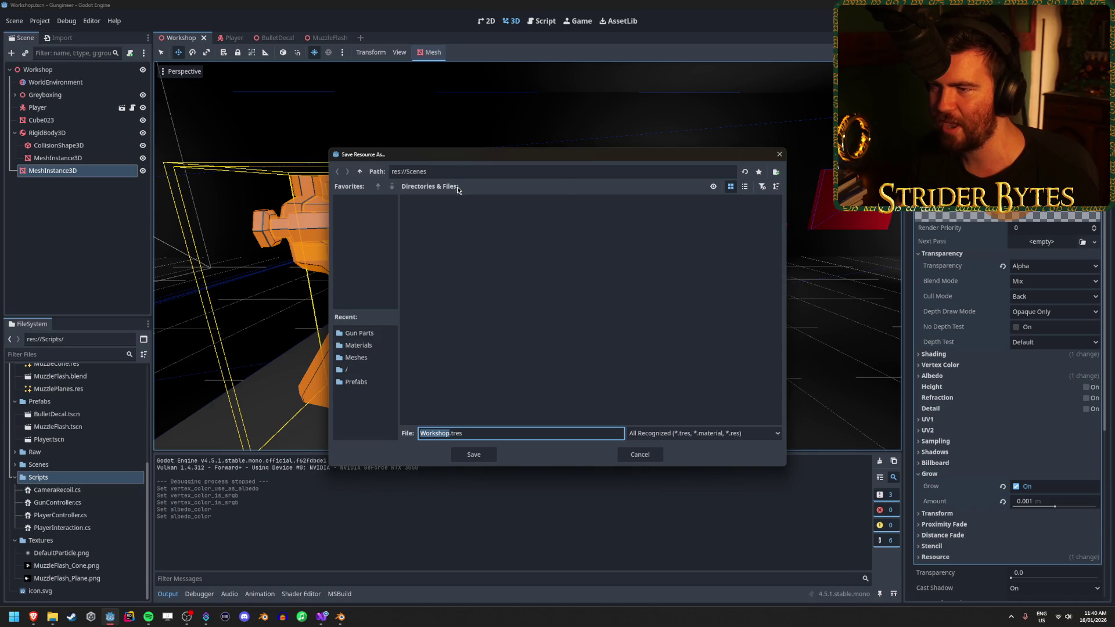
click(360, 171)
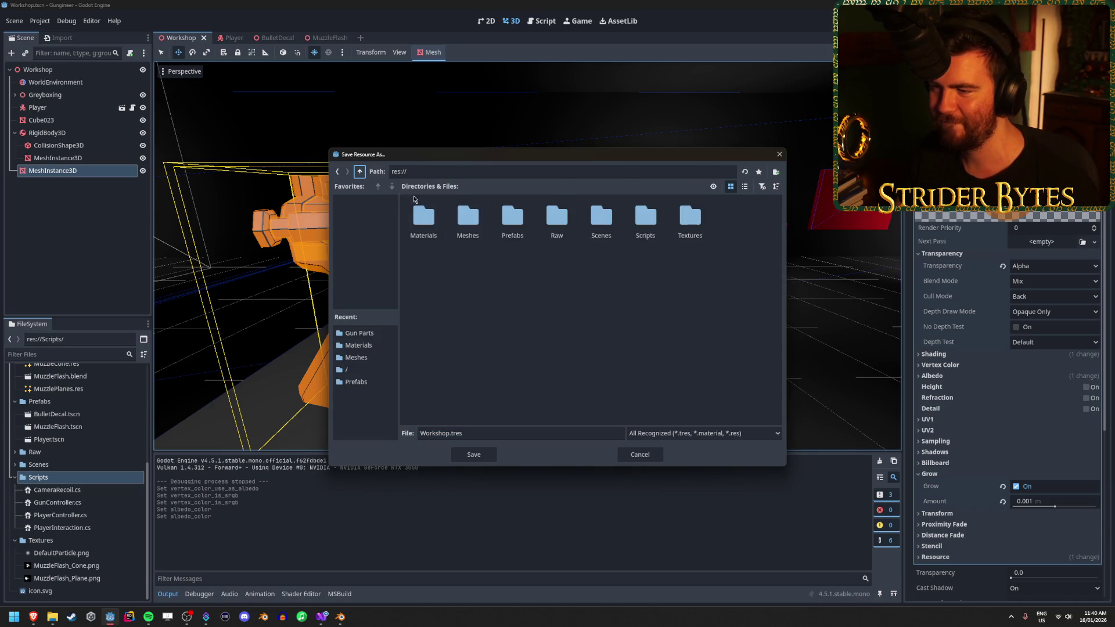
double_click(423, 216)
click(435, 434)
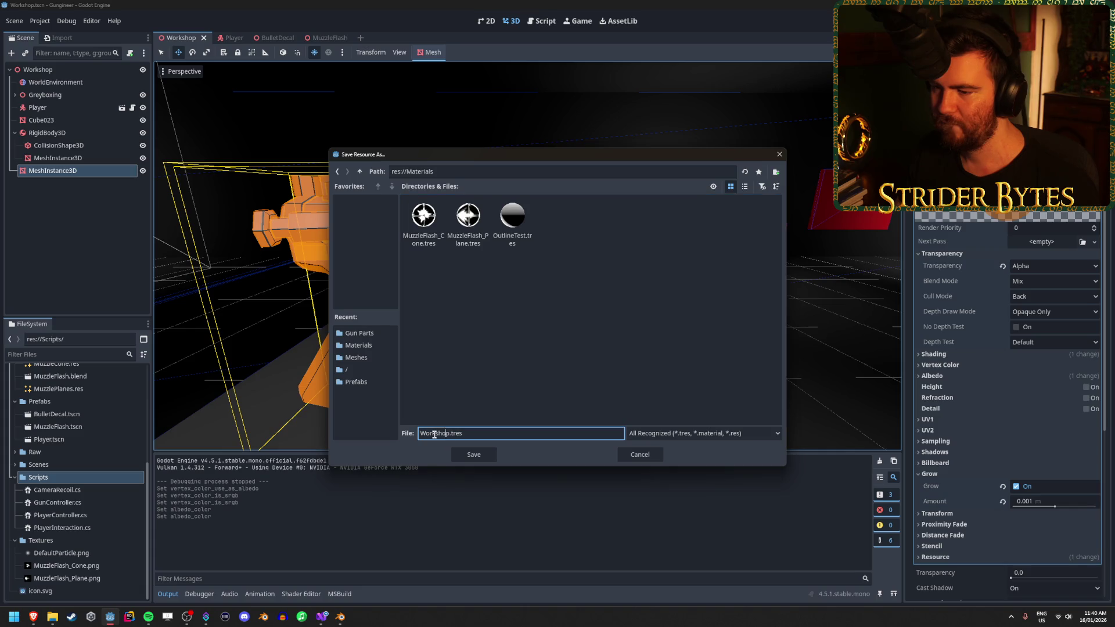
double_click(448, 433)
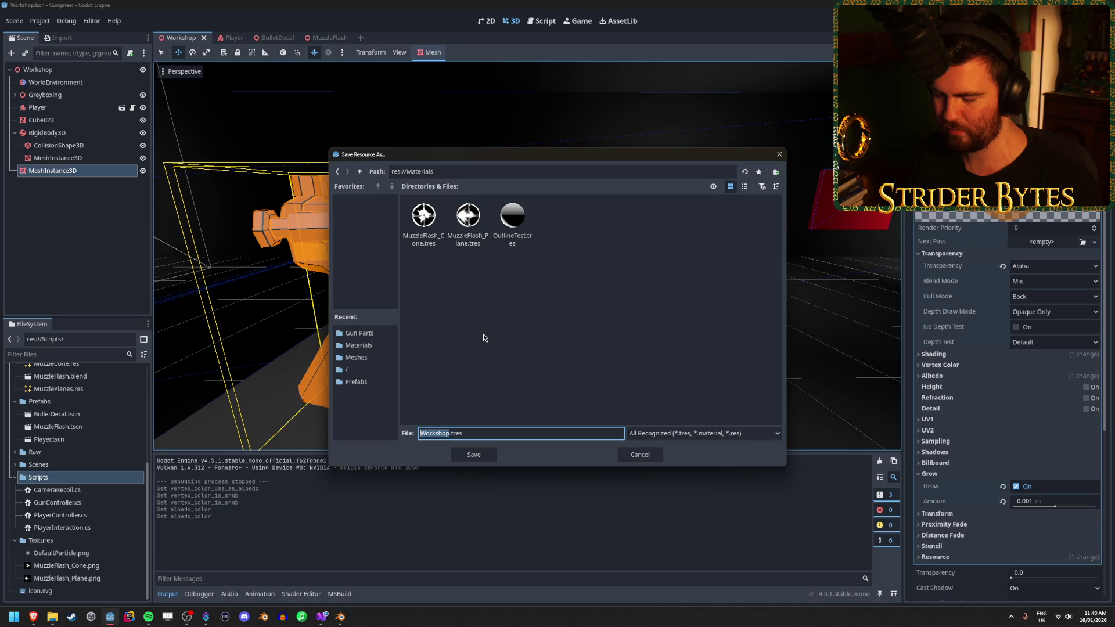
text(Select)
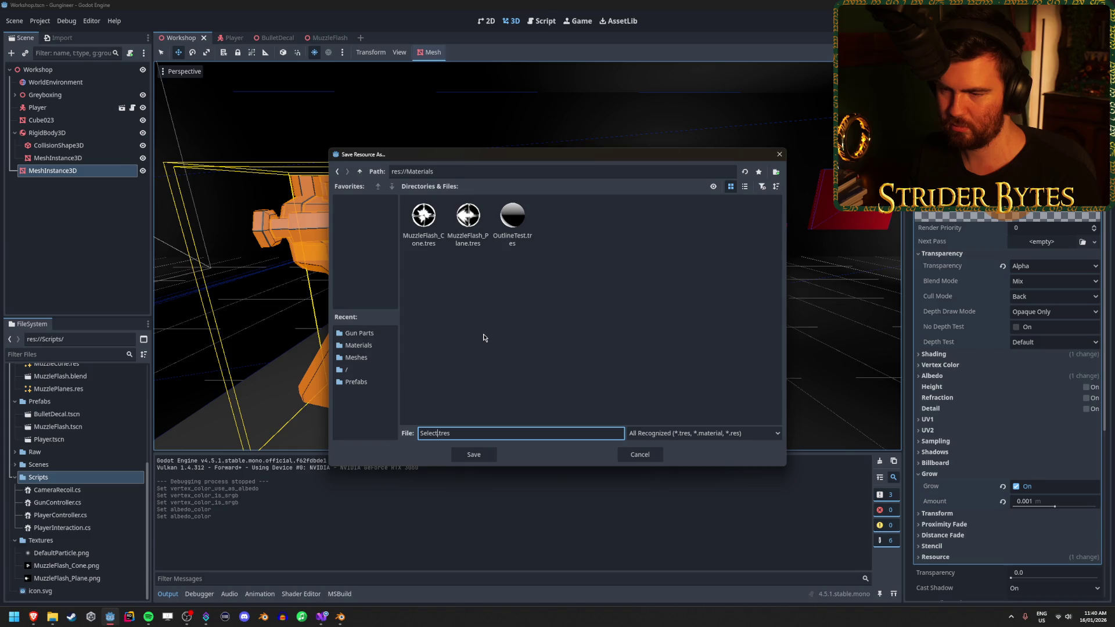
text(Glow)
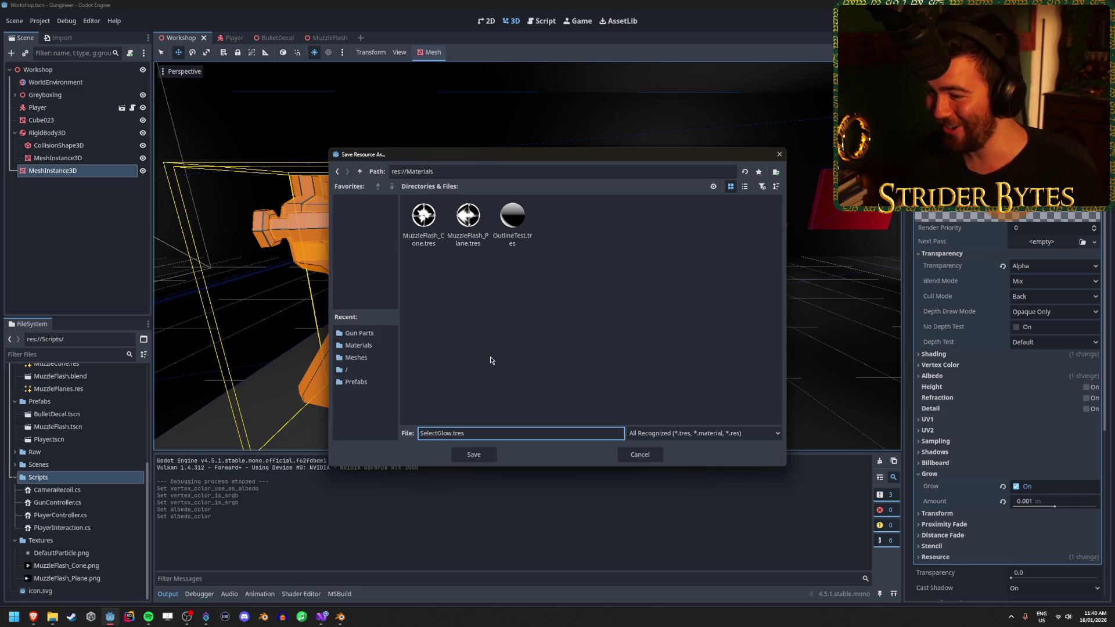
click(472, 454)
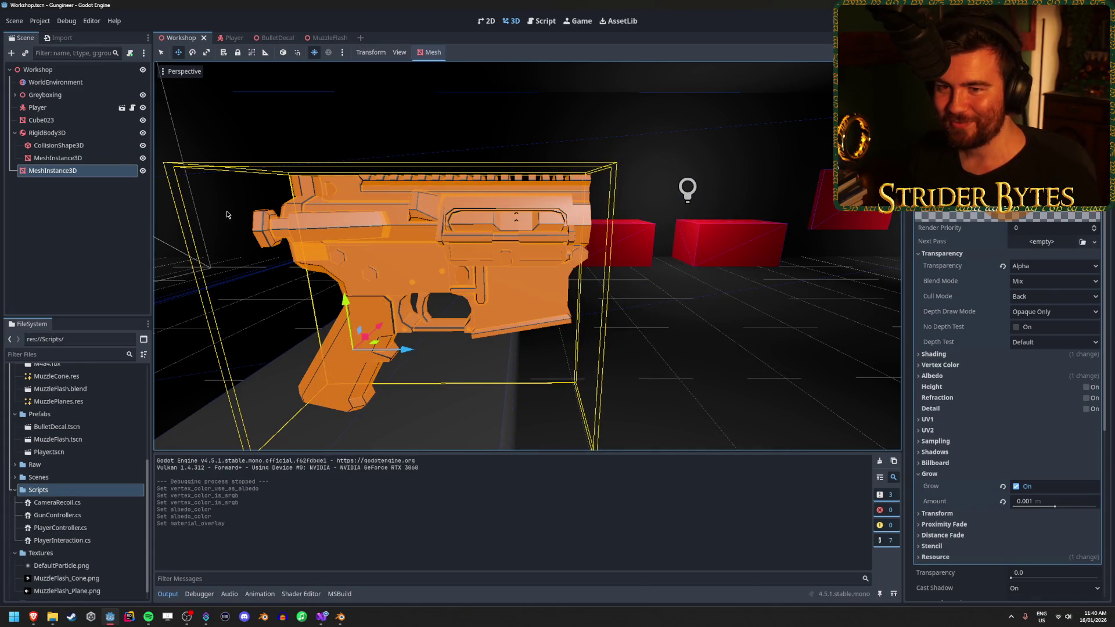
Quick-load SelectGlow.tres as the Material Overlay of the wall-mounted rifle, Cube023
key(s)
key(w)
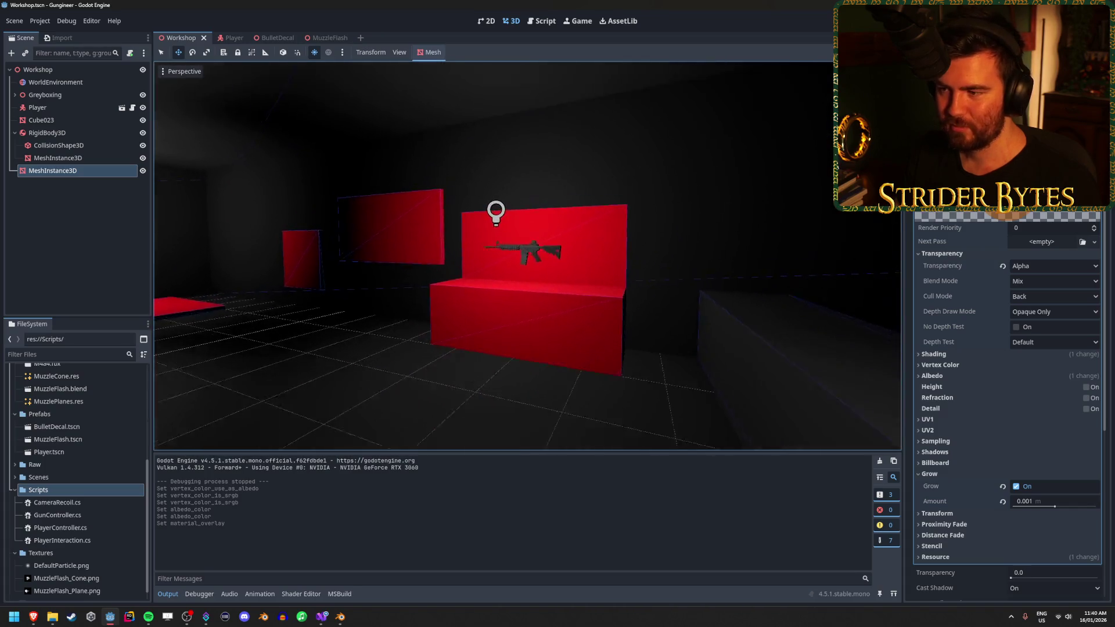
click(40, 120)
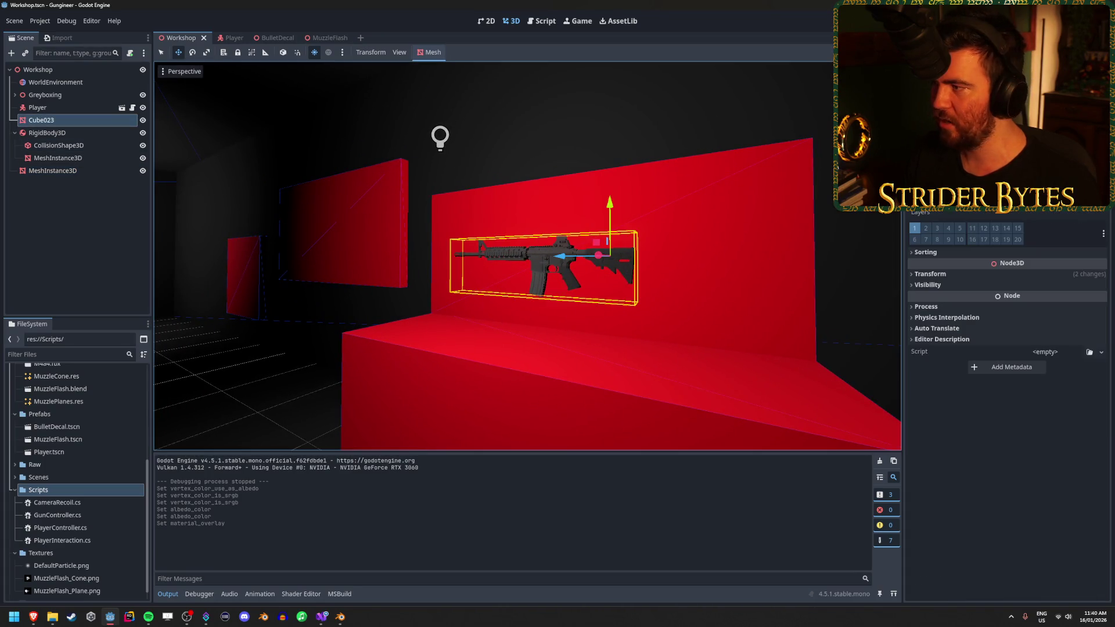
scroll(1007, 406, up, 3)
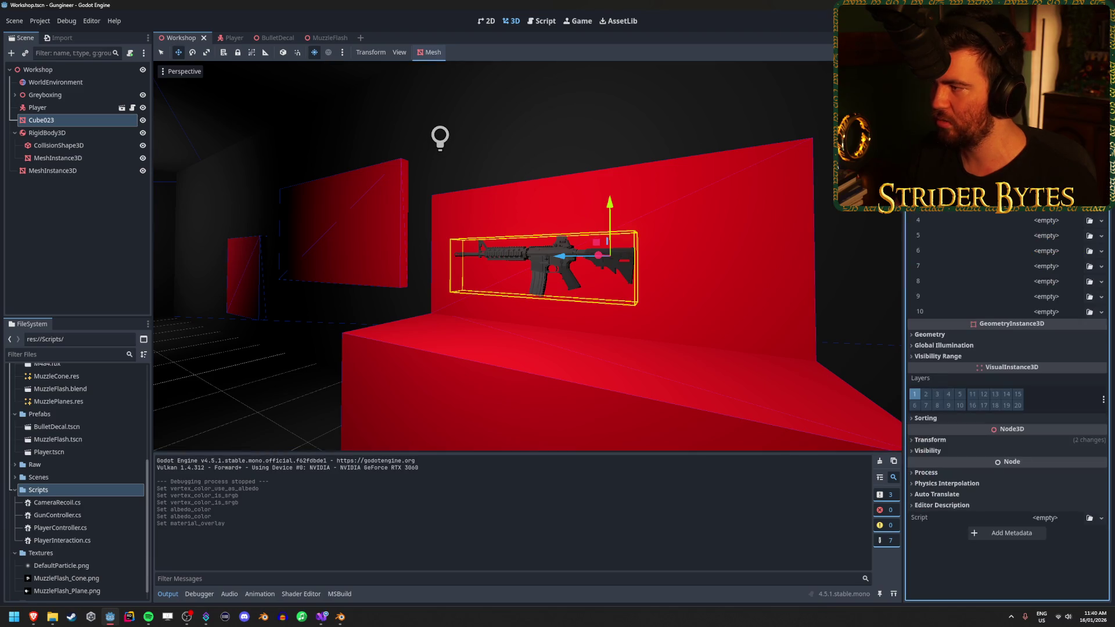
scroll(1008, 406, down, 3)
scroll(1008, 406, up, 3)
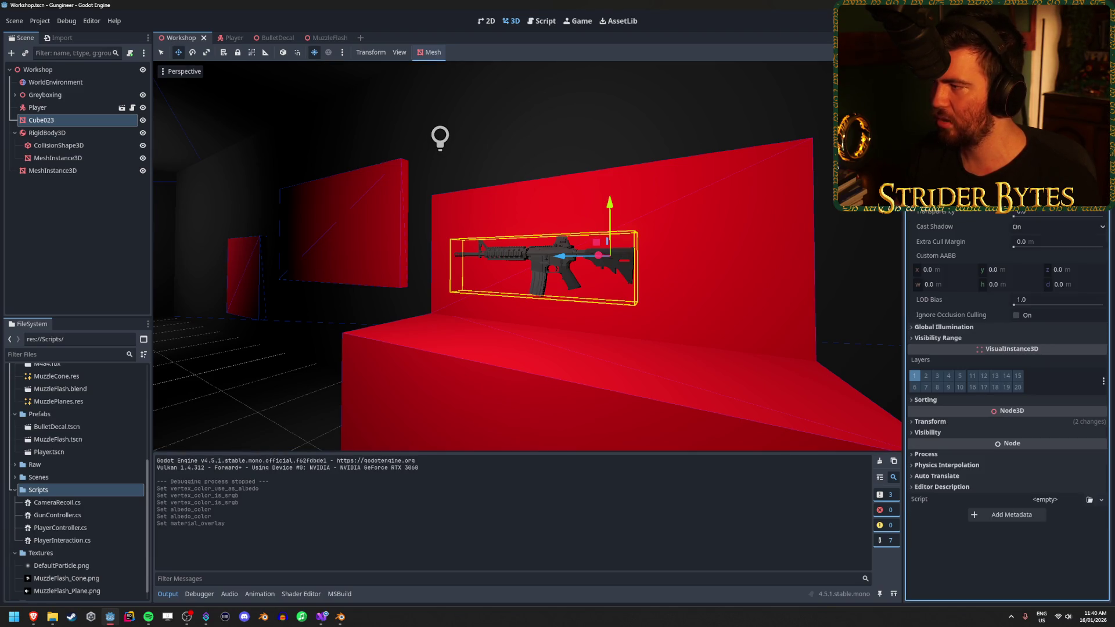
click(1101, 195)
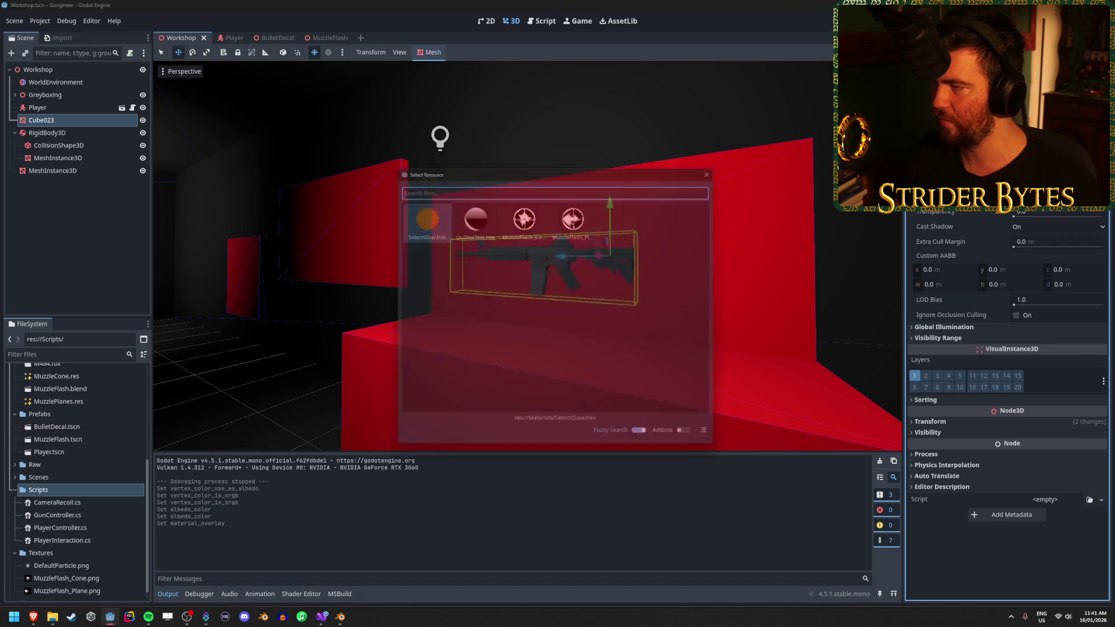
double_click(437, 239)
key(f)
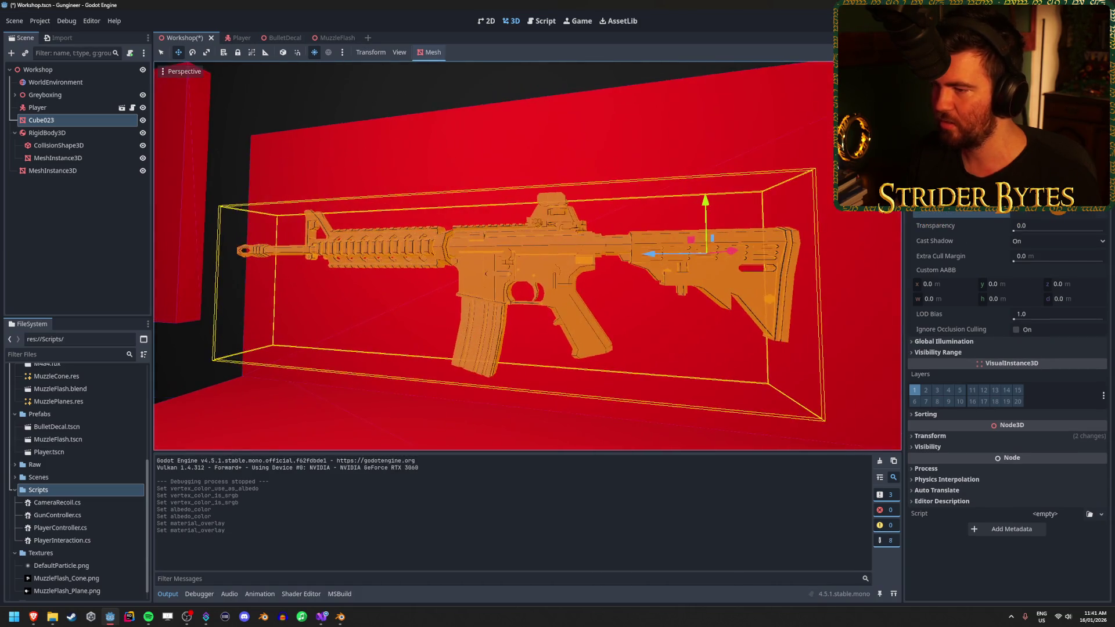
click(804, 273)
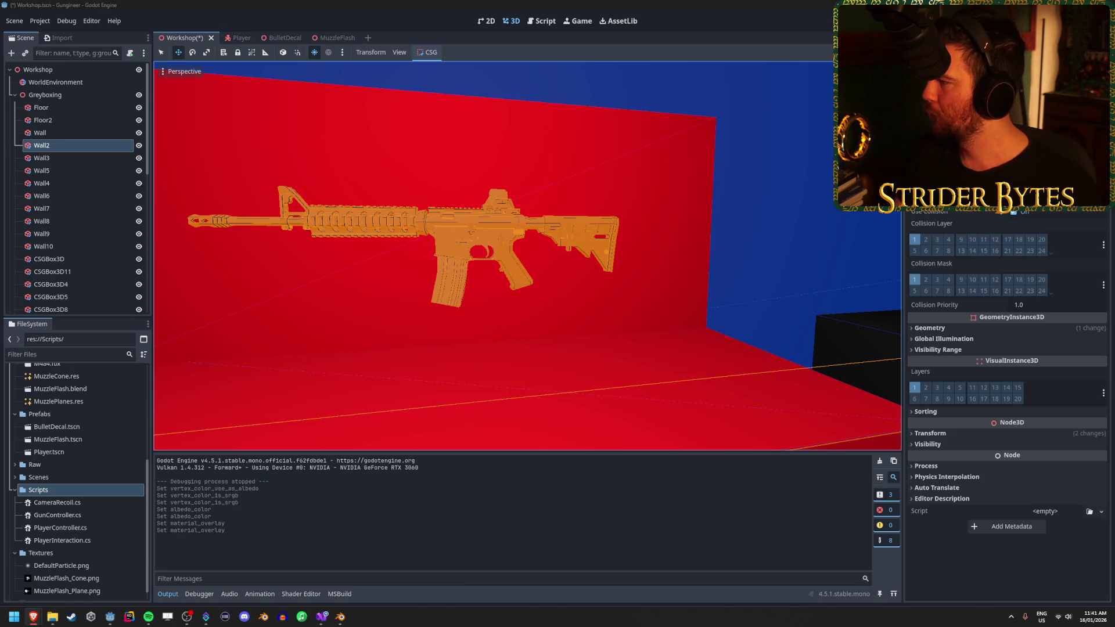
key(alt+Tab)
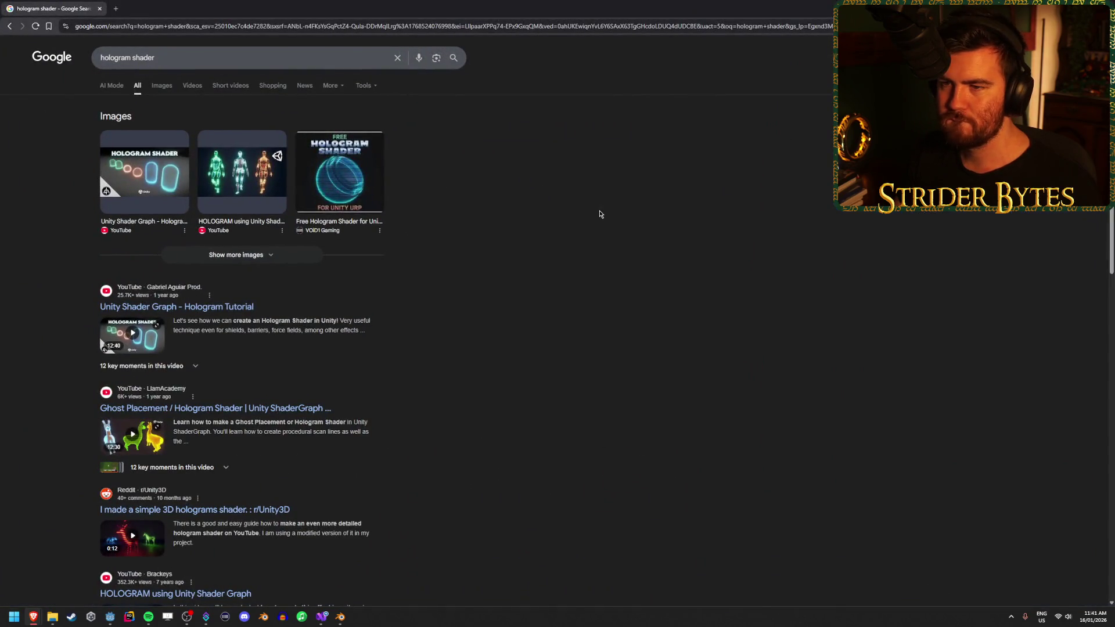
Preview the 'HOLOGRAM using Unity Shader Graph' image among the hologram shader results
click(203, 188)
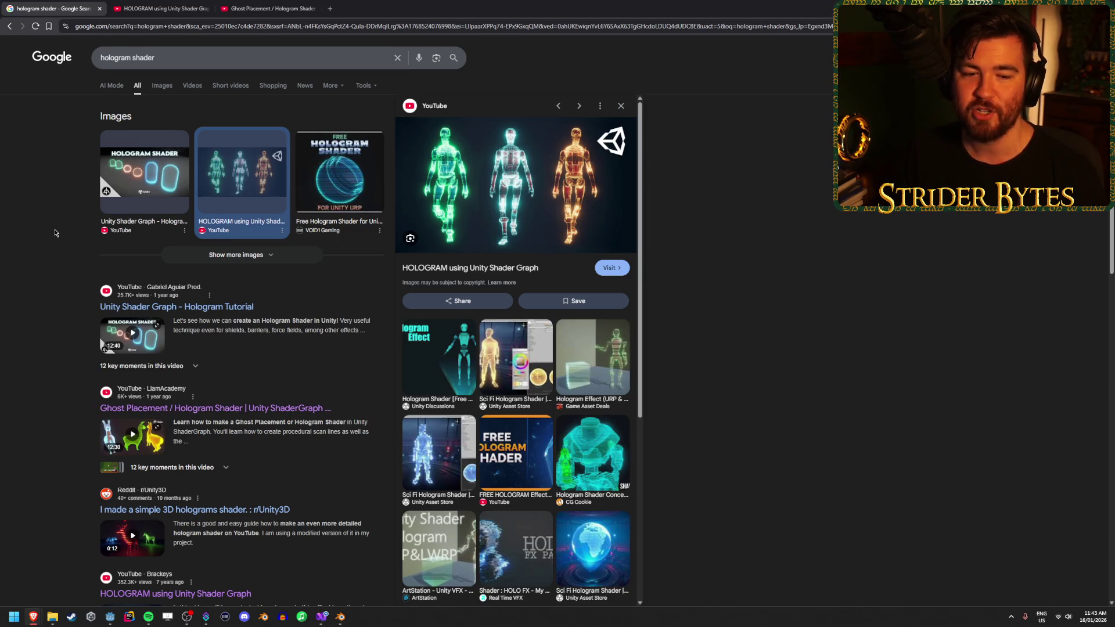
key(ctrl+Tab)
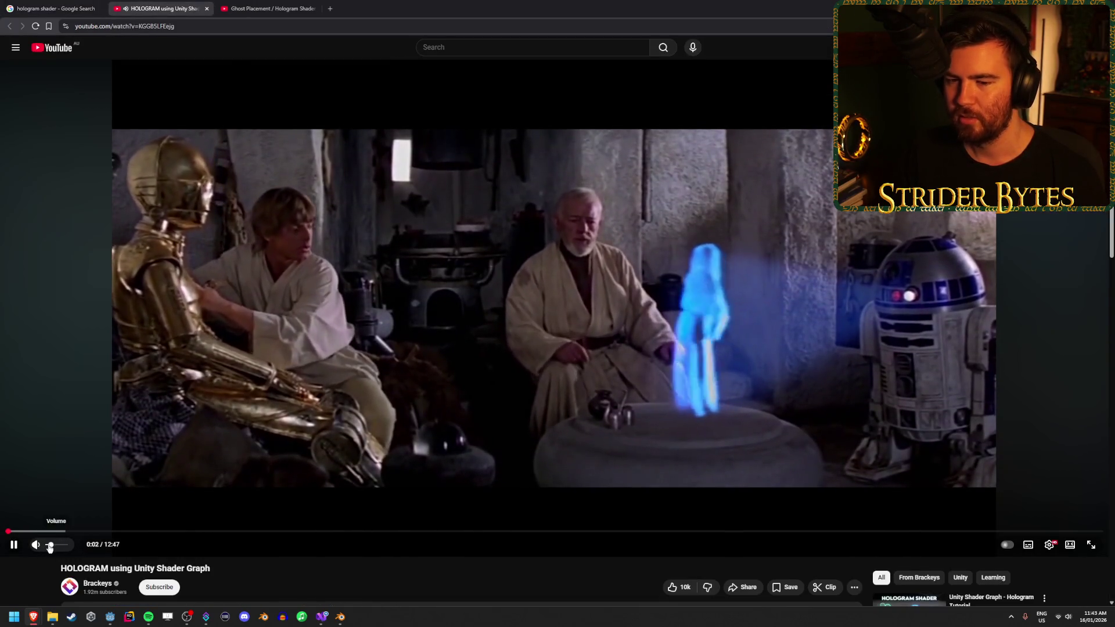
Lower the volume, seek the Unity hologram tutorial to its node graph, pause, then edit the Google query
click(49, 545)
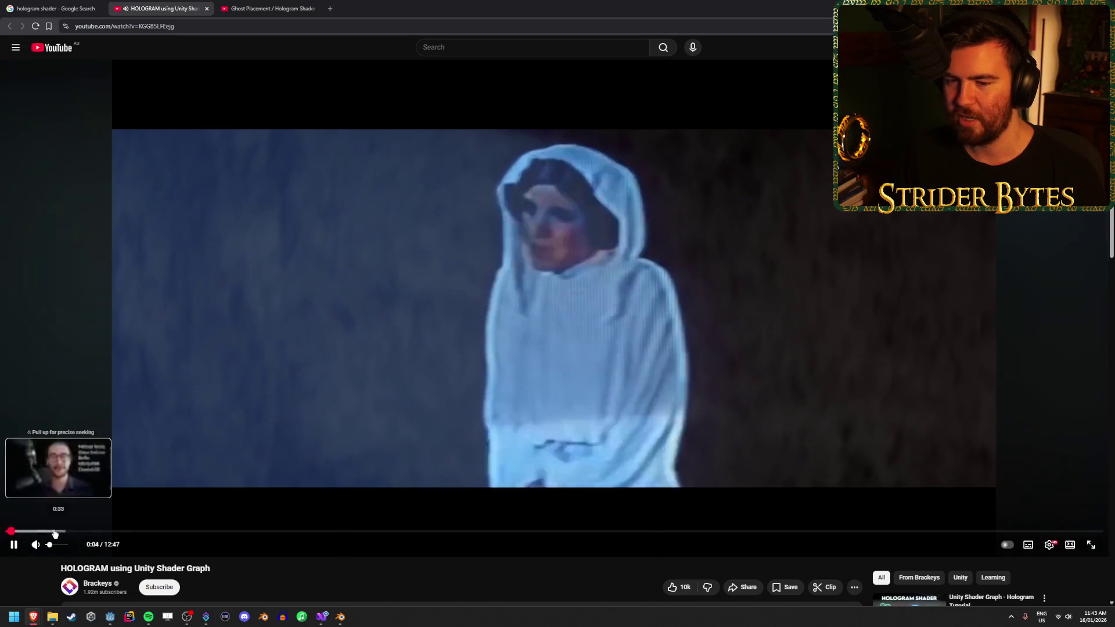
click(52, 531)
click(101, 531)
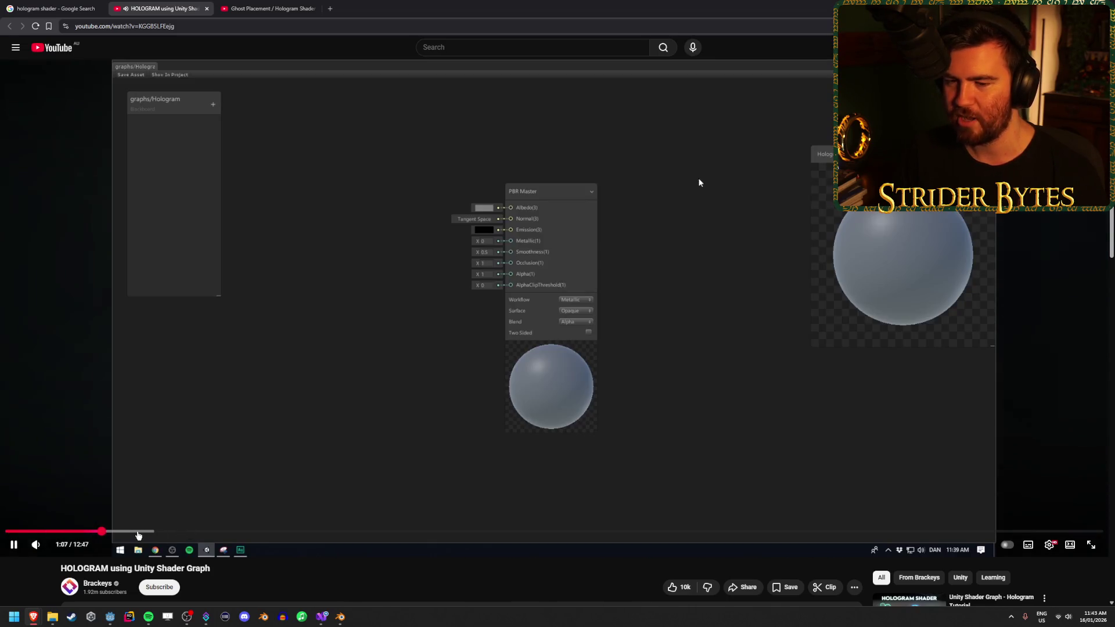
click(137, 531)
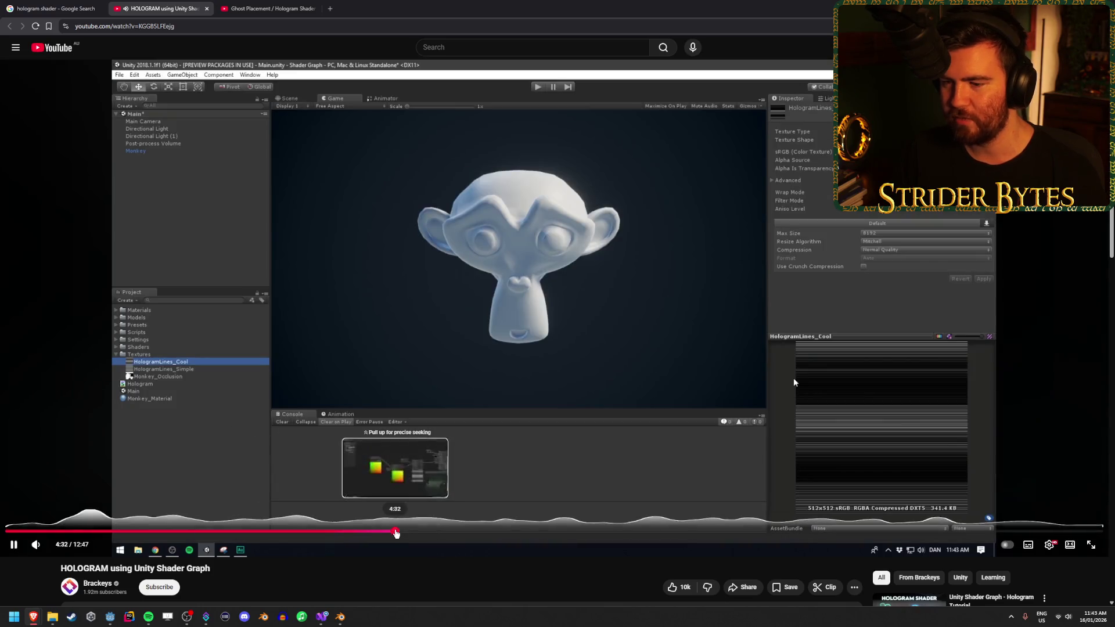
click(396, 531)
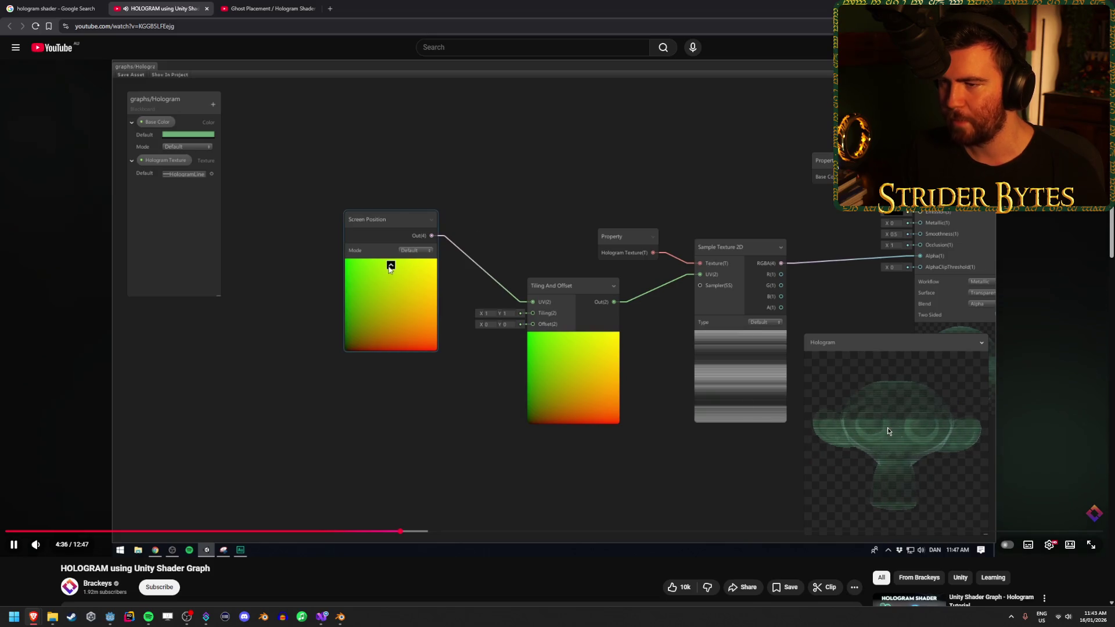
click(468, 337)
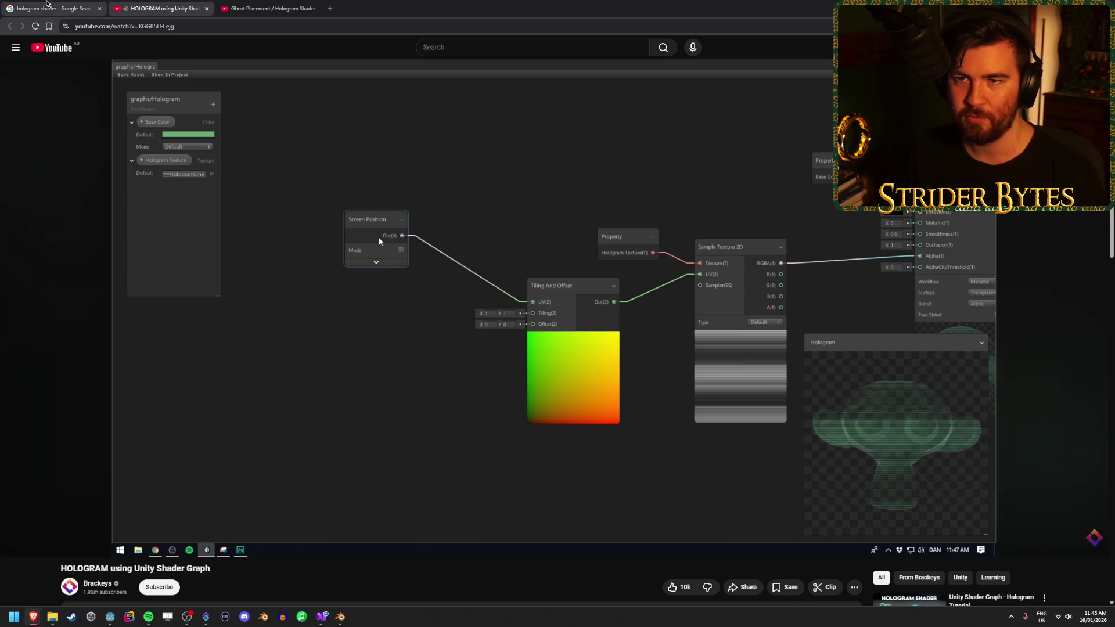
click(55, 8)
click(213, 67)
Search 'hologram shader godot' and open the SciFi Hologram page on Godot Shaders
text(godot)
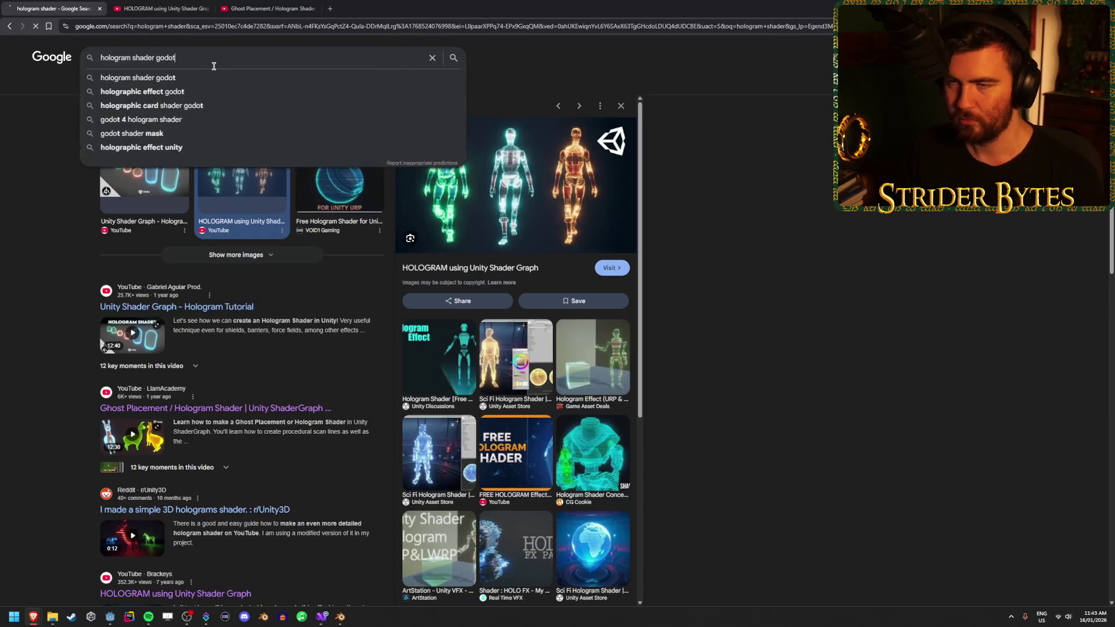
key(Return)
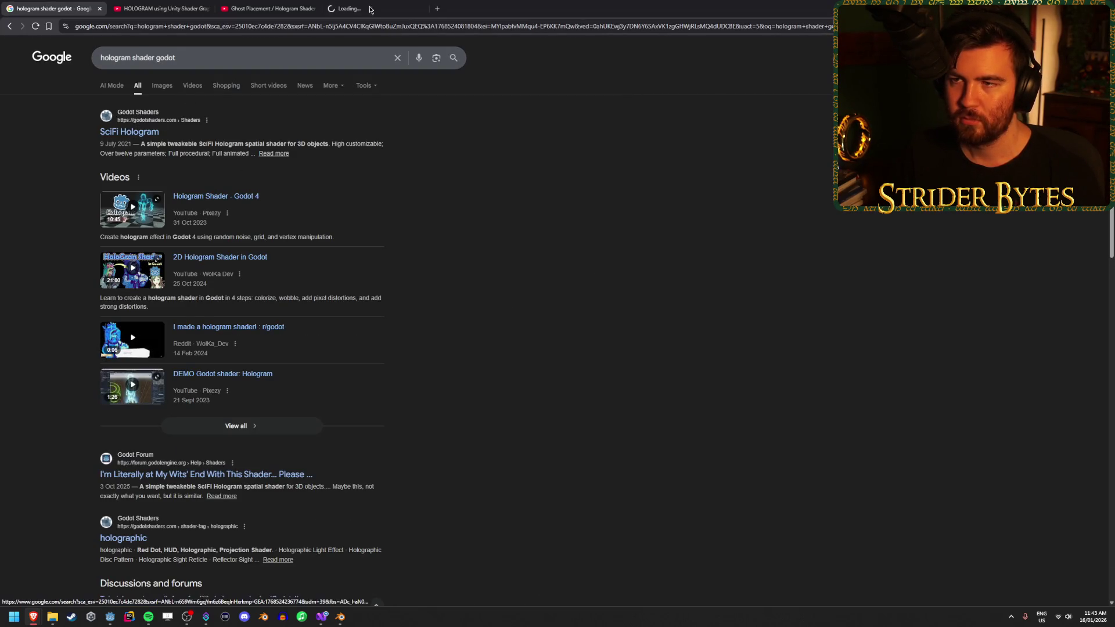
click(370, 9)
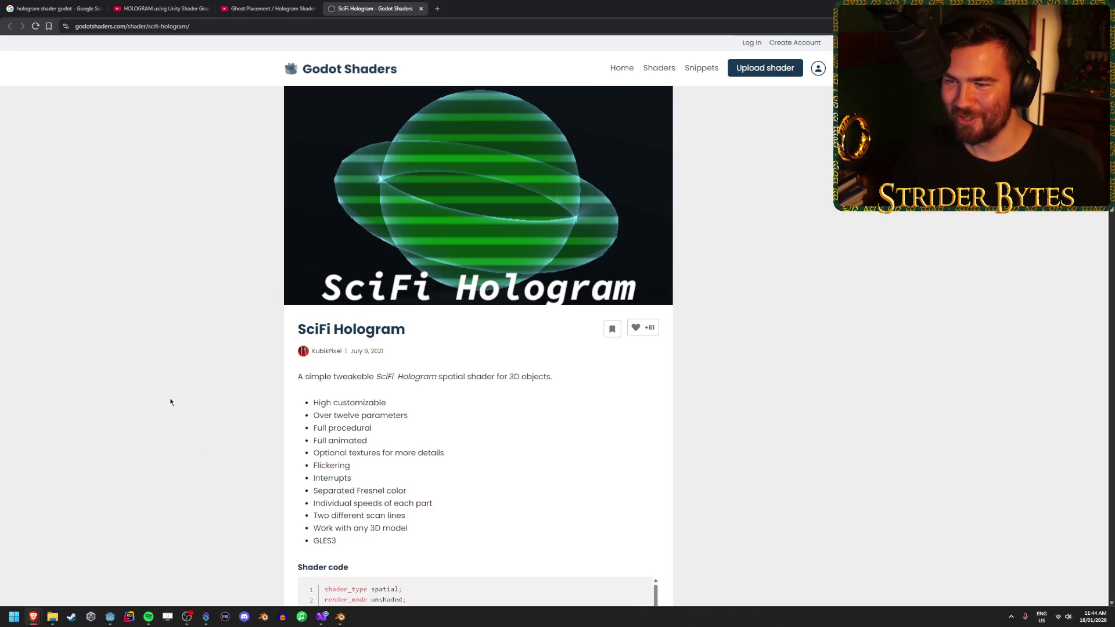
scroll(146, 312, down, 4)
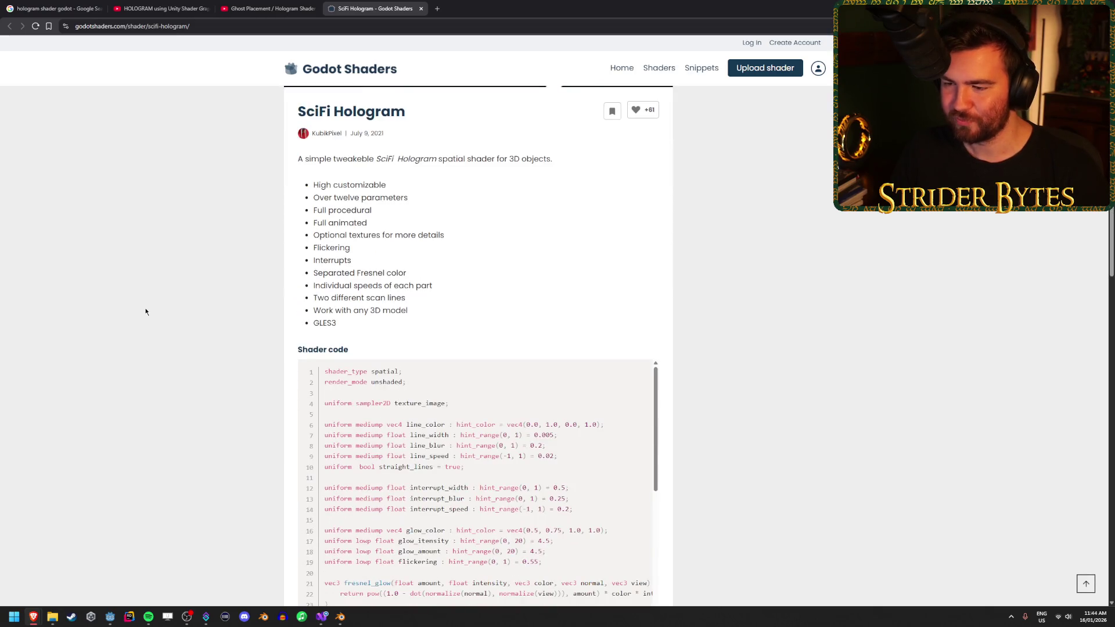
scroll(145, 312, down, 8)
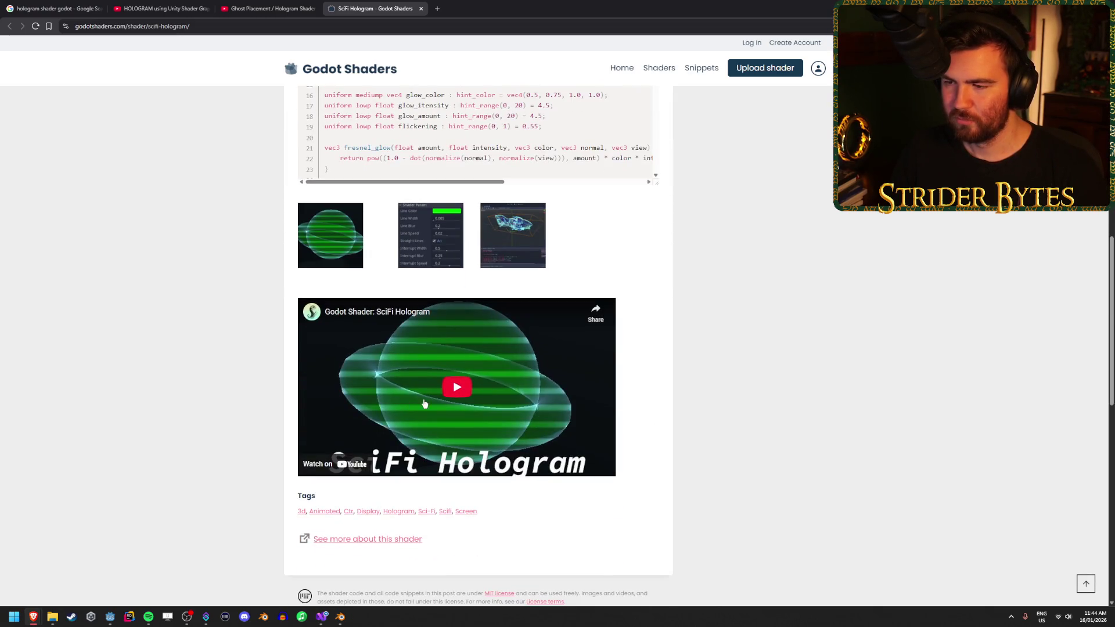
Play the SciFi Hologram demo video, scrubbing between 0:38 and 1:51, then pause it
click(425, 404)
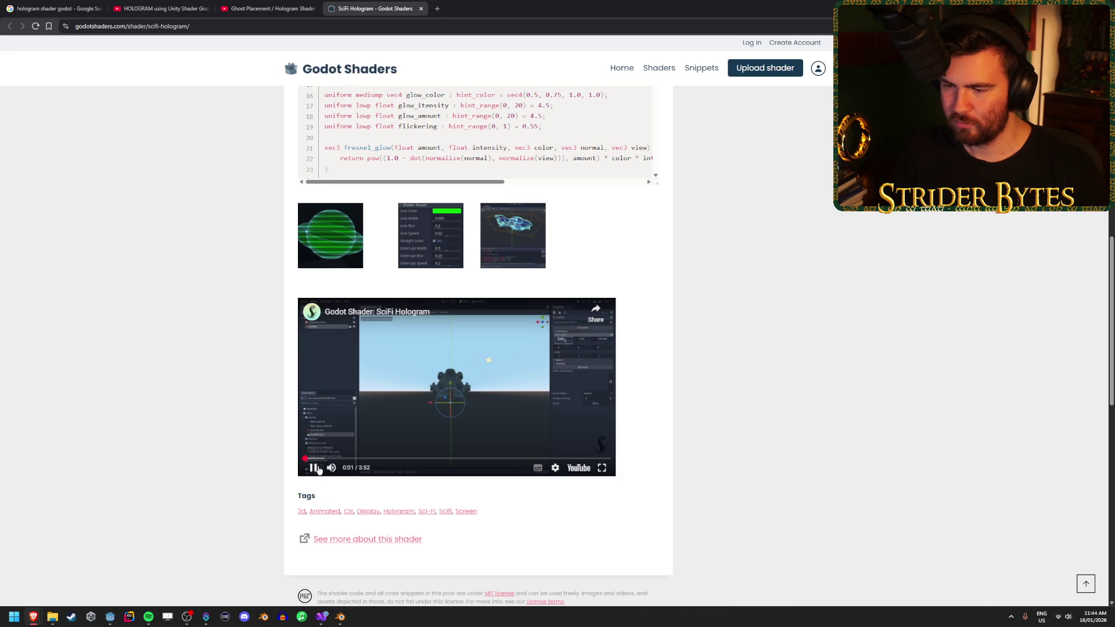
click(355, 458)
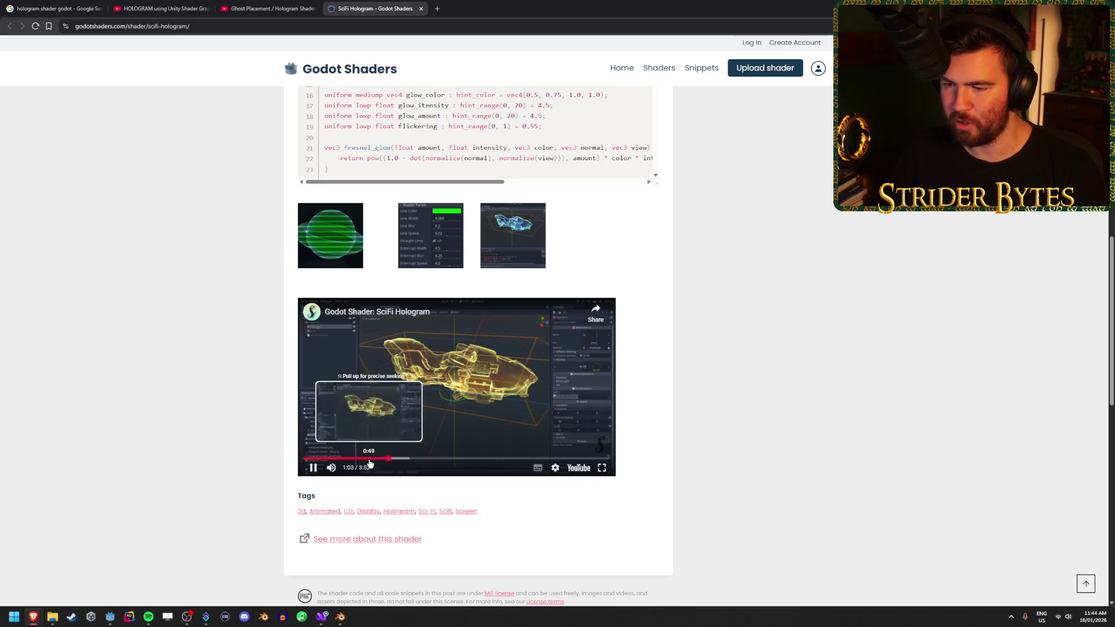
click(378, 458)
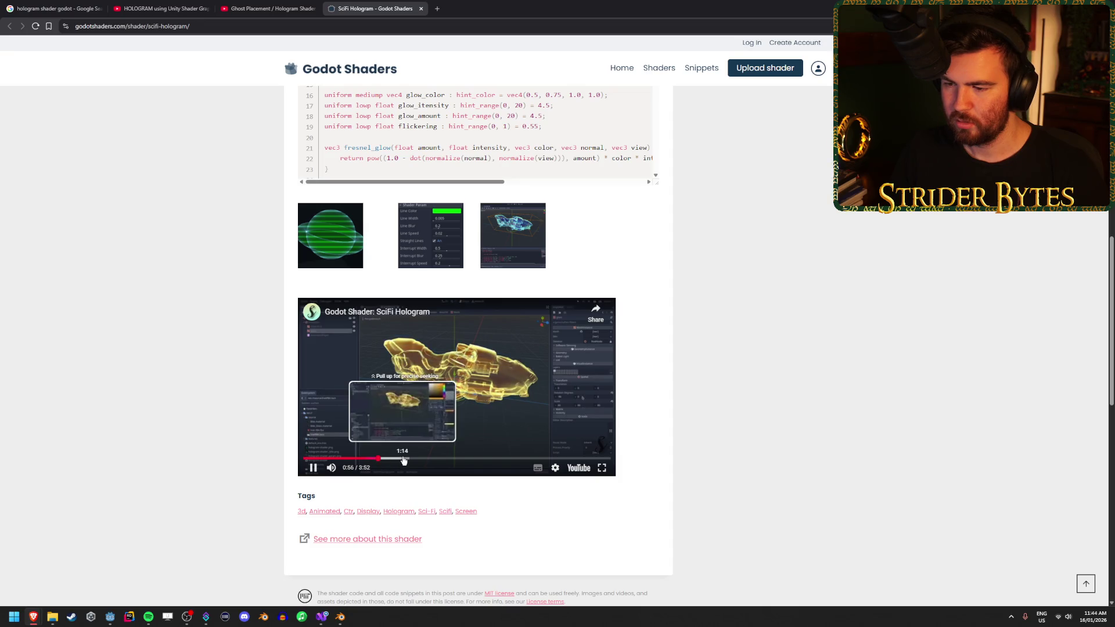
click(404, 458)
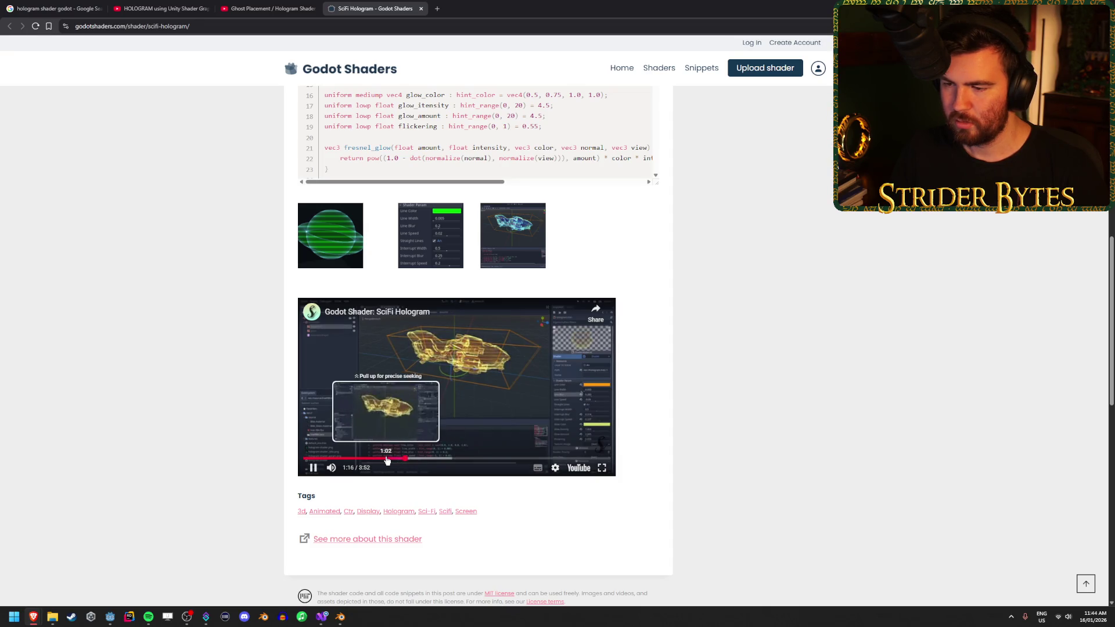
click(387, 459)
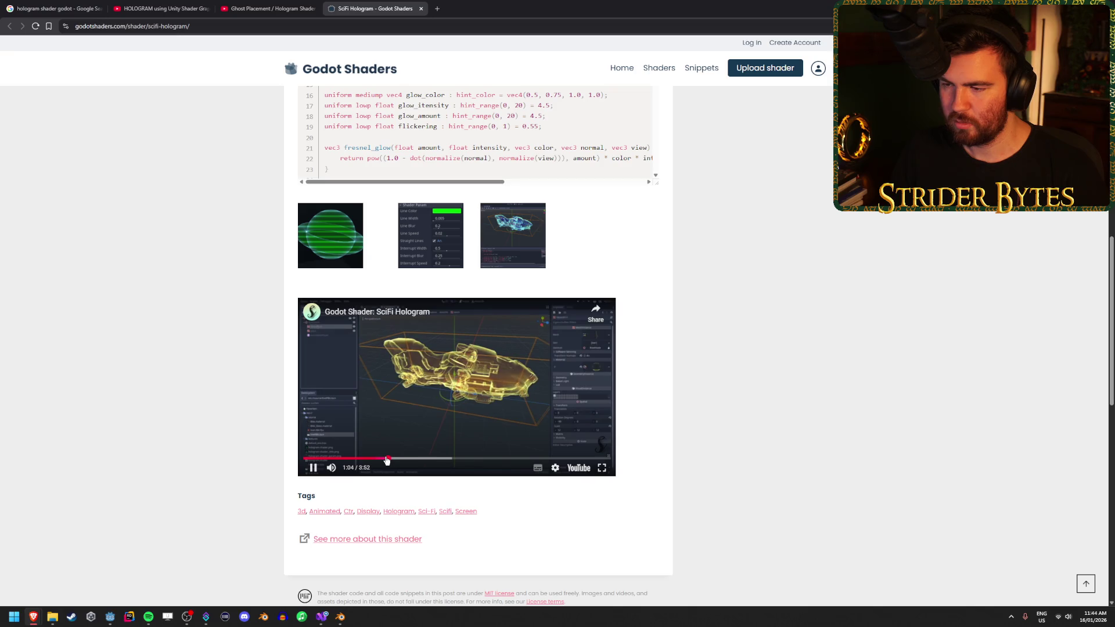
click(452, 458)
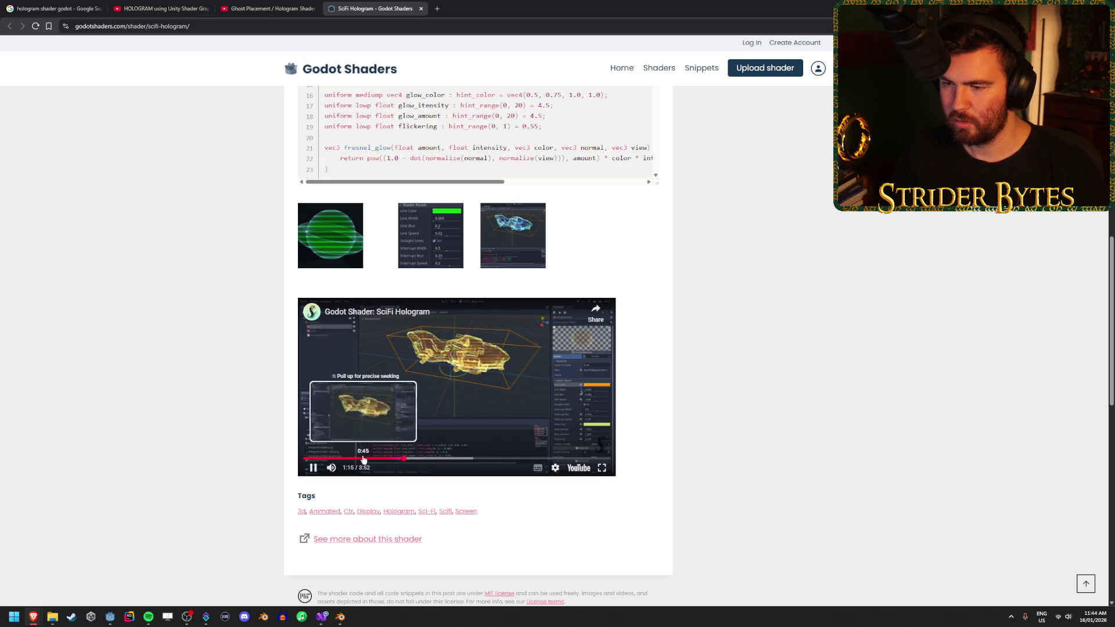
click(361, 459)
click(359, 383)
scroll(191, 366, down, 4)
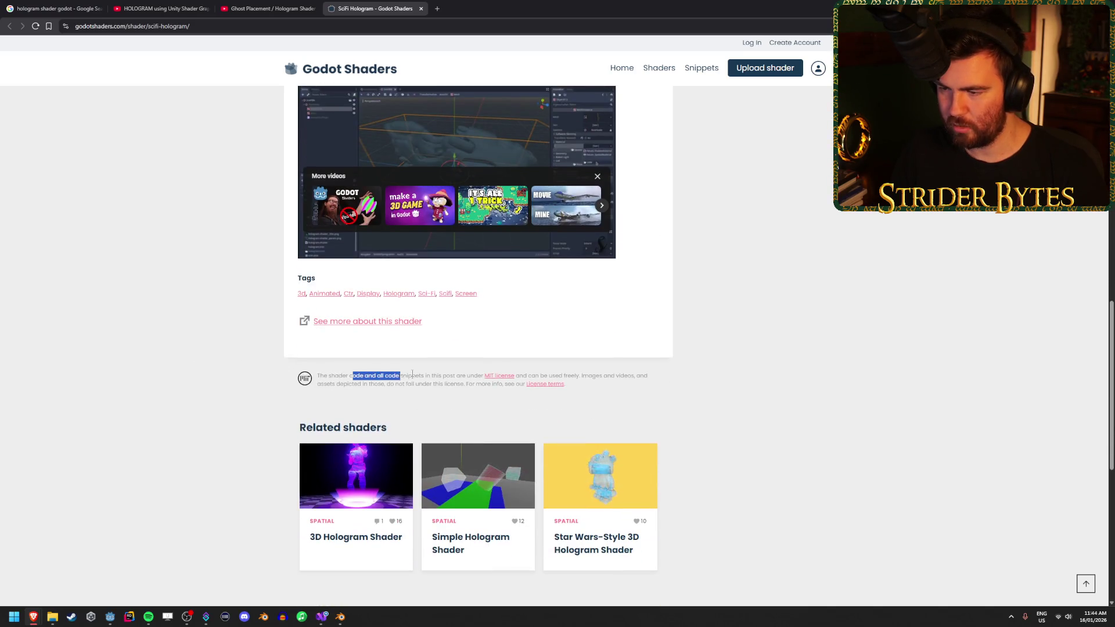
Read the shader's MIT license terms on use and copying, then close that page
click(499, 376)
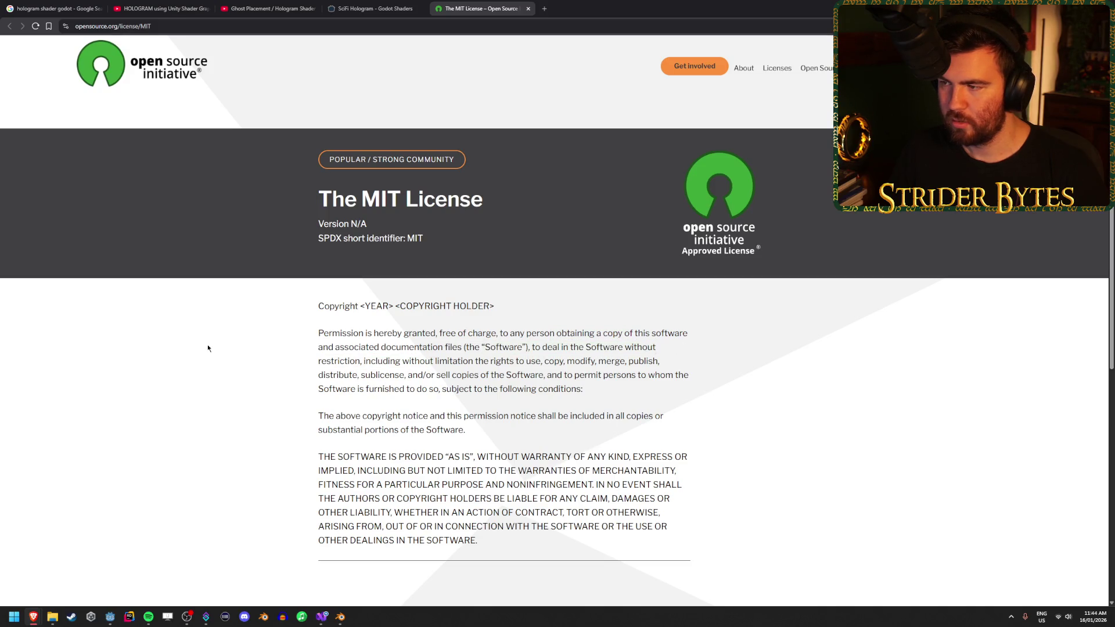
scroll(207, 348, down, 2)
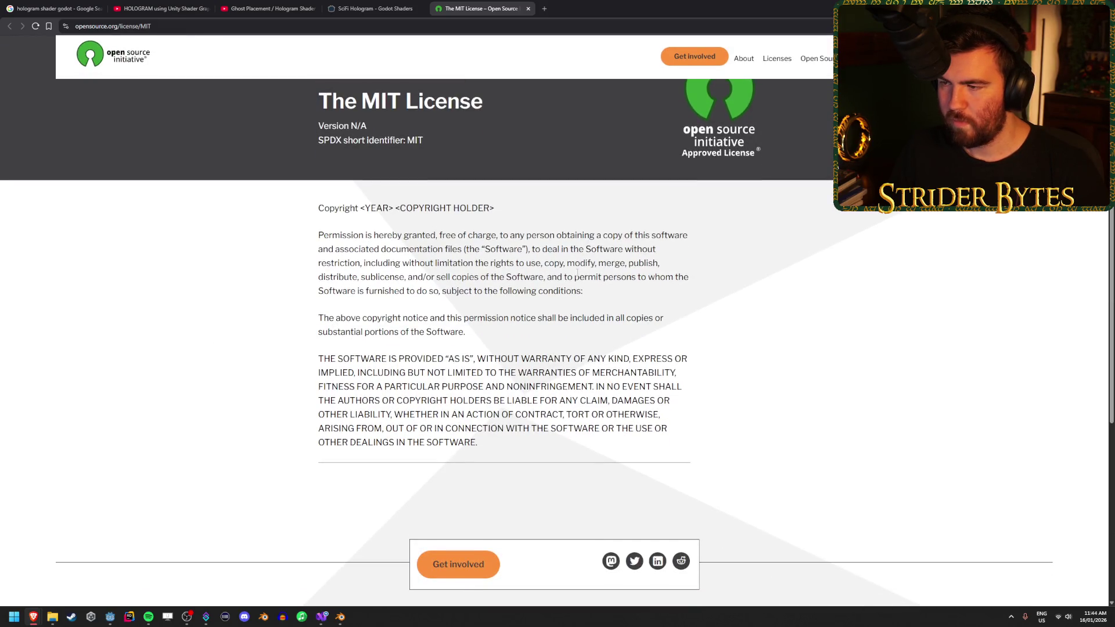
scroll(269, 336, down, 3)
scroll(241, 335, up, 3)
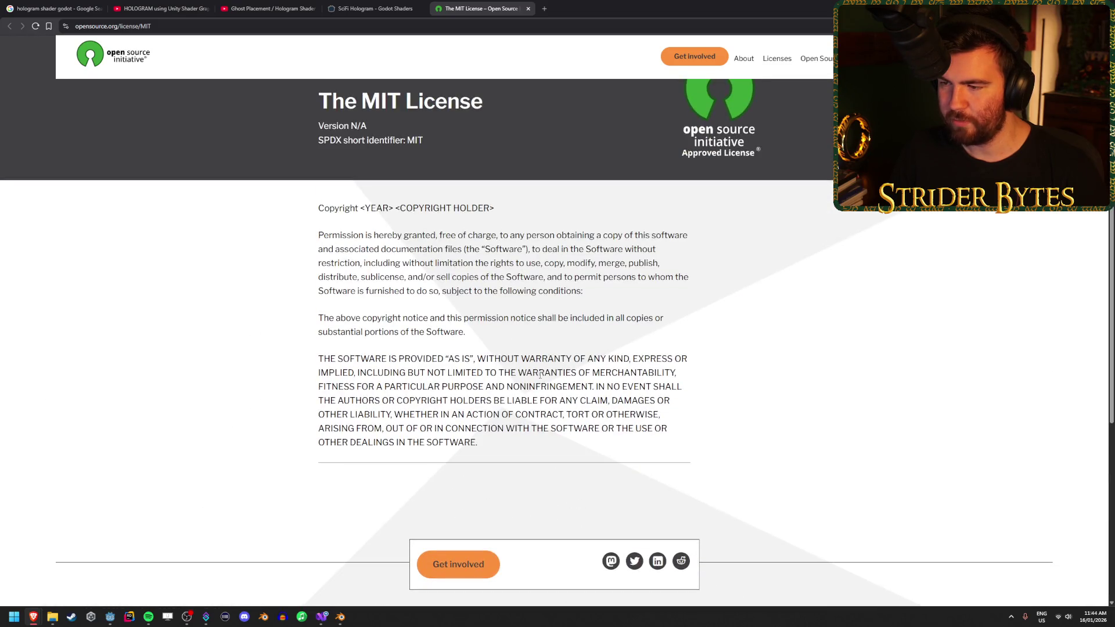
drag(378, 263, 662, 278)
click(608, 273)
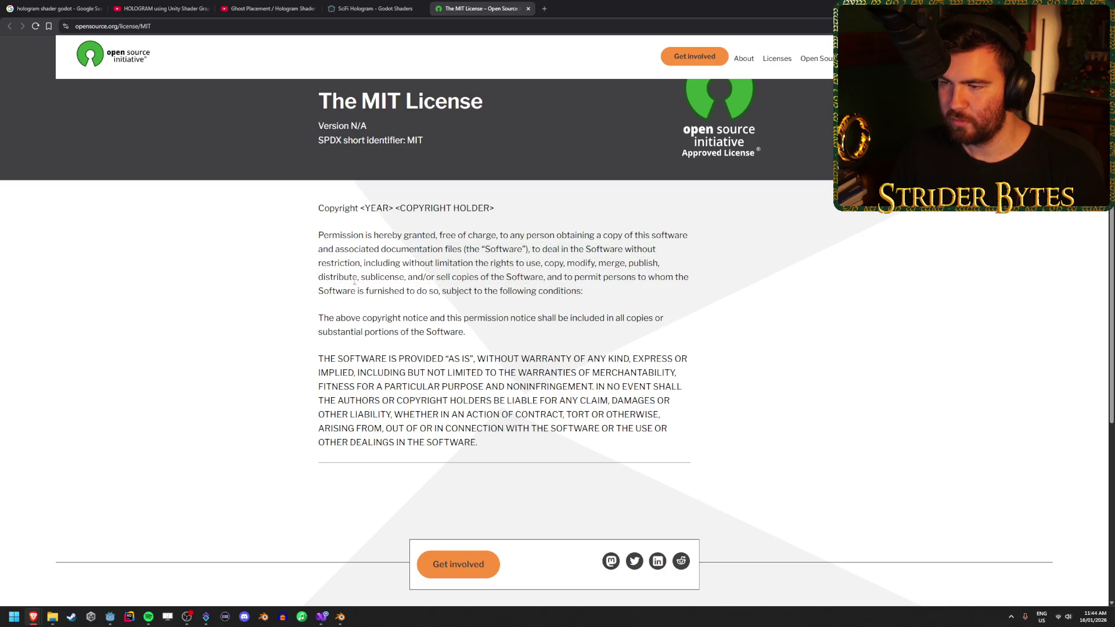
drag(369, 263, 548, 264)
click(491, 265)
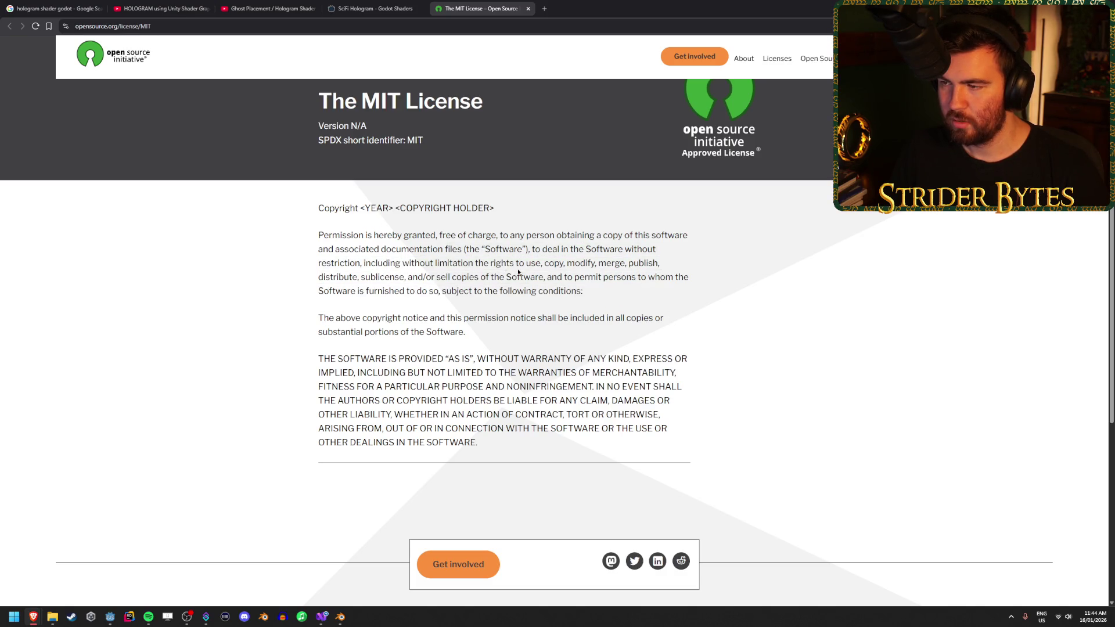
scroll(519, 271, up, 1)
key(ctrl+w)
Move on to the Ghost Placement hologram tutorial on YouTube
scroll(212, 322, up, 5)
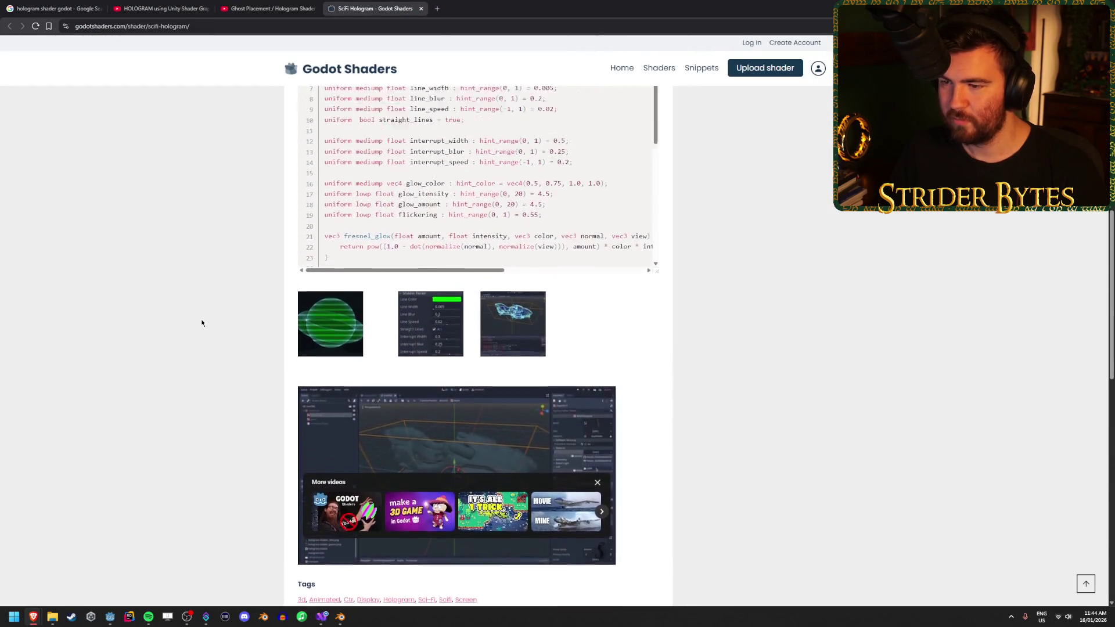
scroll(201, 323, up, 4)
scroll(520, 395, down, 4)
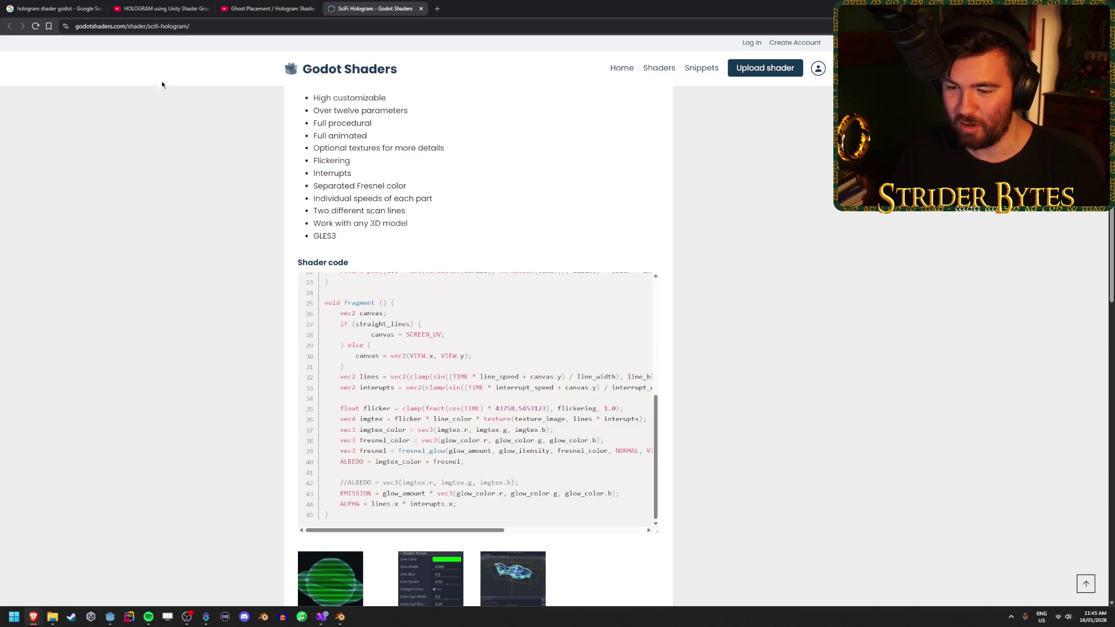
click(291, 3)
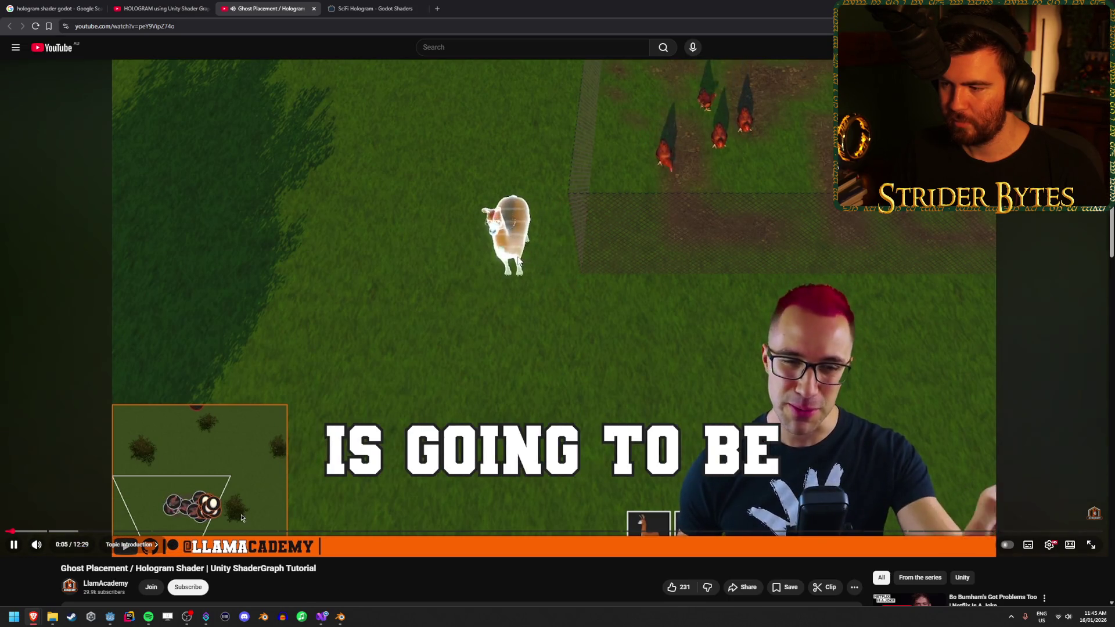
Scrub the Ghost Placement tutorial up to 7:16, then open the 'Hologram Shader - Godot 4' video result
click(263, 530)
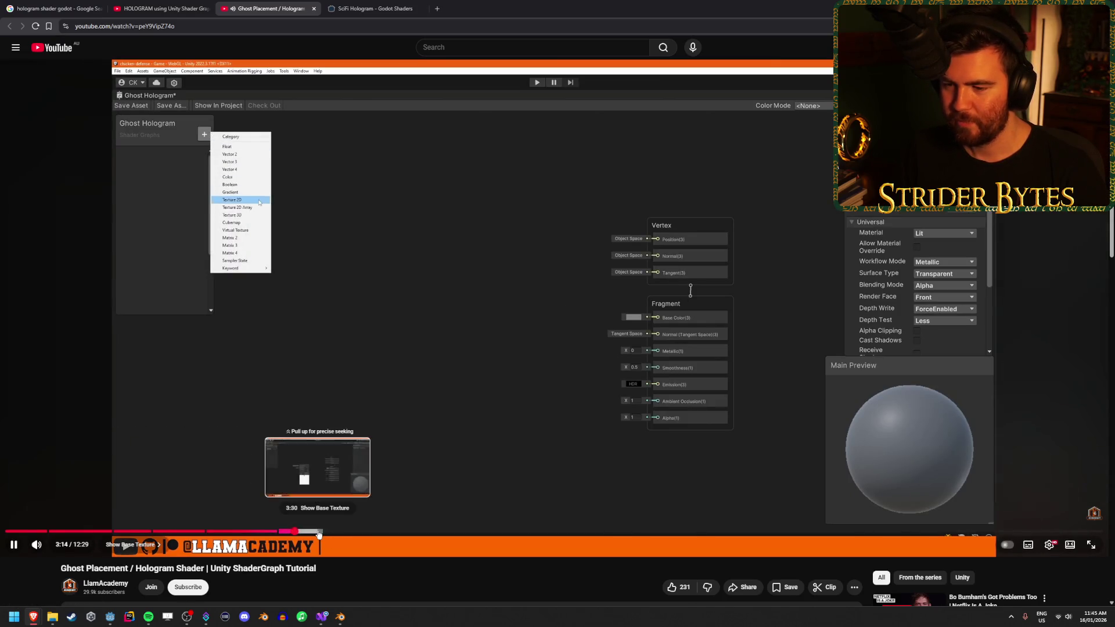
drag(395, 531, 466, 531)
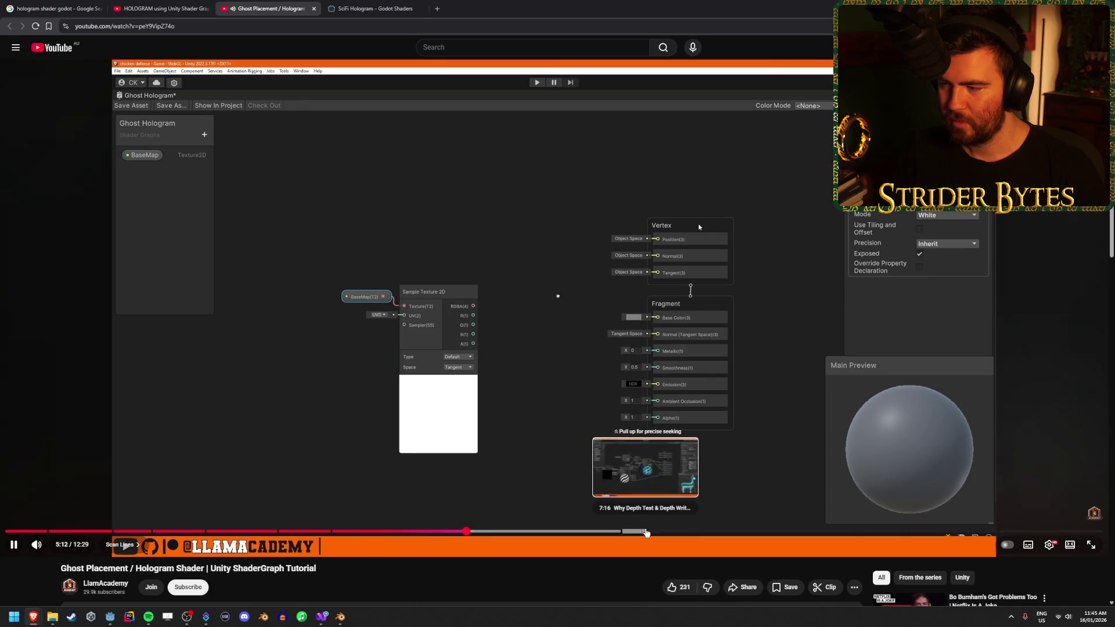
click(646, 532)
click(55, 8)
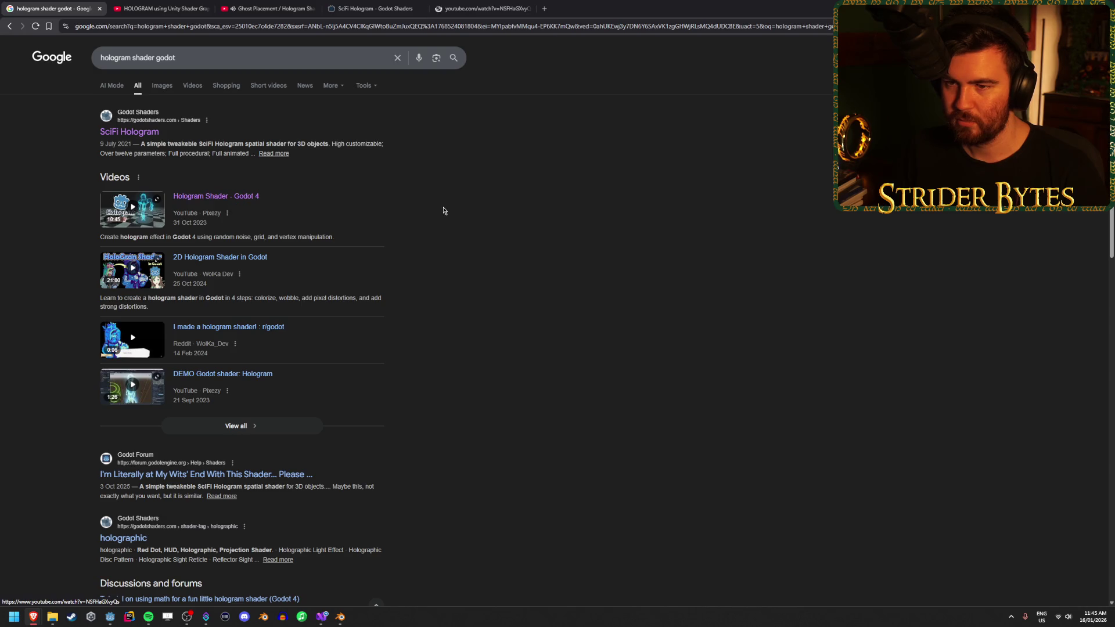
click(506, 7)
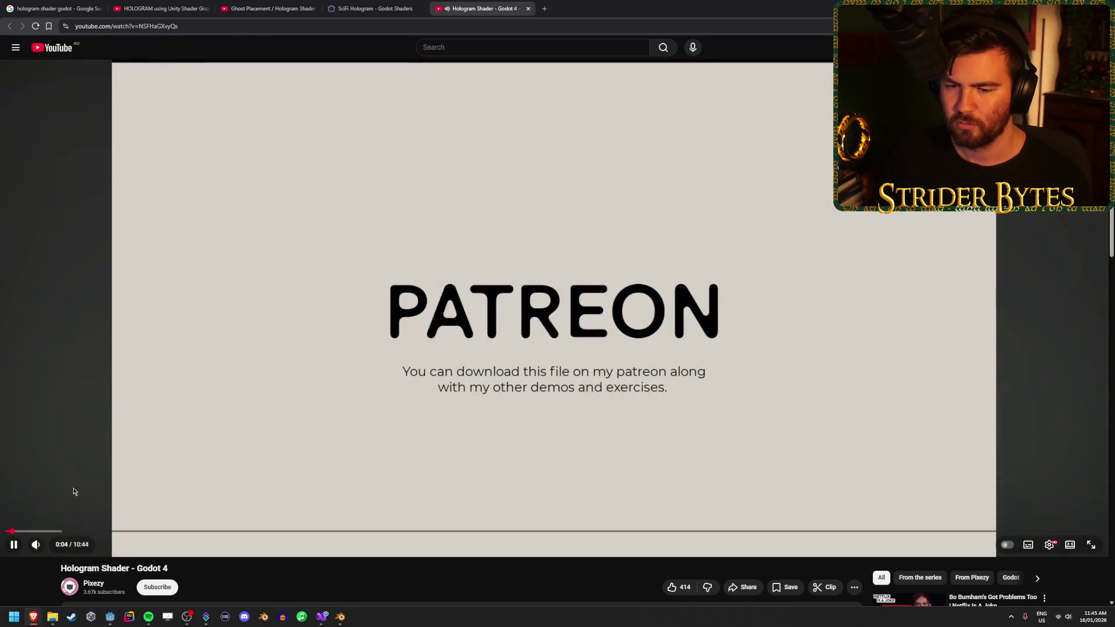
Skim the Hologram Shader - Godot 4 tutorial from the editor scene through 2:45 to near the end
click(34, 531)
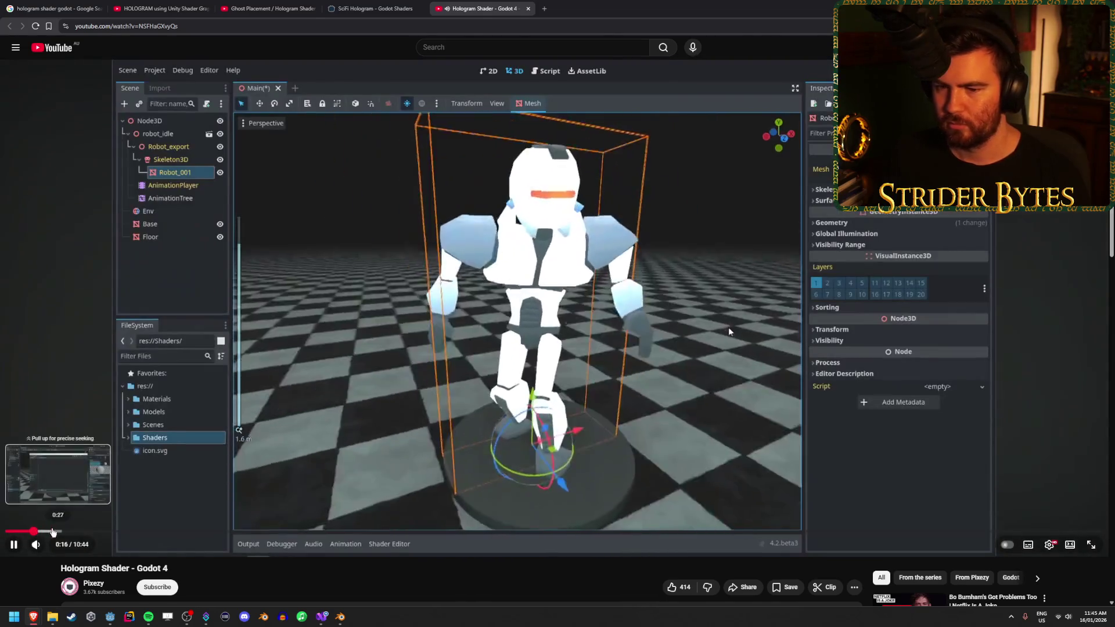
click(52, 531)
click(90, 531)
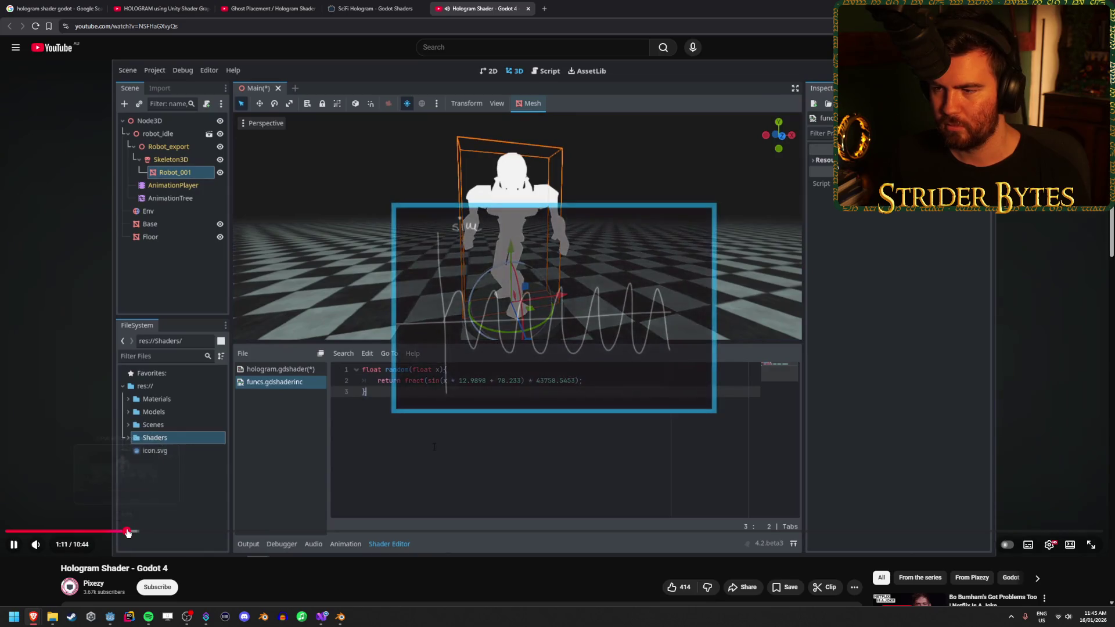
click(186, 531)
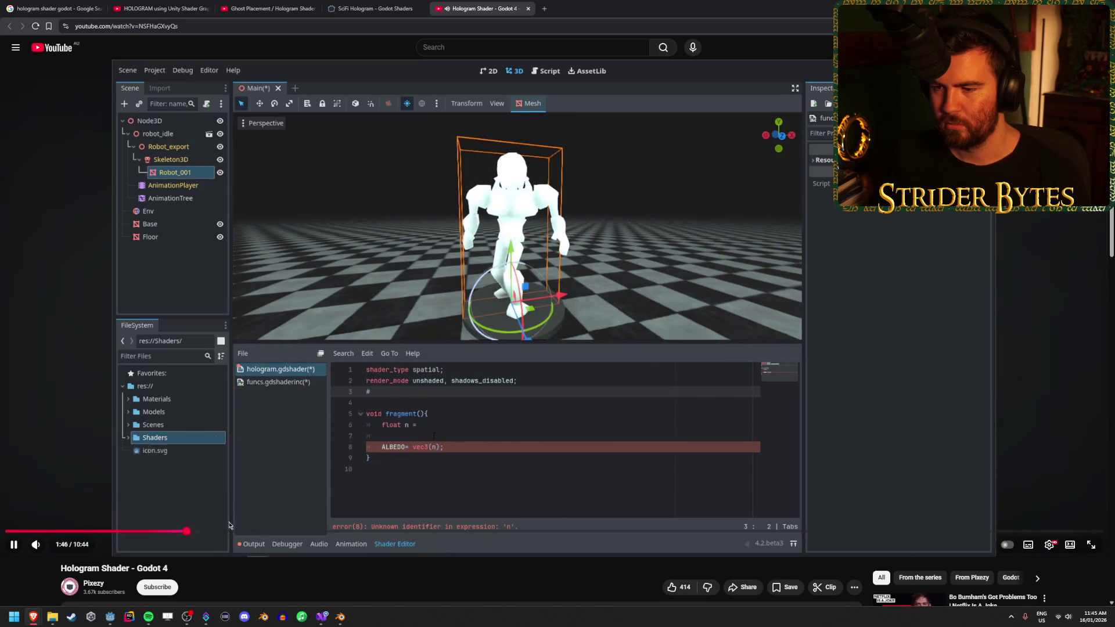
click(288, 531)
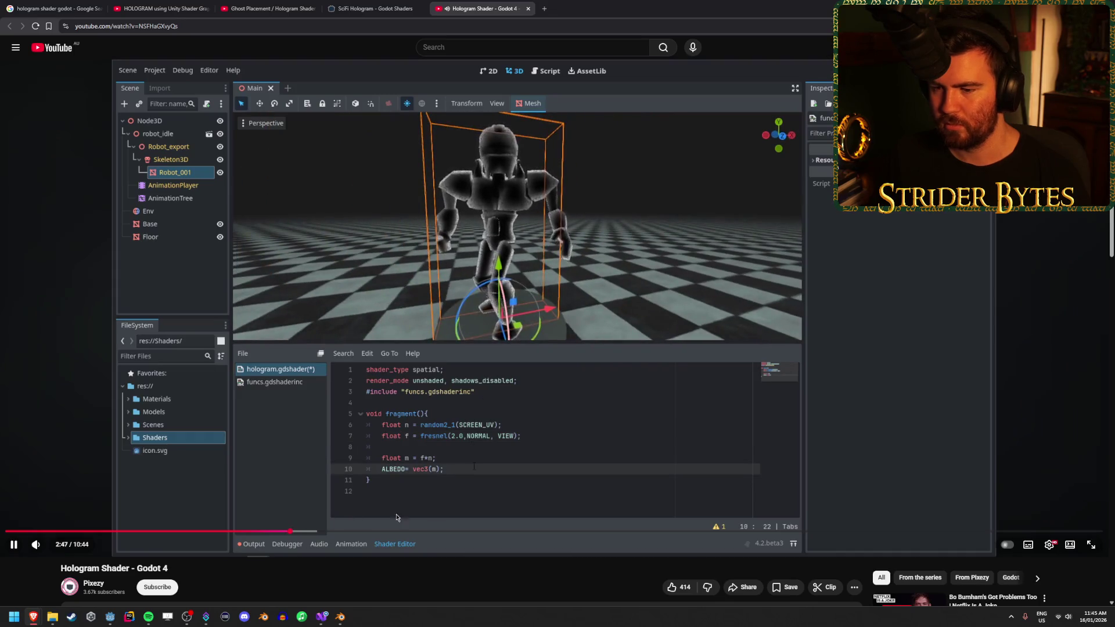
click(1075, 531)
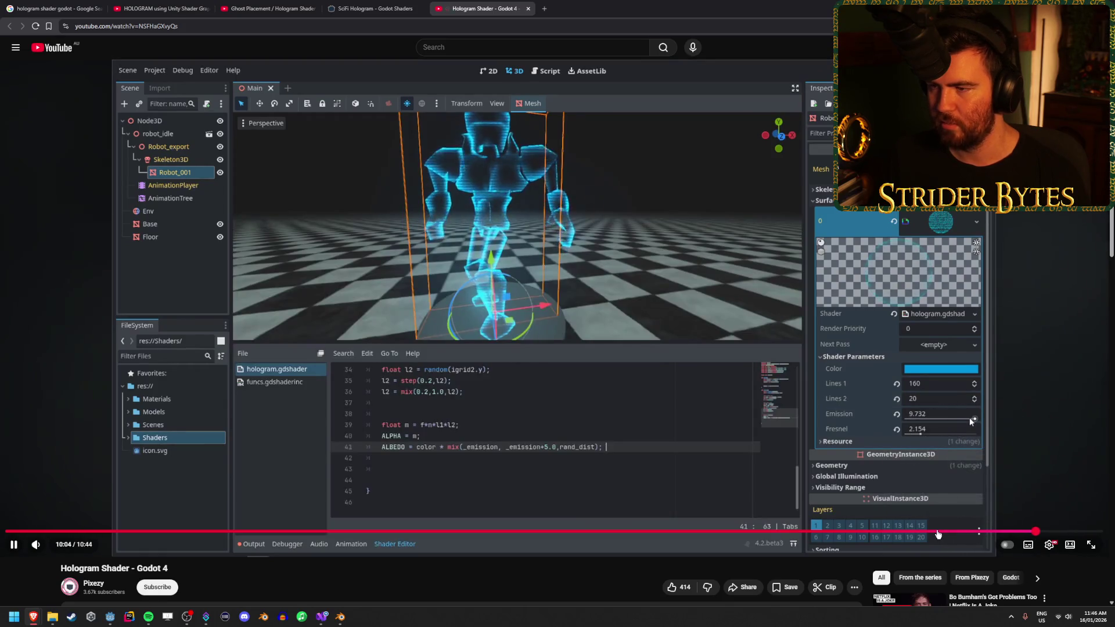
Rewind to the random-lines section around 5:09–5:47, watching the Lines 2 tweak, then pause
click(760, 530)
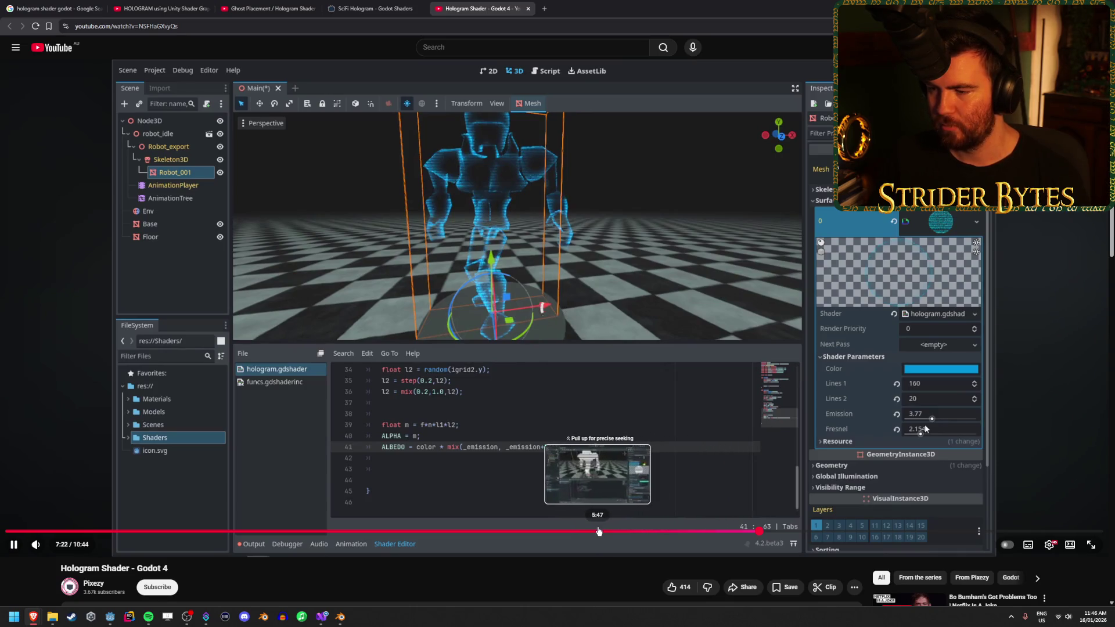
click(598, 530)
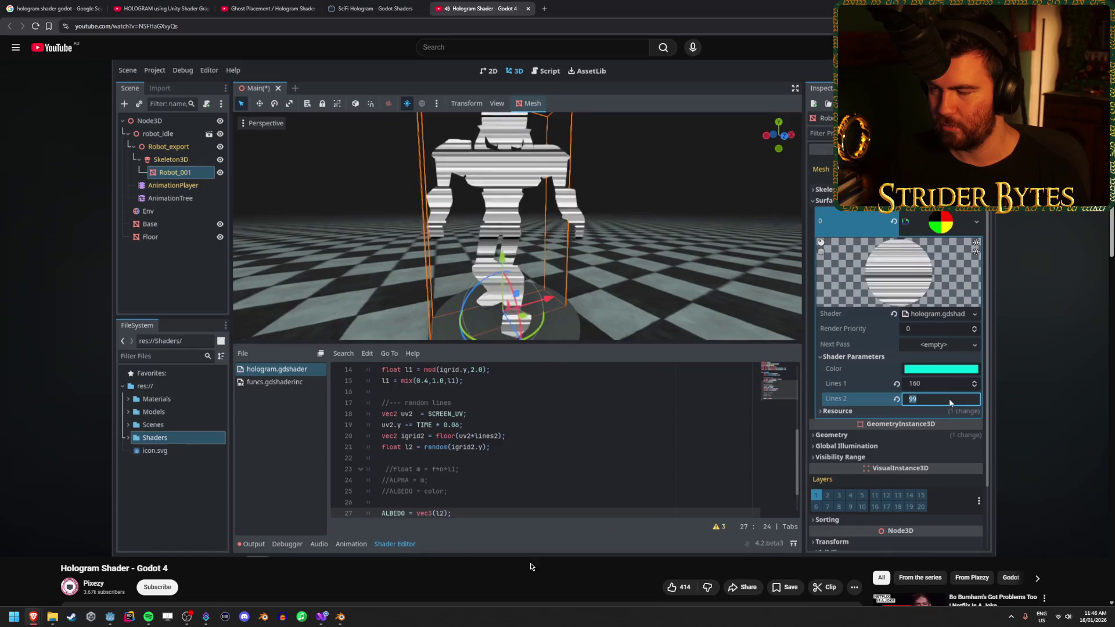
click(337, 284)
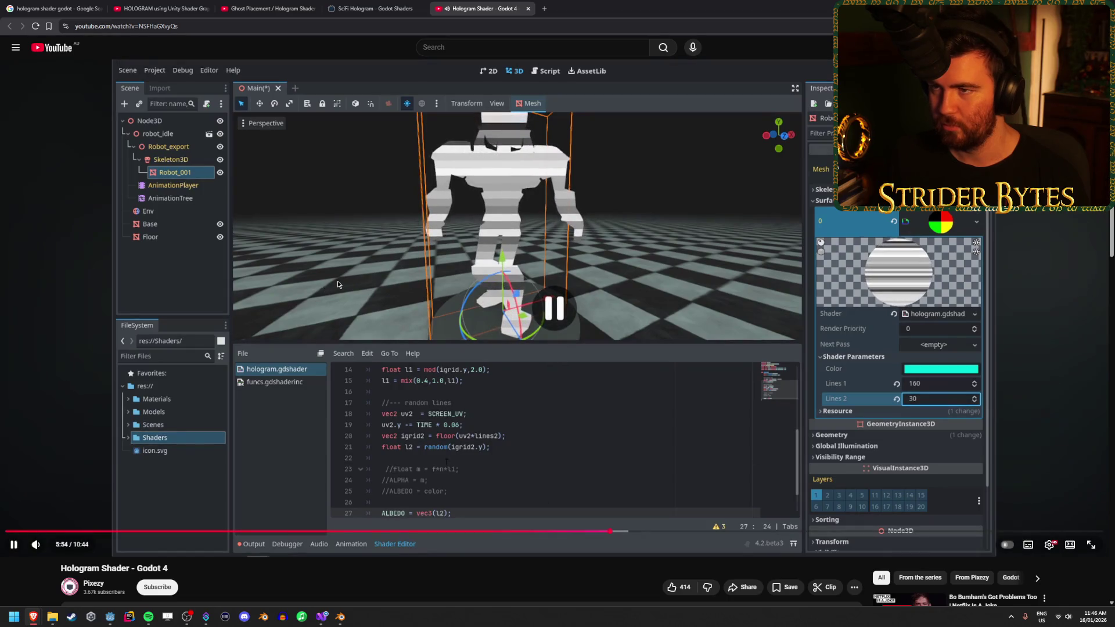
click(303, 231)
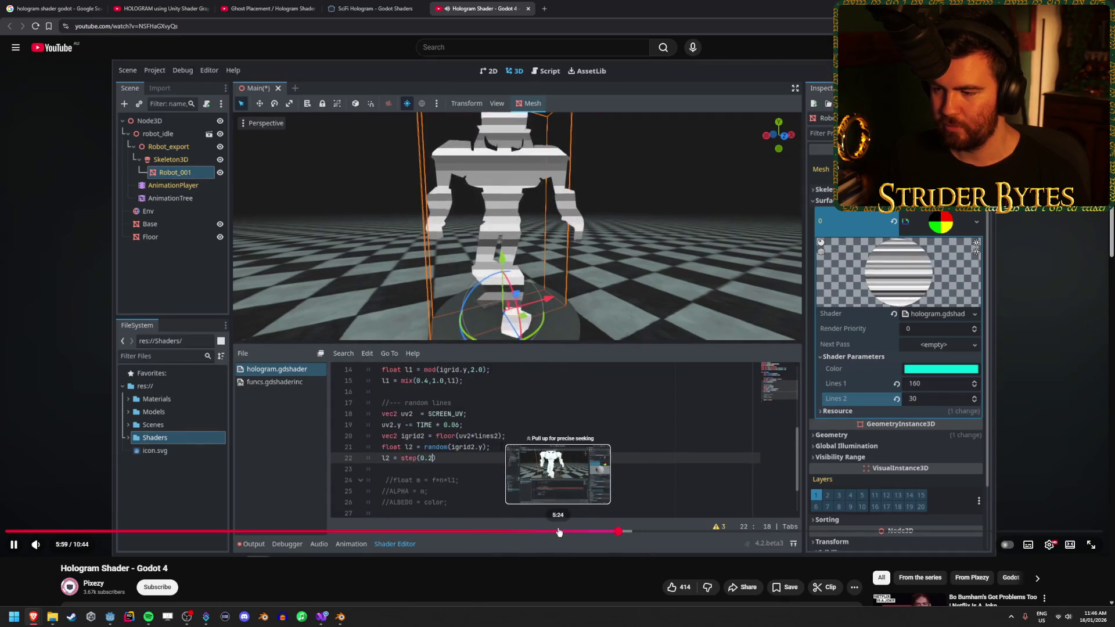
click(532, 531)
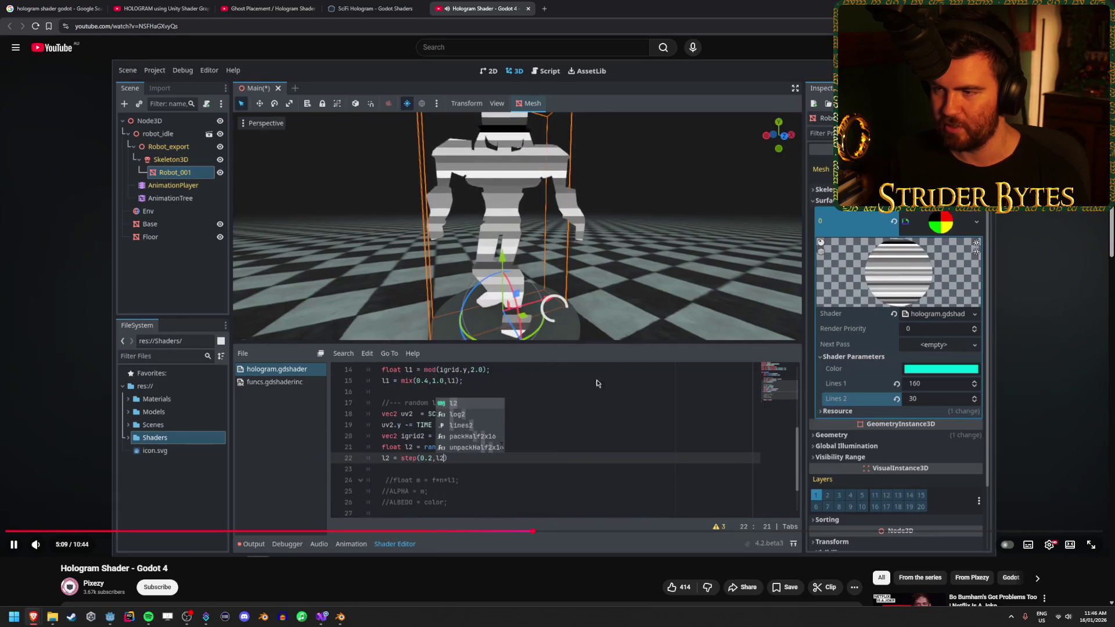
click(362, 264)
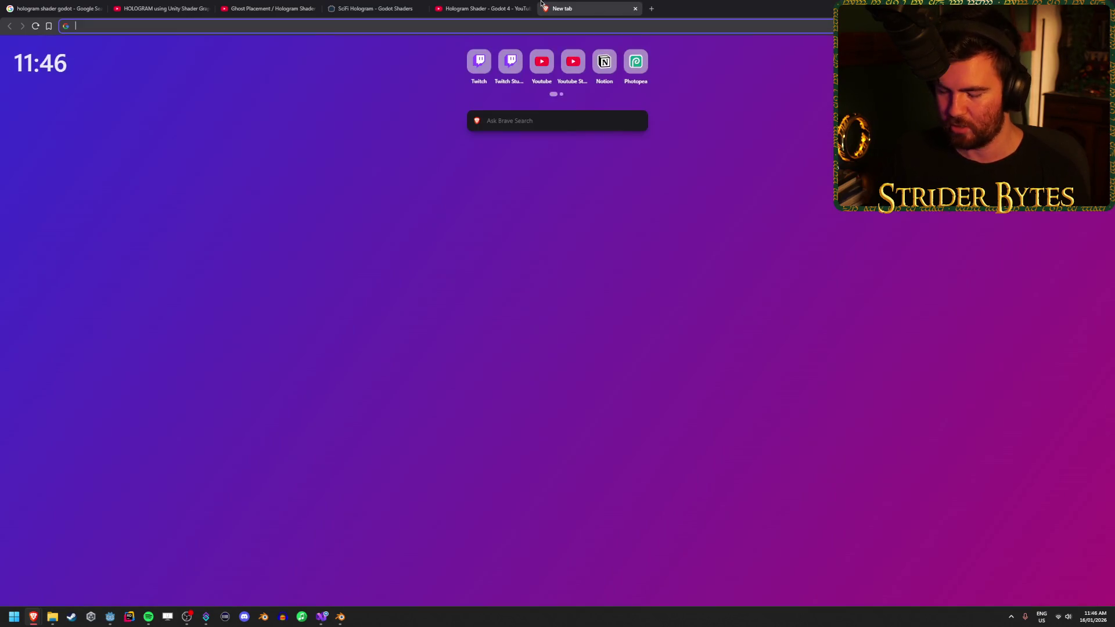
Search 'godot shader graph' in a new tab and open the Using VisualShaders docs page
click(542, 7)
text(godot shade)
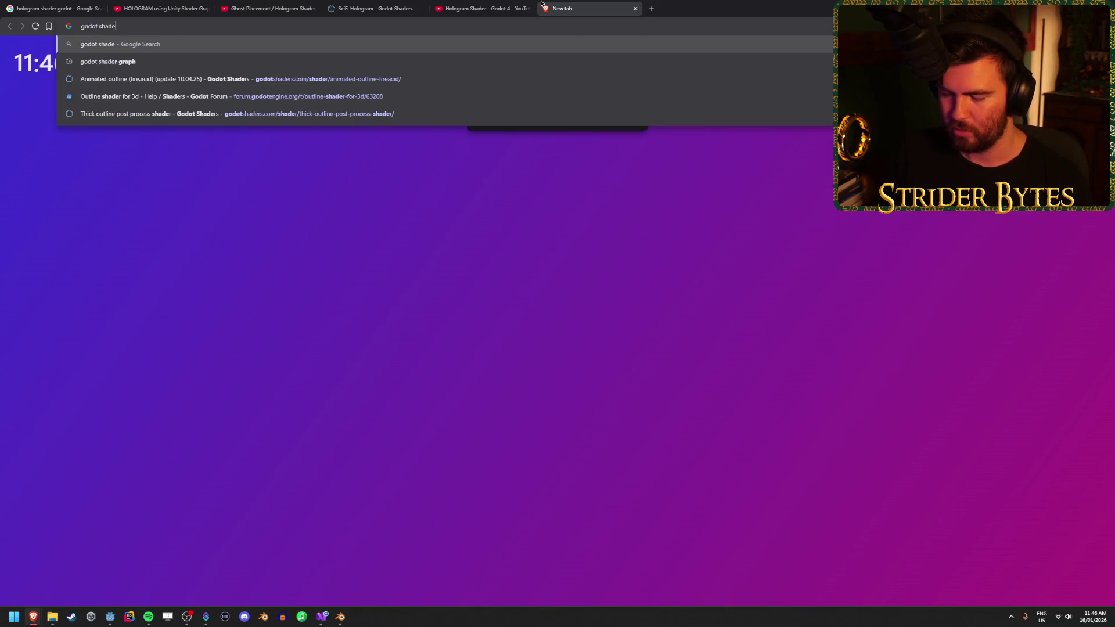
text(r graph)
key(Return)
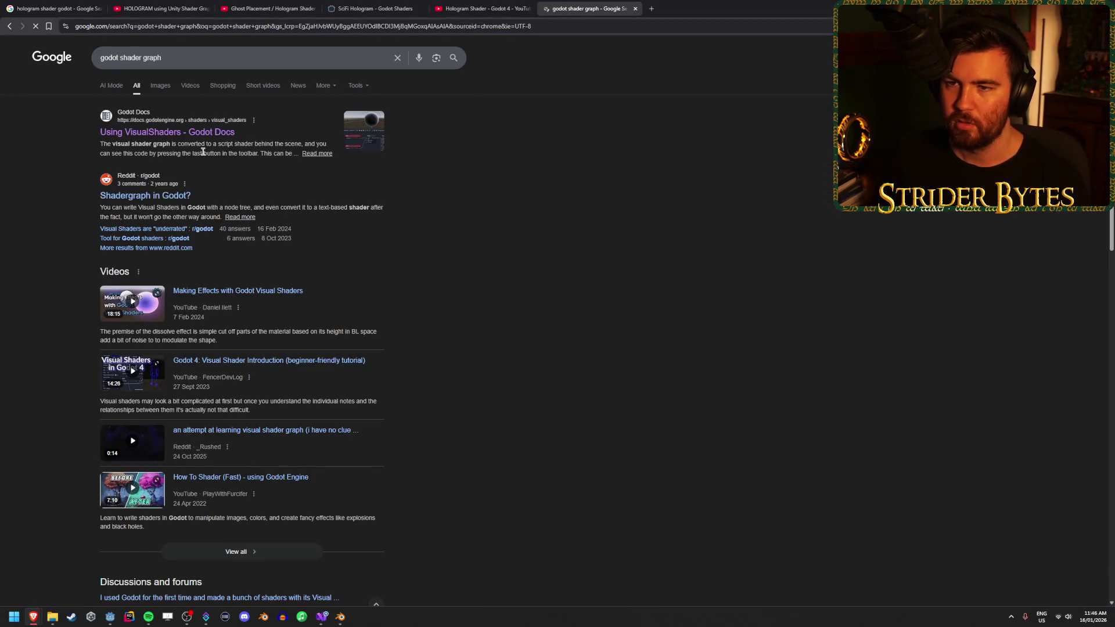
click(214, 137)
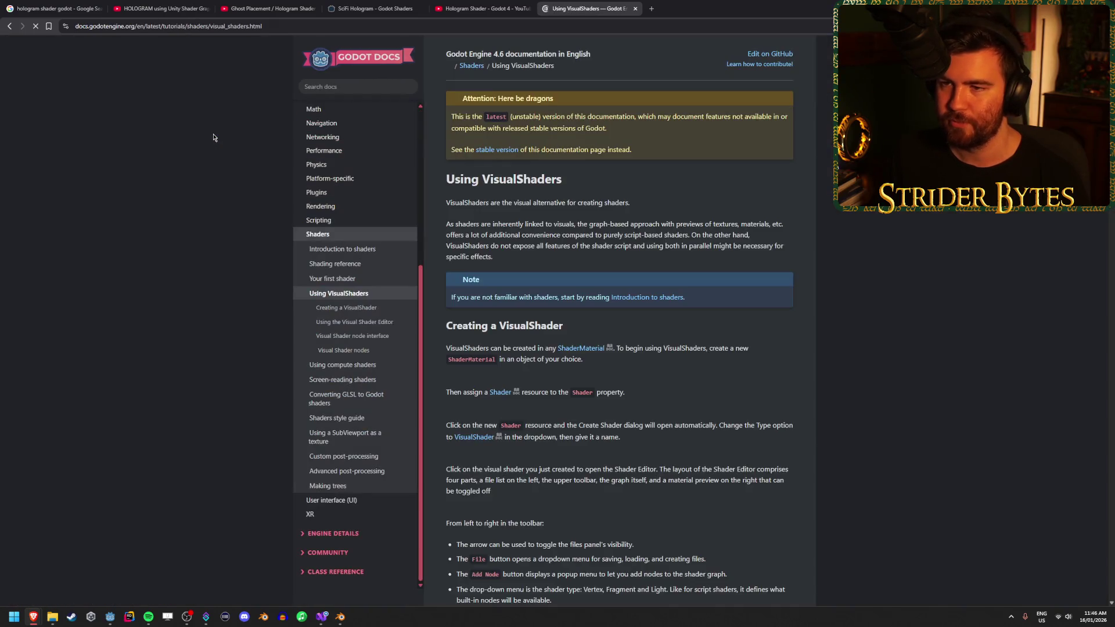
Read down through the shader node sections, then return to the Creating a VisualShader section
scroll(755, 245, down, 4)
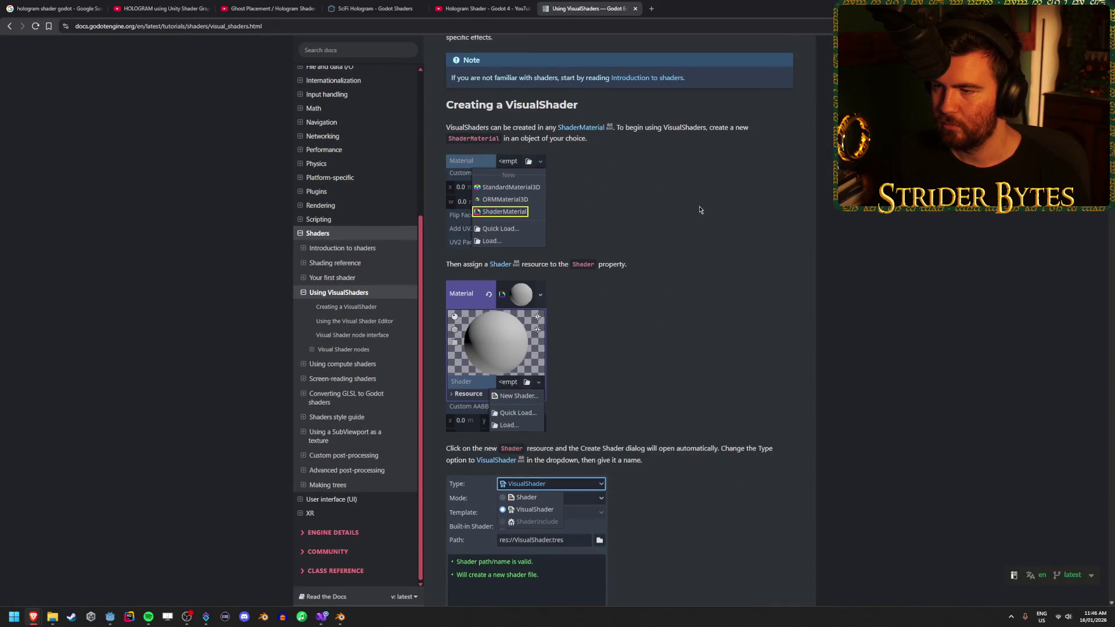
scroll(698, 205, down, 3)
scroll(698, 205, up, 2)
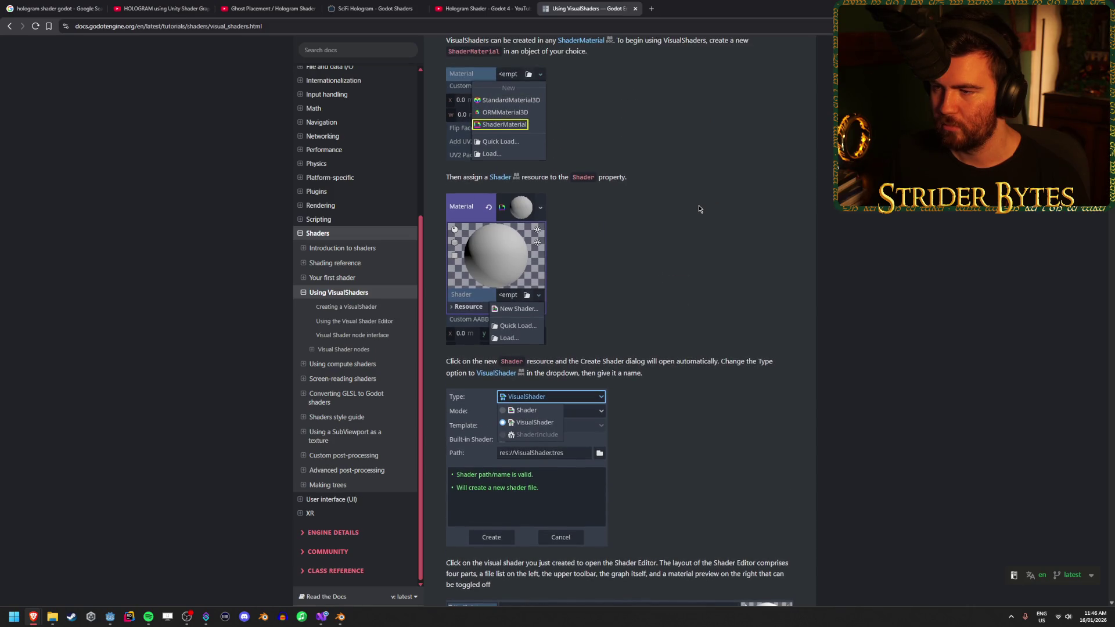
scroll(698, 205, down, 8)
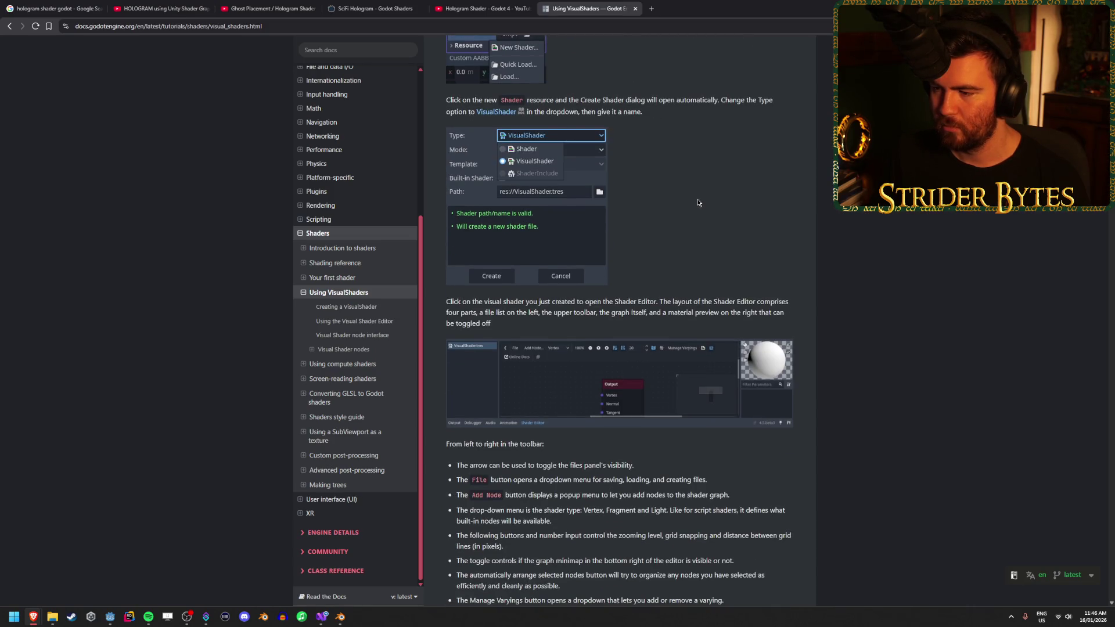
scroll(698, 202, down, 10)
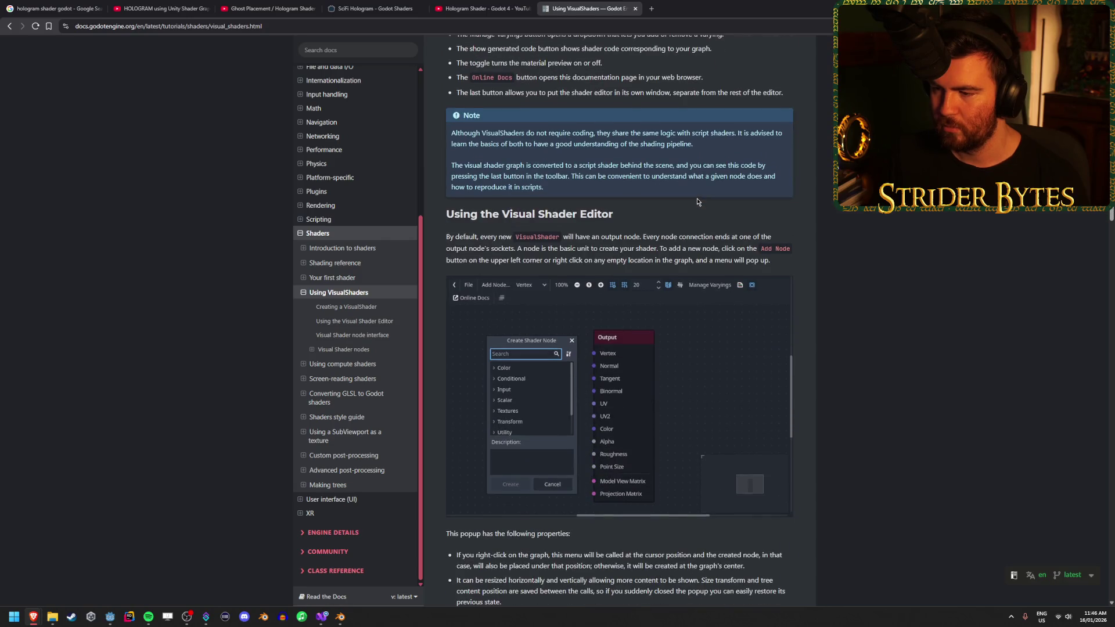
scroll(696, 200, down, 10)
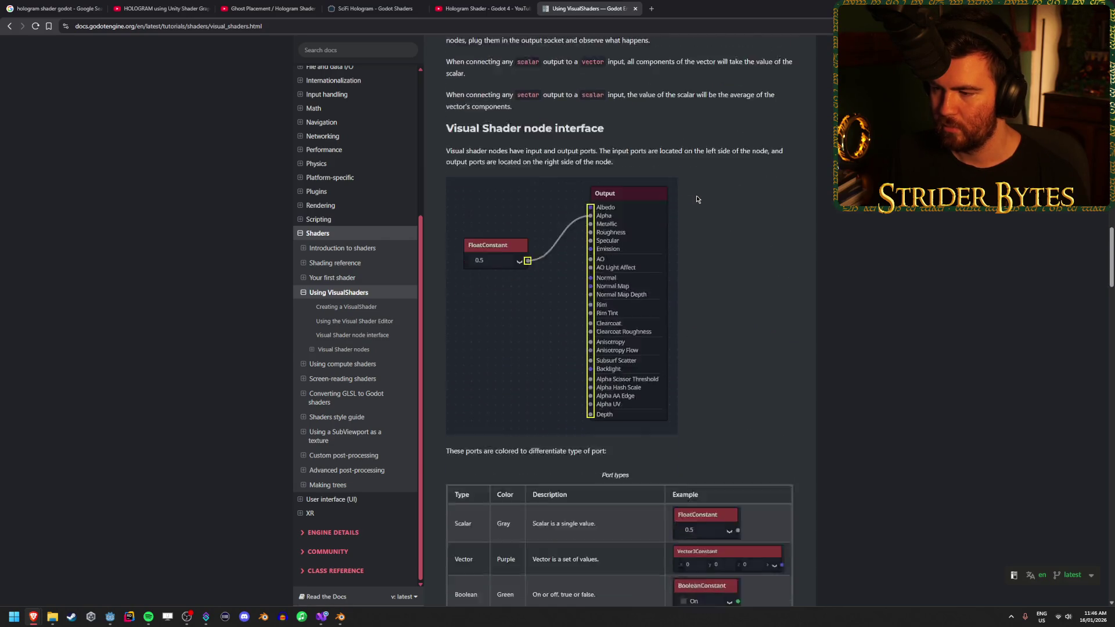
scroll(696, 196, down, 14)
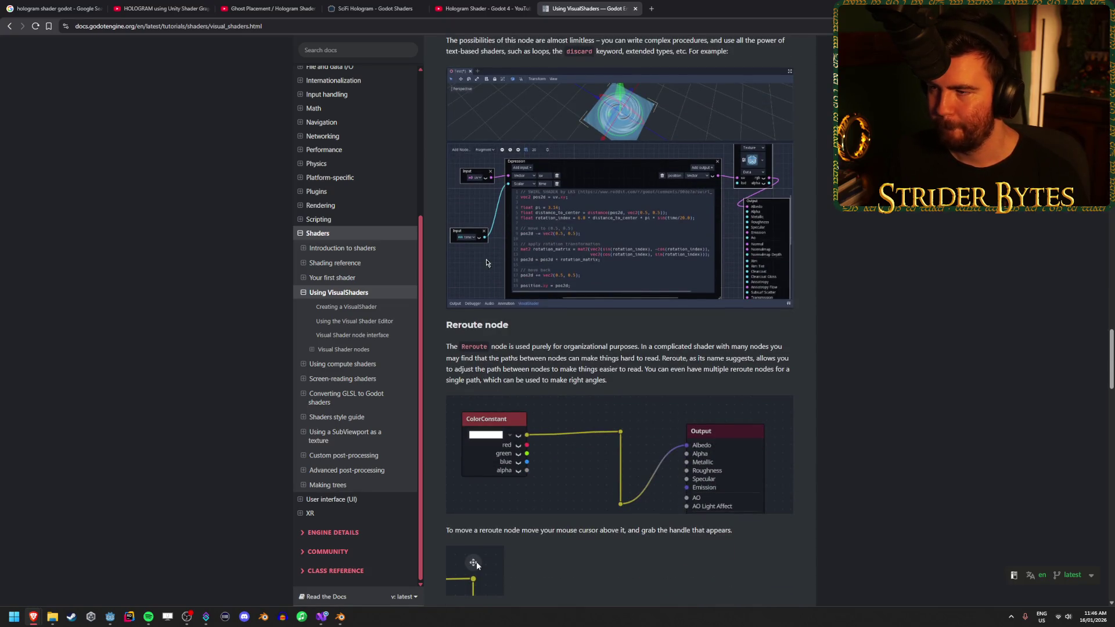
scroll(661, 295, down, 13)
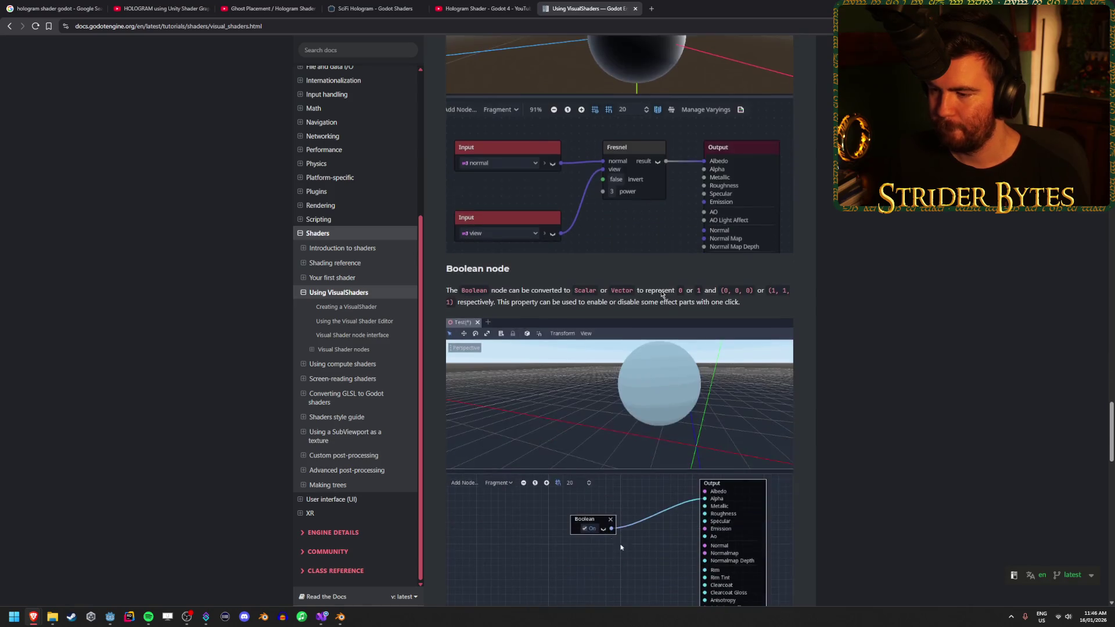
scroll(660, 291, down, 5)
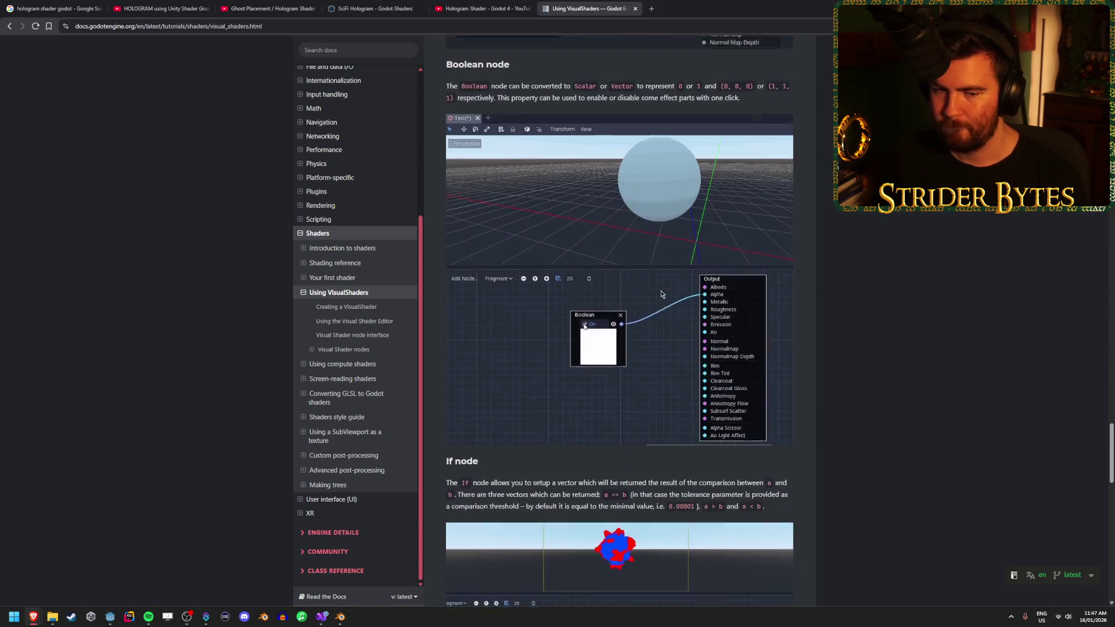
scroll(662, 294, up, 12)
scroll(661, 294, up, 20)
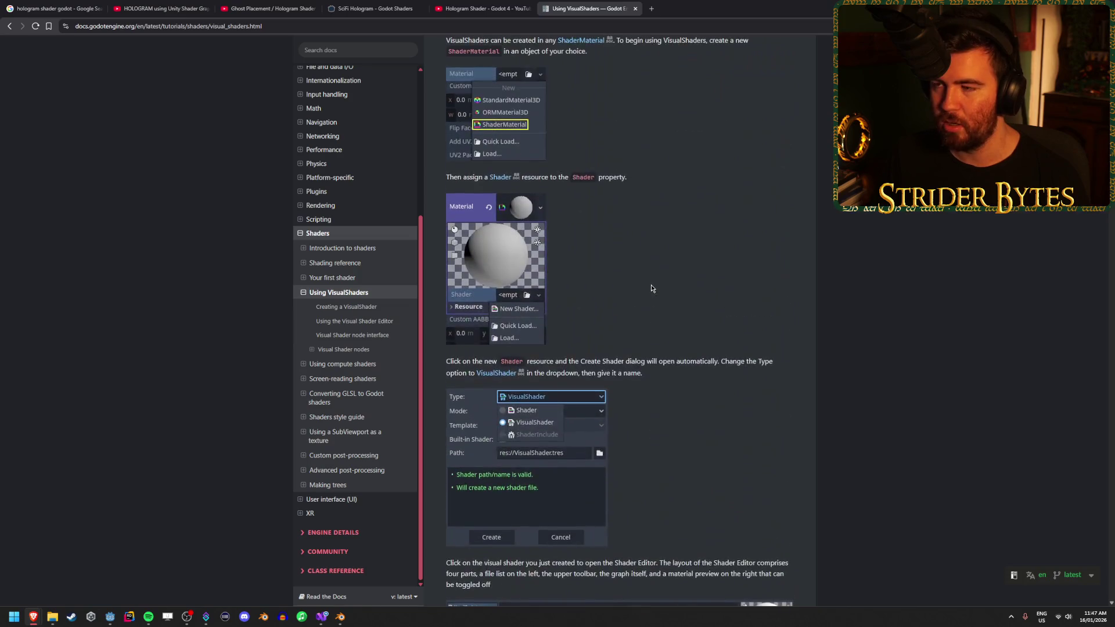
Resume the Godot hologram tutorial, rewind it to 4:55, and set playback quality to 1080p
click(482, 8)
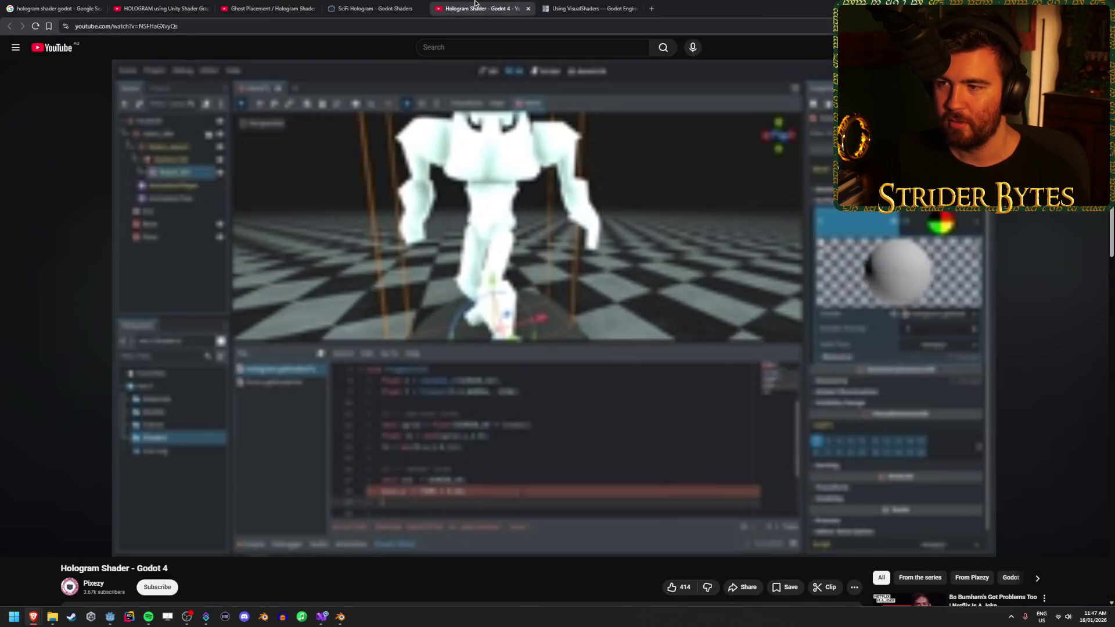
click(417, 373)
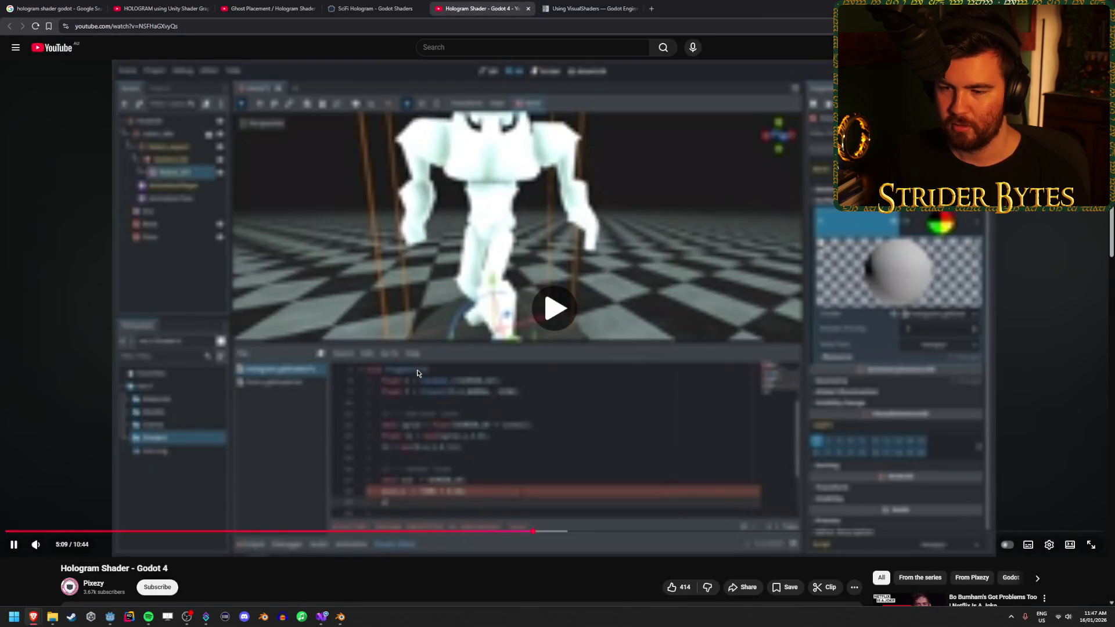
click(508, 532)
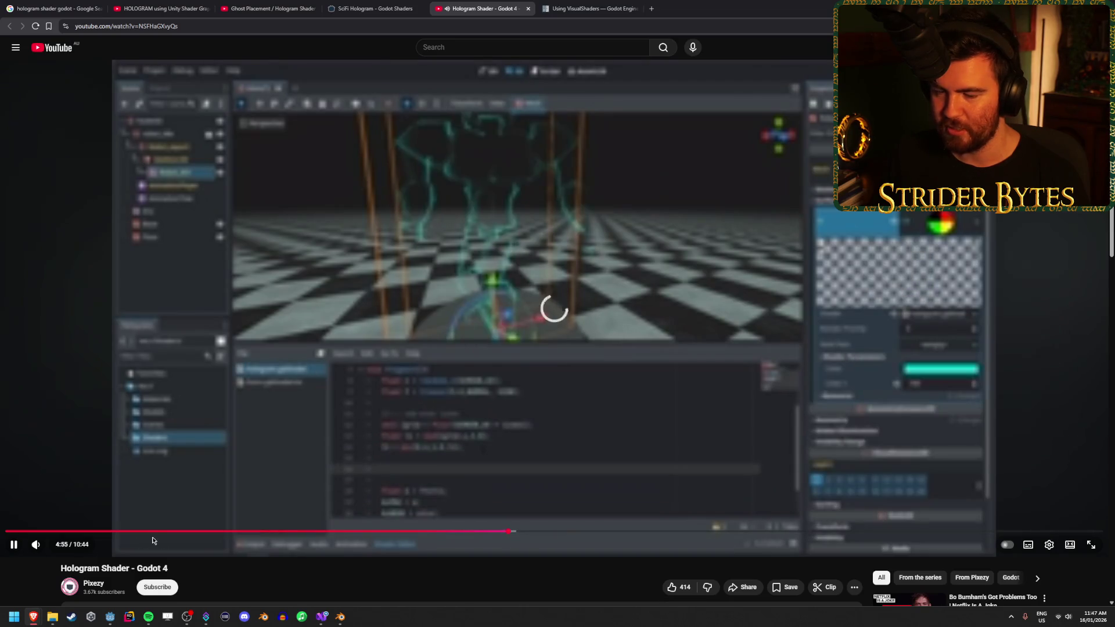
click(1045, 546)
click(1034, 515)
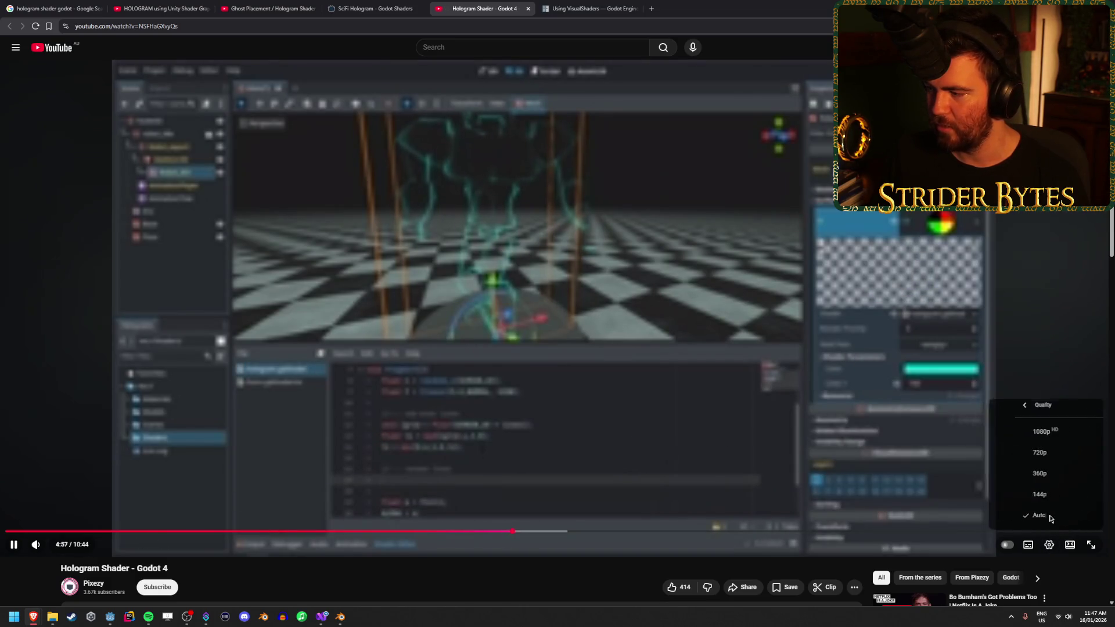
click(1027, 440)
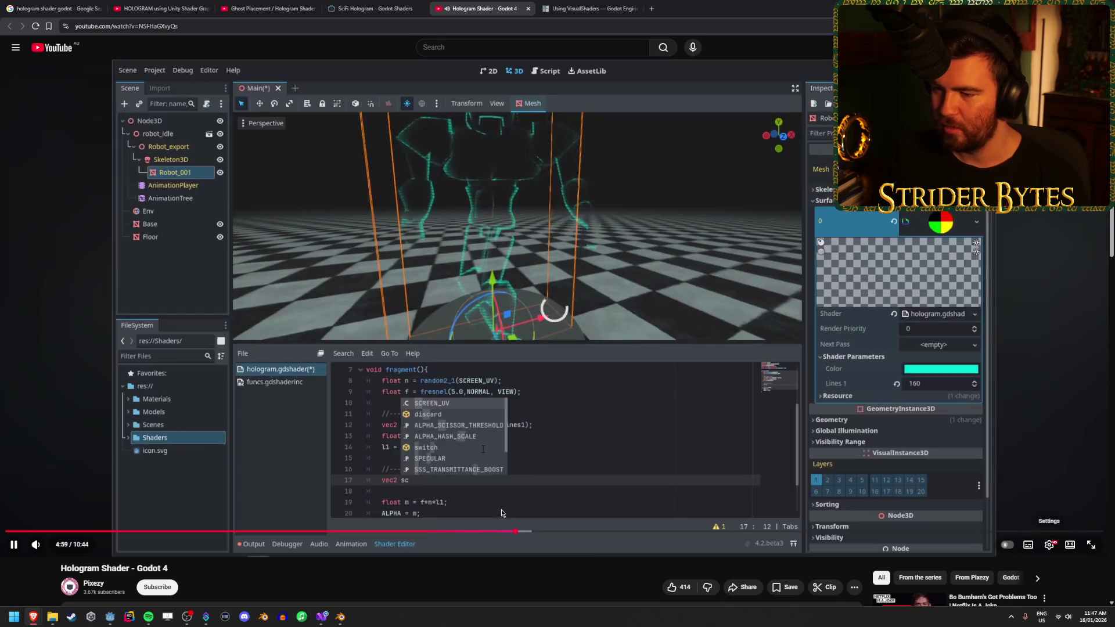
Skip back to 4:19, then 3:23, and pause the tutorial at 3:24
click(447, 531)
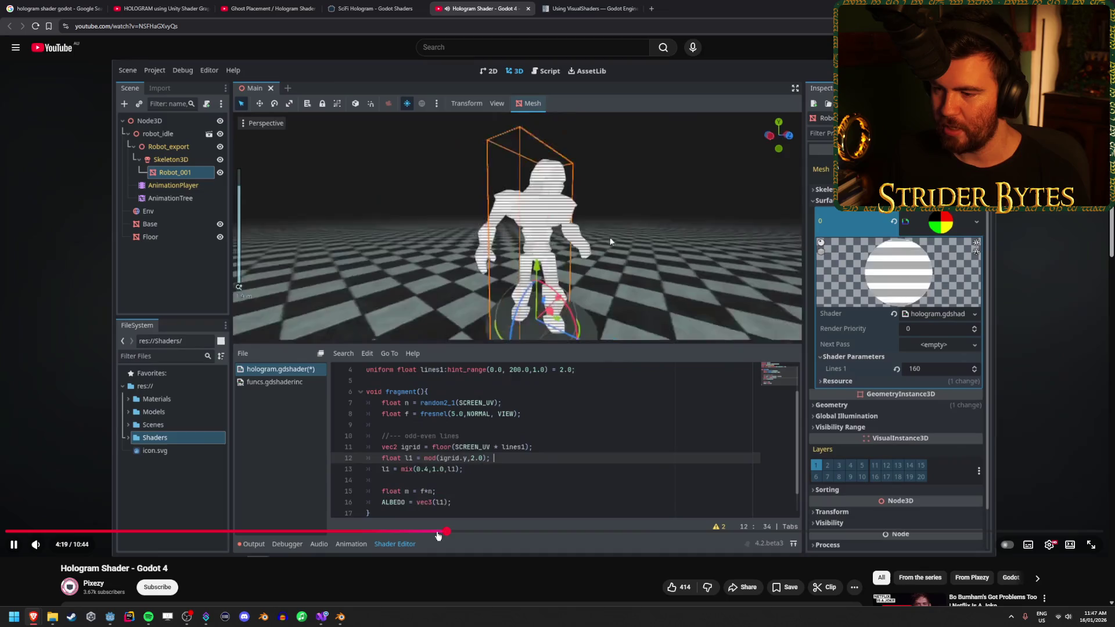
click(353, 531)
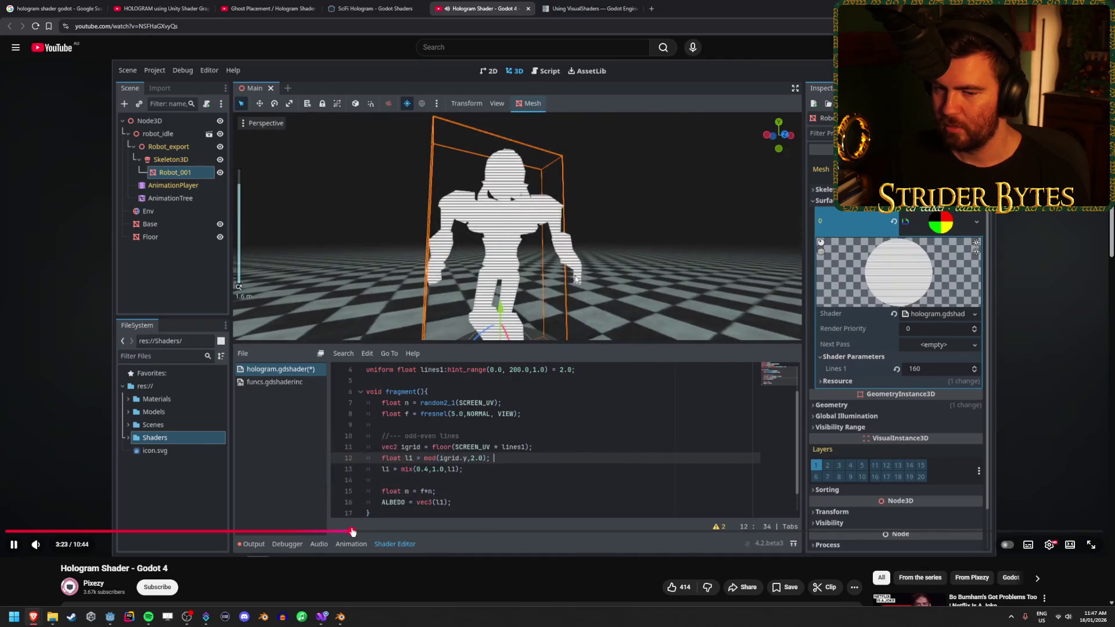
click(498, 123)
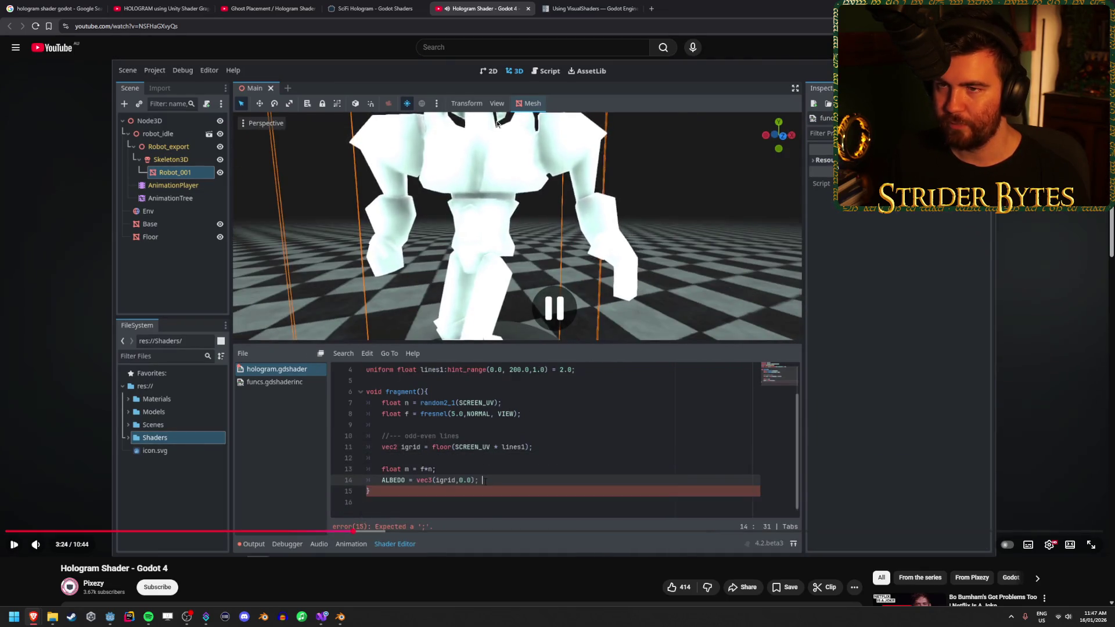
Close both Unity hologram shader video tabs
click(256, 4)
click(175, 3)
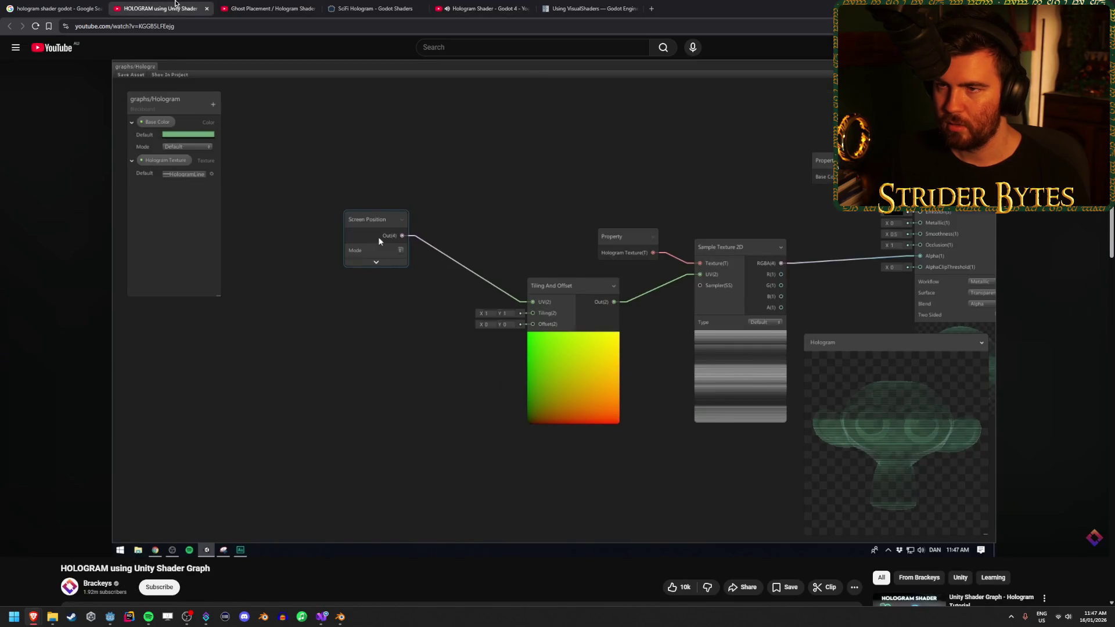
key(ctrl+w)
key(ctrl+w)
scroll(153, 326, down, 5)
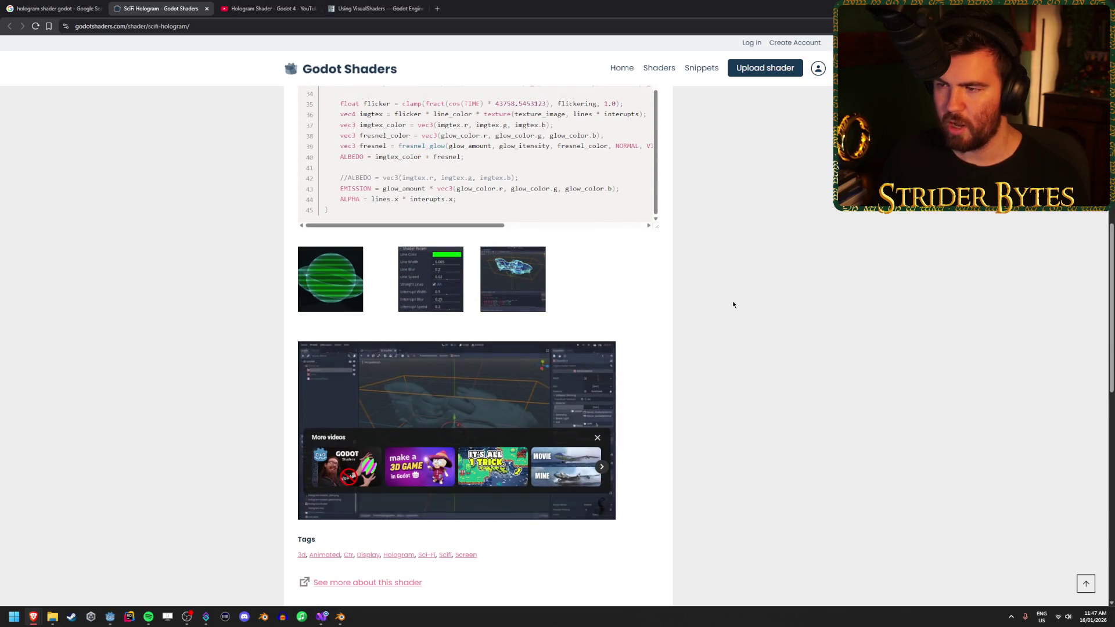
scroll(732, 304, up, 3)
Glance over the Godot 4 hologram video, VisualShaders docs and SciFi Hologram page, then return to Godot
click(267, 8)
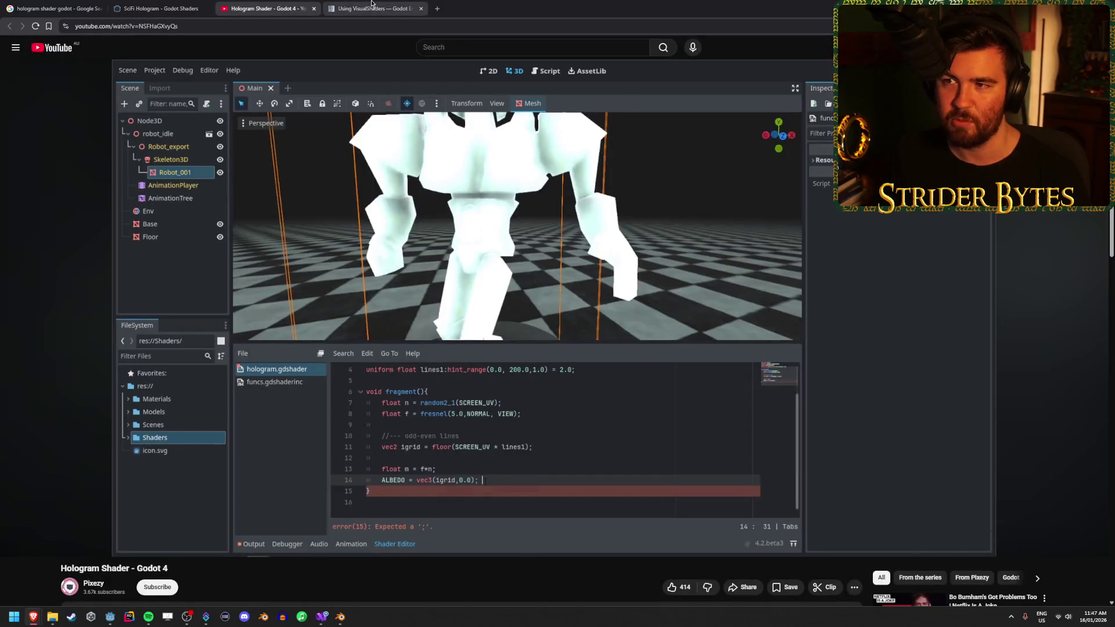
key(ctrl+Tab)
key(ctrl+shift+Tab)
key(ctrl+shift+Tab)
key(ctrl+Tab)
key(ctrl+Tab)
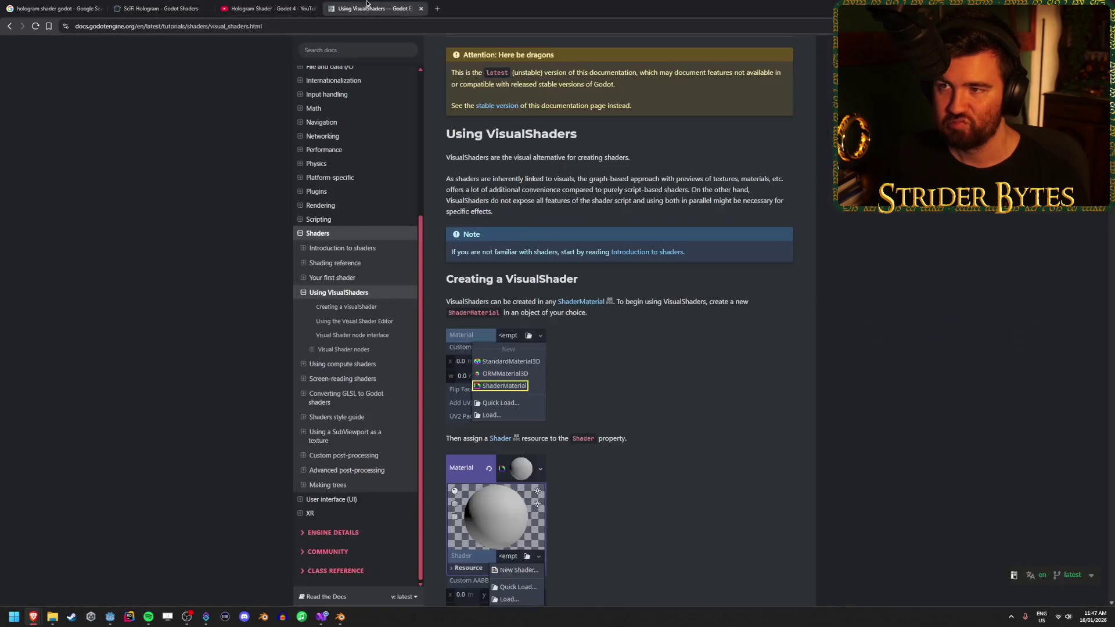
click(166, 5)
scroll(639, 288, up, 10)
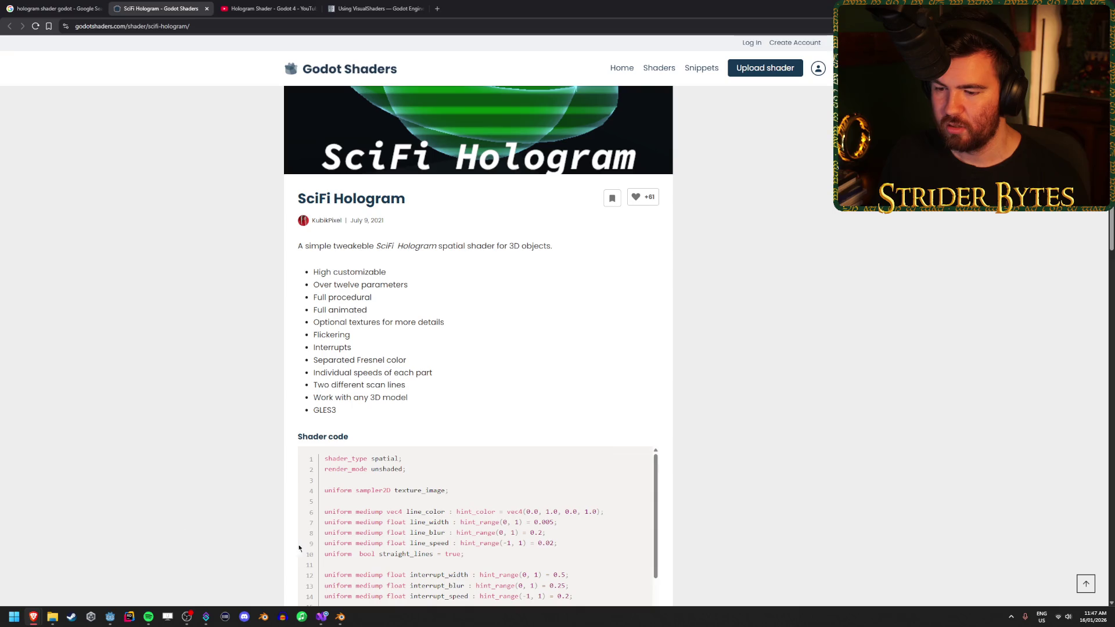
click(110, 618)
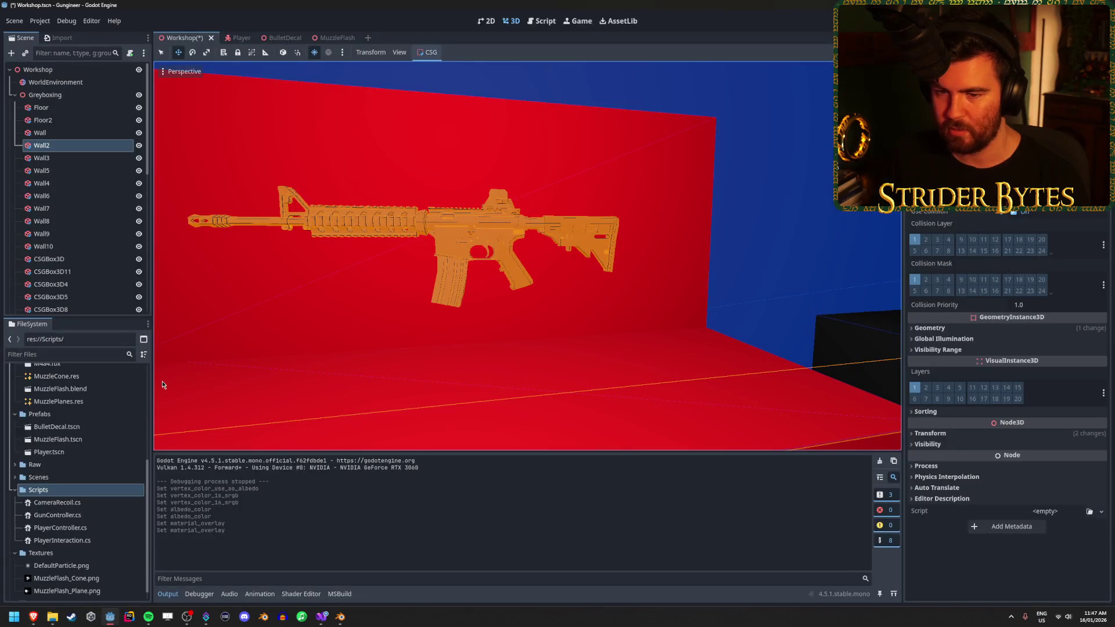
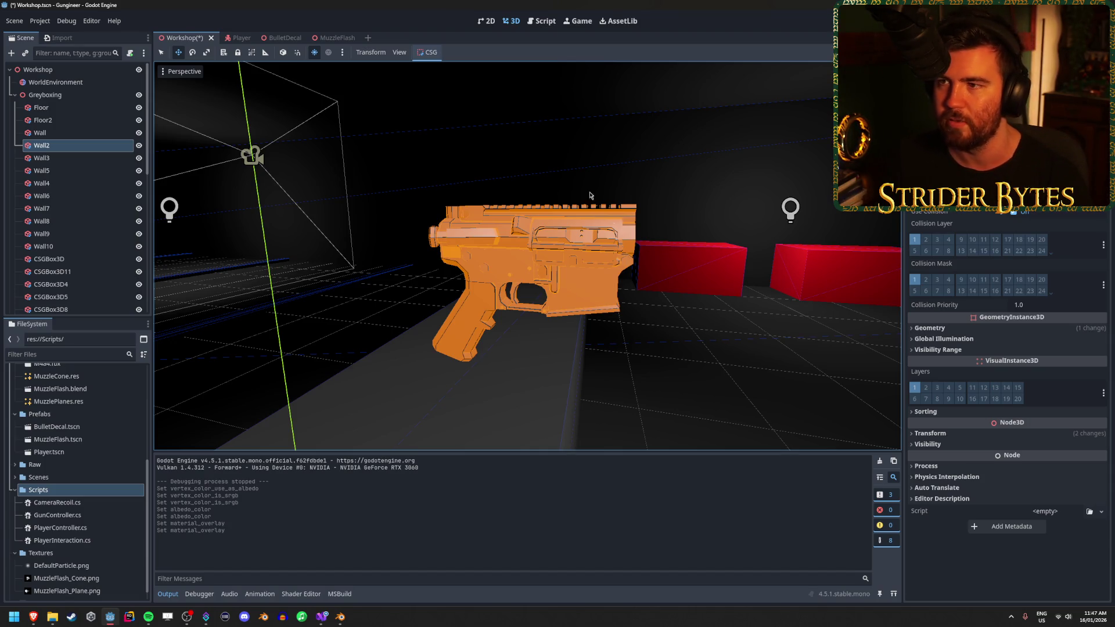
Save the Workshop scene and select the gun receiver's MeshInstance3D
key(ctrl+s)
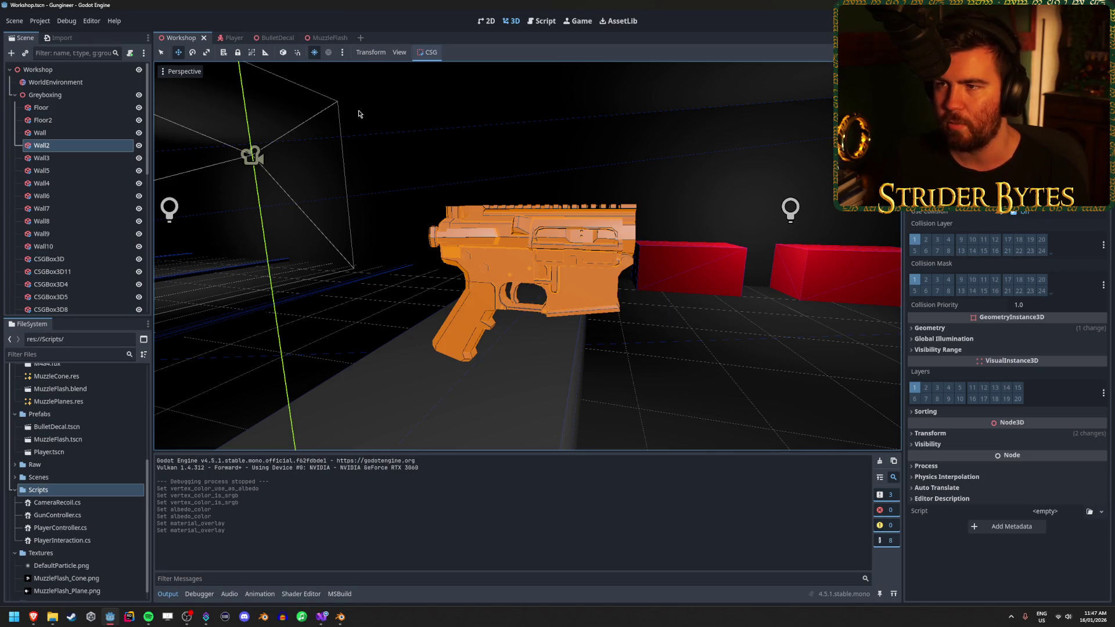
click(428, 193)
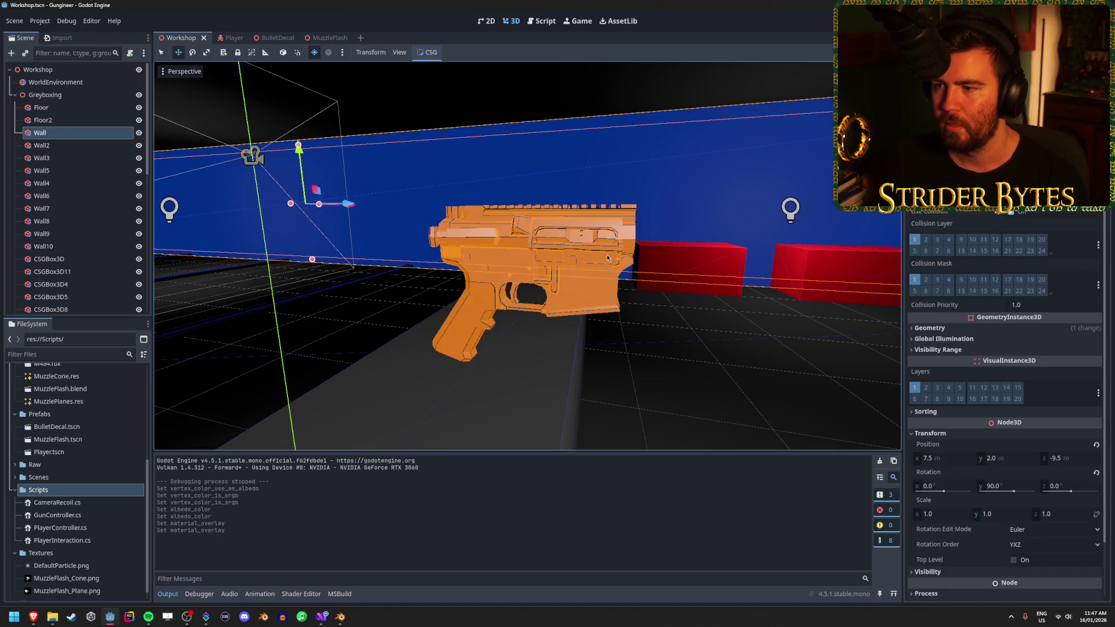
click(608, 257)
click(81, 268)
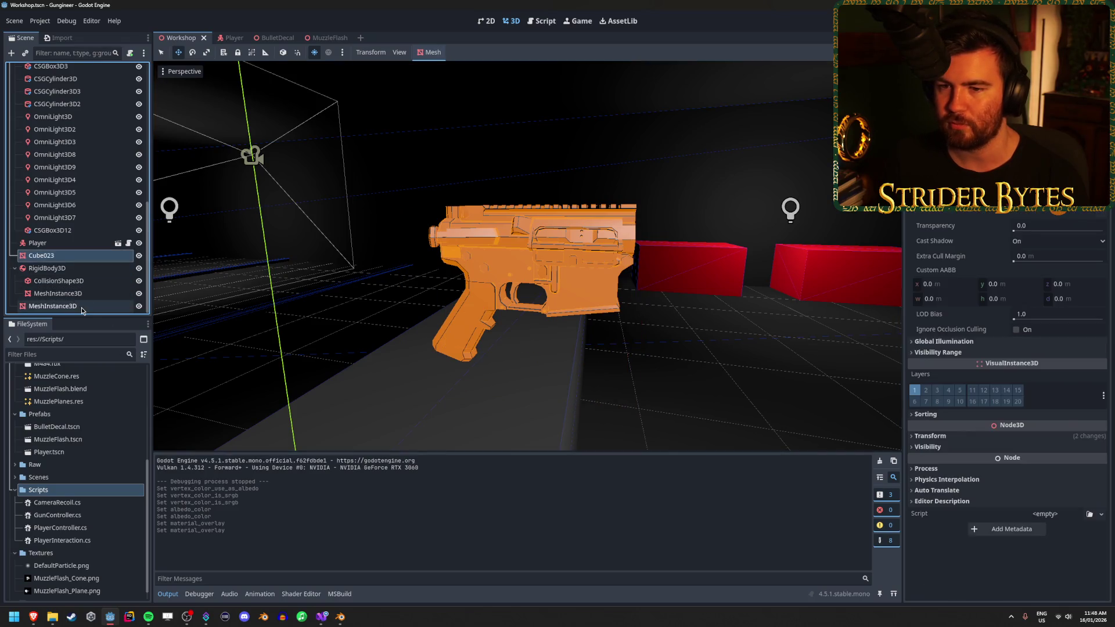
click(87, 306)
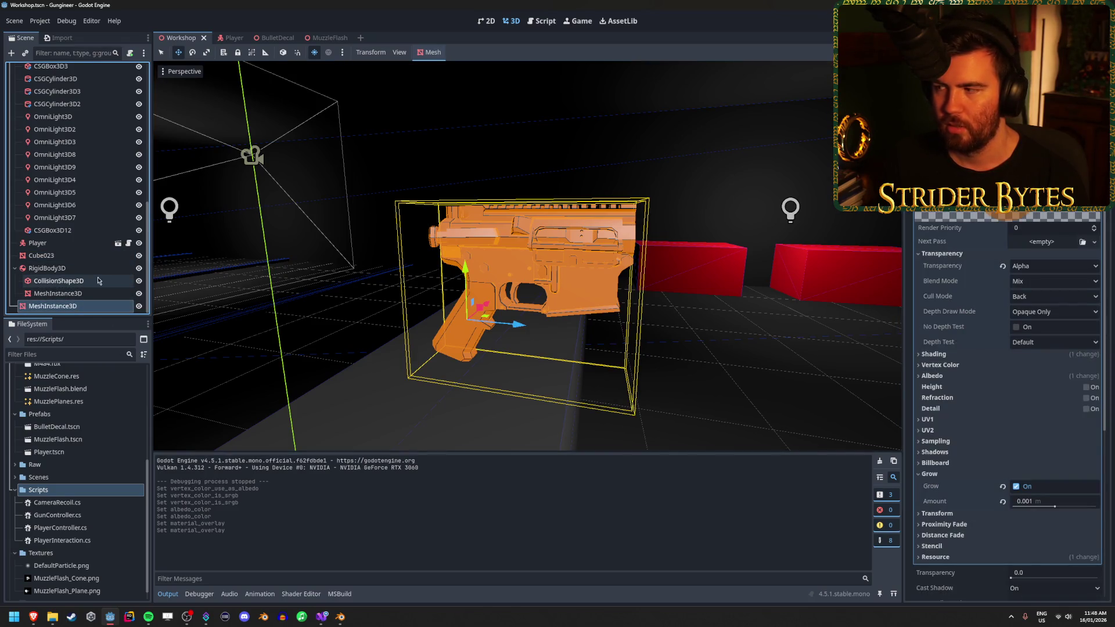
Orbit in close to the gun, then bring up the Scripts folder's context menu
mouse_move(407, 291)
mouse_down()
mouse_move(580, 313)
mouse_move(628, 334)
mouse_move(450, 267)
mouse_move(408, 394)
mouse_up()
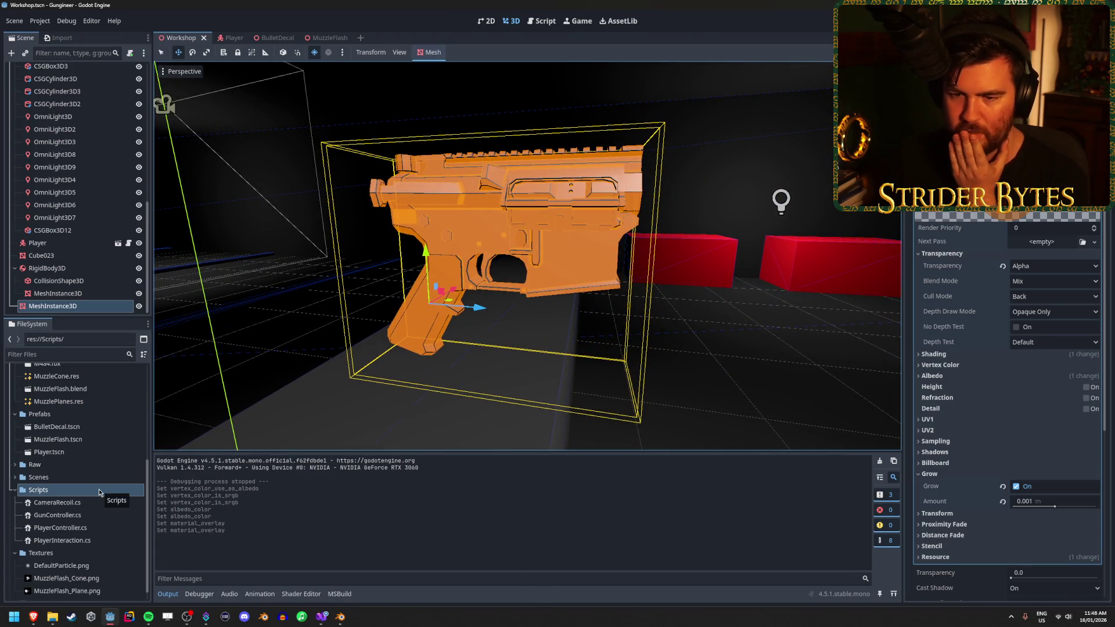
scroll(99, 492, up, 5)
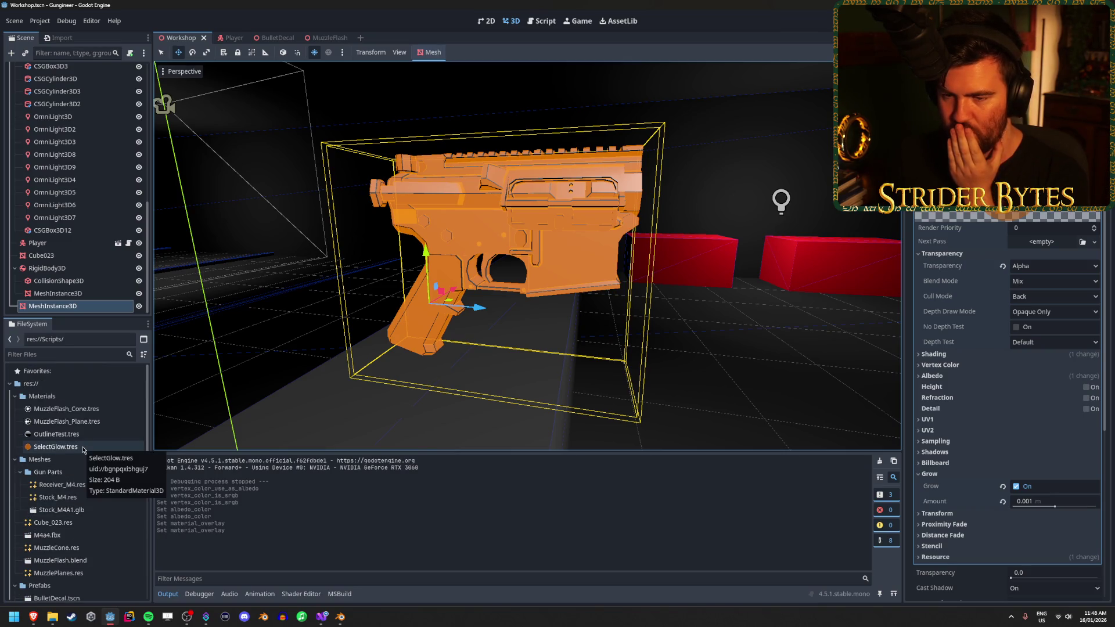
scroll(82, 459, down, 5)
right_click(72, 477)
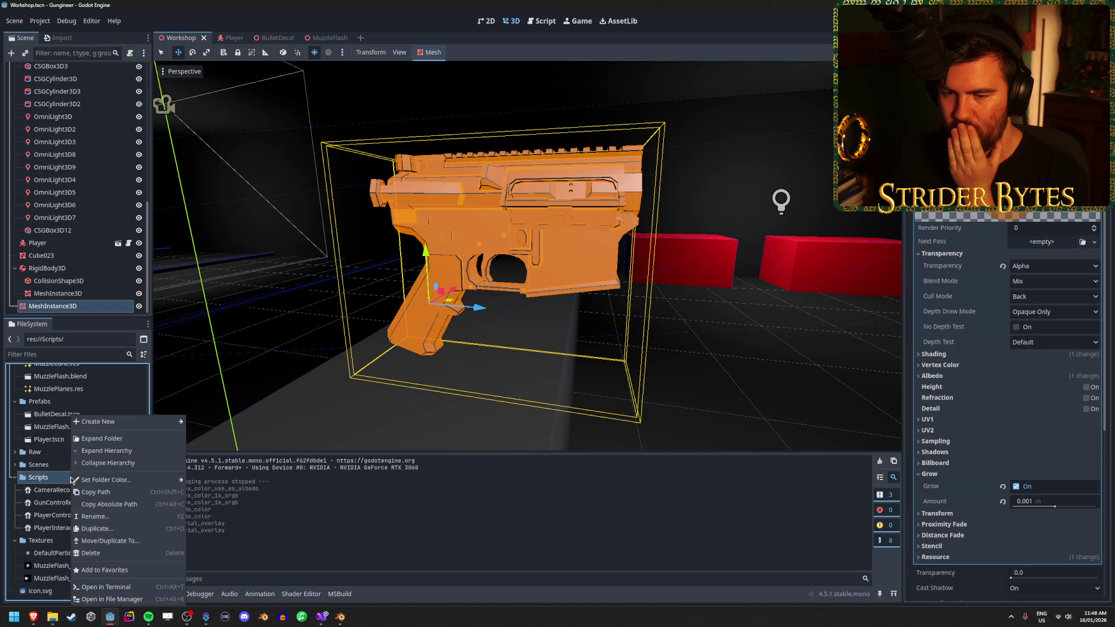
Start a new Shader resource in the Scripts folder via Create New > Resource
mouse_move(128, 422)
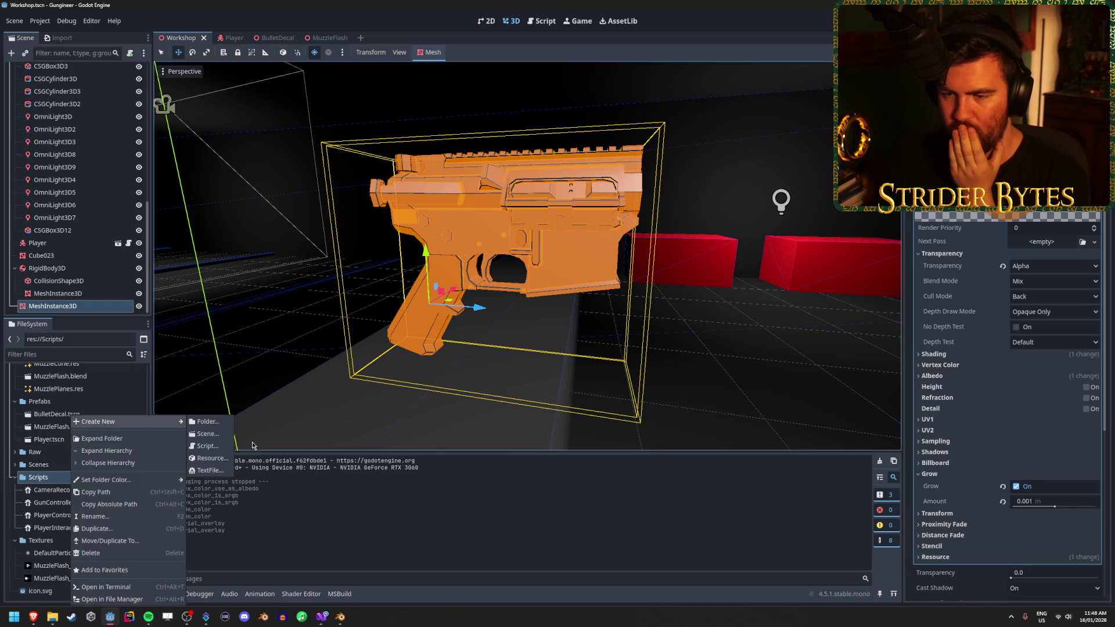
click(209, 458)
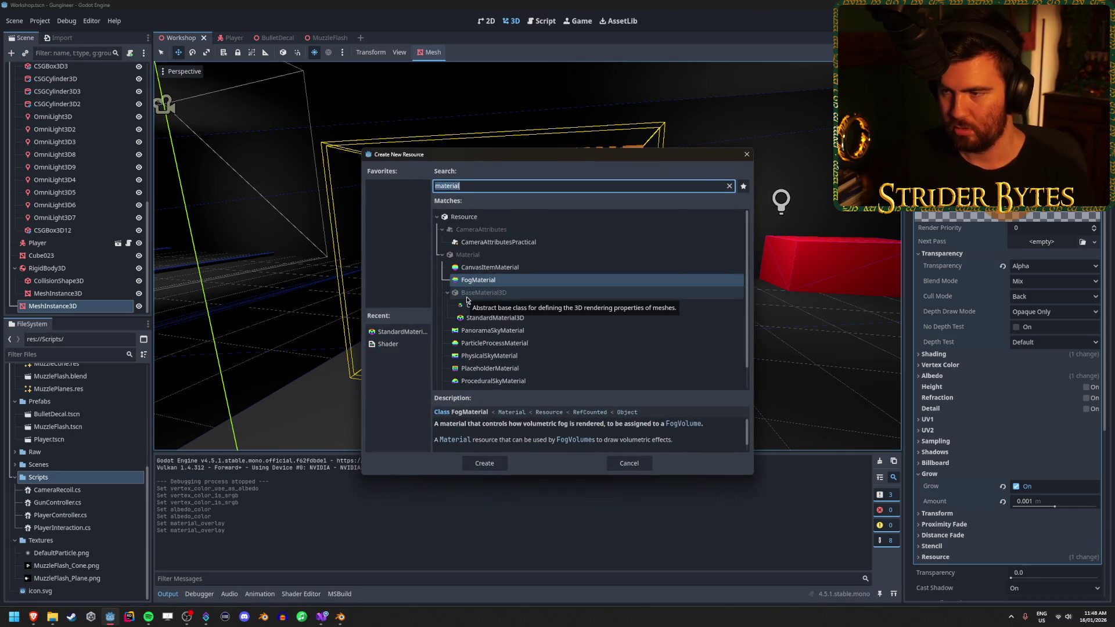
text(shader)
click(493, 463)
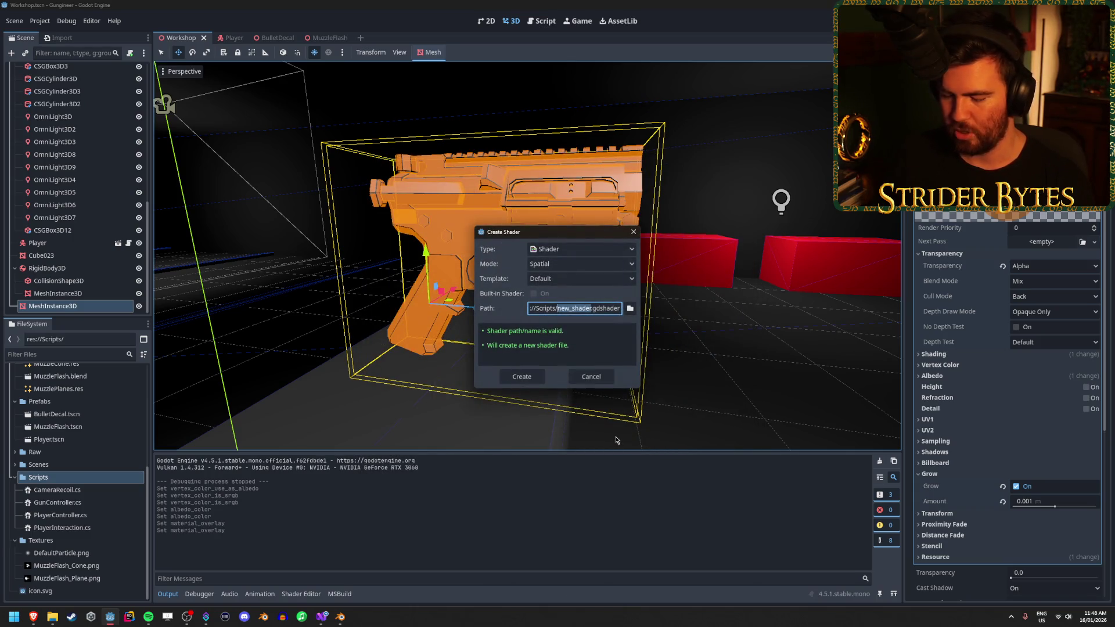
Name the file HologramShader.gdshader, create it, and open it in the shader editor
text(Holog)
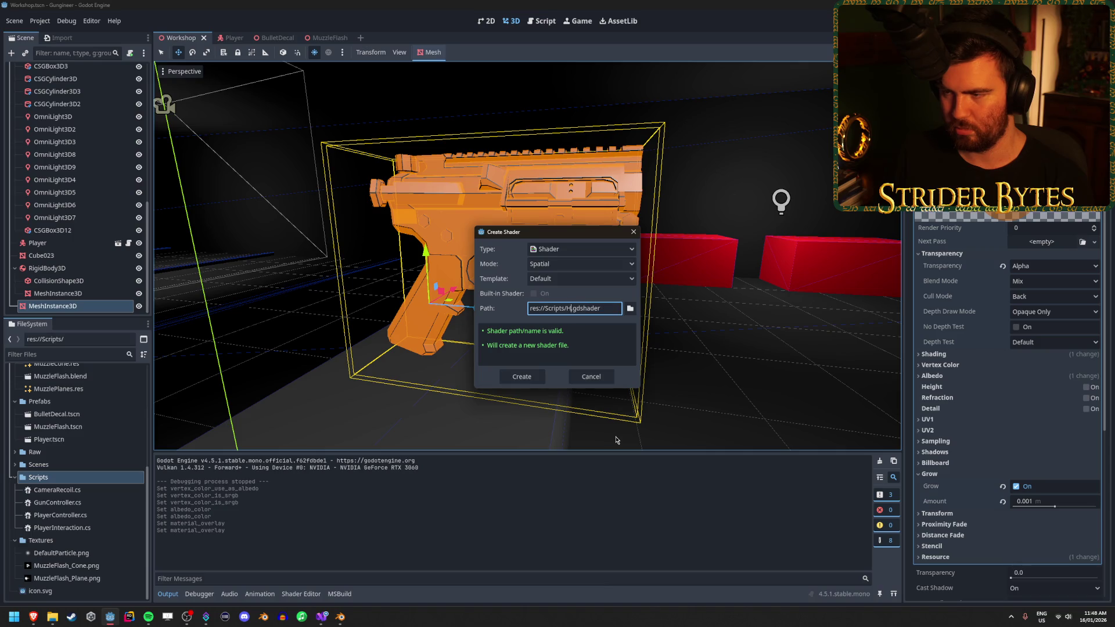
text(ram)
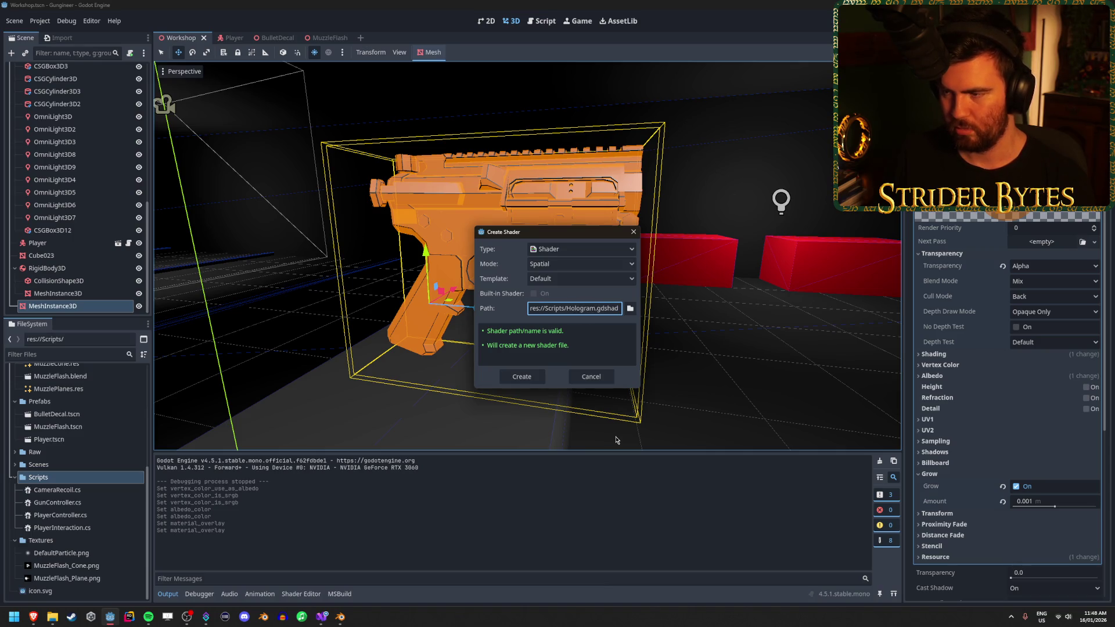
key(BackSpace)
key(BackSpace)
key(BackSpace)
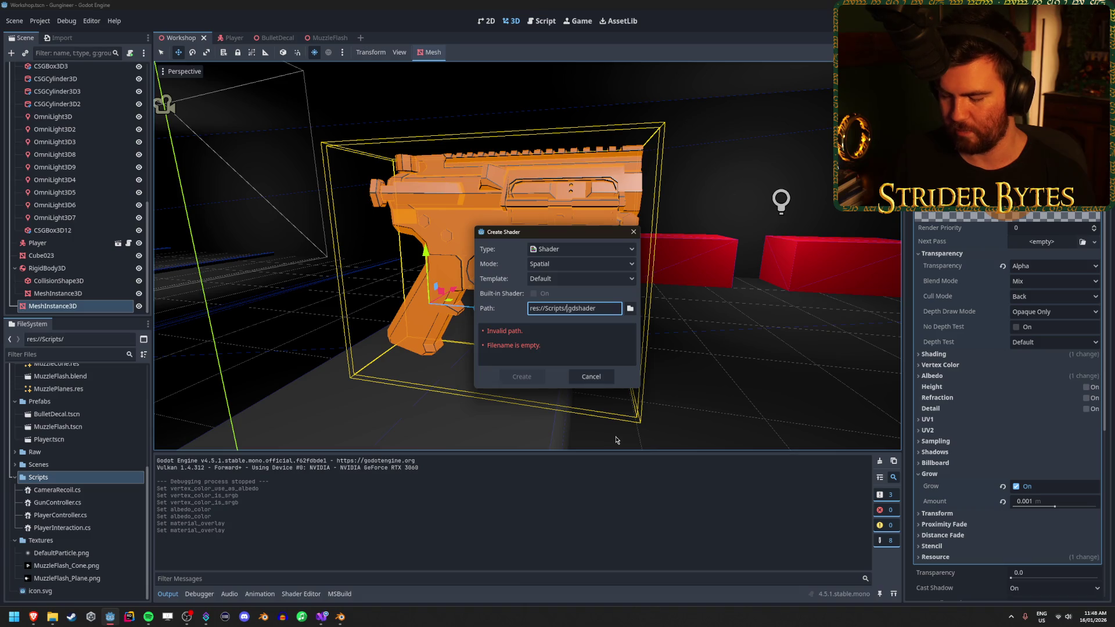
text(O)
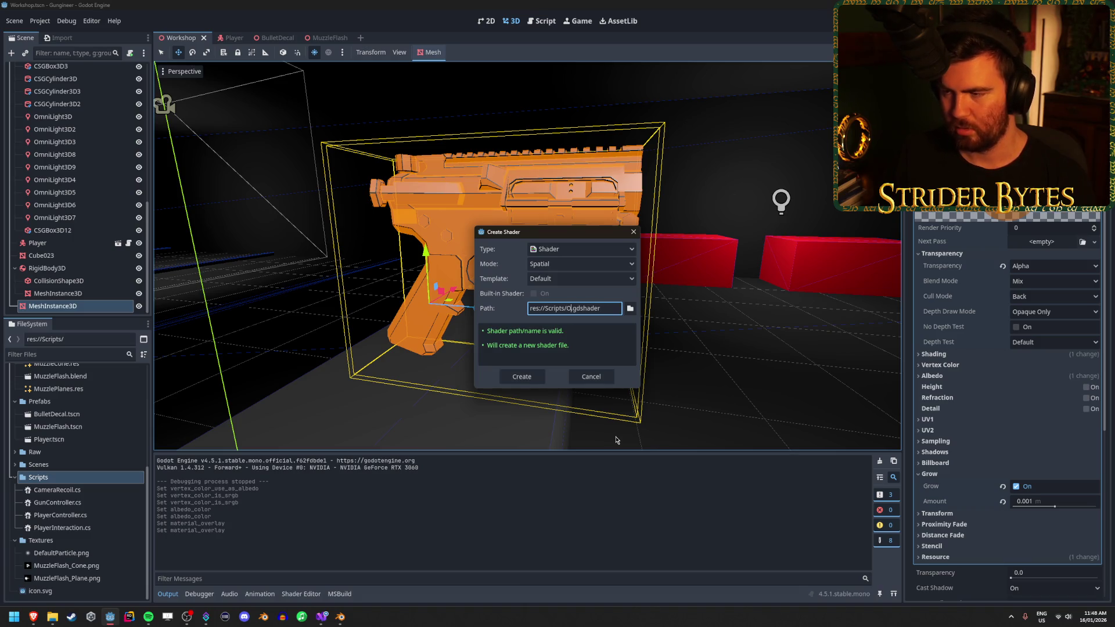
key(BackSpace)
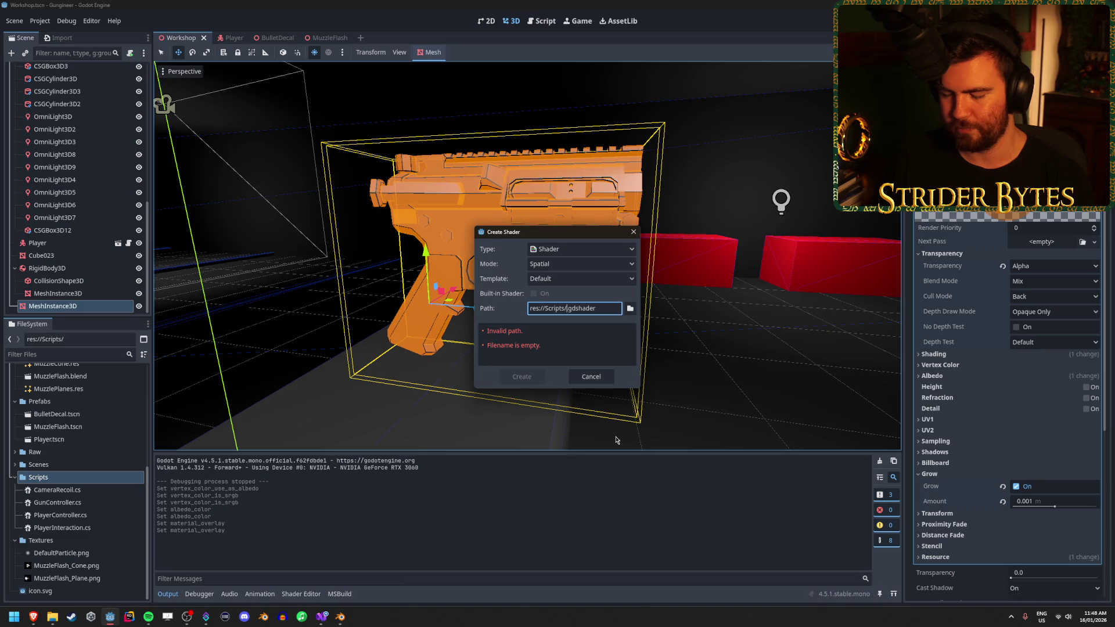
text(HologramShad)
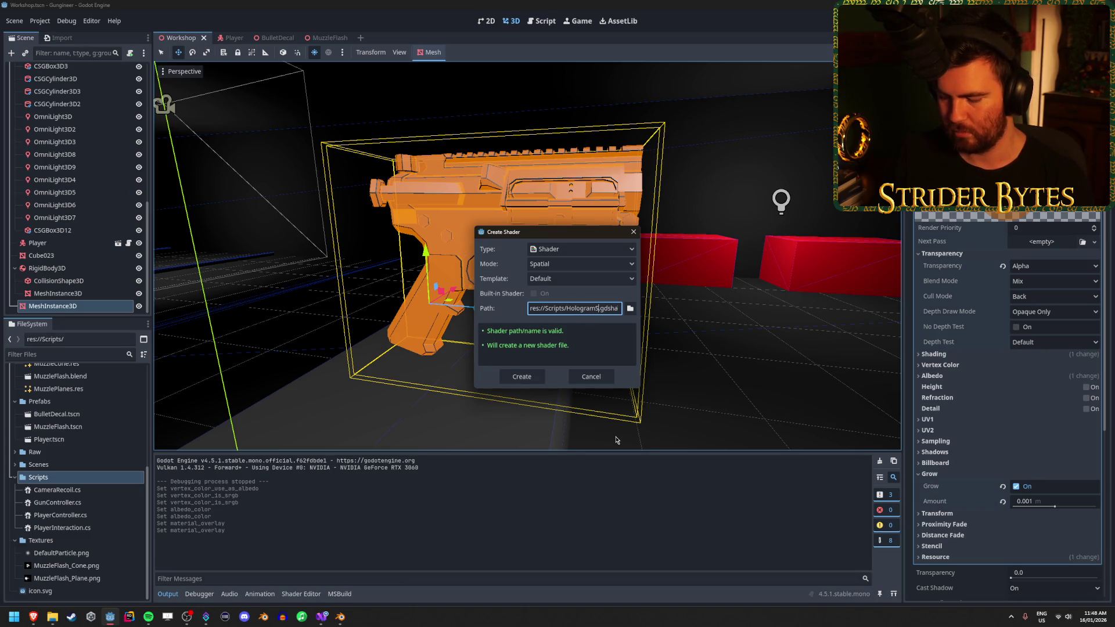
text(er)
click(521, 377)
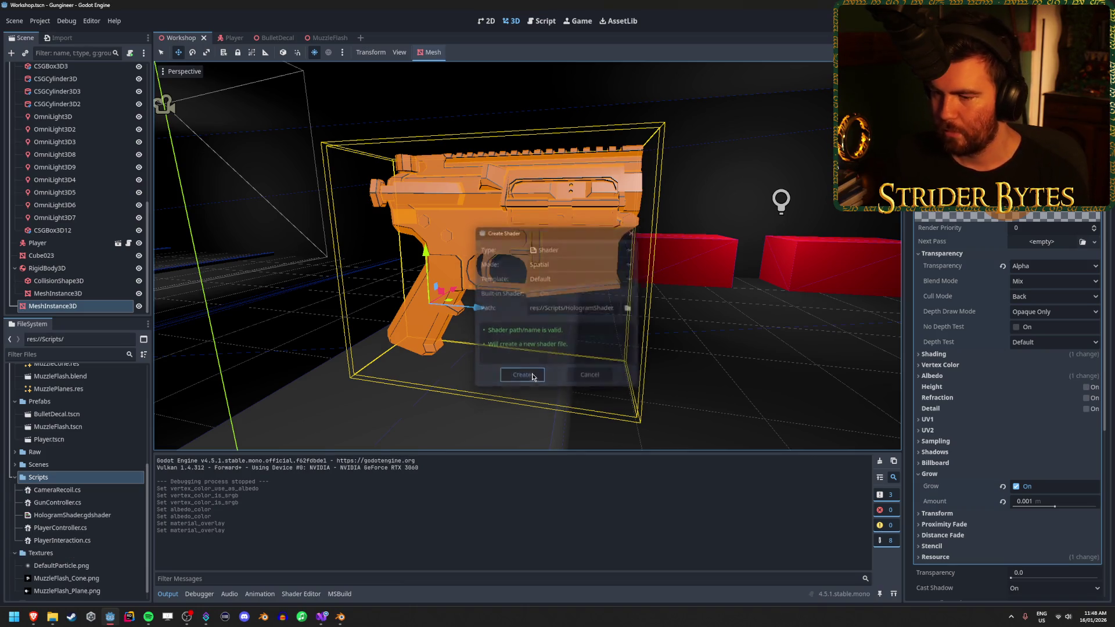
double_click(111, 518)
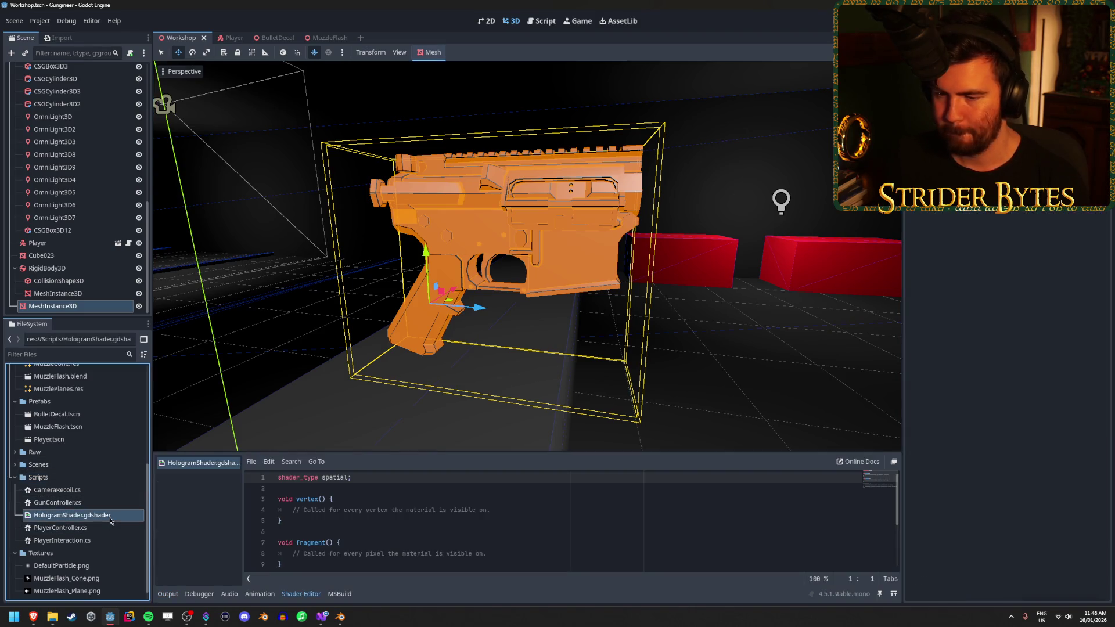
Replace the default shader code with the pasted 45-line hologram shader
click(407, 511)
key(ctrl+a)
key(ctrl+v)
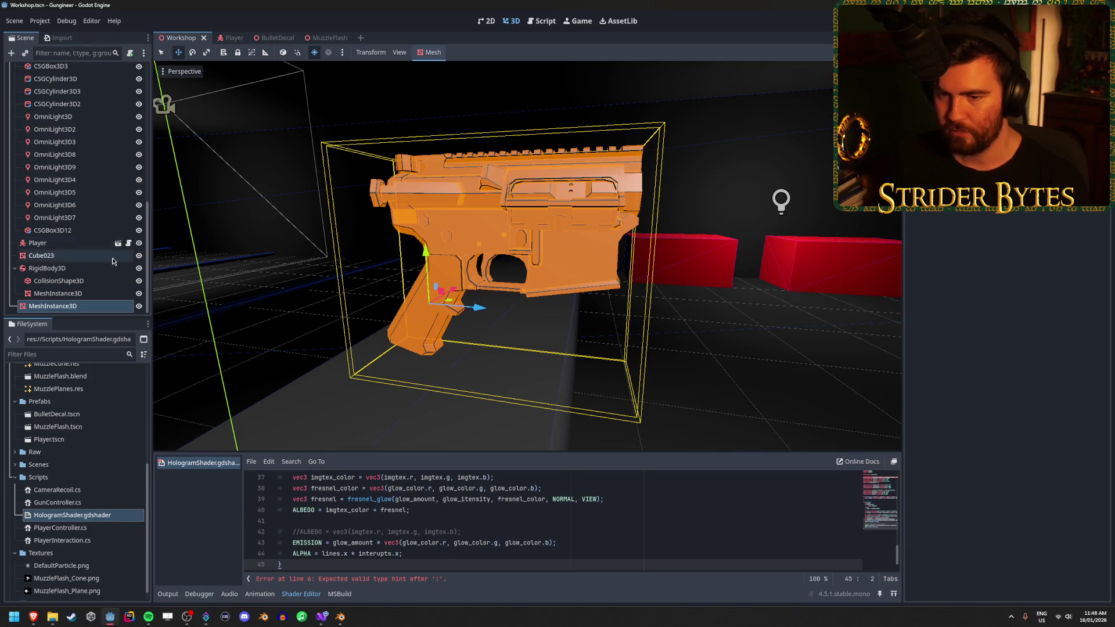
scroll(87, 464, up, 5)
Open SelectGlow.tres, assign HologramShader as its Next Pass, then undo the assignment
click(94, 448)
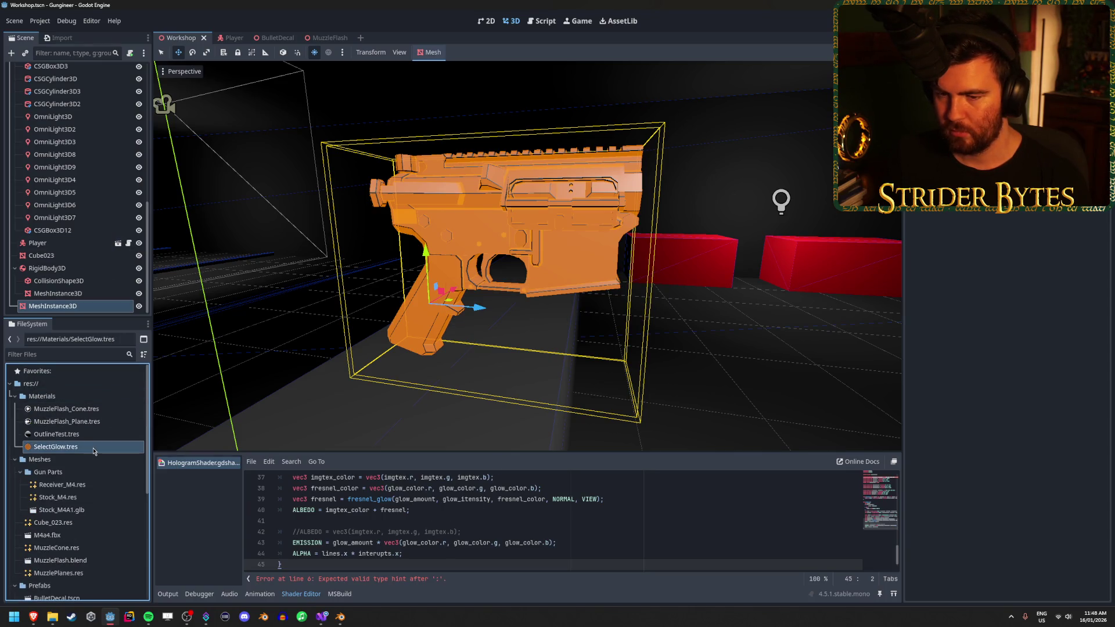
double_click(94, 448)
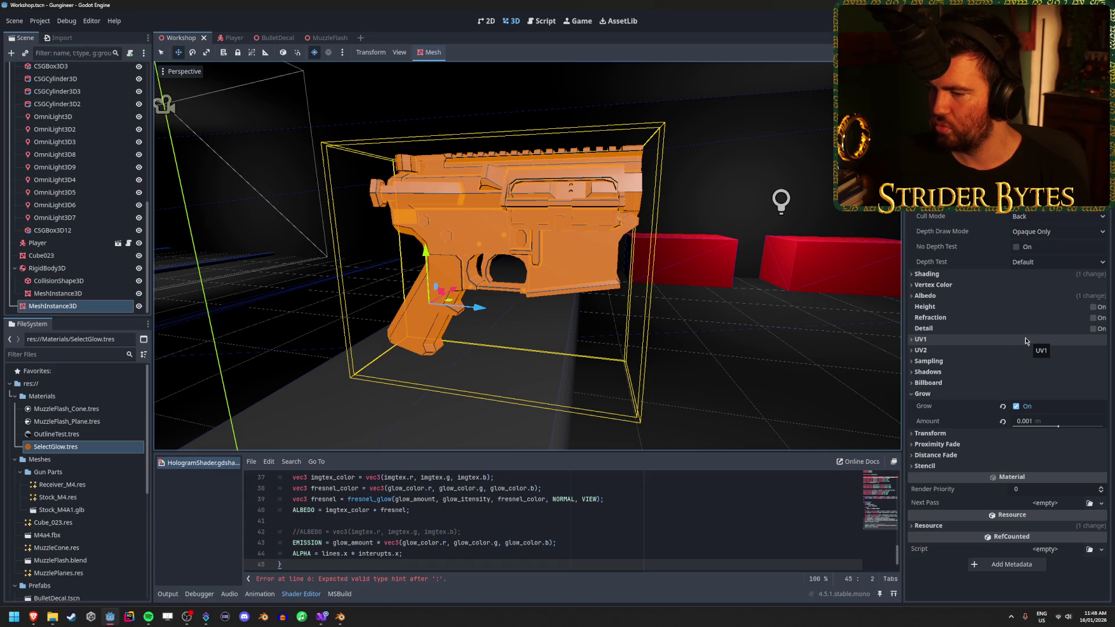
scroll(100, 561, down, 5)
mouse_move(87, 553)
mouse_down()
mouse_move(580, 348)
mouse_move(1074, 502)
mouse_move(1067, 510)
mouse_up()
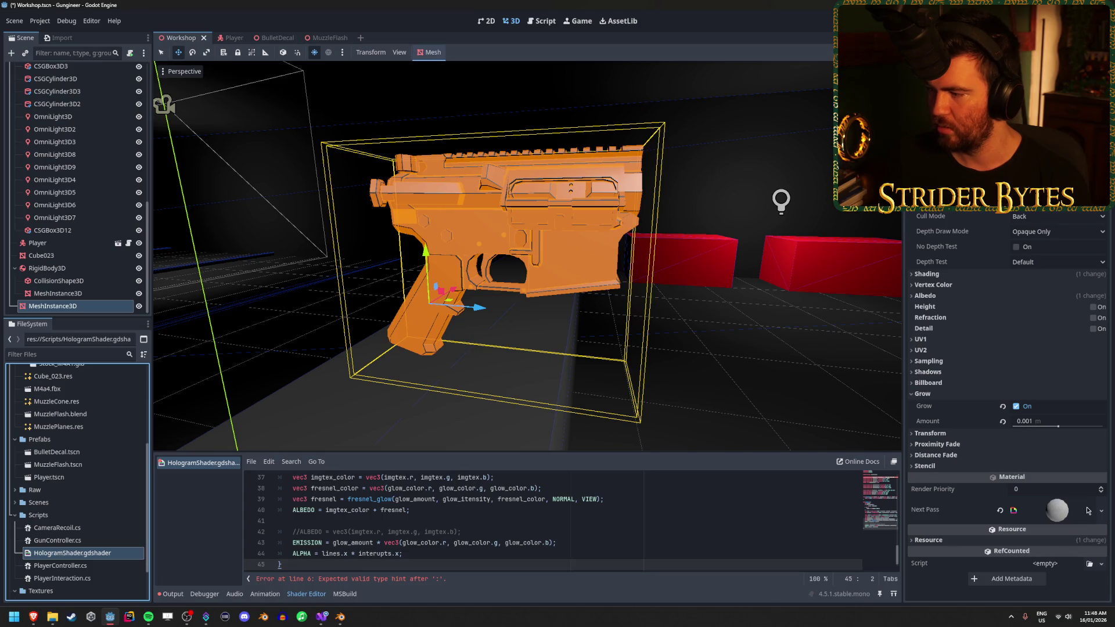
click(1074, 510)
scroll(1082, 510, down, 3)
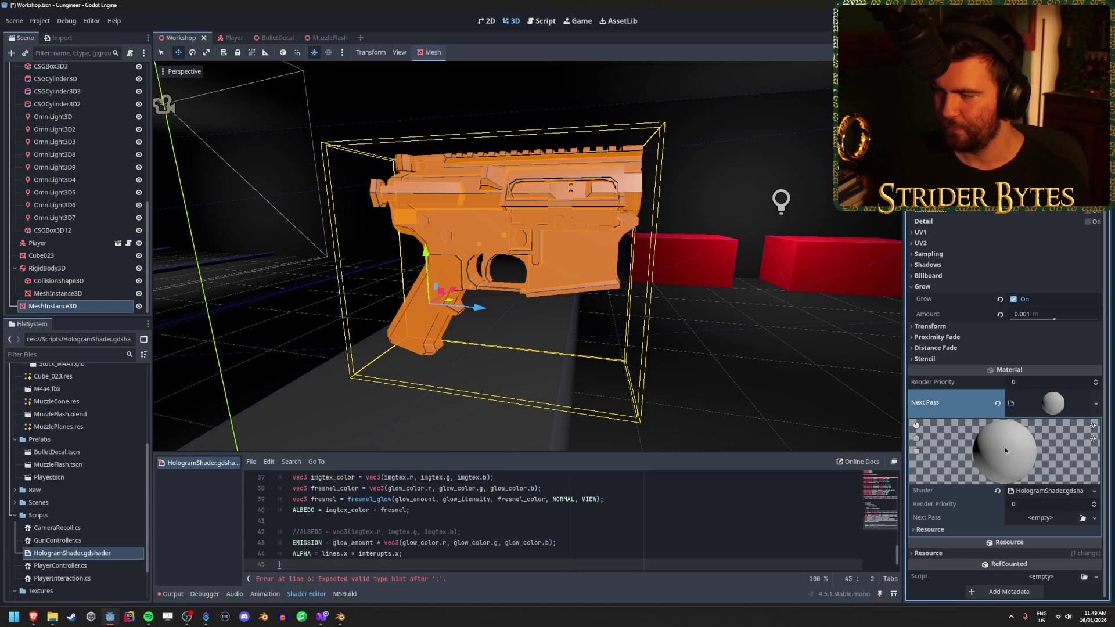
key(ctrl+z)
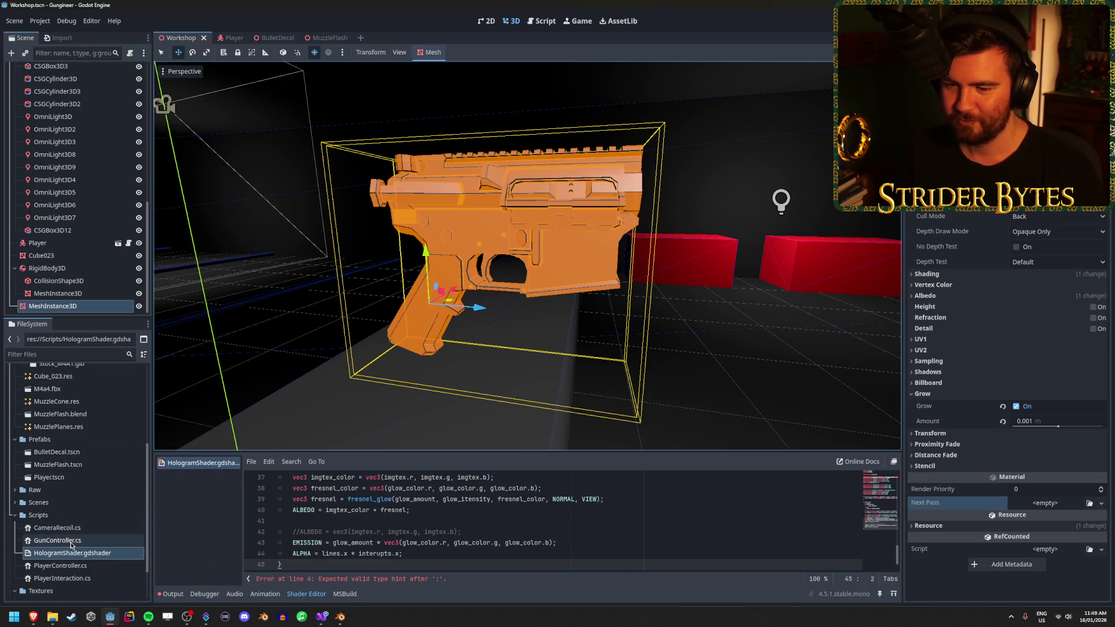
Select SelectGlow.tres and turn its Grow setting off
scroll(70, 509, up, 5)
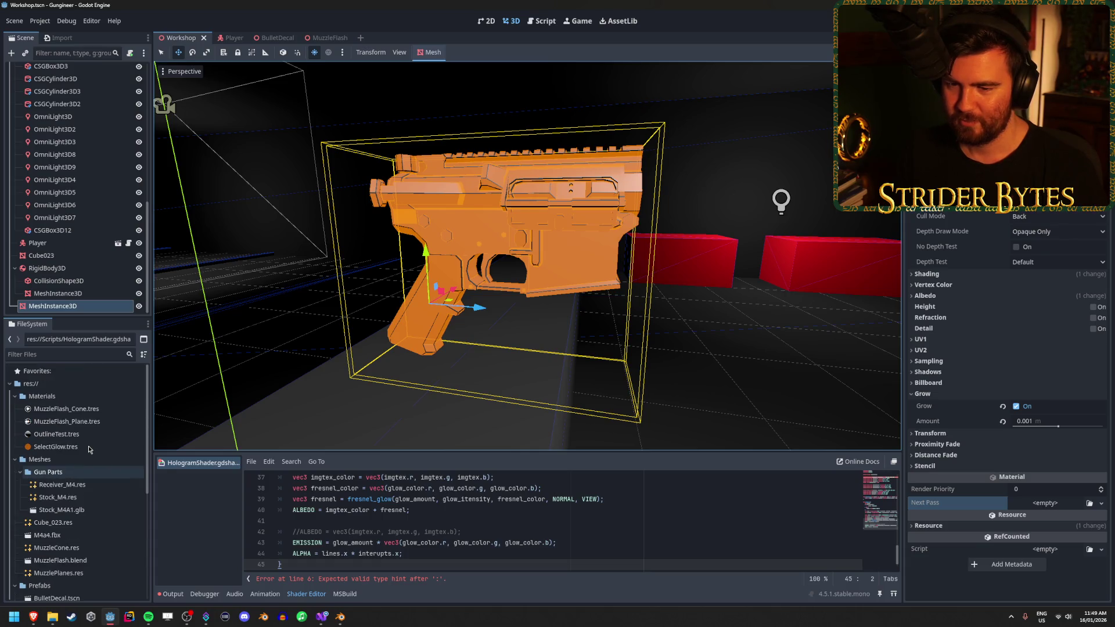
click(82, 446)
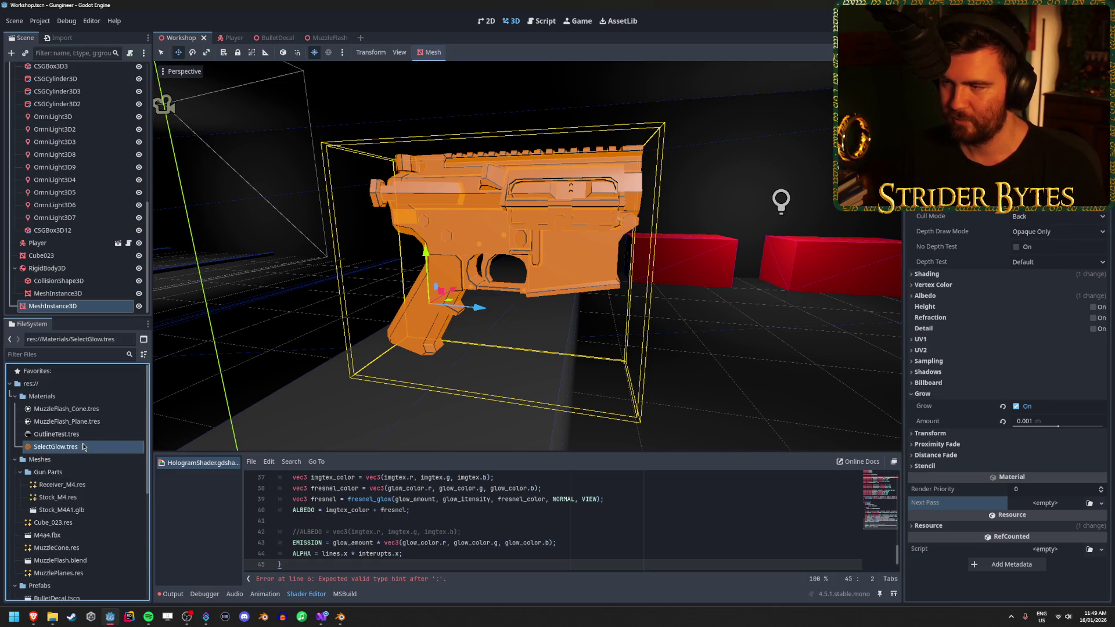
click(1016, 407)
click(1016, 408)
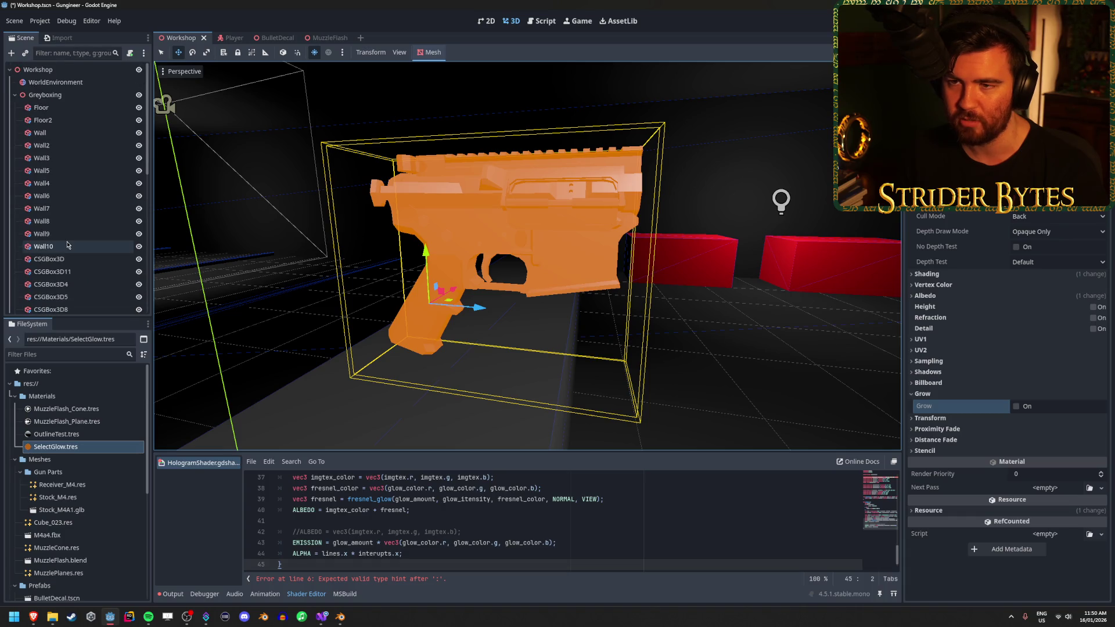
Collapse the Greyboxing group, save the scene, and reselect the gun receiver mesh
scroll(67, 244, up, 5)
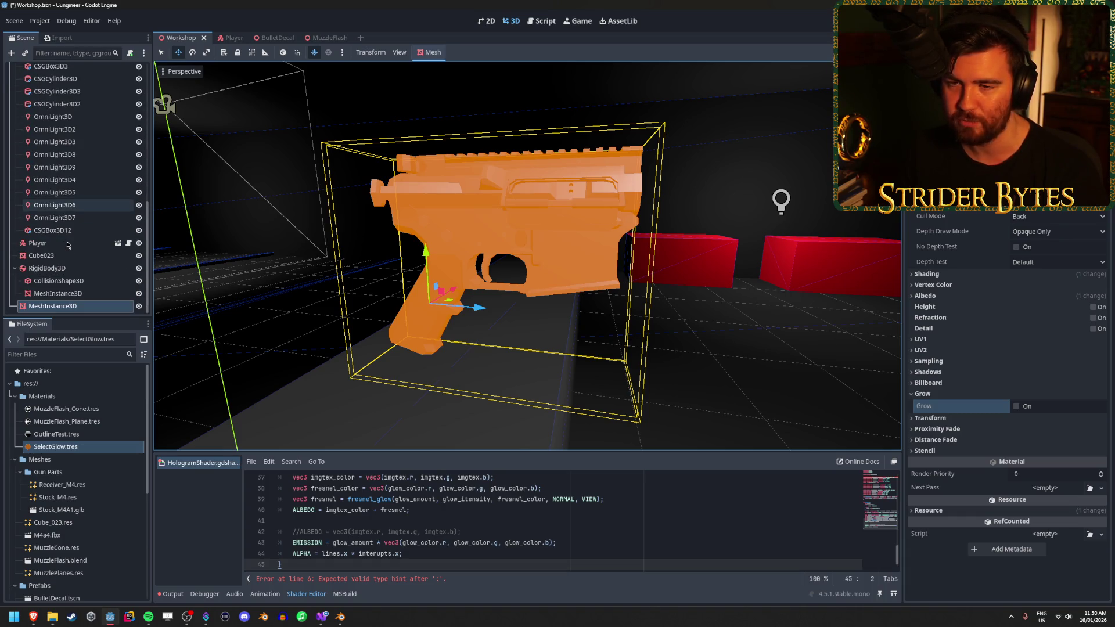
scroll(67, 244, up, 5)
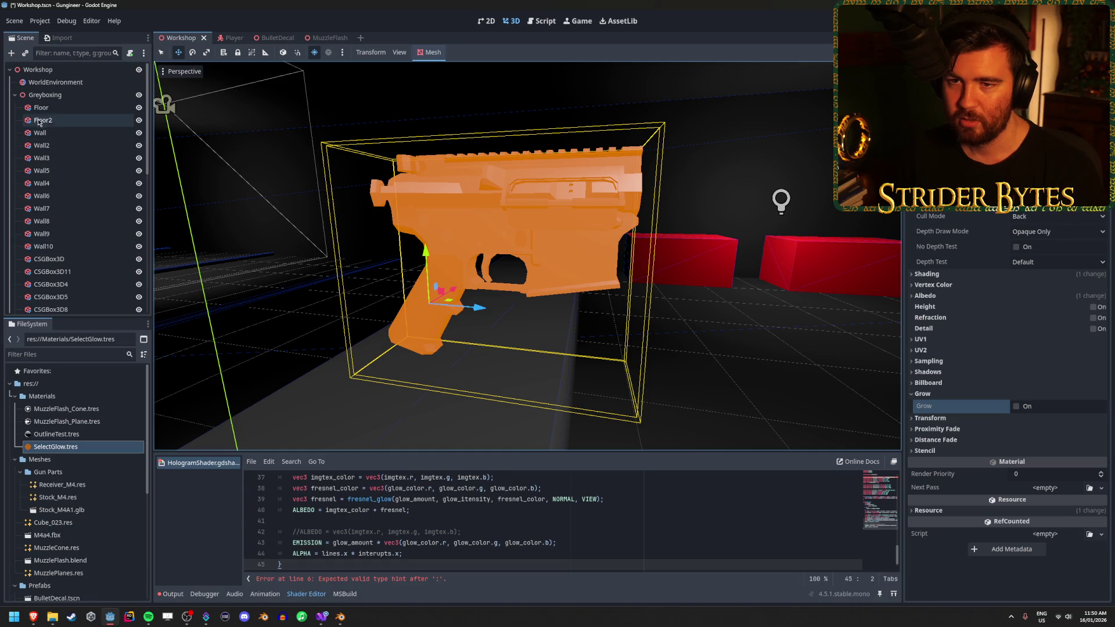
click(13, 97)
key(ctrl+s)
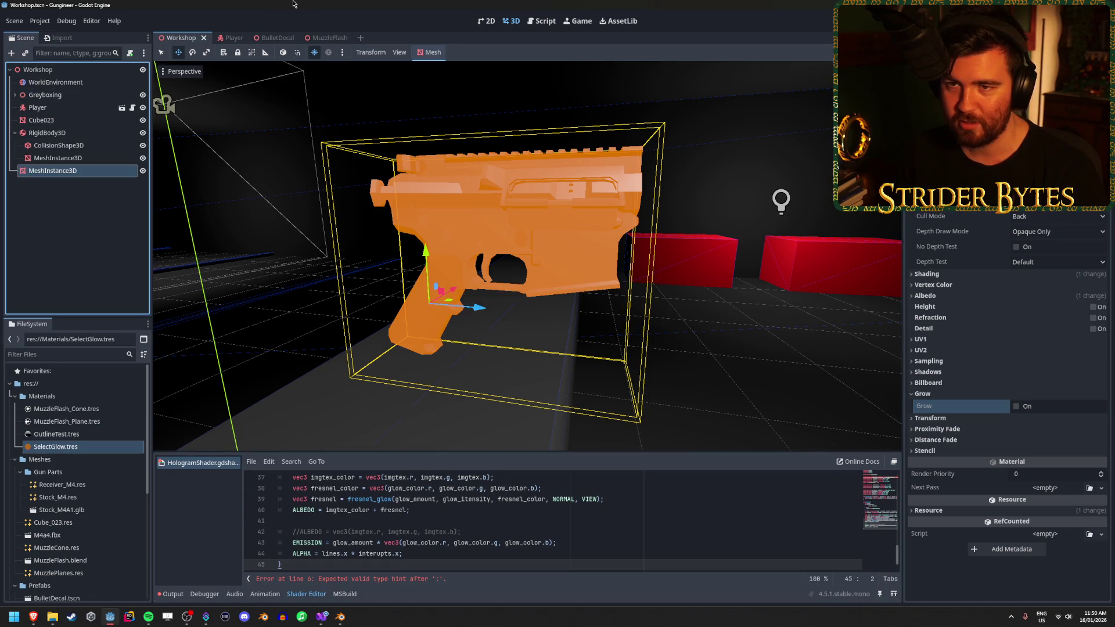
click(81, 170)
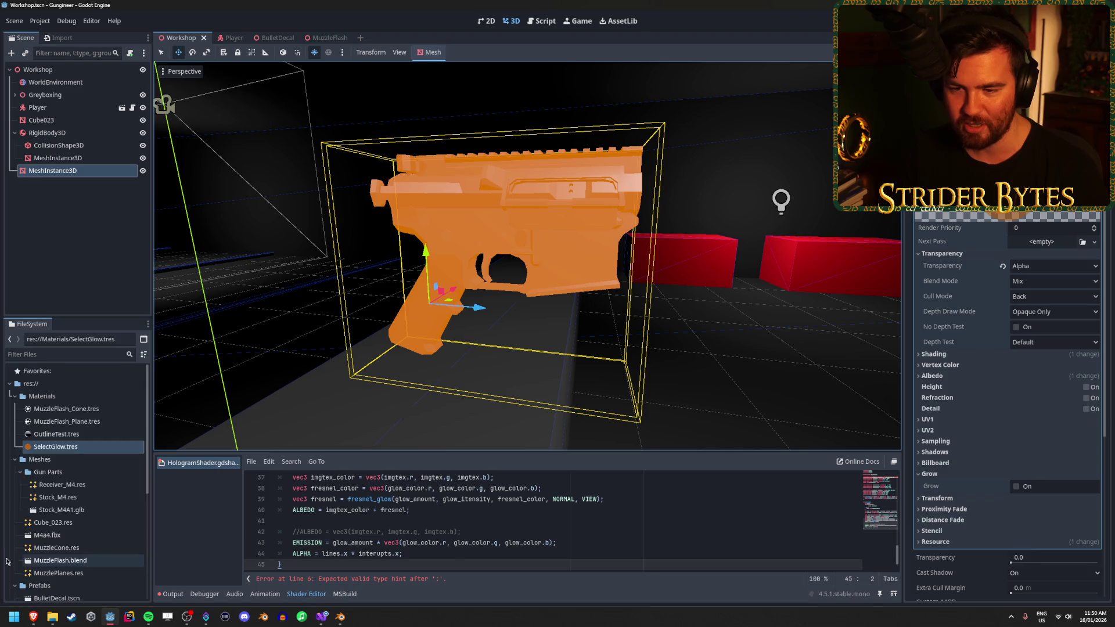
Assign HologramShader as the material's Next Pass, inspect it, then clear it
scroll(76, 560, down, 5)
mouse_move(72, 502)
mouse_down()
mouse_move(990, 274)
mouse_move(1039, 247)
mouse_up()
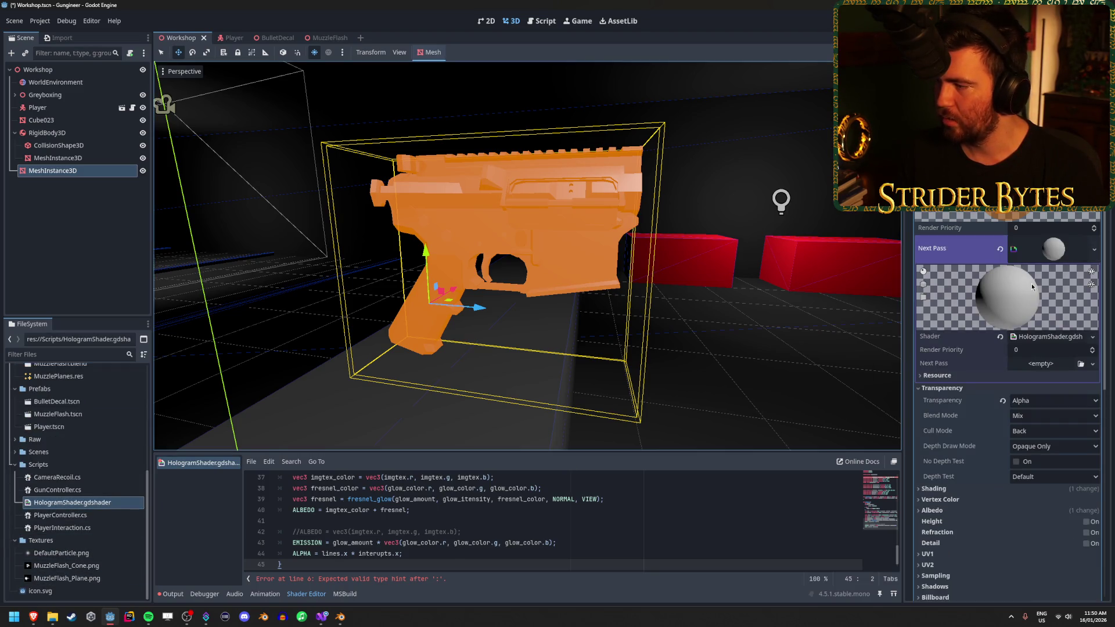
scroll(1022, 294, down, 10)
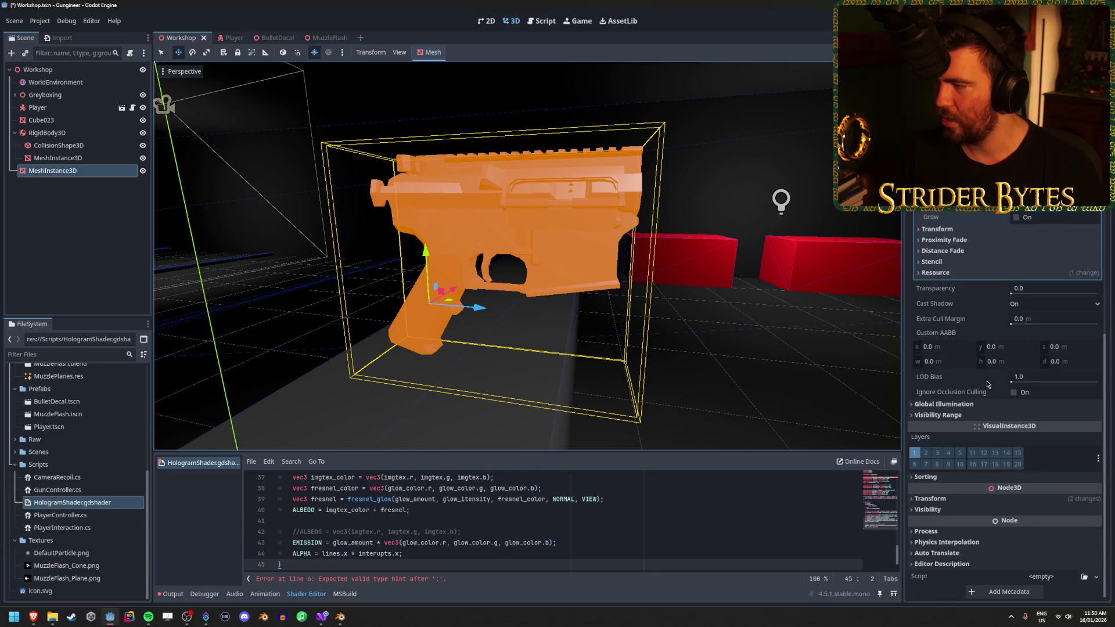
scroll(987, 383, up, 5)
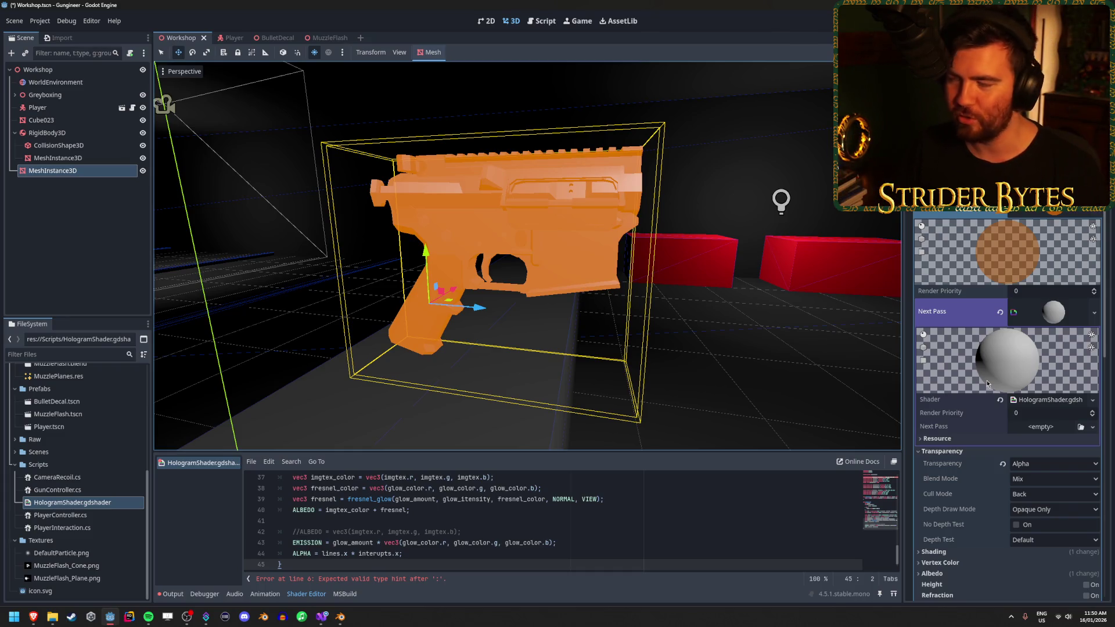
scroll(994, 375, down, 1)
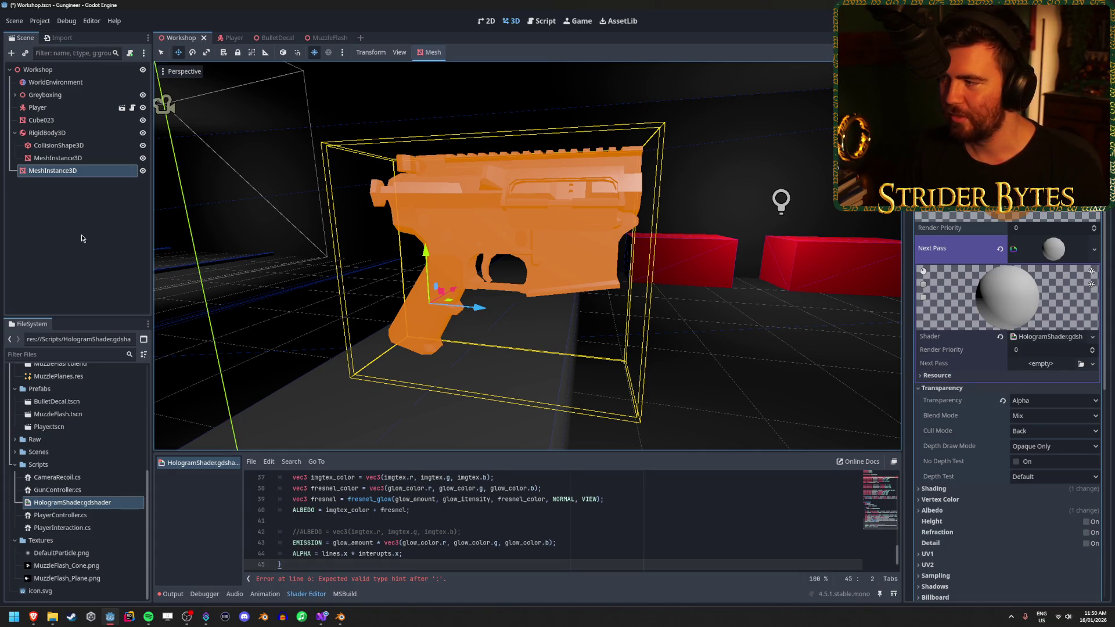
click(1074, 255)
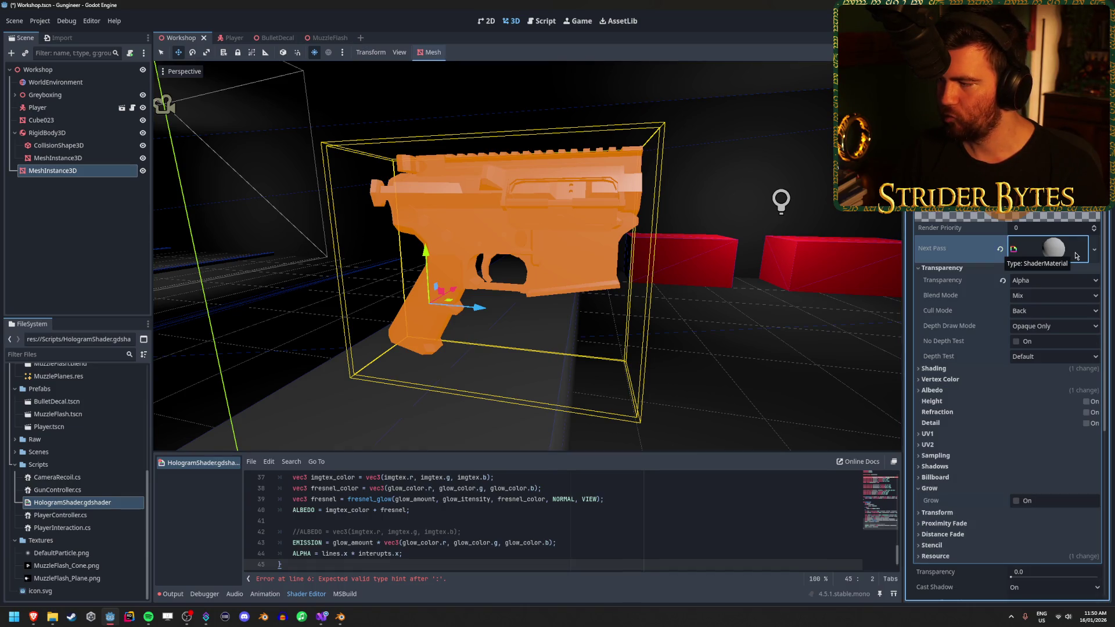
click(1074, 256)
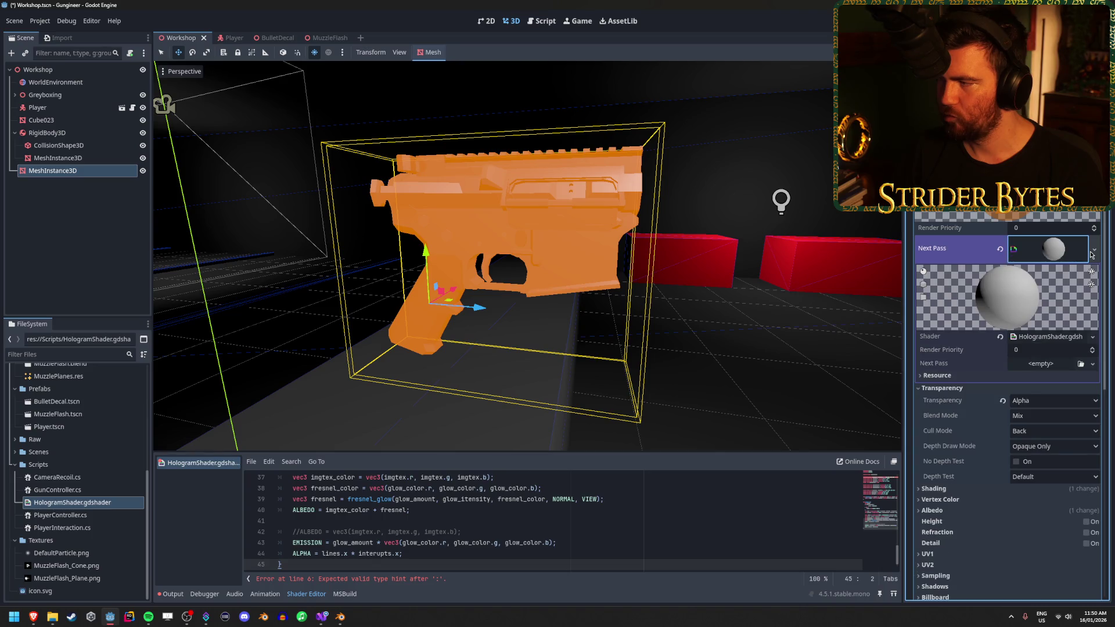
click(1094, 250)
click(1012, 251)
click(1011, 251)
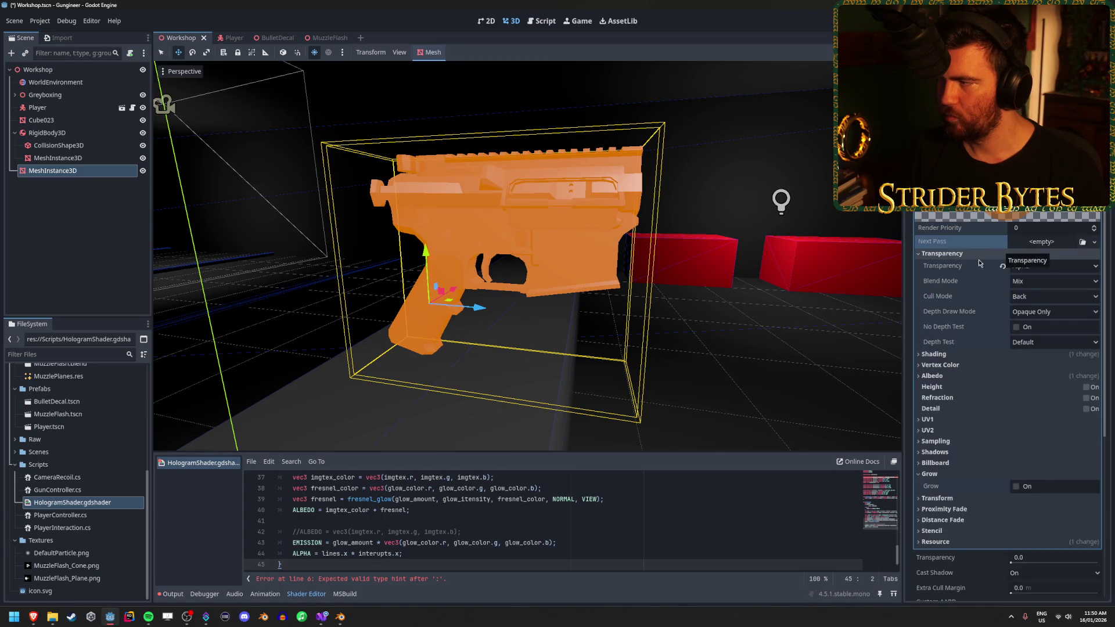
Try loading a material from the Scripts folder, then cancel without loading
click(1053, 211)
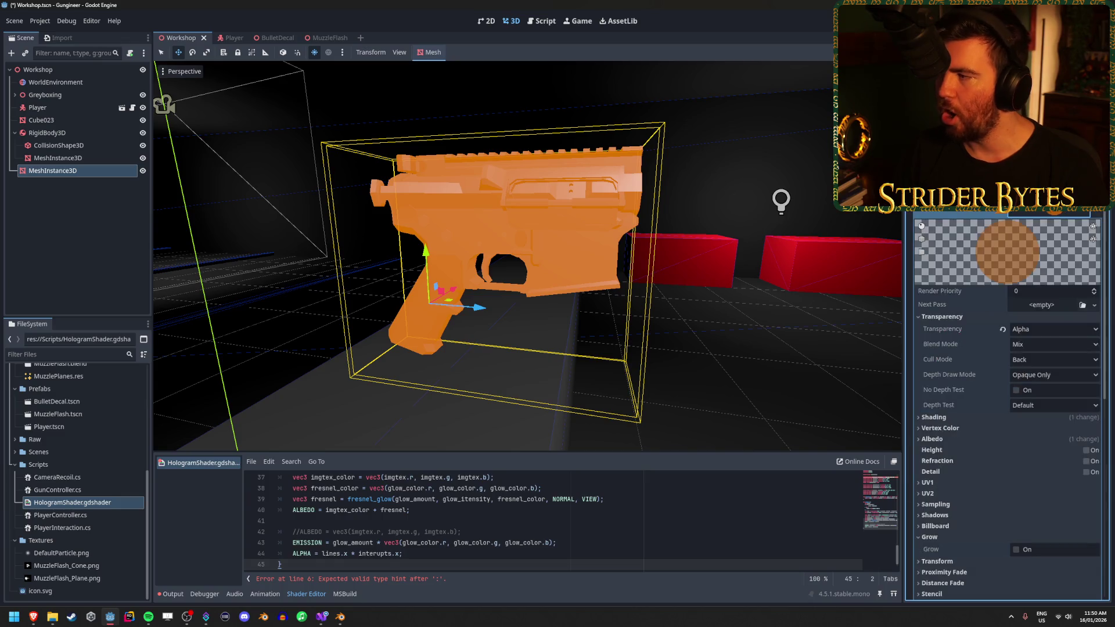
click(1095, 211)
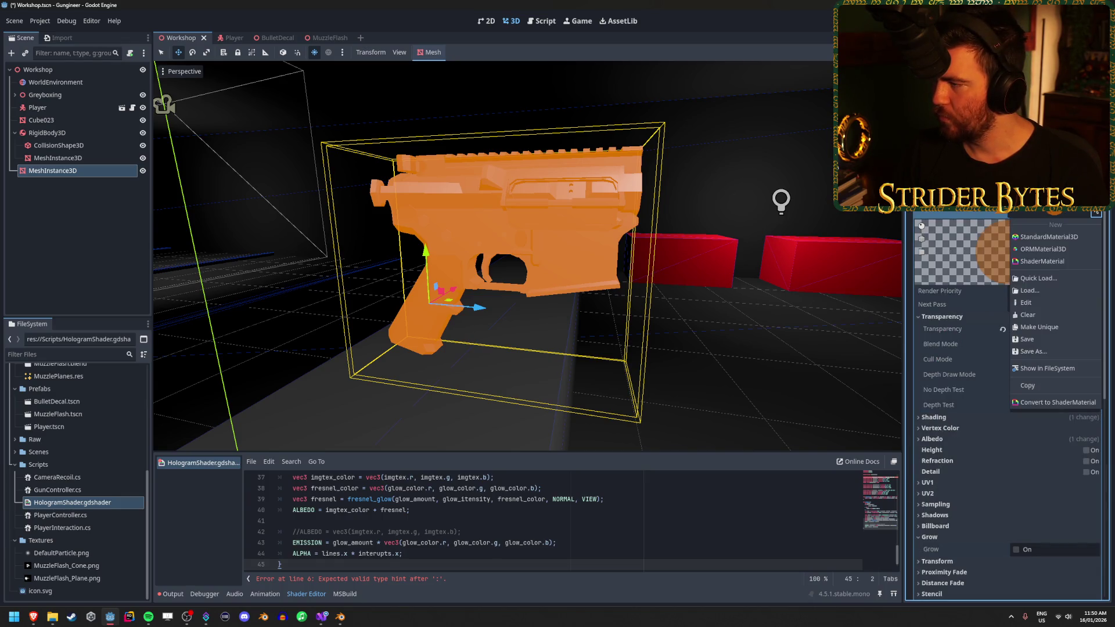
click(1043, 295)
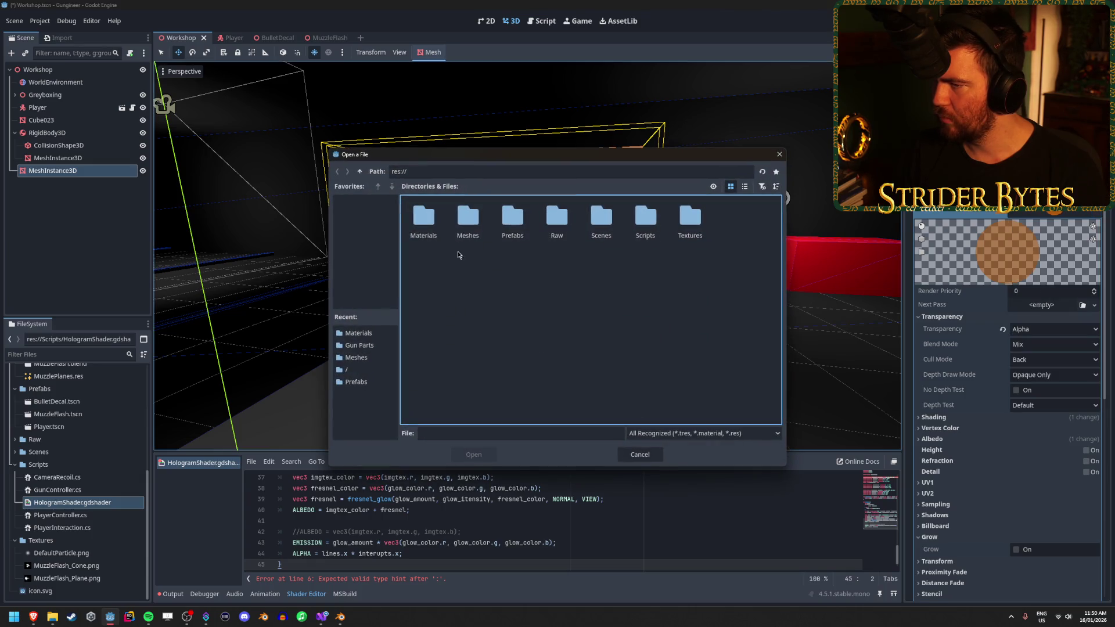
double_click(646, 210)
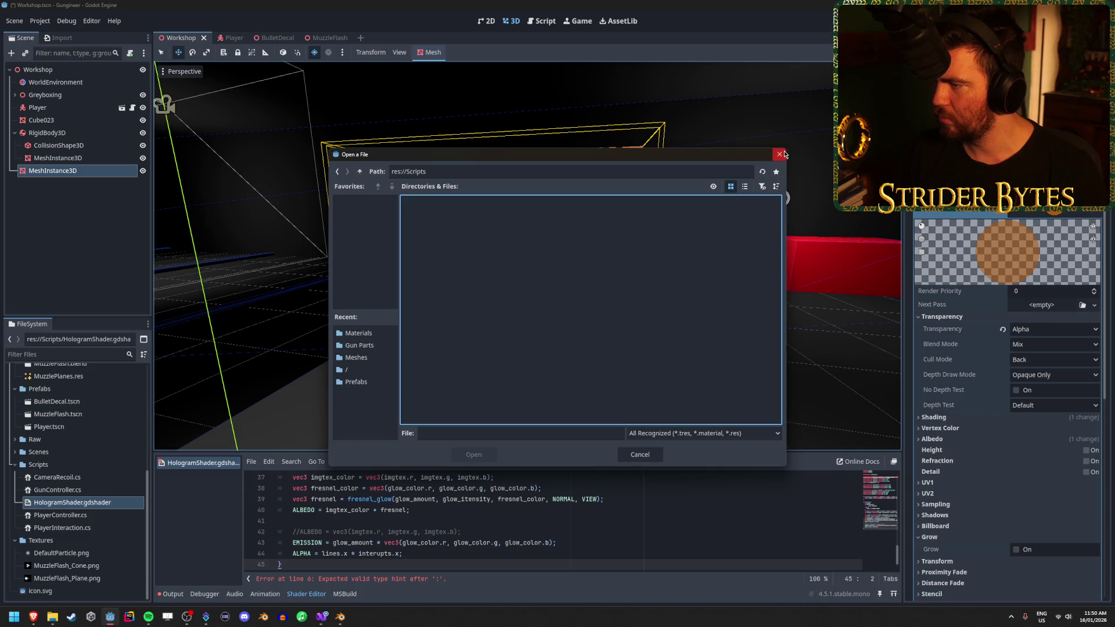
click(779, 154)
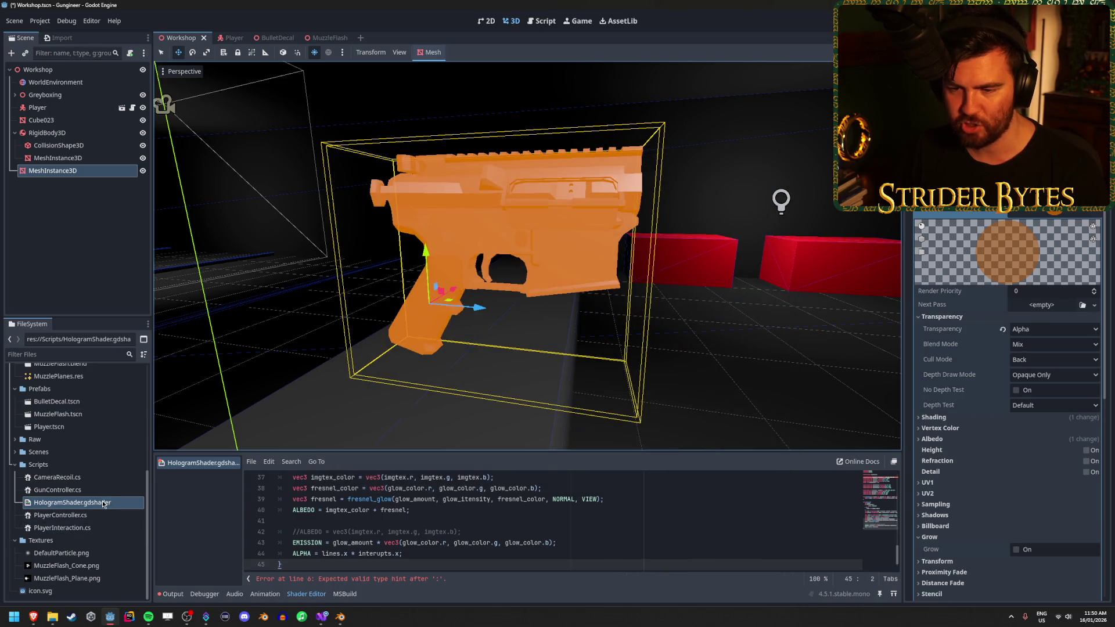
Deselect the receiver mesh, save the scene, and switch to the Your first shader docs
right_click(79, 503)
mouse_move(180, 449)
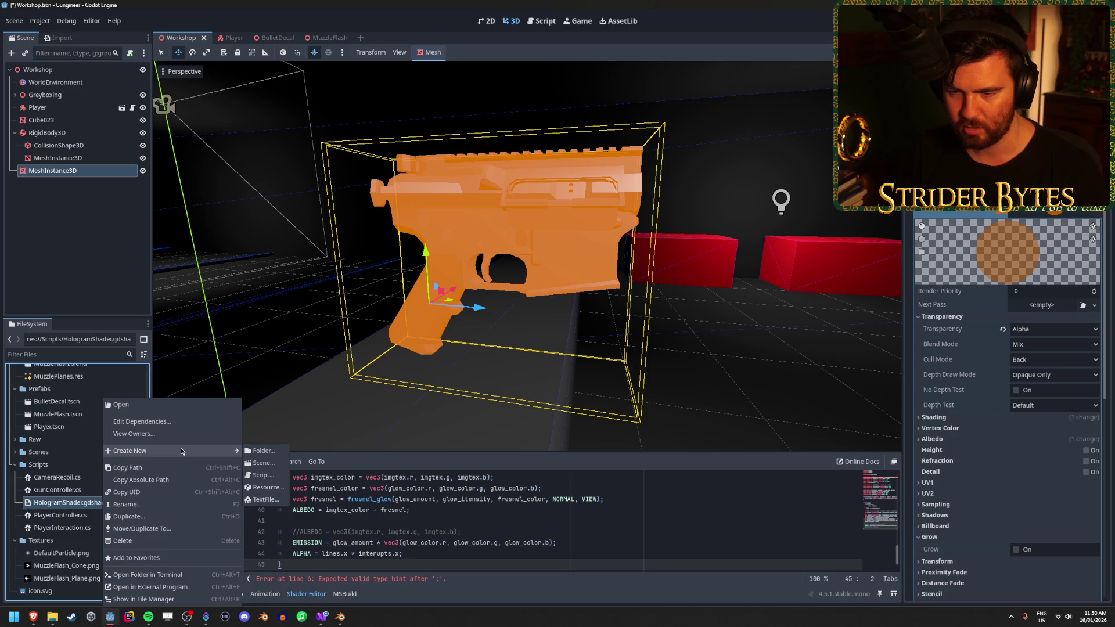
click(79, 297)
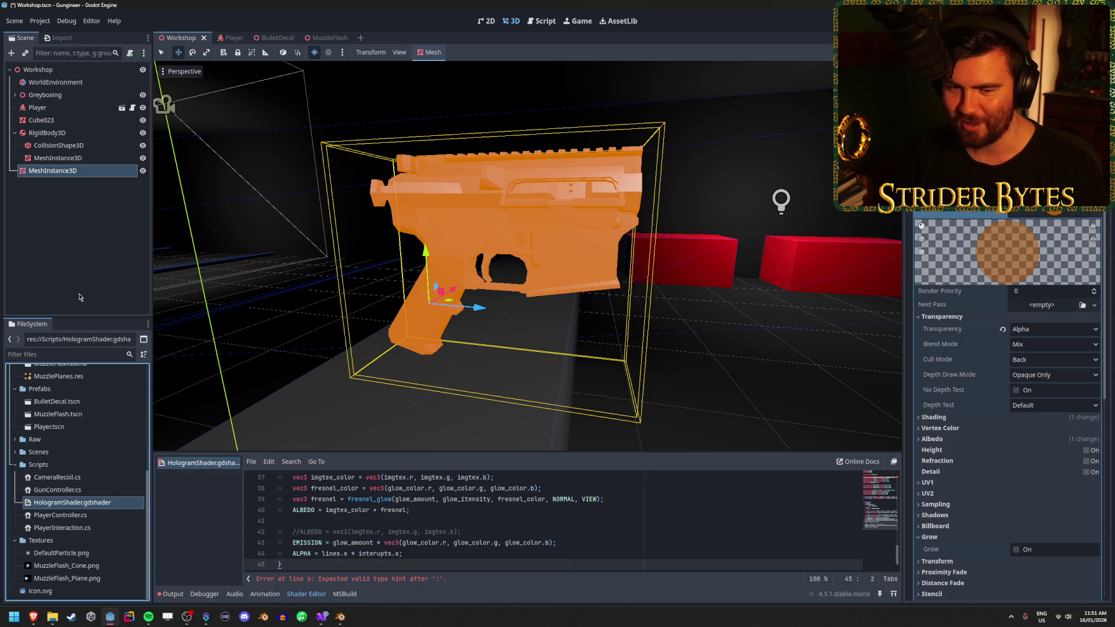
click(80, 273)
key(ctrl+s)
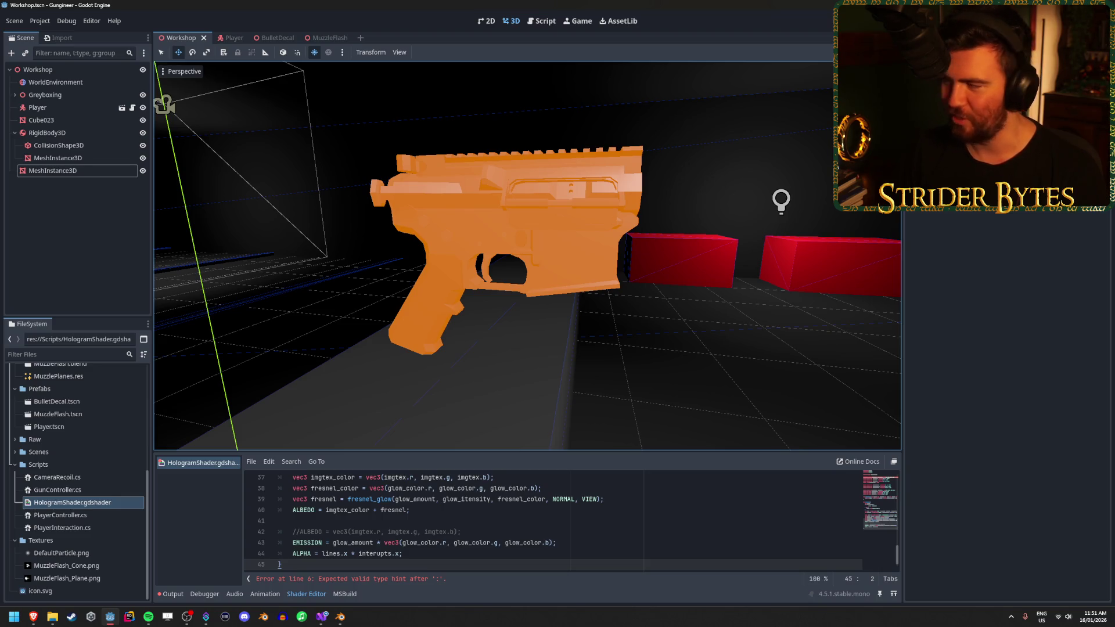
key(alt+Tab)
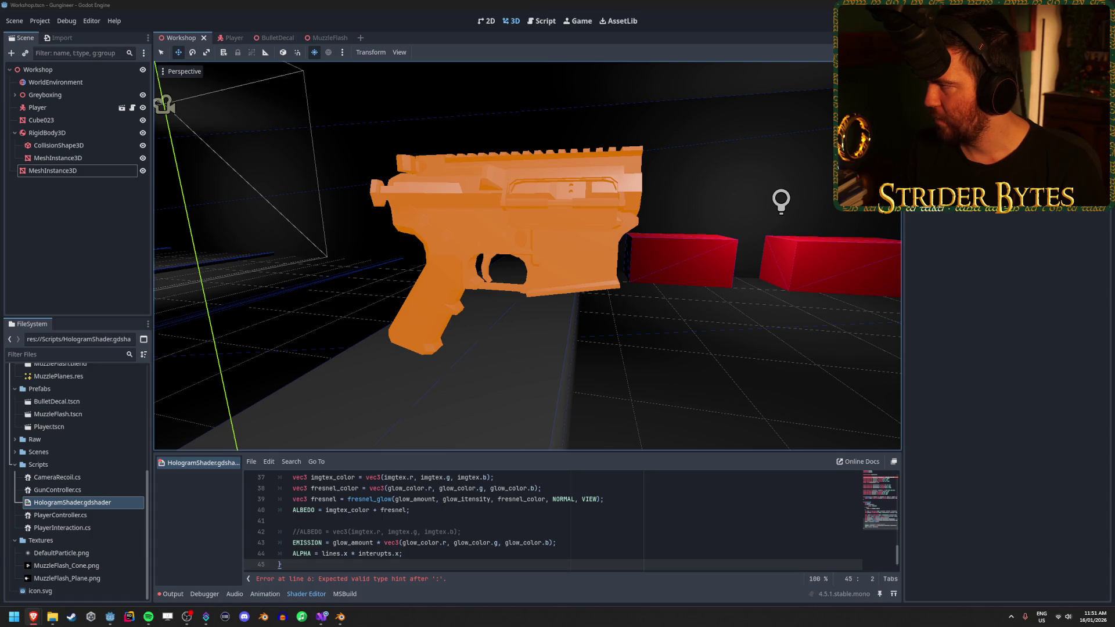
key(alt+Tab)
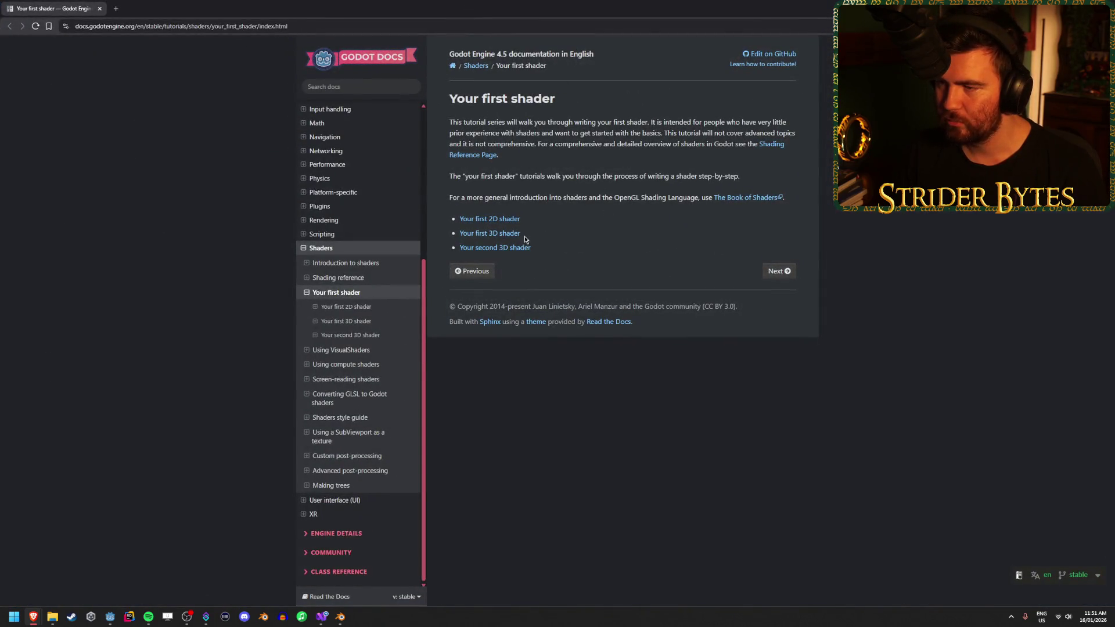
Open the 'Your first 3D shader' tutorial and scroll into its opening sections
click(519, 234)
scroll(592, 236, down, 5)
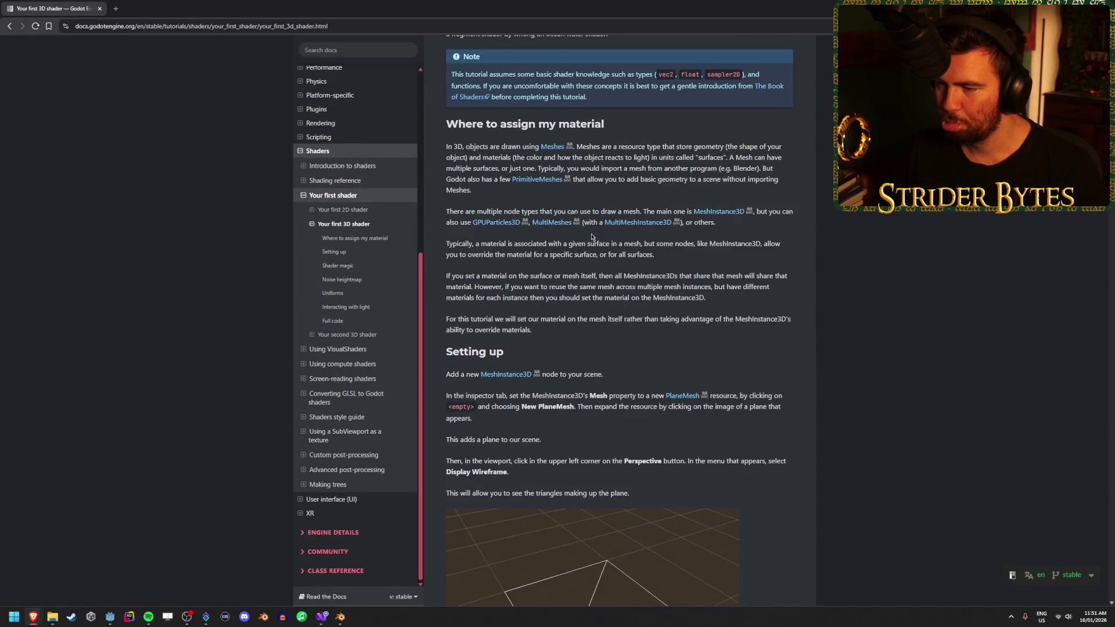
scroll(591, 237, down, 10)
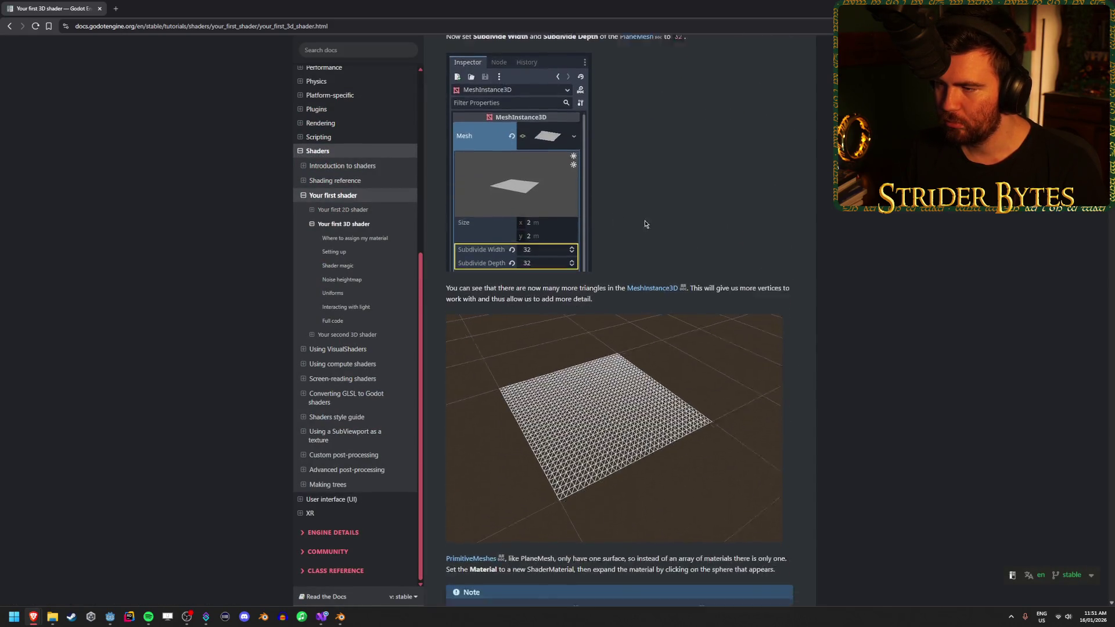
scroll(646, 224, down, 10)
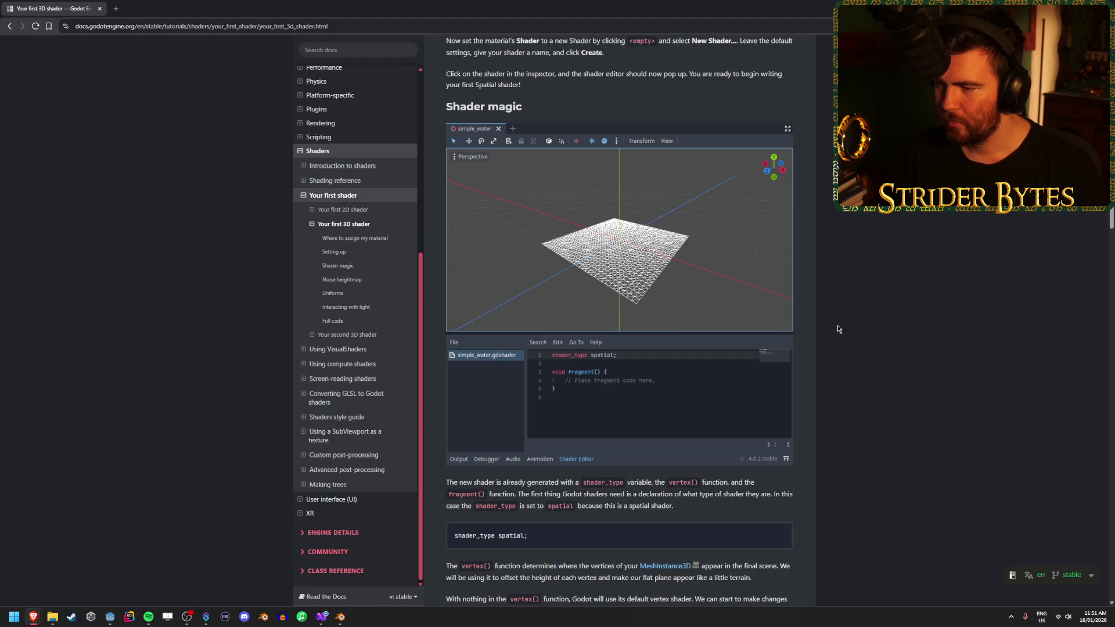
scroll(838, 329, down, 3)
scroll(606, 358, up, 8)
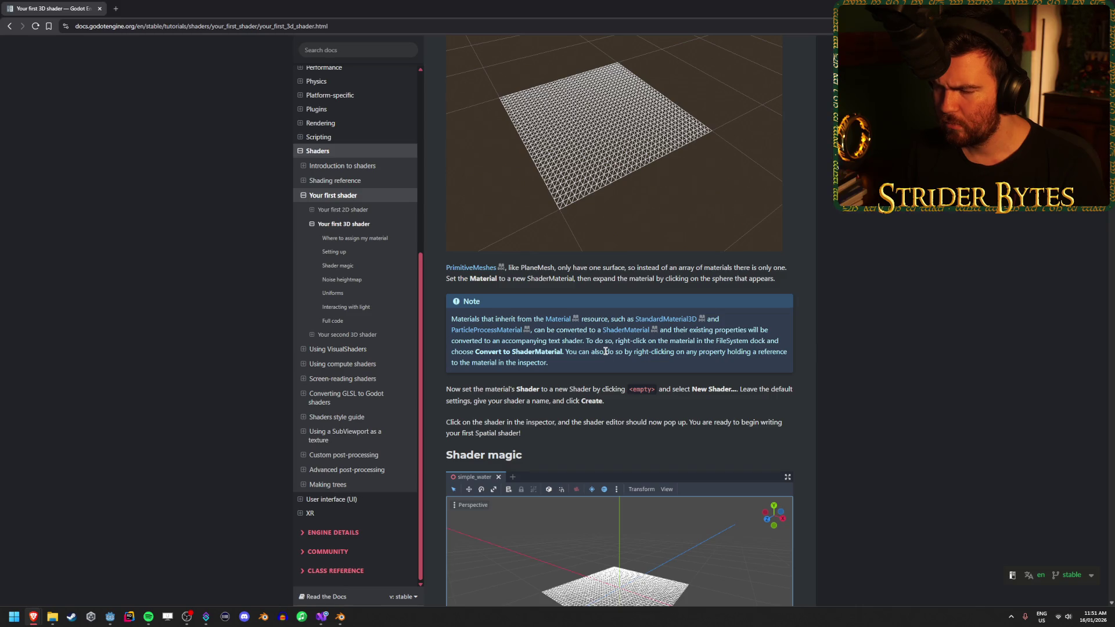
scroll(605, 351, down, 7)
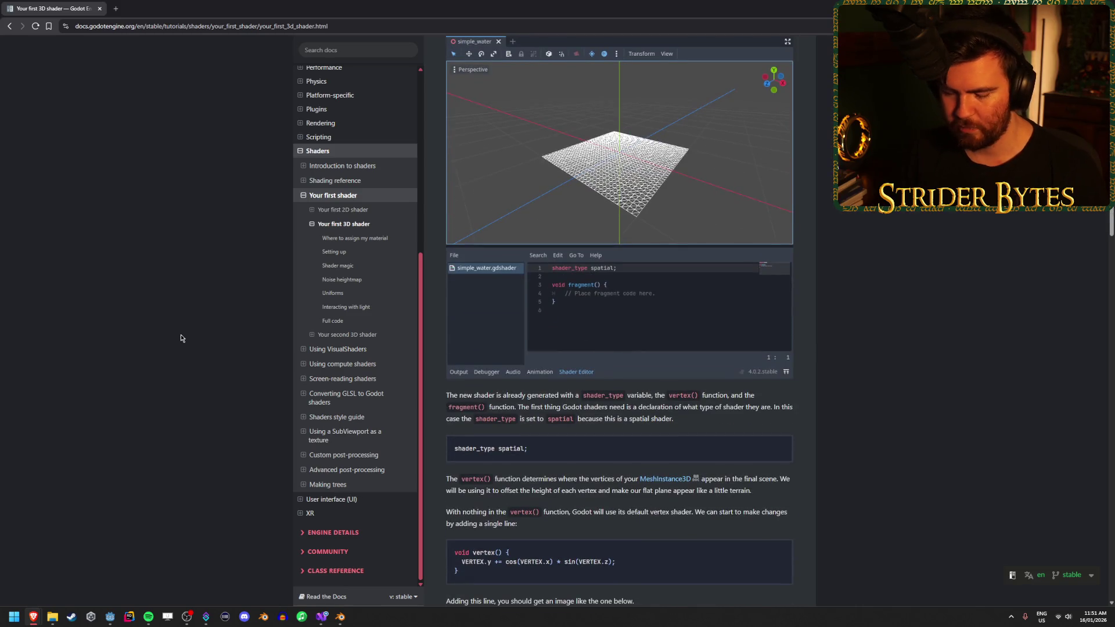
key(super)
key(super)
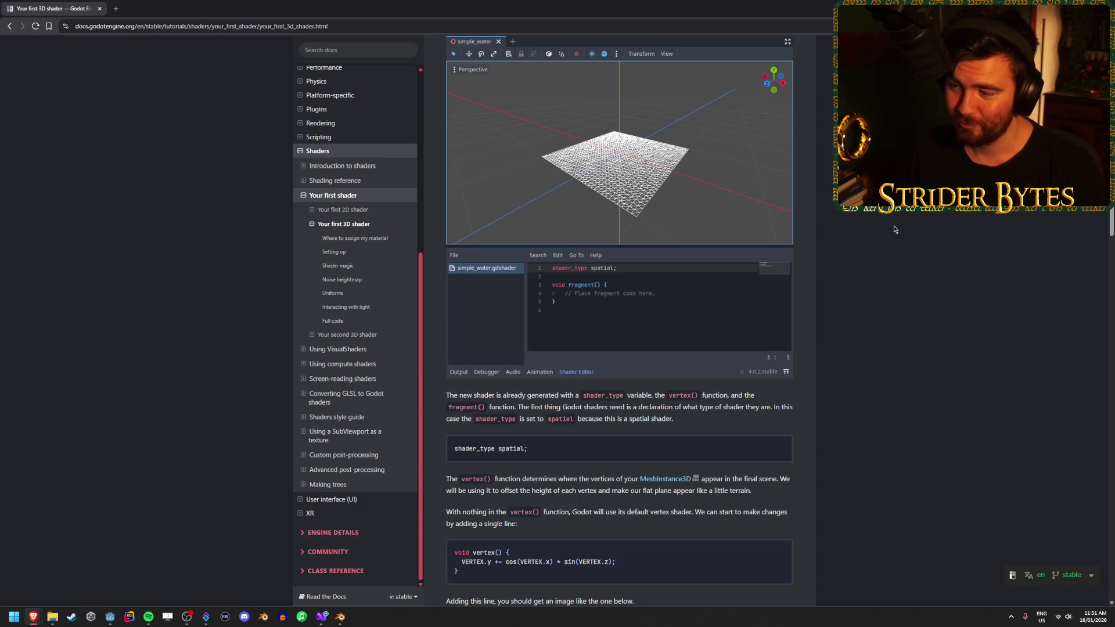
Scroll down to the ShaderMaterial and new Shader setup steps
scroll(894, 229, down, 9)
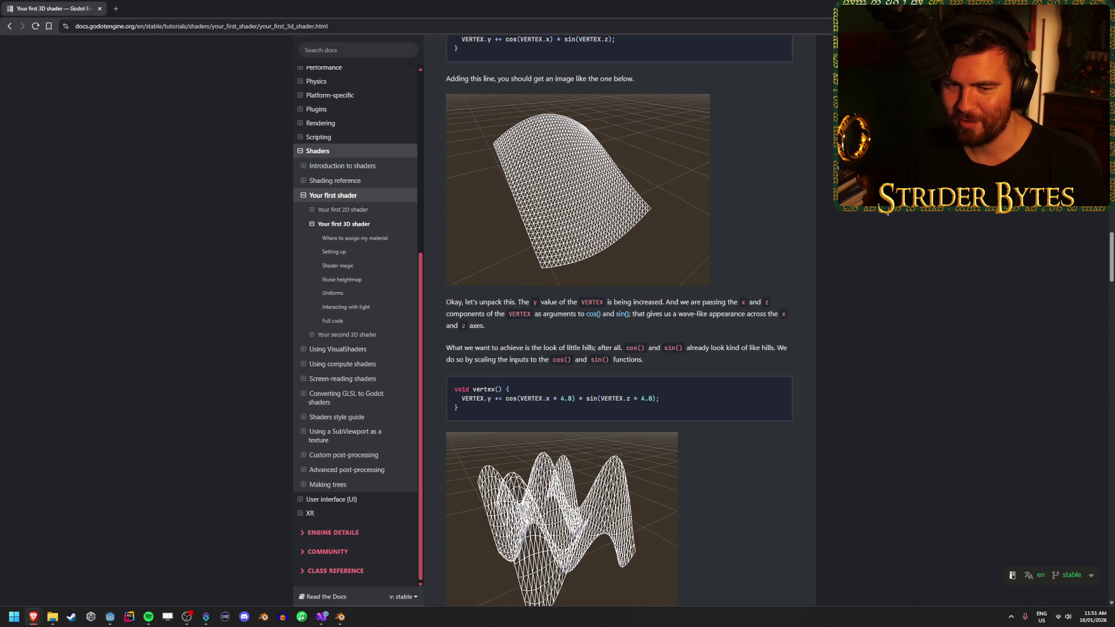
scroll(887, 213, down, 5)
scroll(885, 212, down, 15)
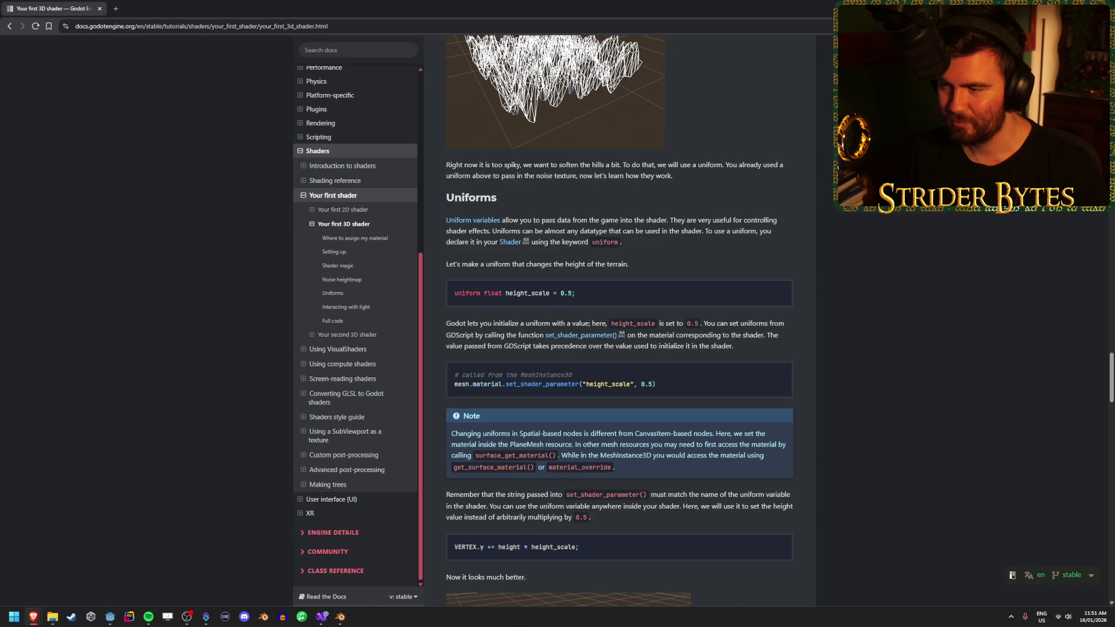
scroll(886, 212, up, 20)
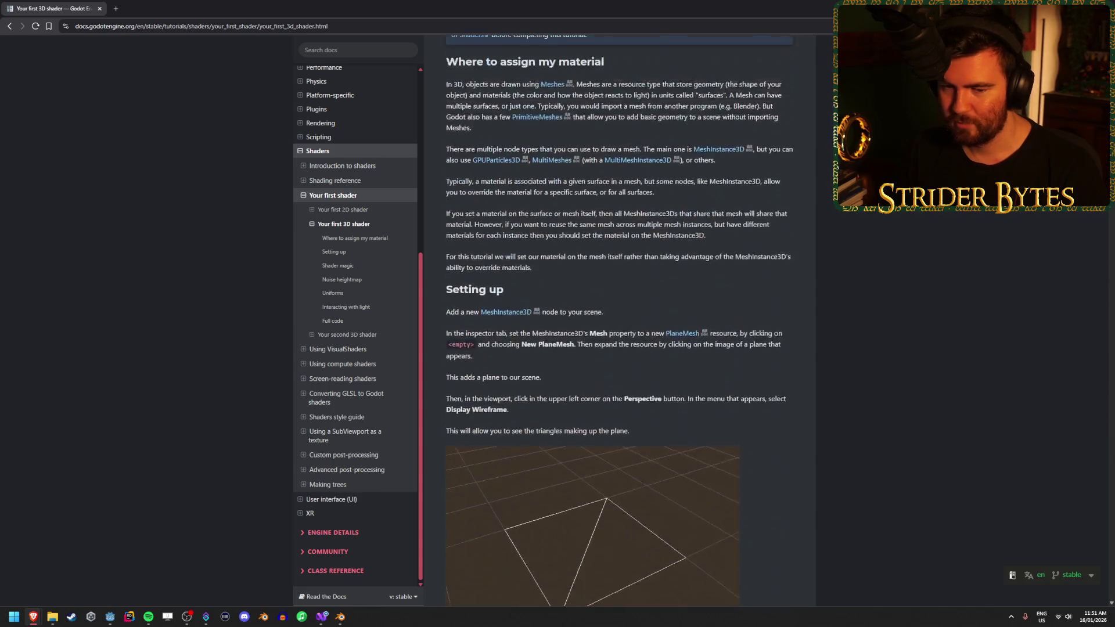
scroll(619, 319, up, 5)
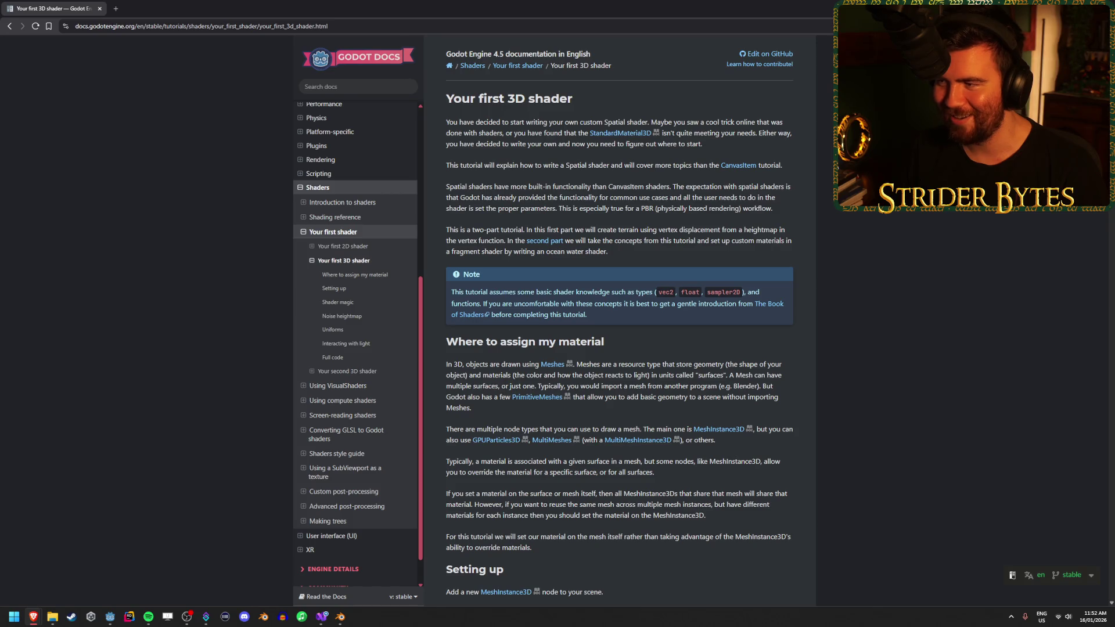
scroll(618, 319, down, 2)
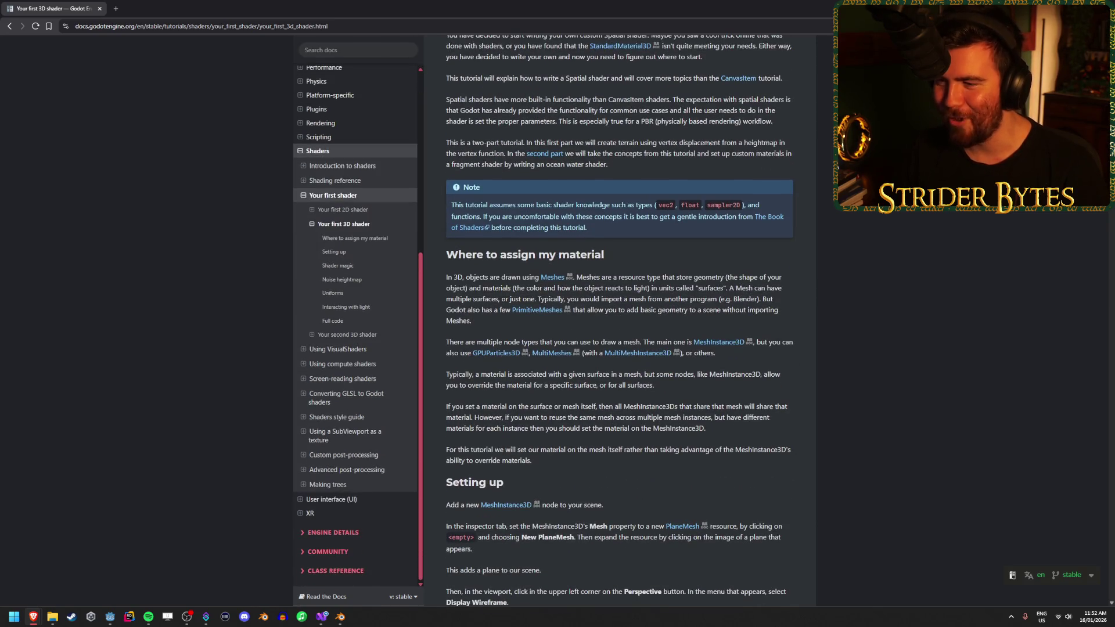
scroll(619, 320, down, 2)
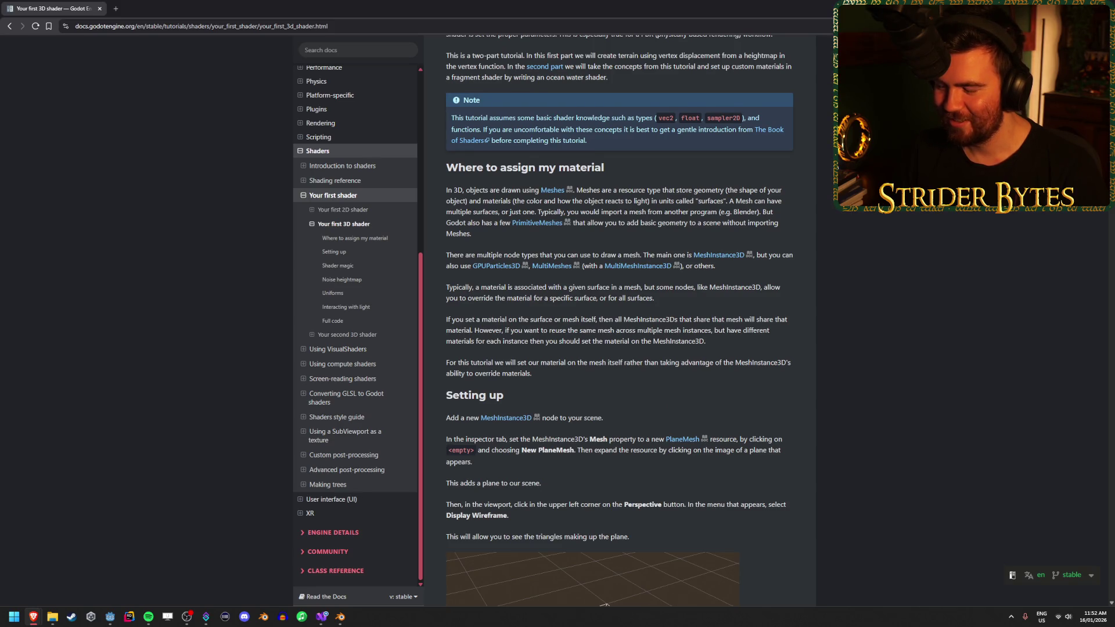
scroll(619, 319, down, 1)
scroll(619, 320, down, 1)
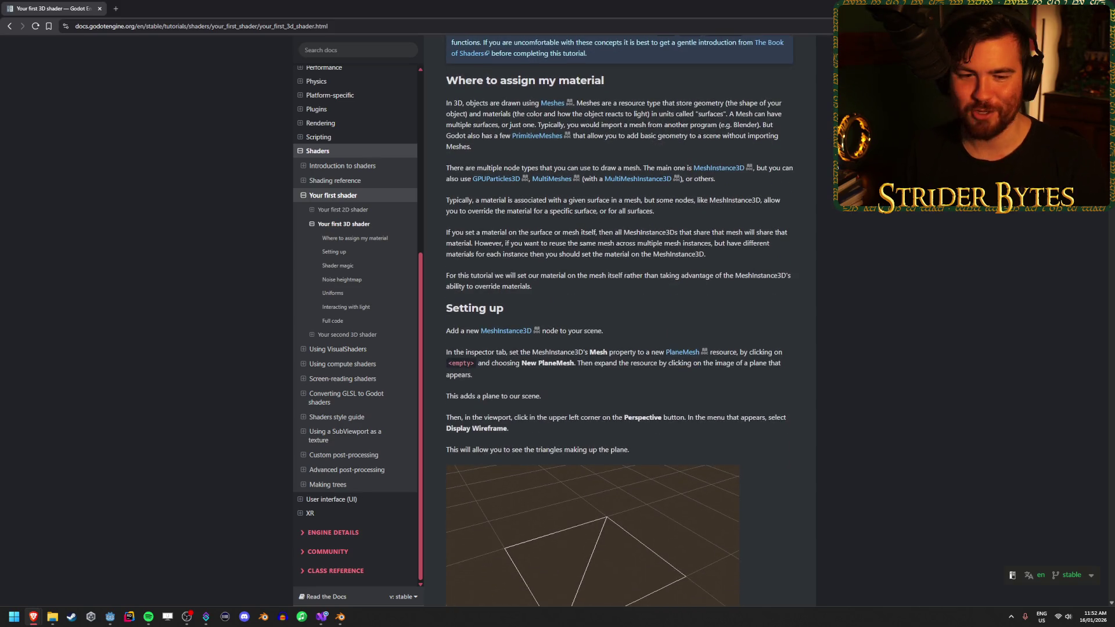
scroll(919, 248, down, 2)
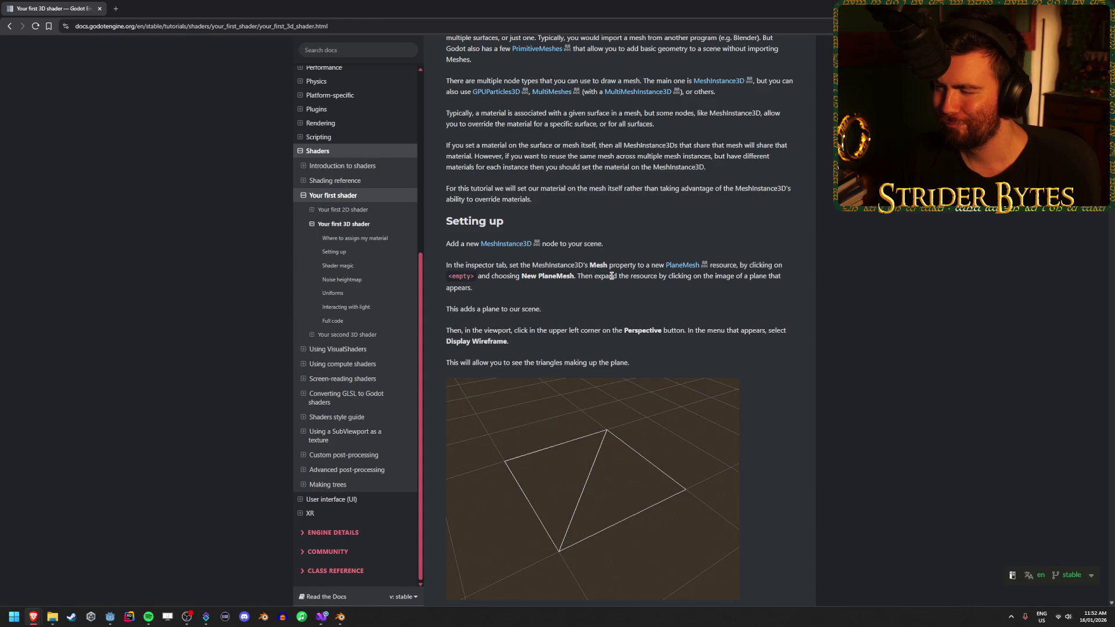
scroll(512, 272, down, 3)
scroll(896, 315, down, 4)
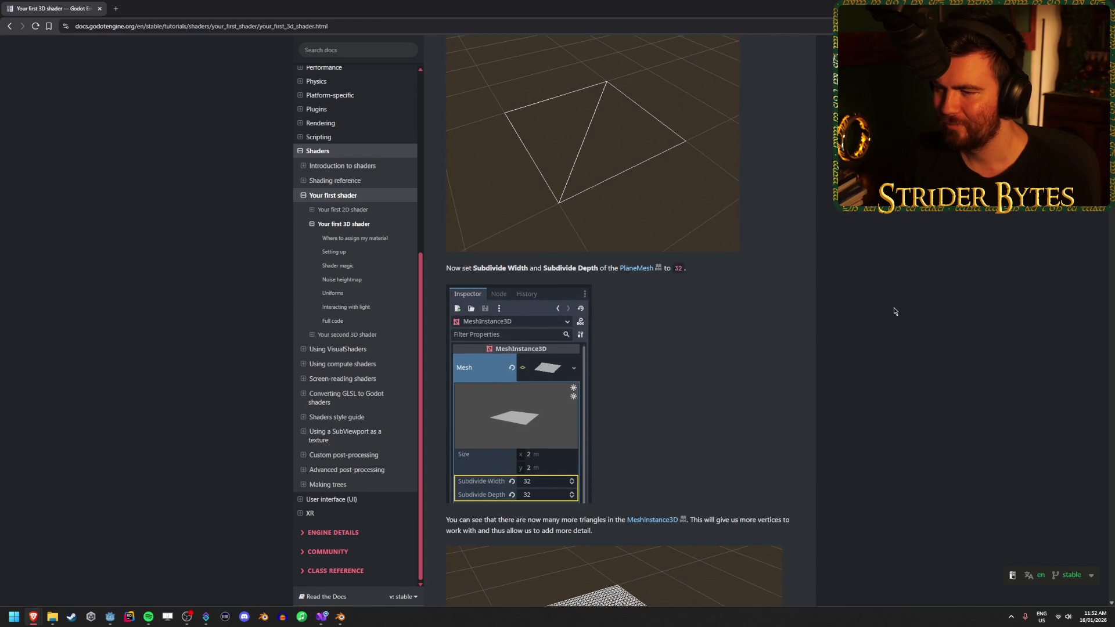
scroll(889, 307, down, 2)
scroll(887, 305, down, 3)
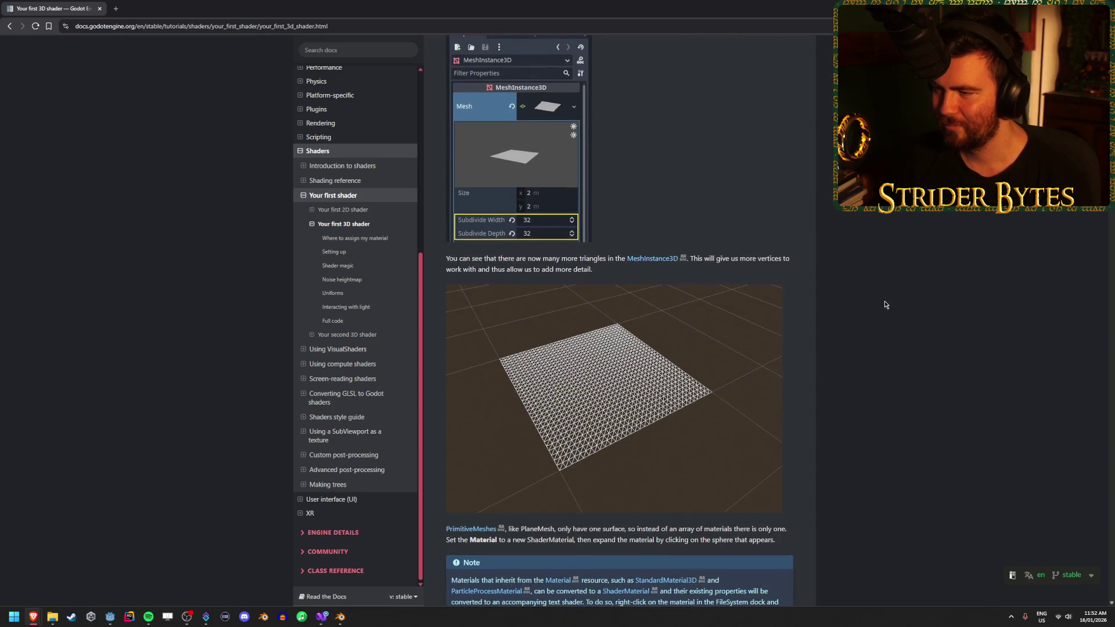
scroll(885, 304, down, 4)
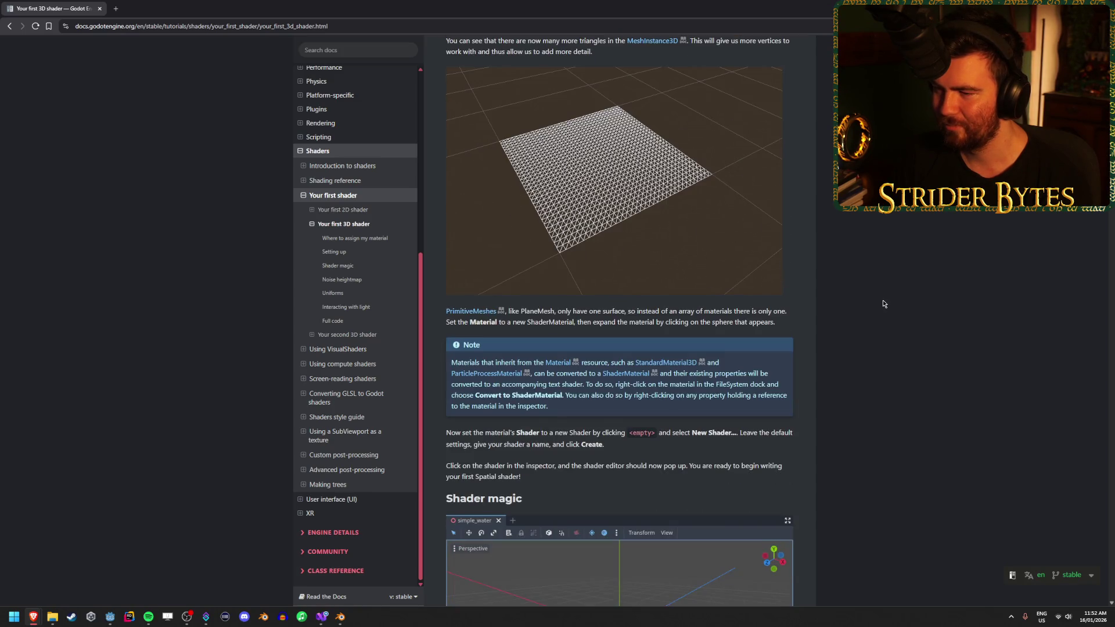
scroll(881, 303, down, 2)
Highlight the sentence about setting the material's Shader, then minimize the browser
drag(446, 301, 556, 300)
click(556, 300)
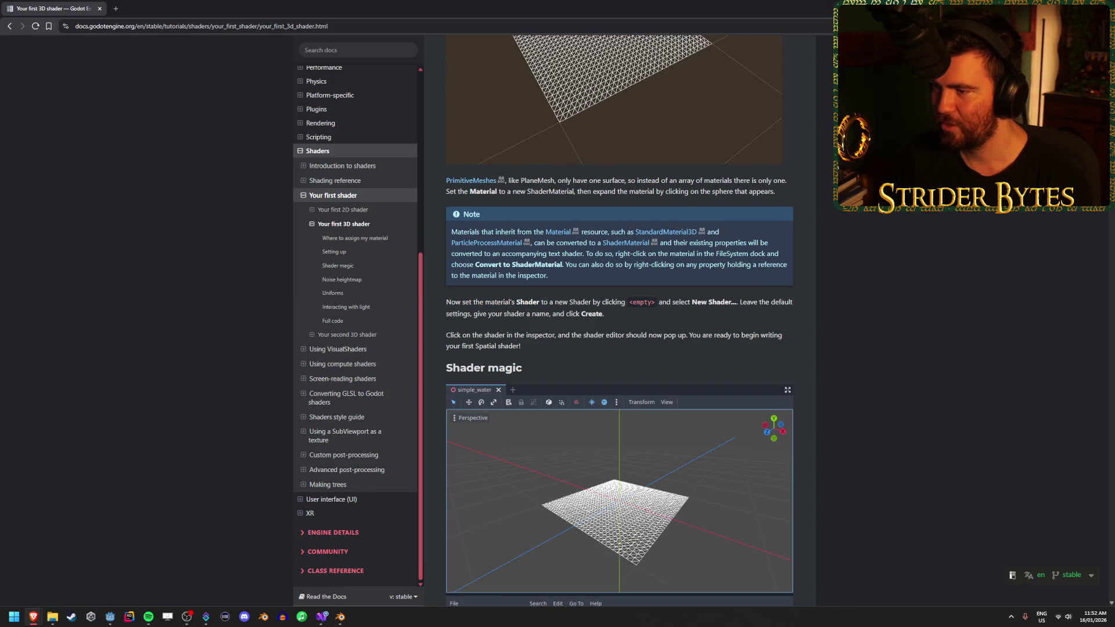
click(33, 617)
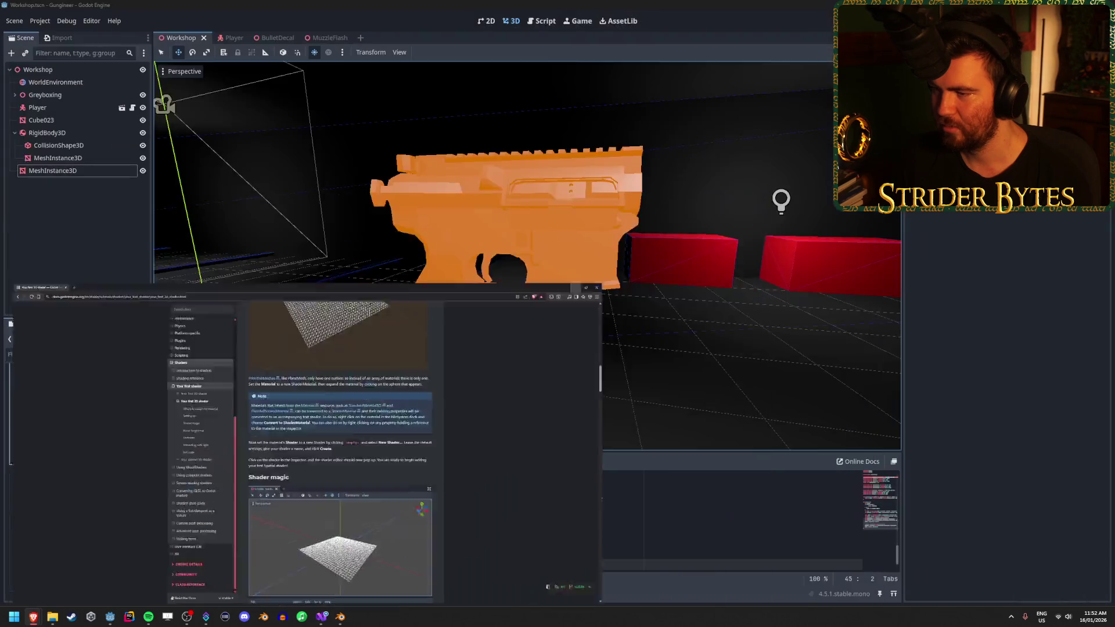
Select the receiver's MeshInstance3D and replace its material with a New ShaderMaterial
click(46, 173)
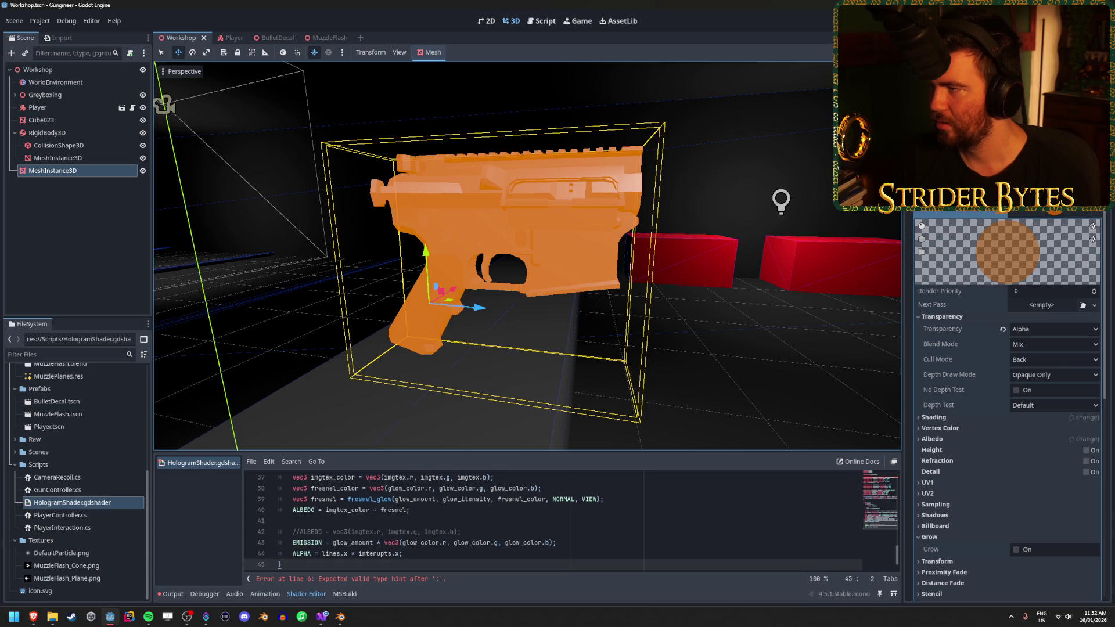
scroll(977, 238, down, 5)
scroll(957, 238, up, 5)
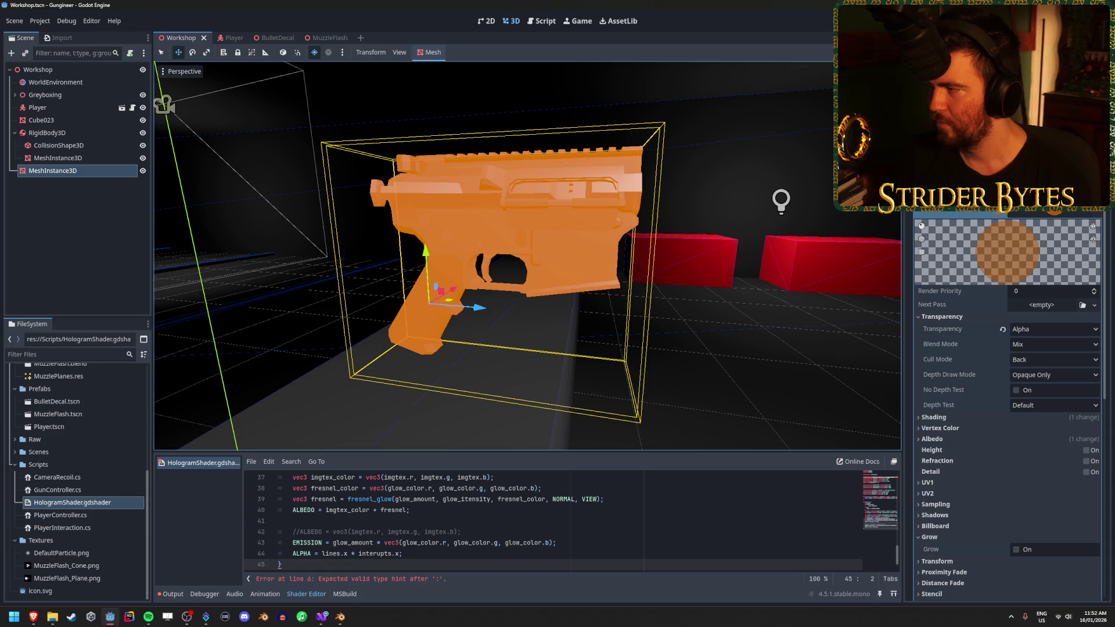
click(1094, 204)
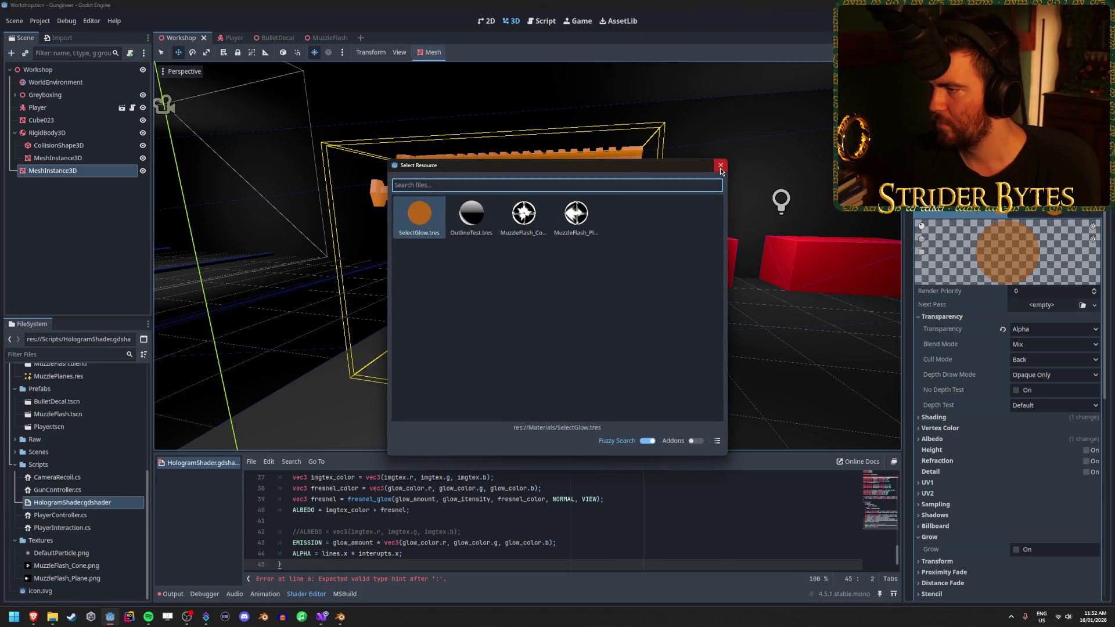
key(Return)
click(1095, 206)
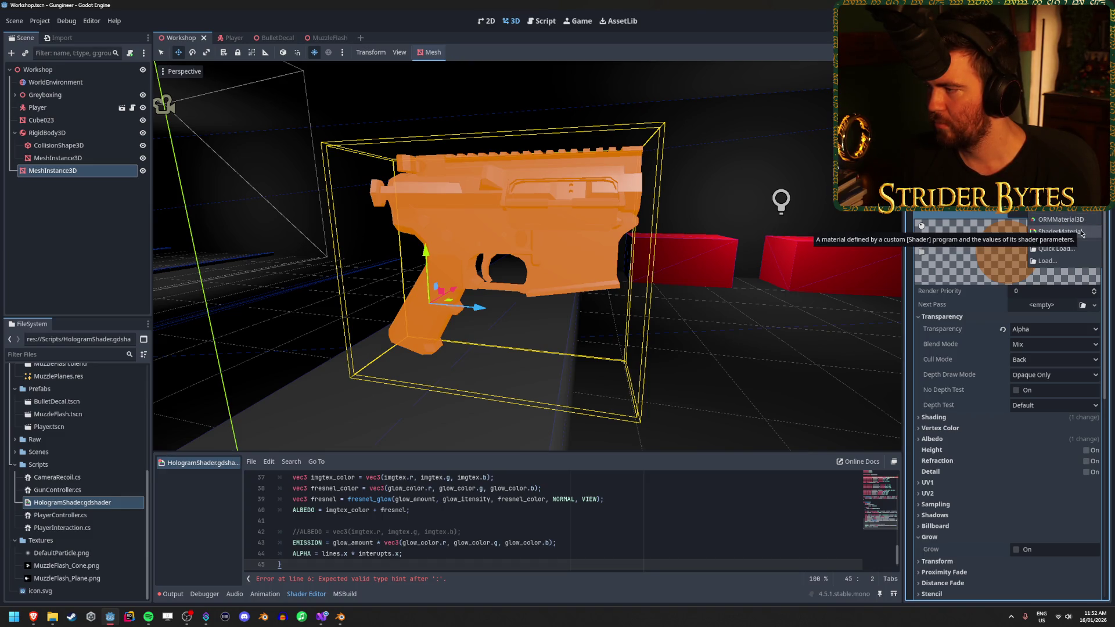
click(1095, 213)
click(1095, 213)
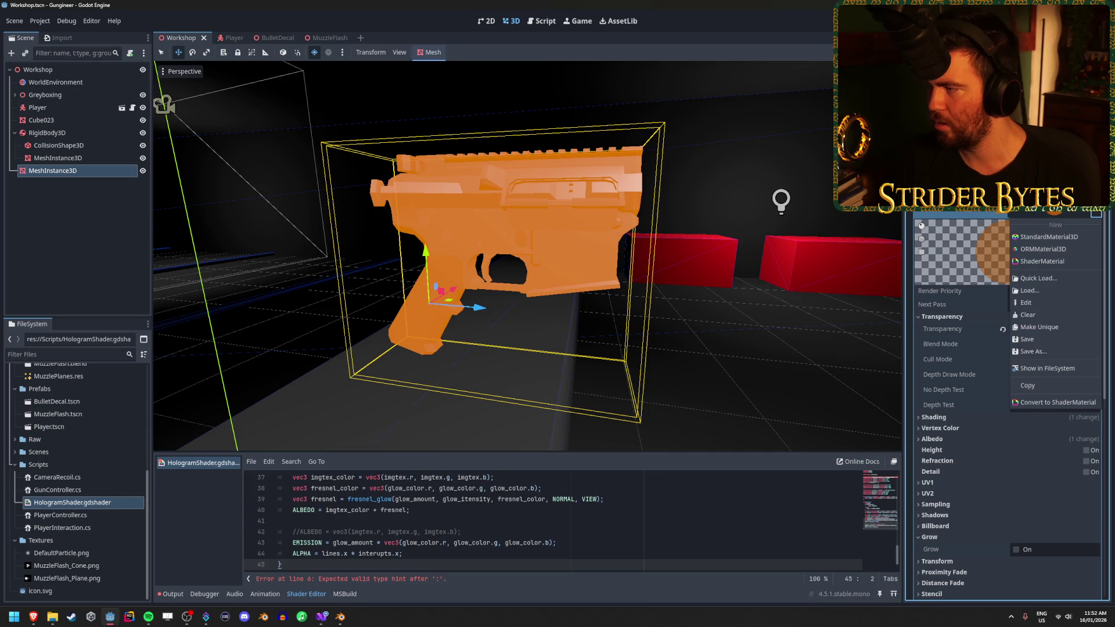
click(1071, 261)
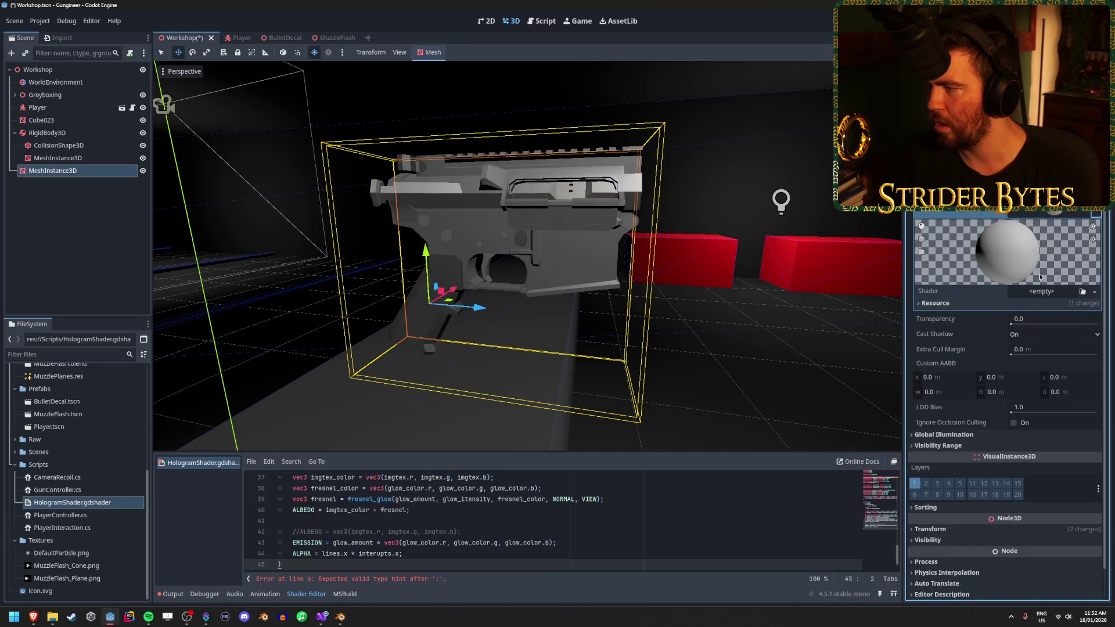
Assign HologramShader.gdshader to the ShaderMaterial's Shader slot and enlarge the code view
mouse_move(71, 503)
mouse_down()
mouse_move(1036, 319)
mouse_move(1038, 298)
mouse_up()
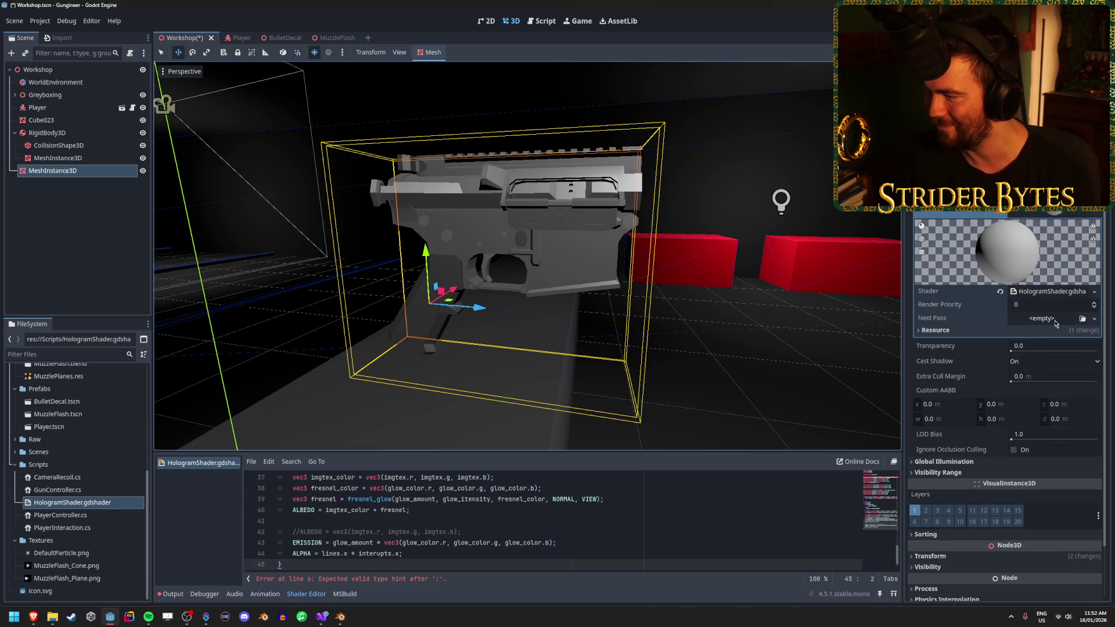
click(1093, 291)
click(966, 295)
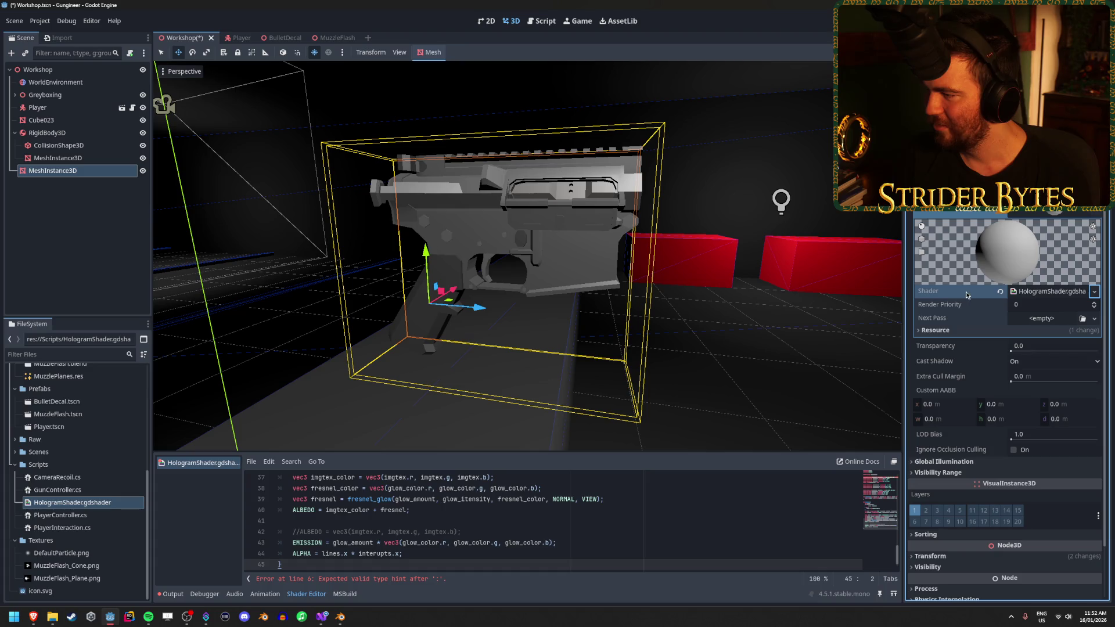
click(956, 330)
click(956, 330)
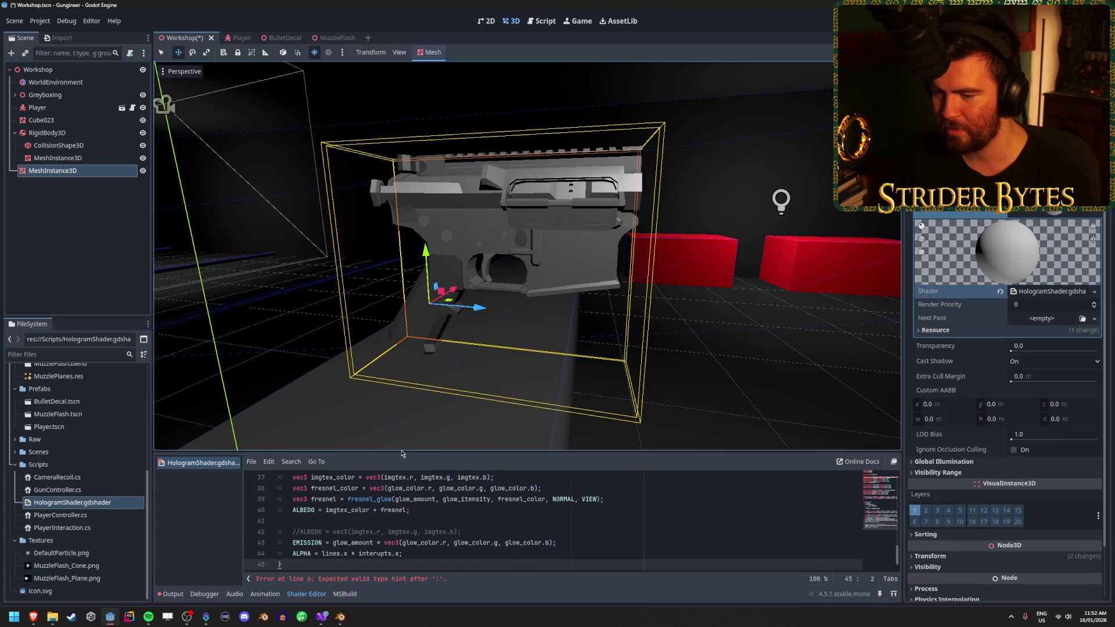
drag(427, 452, 485, 227)
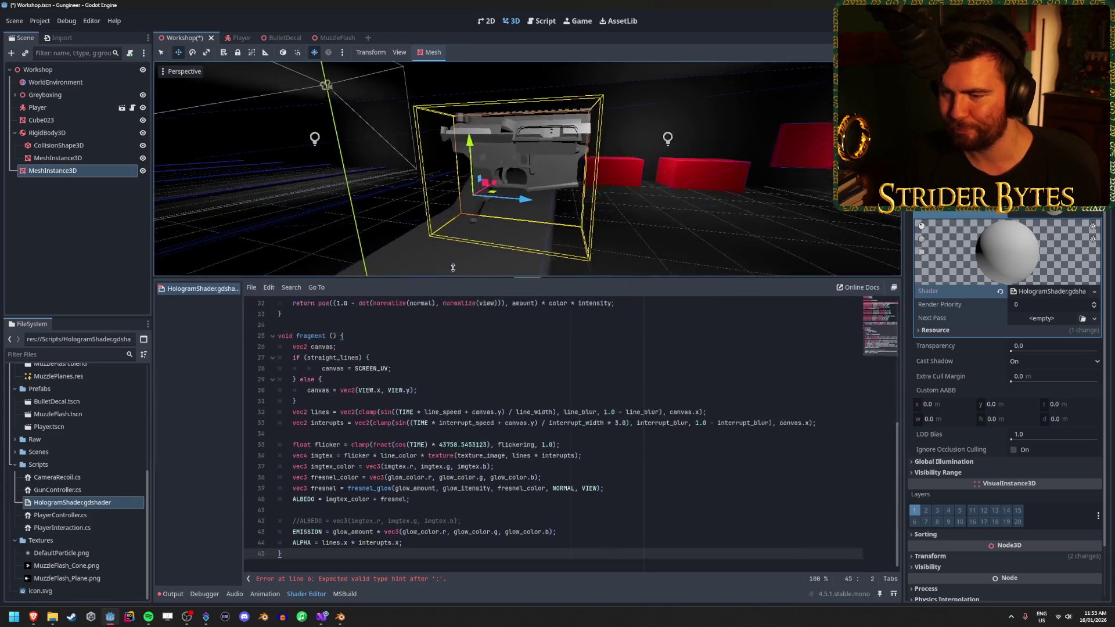
Inspect the line 6 hint_color declaration, placing the cursor after hint_, and save the scene
scroll(519, 432, up, 5)
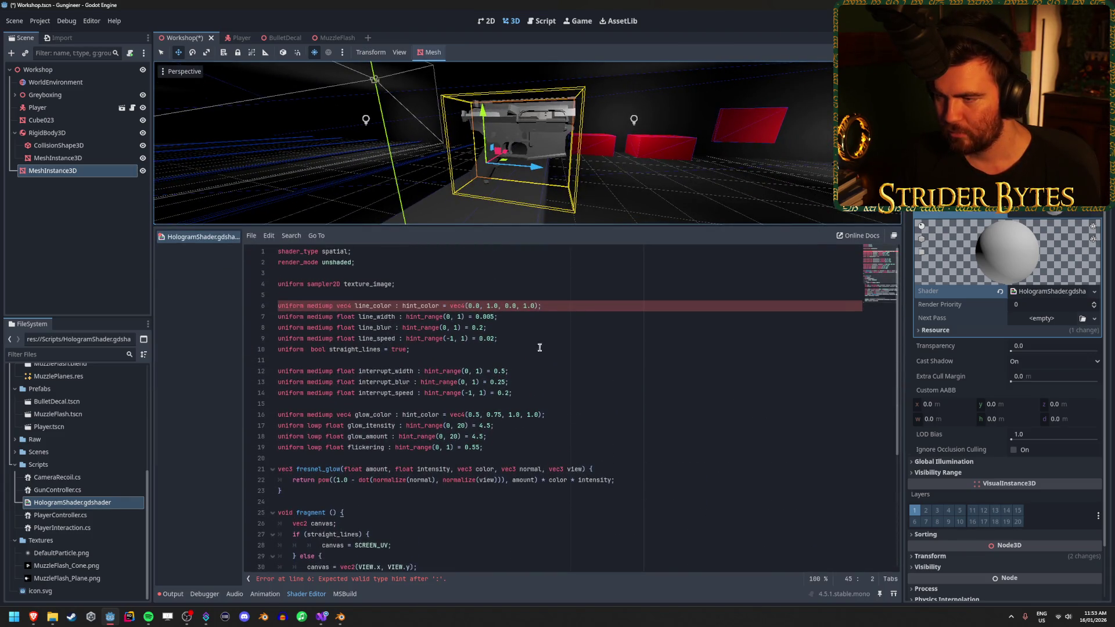
click(565, 306)
click(551, 327)
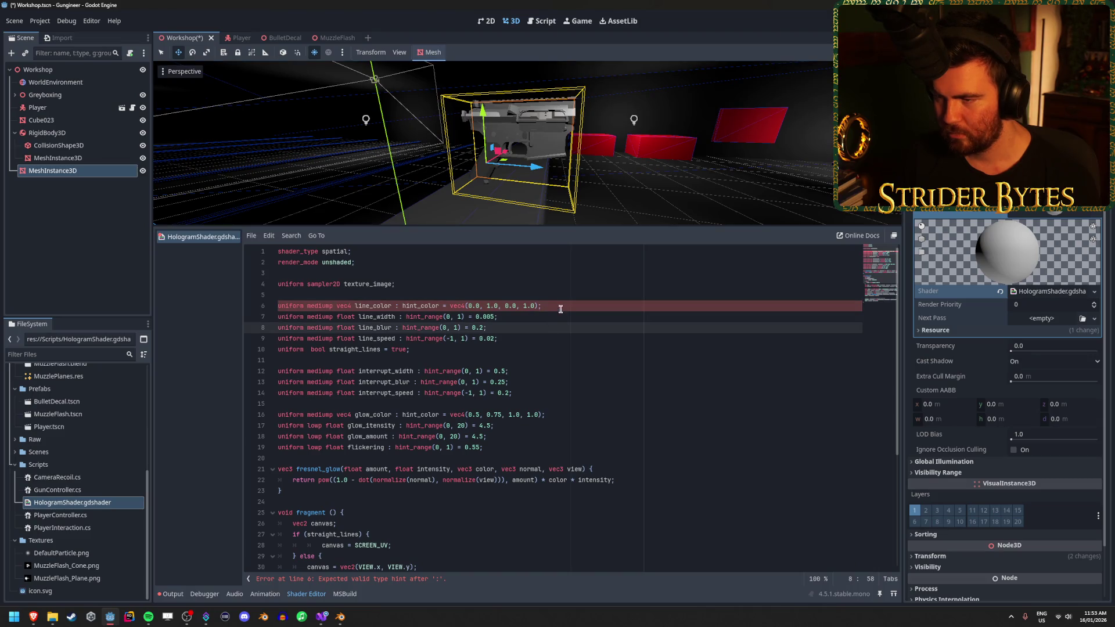
click(569, 302)
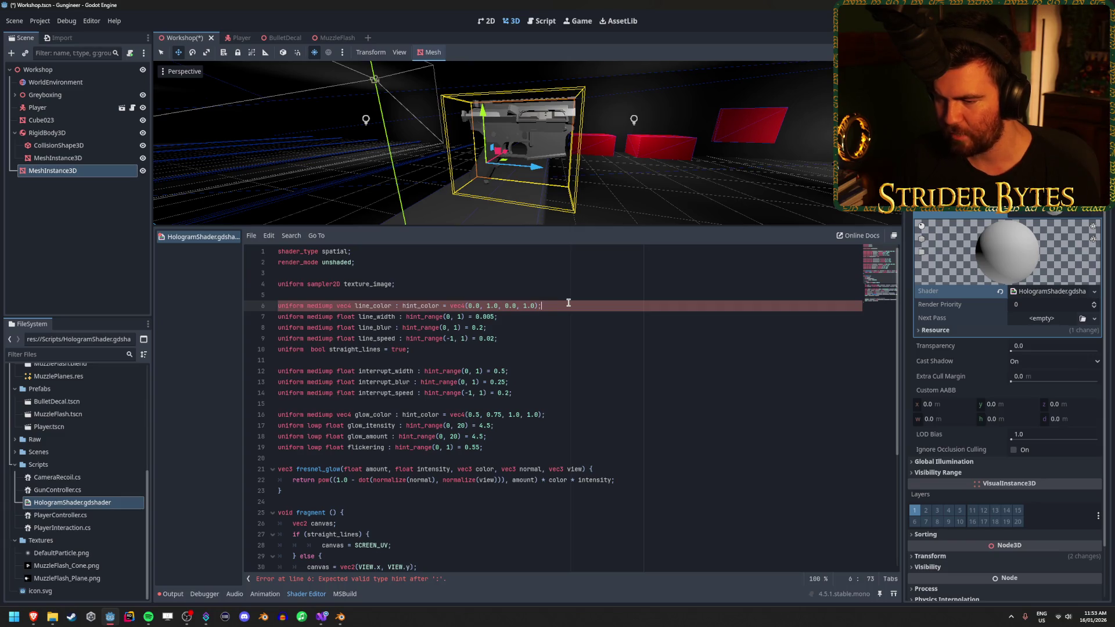
click(488, 327)
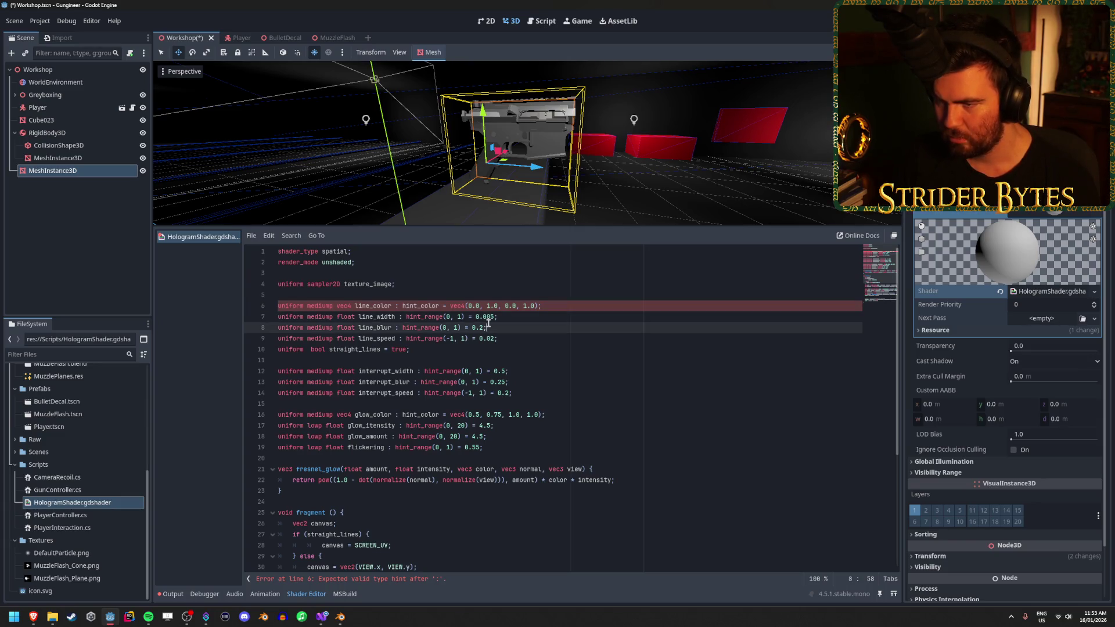
click(420, 305)
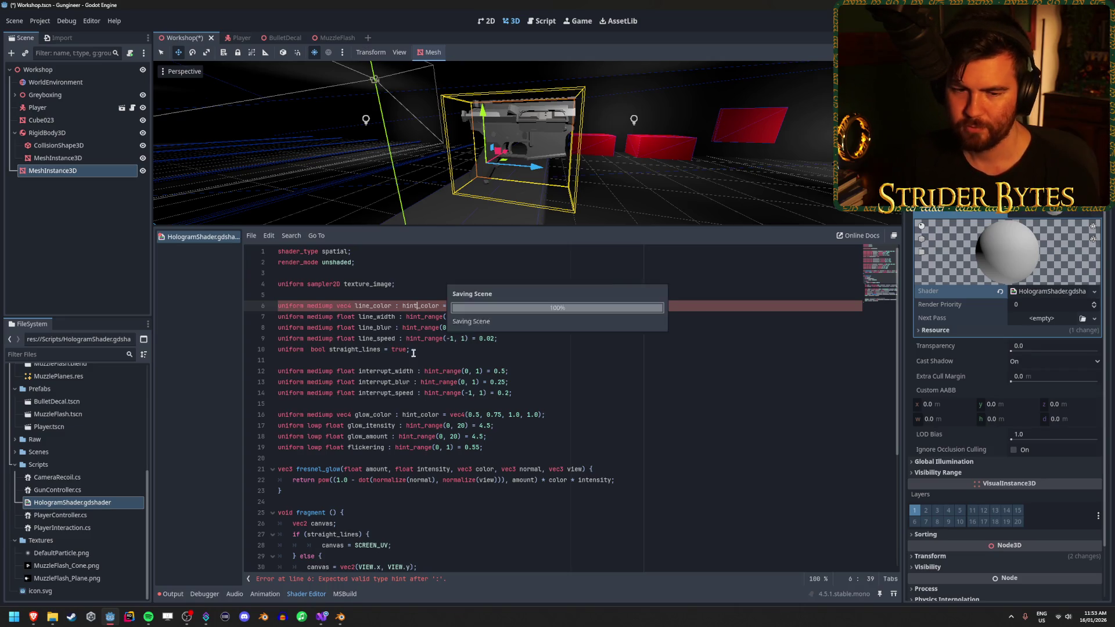
key(ctrl+s)
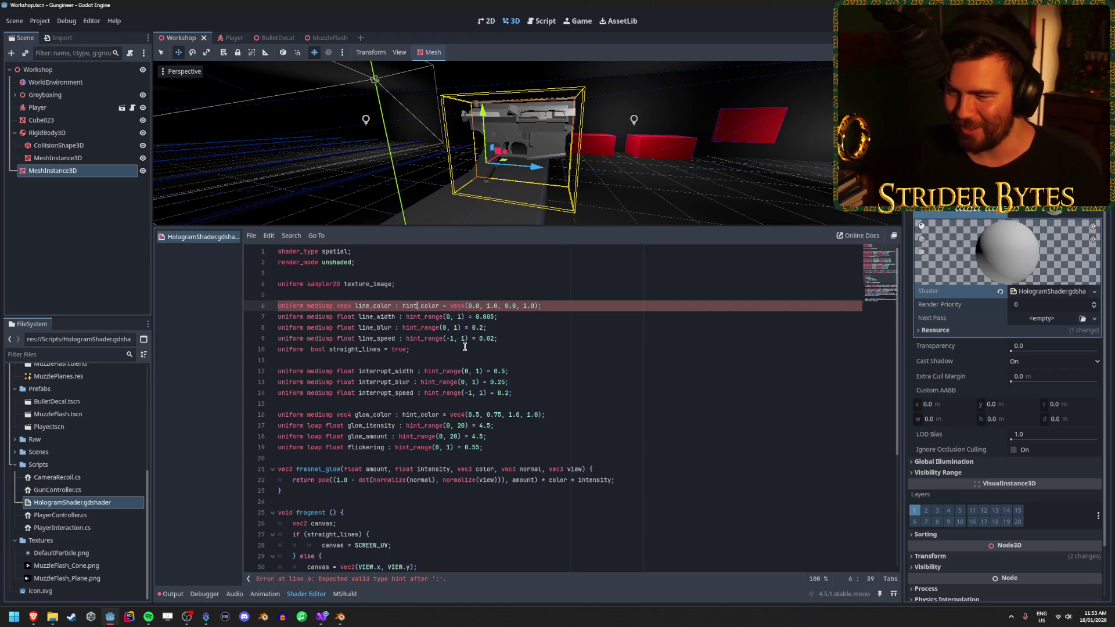
scroll(464, 347, down, 5)
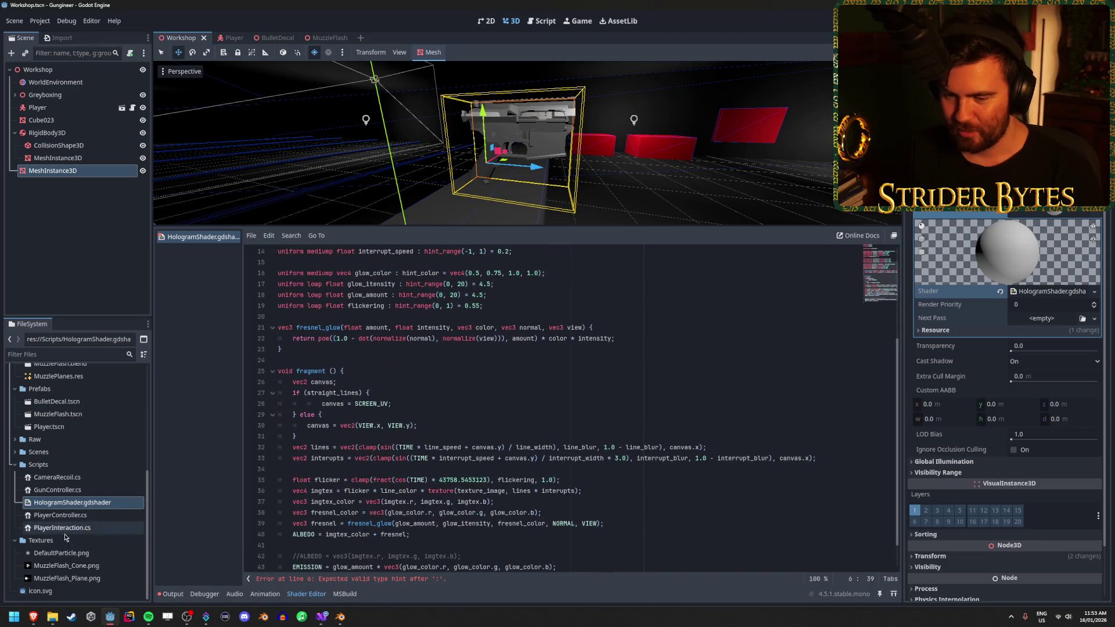
Switch to Brave, scroll through the SciFi Hologram shader code, then close that tab
mouse_move(35, 621)
click(192, 572)
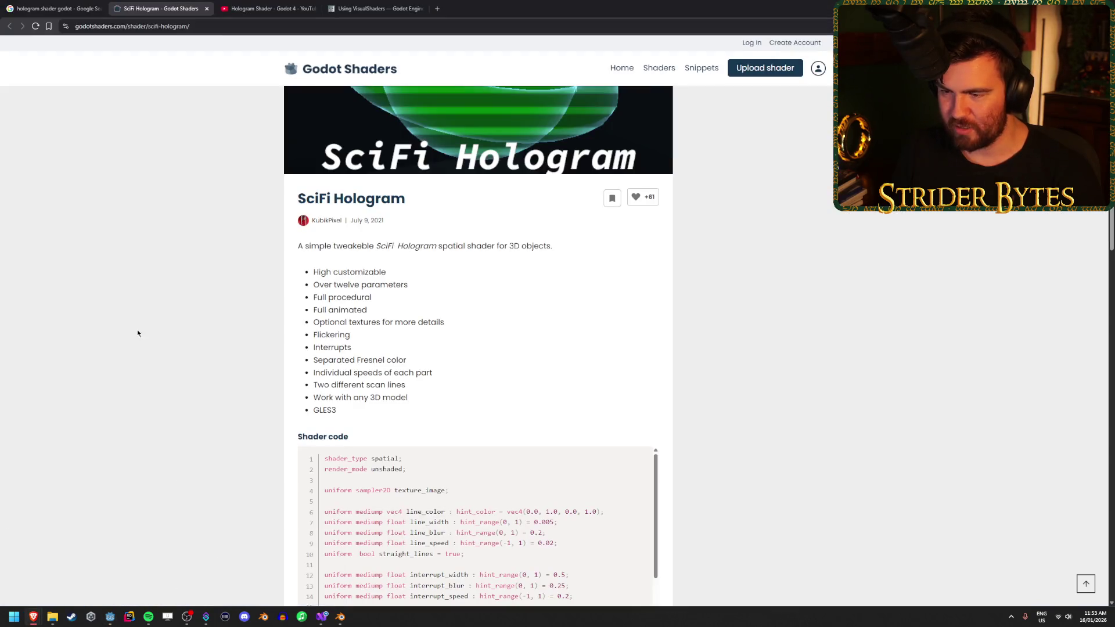
scroll(213, 368, down, 7)
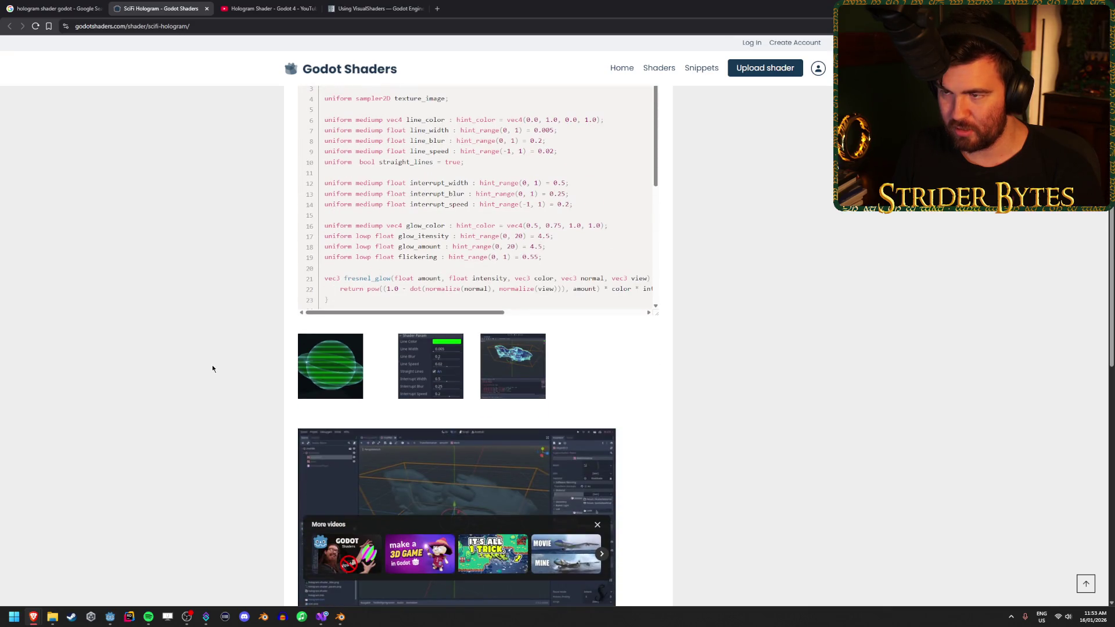
scroll(212, 368, down, 4)
scroll(213, 368, up, 3)
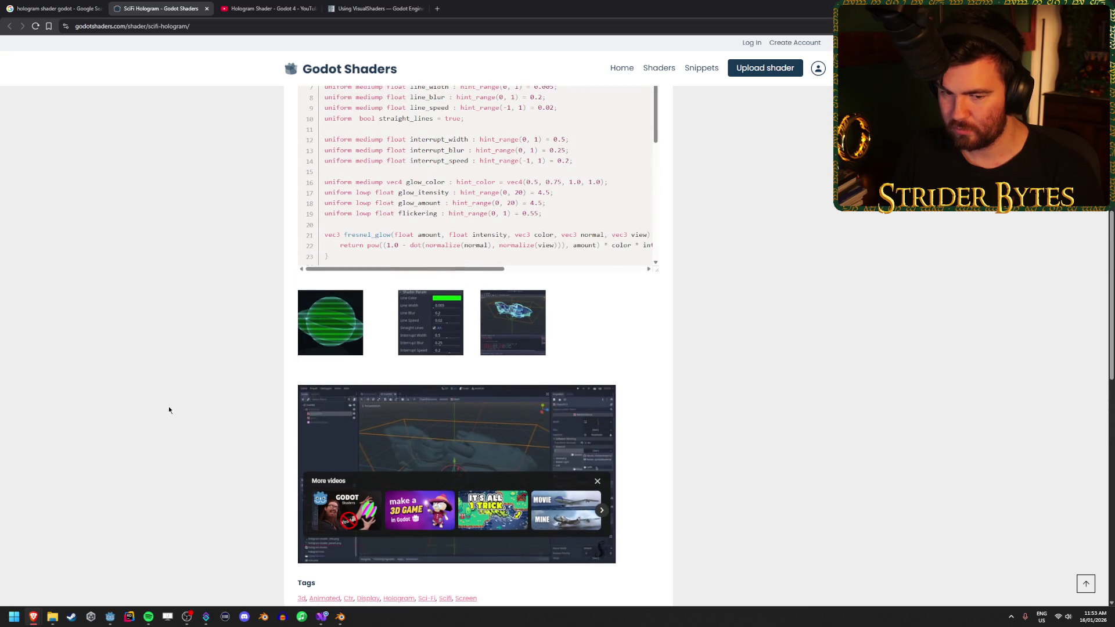
scroll(170, 409, down, 3)
key(Home)
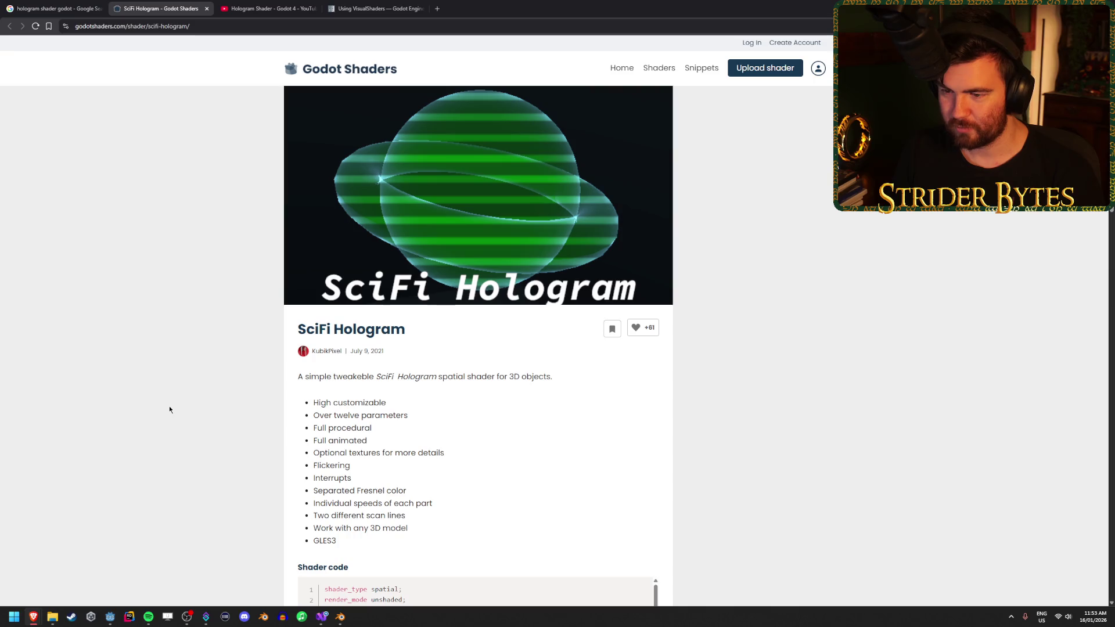
key(ctrl+w)
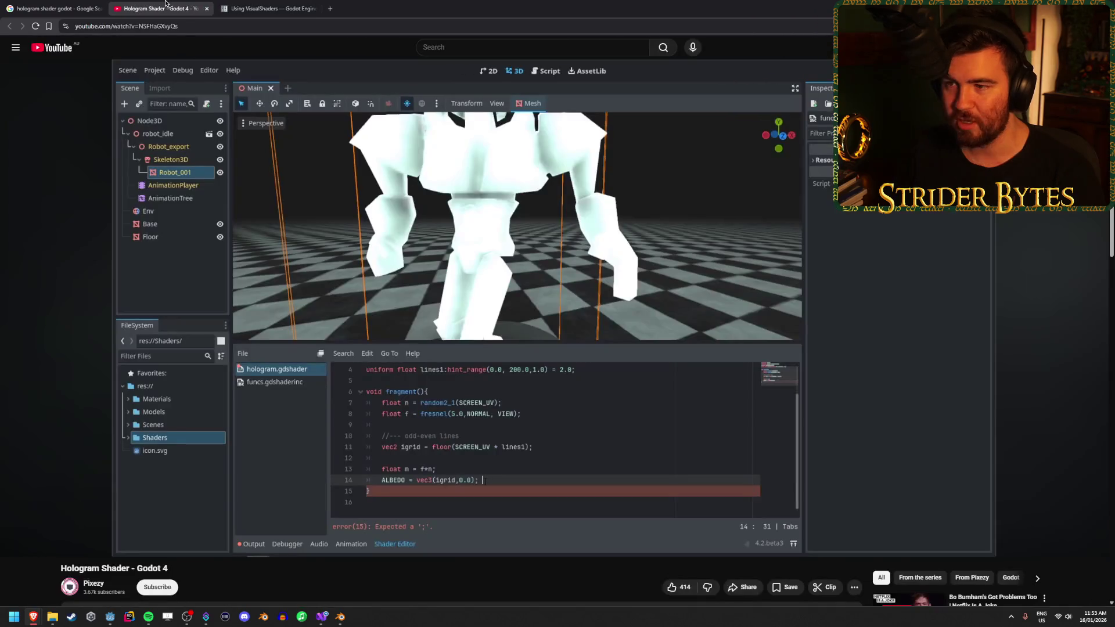